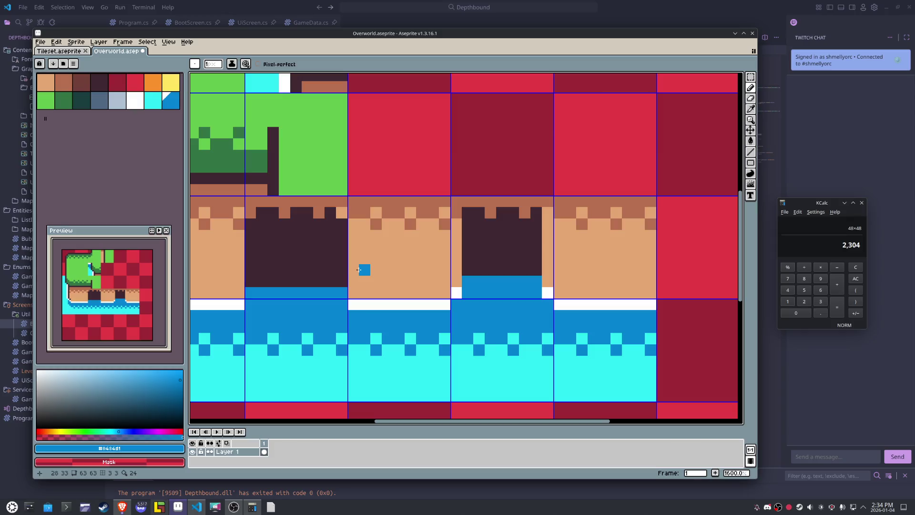
# - Sample the dark cave colour #3f2832 and trial a dark line up the tile edge, then undo it
pyautogui.scroll(2, 359, 269)
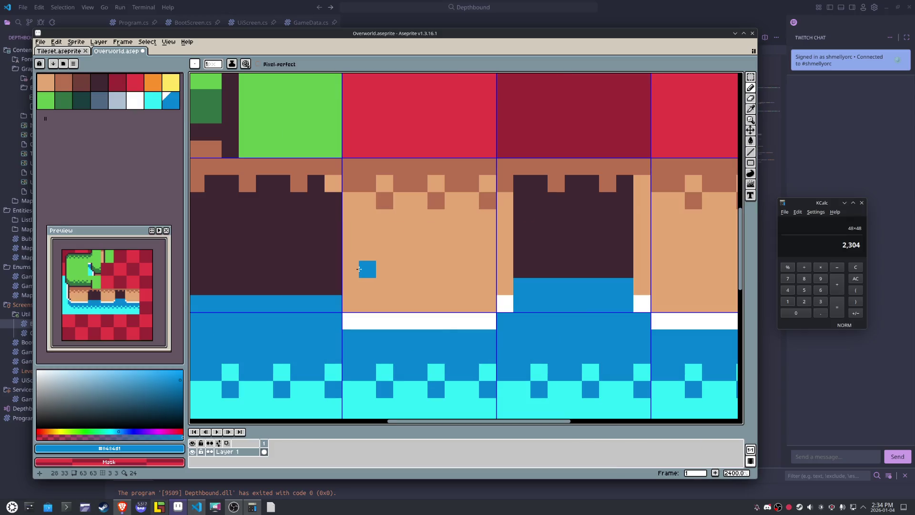
pyautogui.scroll(-2, 358, 270)
pyautogui.press('i')
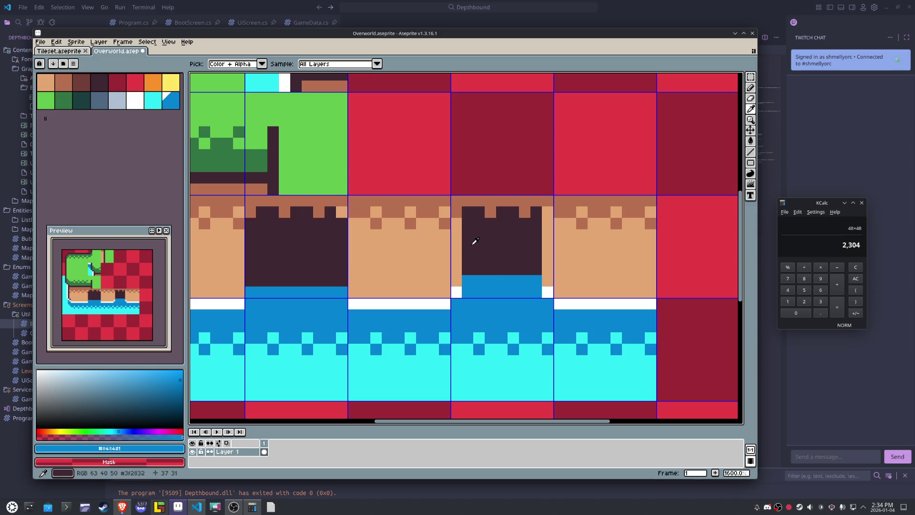
pyautogui.click(468, 265)
pyautogui.press('b')
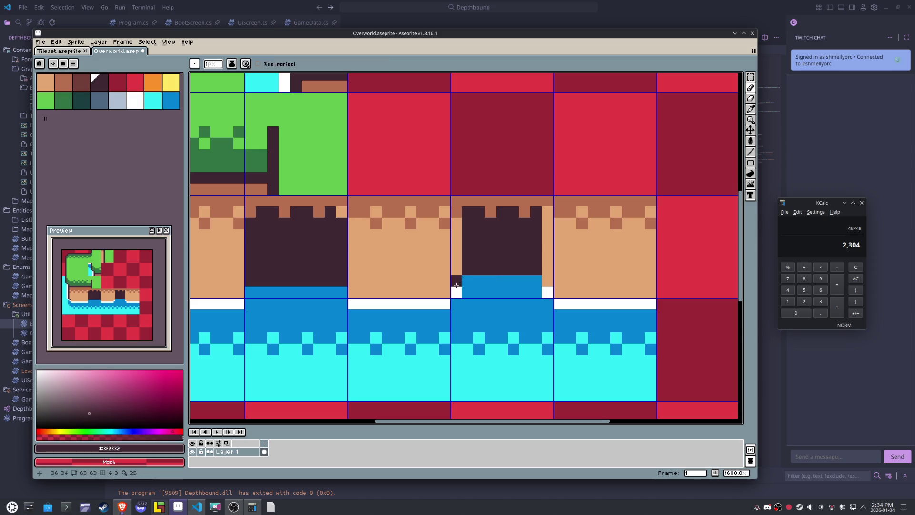
pyautogui.click(455, 288)
pyautogui.moveTo(455, 288); pyautogui.dragTo(455, 225)
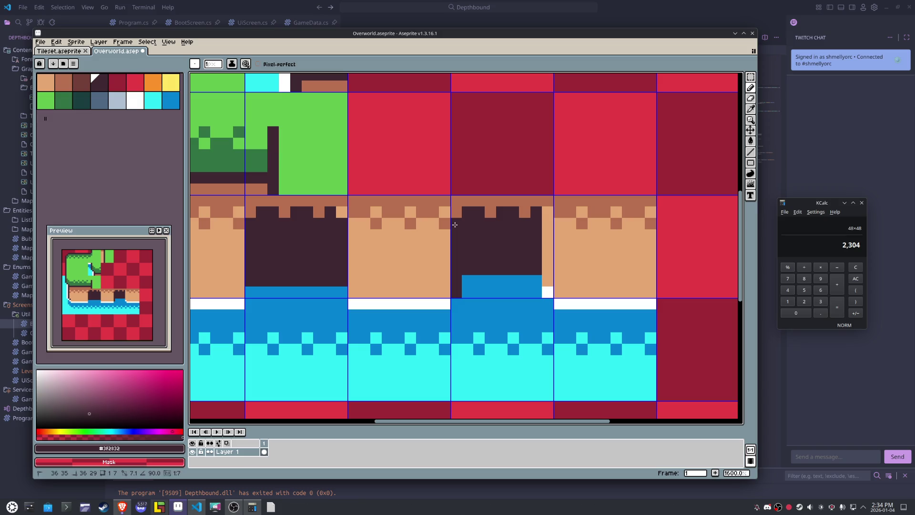
pyautogui.hotkey('ctrl', 'z')
pyautogui.press('x')
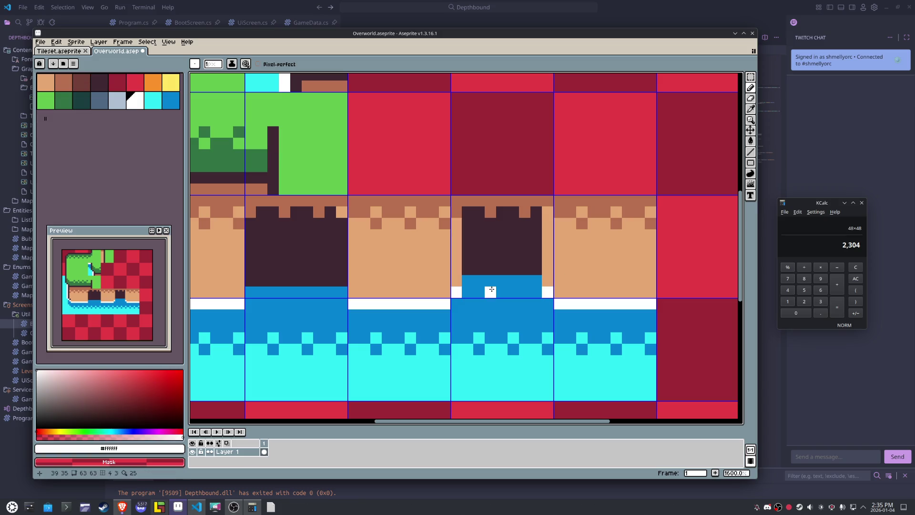
# - Draw a dark cliff edge down the right dirt tile with an extra dark pixel beside it
pyautogui.keyDown('alt'); pyautogui.click(573, 303); pyautogui.keyUp('alt')
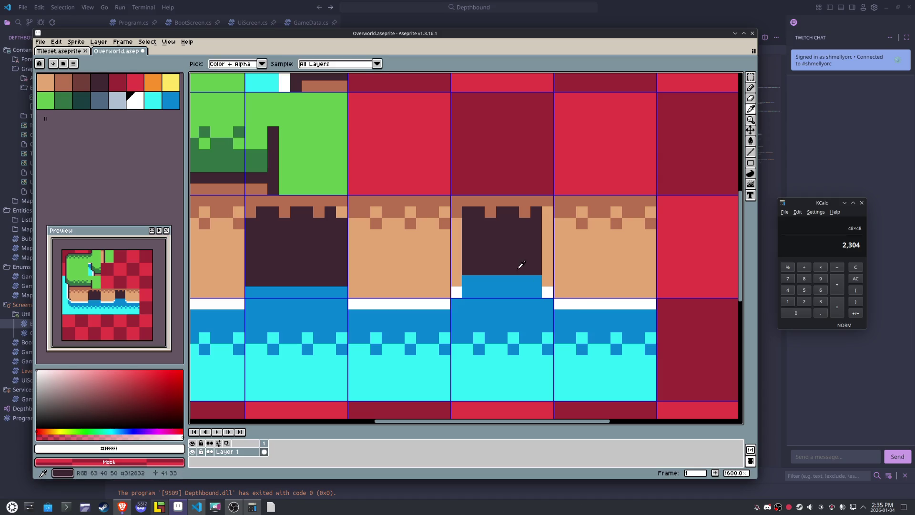
pyautogui.press('x')
pyautogui.click(576, 297)
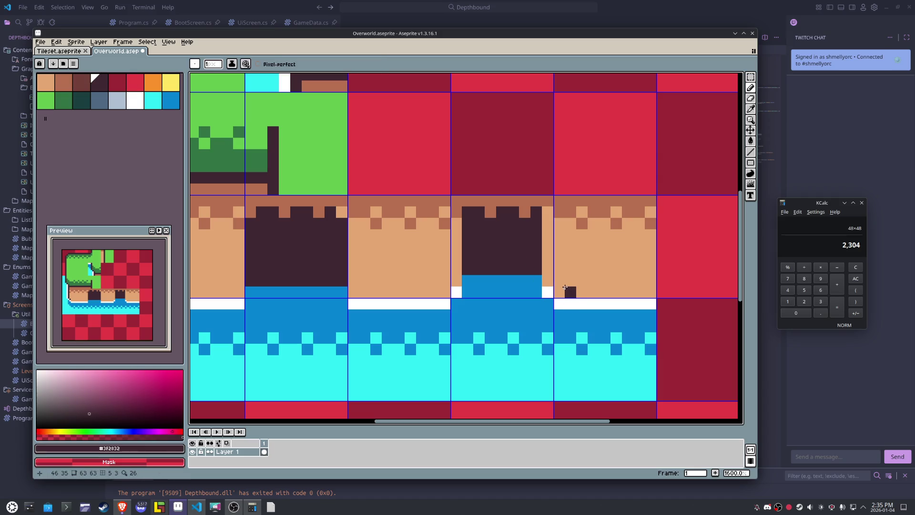
pyautogui.hotkey('ctrl', 'z')
pyautogui.moveTo(559, 292); pyautogui.dragTo(559, 223)
pyautogui.click(549, 265)
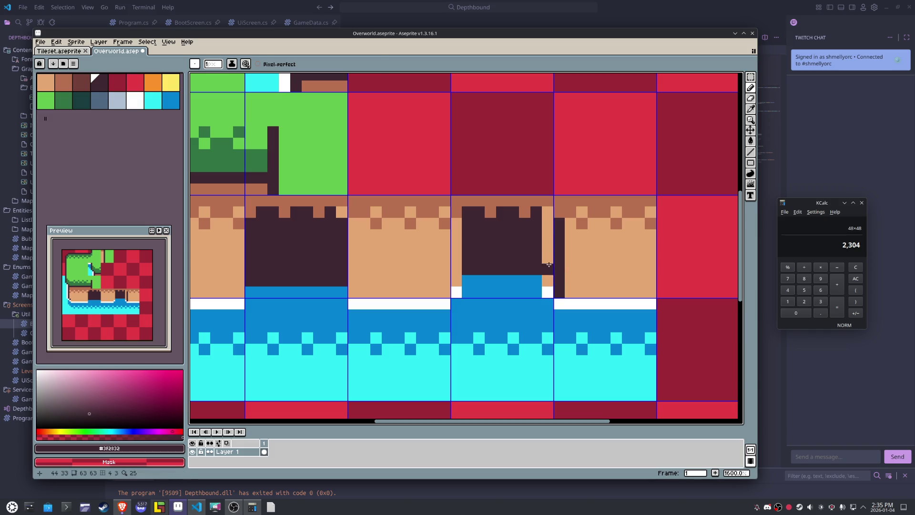
# - Draw dark cliff edges on the middle dirt tile and up both tan strips beside the cave
pyautogui.press('alt')
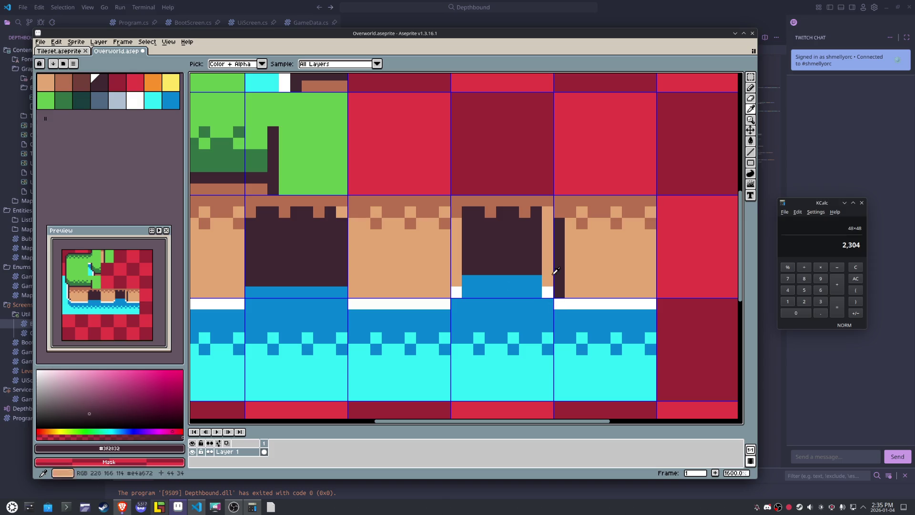
pyautogui.moveTo(444, 293); pyautogui.dragTo(448, 213)
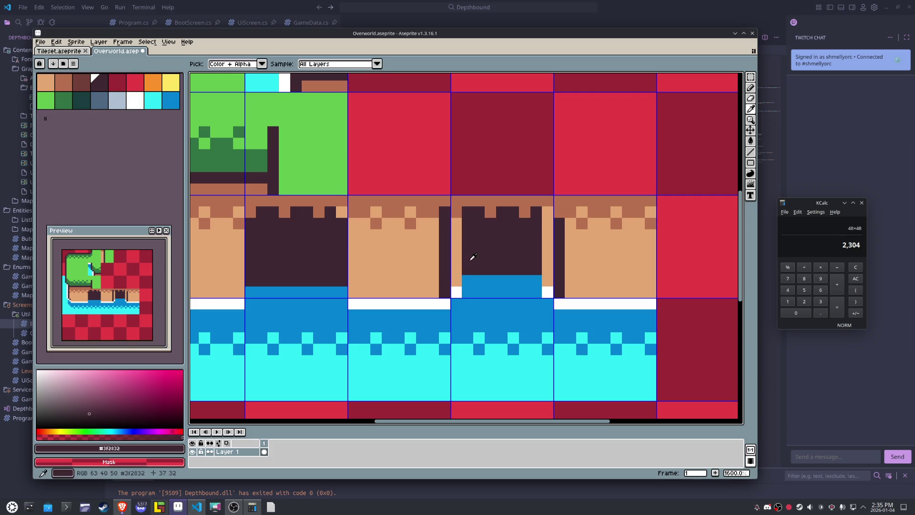
pyautogui.moveTo(455, 269); pyautogui.dragTo(456, 219)
pyautogui.moveTo(547, 274); pyautogui.dragTo(546, 213)
# - Fill the gaps beside the cave water with #0484d1 blue, widening the pool across the tile
pyautogui.press('alt')
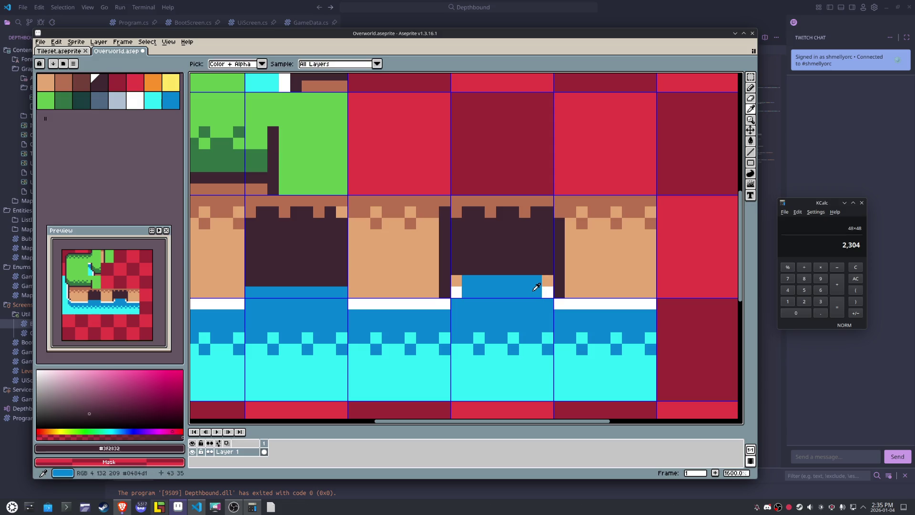
pyautogui.keyDown('alt'); pyautogui.click(536, 287); pyautogui.keyUp('alt')
pyautogui.moveTo(547, 280); pyautogui.dragTo(547, 292)
pyautogui.moveTo(456, 280); pyautogui.dragTo(456, 292)
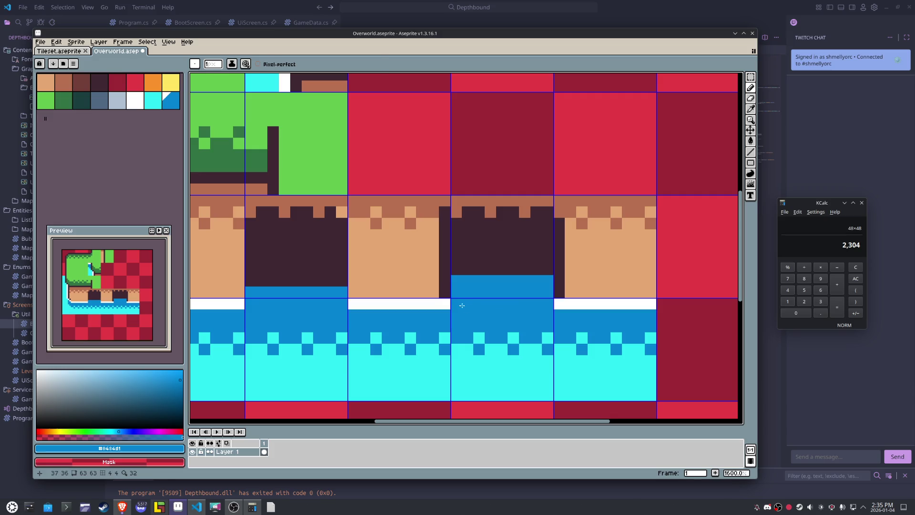
# - Cap the white shoreline with dark pixels and one blue pixel, plus a dark pixel below the cave
pyautogui.keyDown('alt'); pyautogui.click(445, 286); pyautogui.keyUp('alt')
pyautogui.click(437, 301)
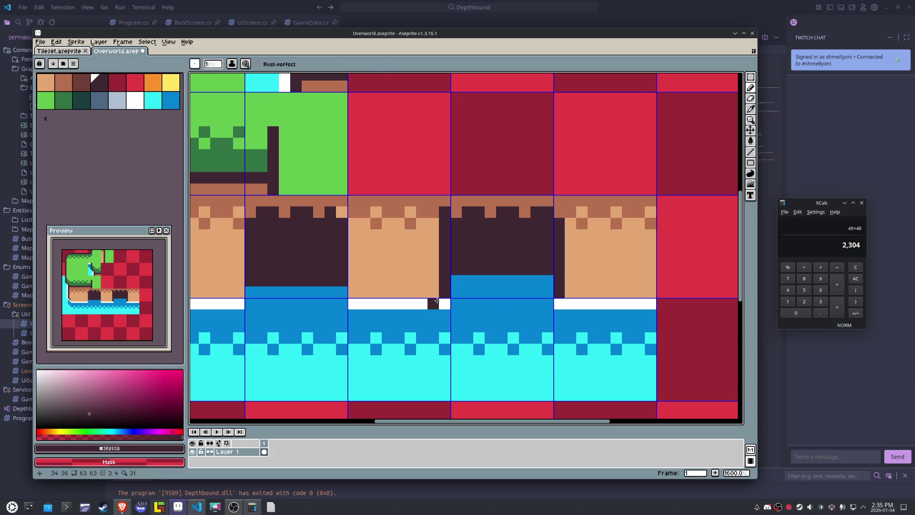
pyautogui.keyDown('alt'); pyautogui.click(480, 296); pyautogui.keyUp('alt')
pyautogui.click(444, 304)
pyautogui.press('alt')
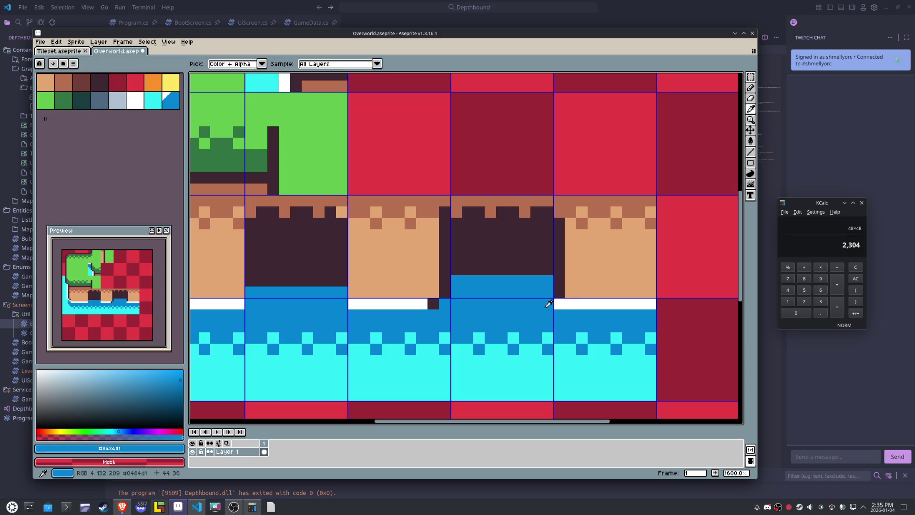
pyautogui.keyDown('alt'); pyautogui.click(560, 285); pyautogui.keyUp('alt')
pyautogui.click(570, 303)
pyautogui.click(524, 314)
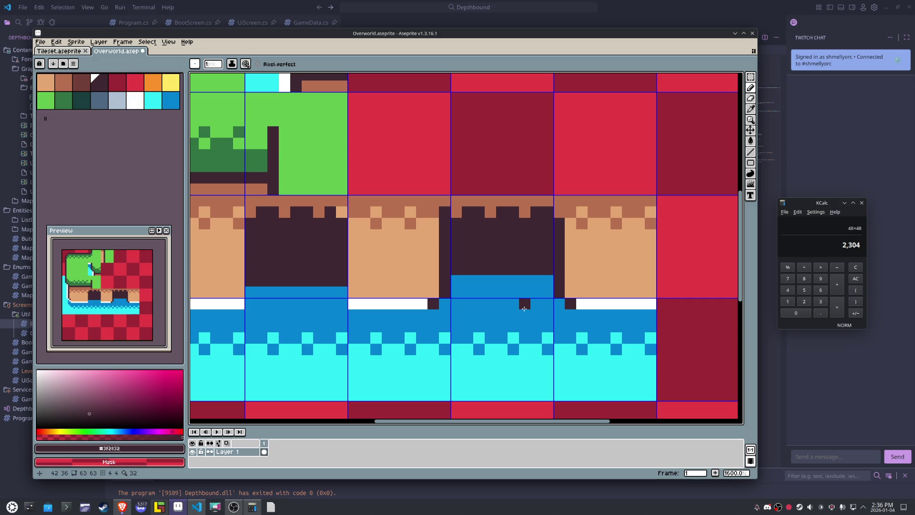
# - Copy the plain dirt tile over the next cave tile and reposition the water tile below it
pyautogui.scroll(-1, 524, 309)
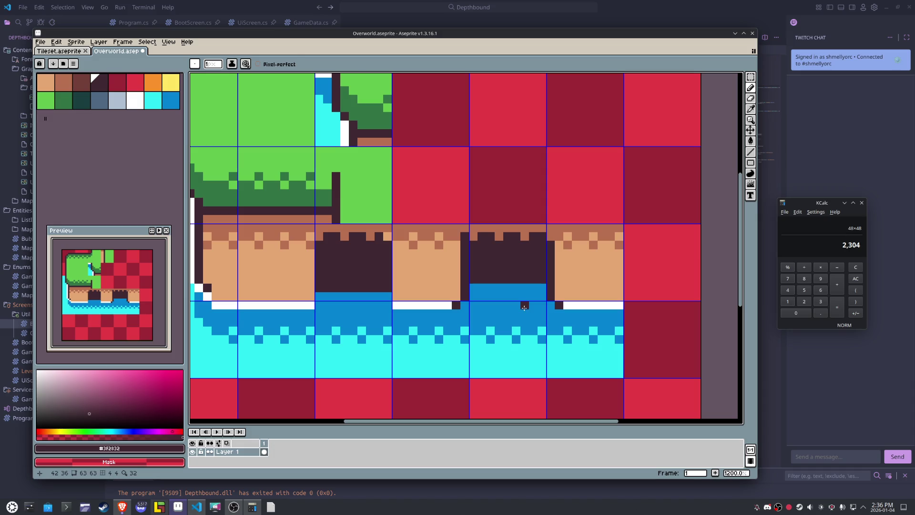
pyautogui.press('m')
pyautogui.moveTo(301, 271); pyautogui.dragTo(239, 224)
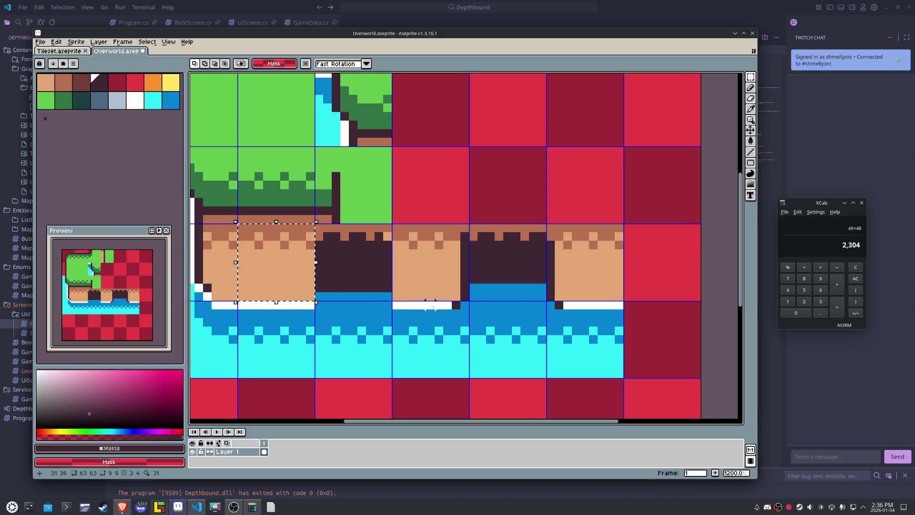
pyautogui.moveTo(430, 304); pyautogui.dragTo(355, 286)
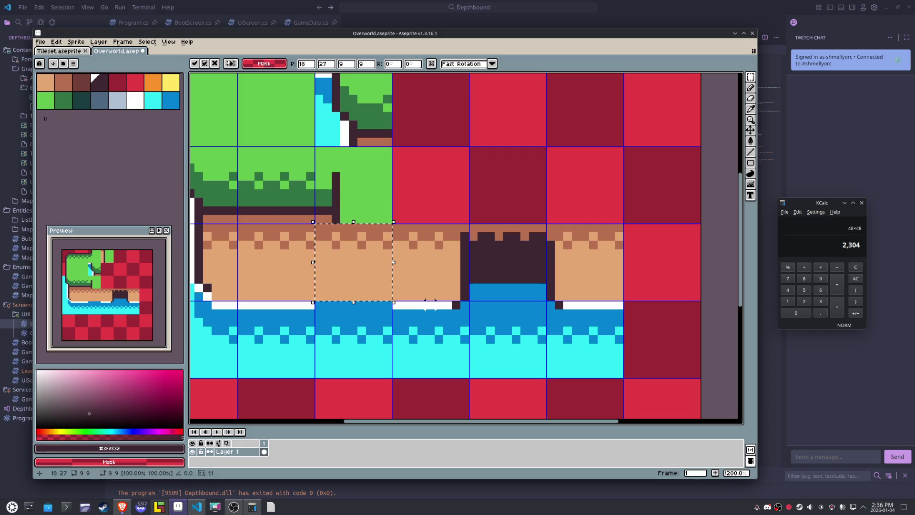
pyautogui.moveTo(238, 379)
pyautogui.mouseDown()
pyautogui.moveTo(316, 316)
pyautogui.moveTo(394, 316)
pyautogui.mouseUp()
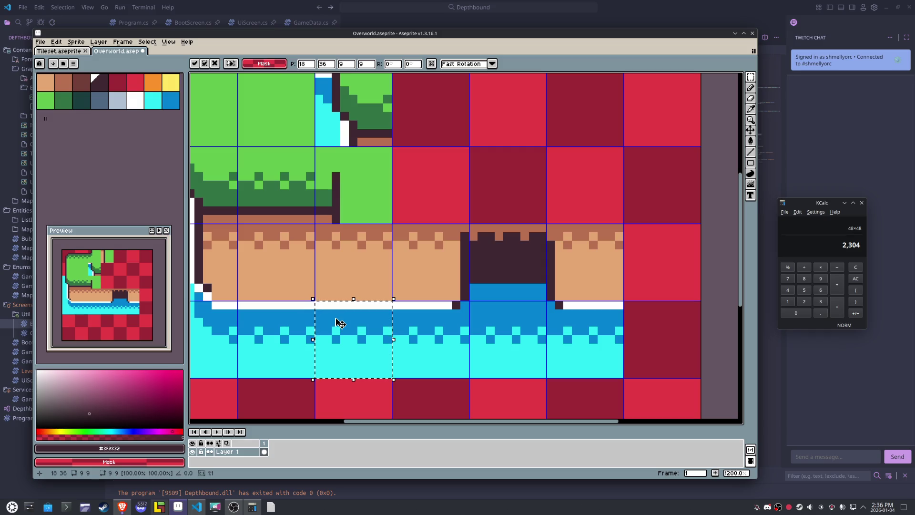
pyautogui.click(481, 262)
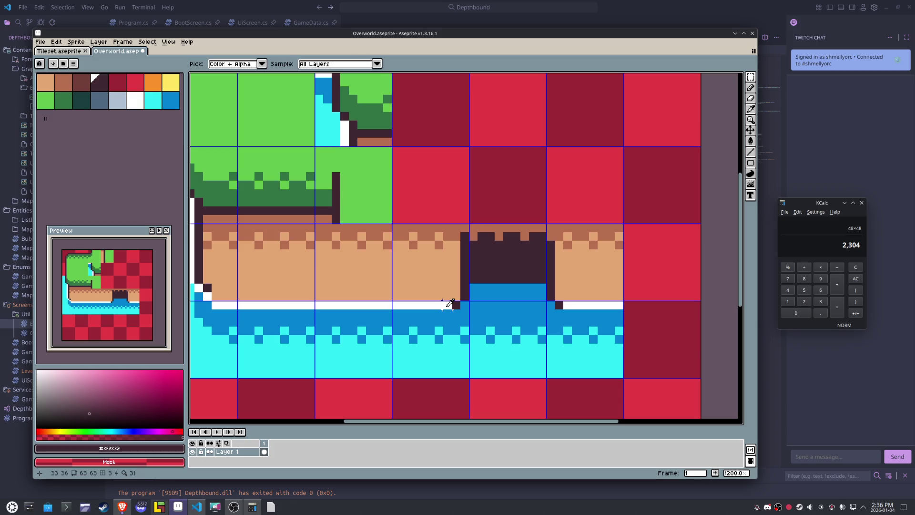
# - Extend the left white shoreline to the cave edge with a diagonal white pixel above
pyautogui.keyDown('alt'); pyautogui.click(448, 304); pyautogui.keyUp('alt')
pyautogui.press('b')
pyautogui.click(456, 305)
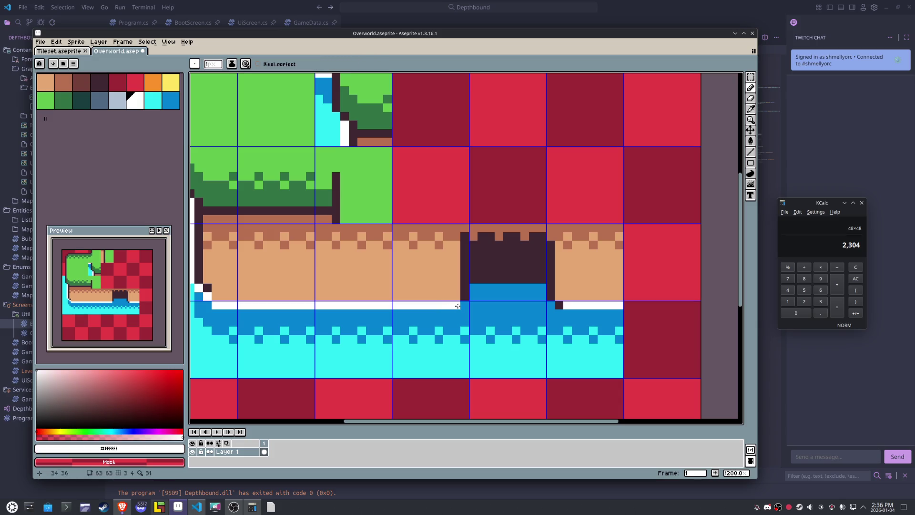
pyautogui.click(465, 304)
pyautogui.click(473, 296)
# - Whiten the right shoreline's start and extend white columns up both sides of the water
pyautogui.click(559, 305)
pyautogui.click(550, 305)
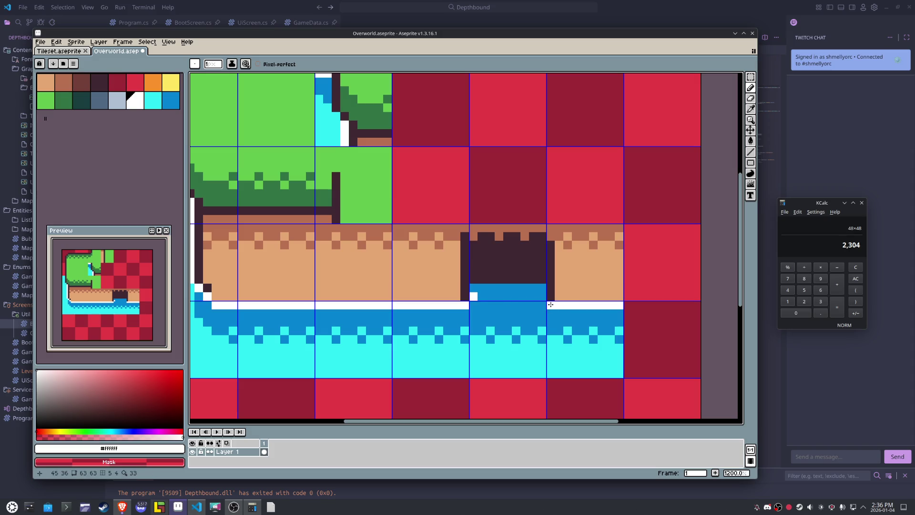
pyautogui.click(541, 296)
pyautogui.click(513, 288)
pyautogui.hotkey('ctrl', 'z')
pyautogui.click(541, 288)
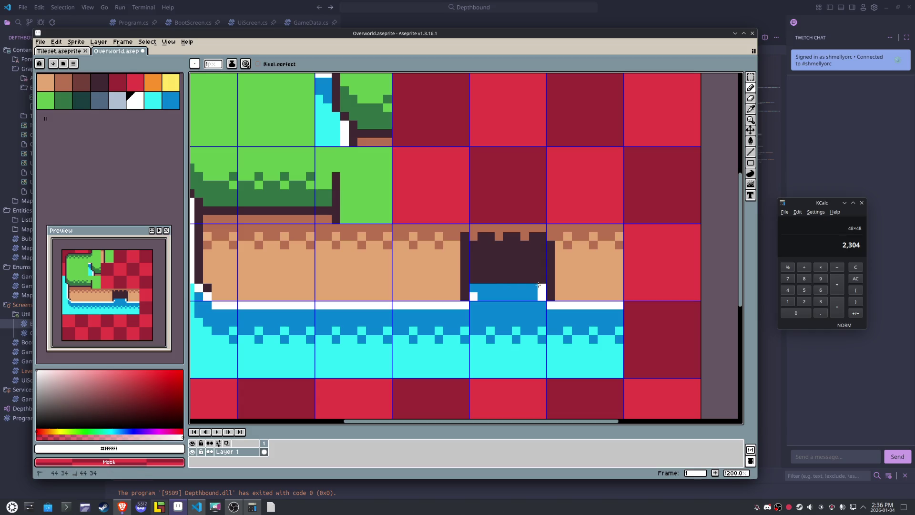
pyautogui.click(473, 287)
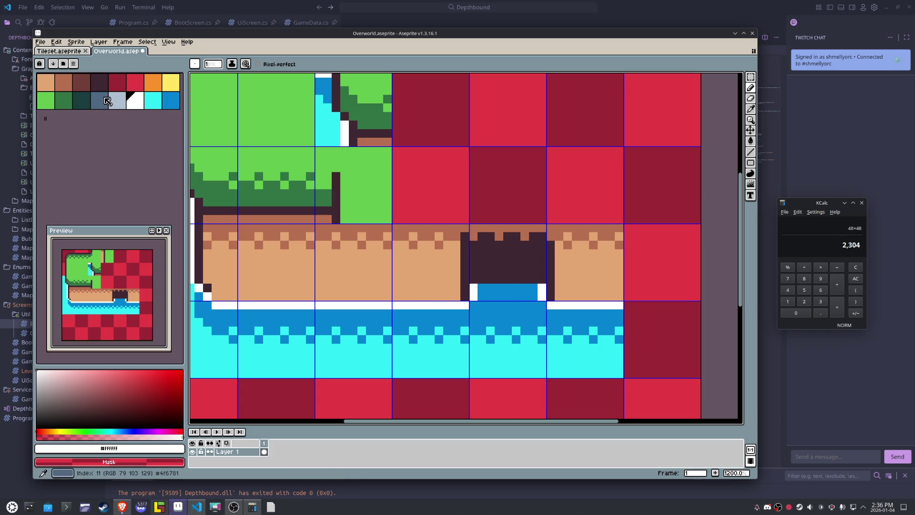
# - Tint the white column tops blue-grey, add grey-blue pixels above, and straighten the water's top row
pyautogui.click(121, 102)
pyautogui.click(471, 290)
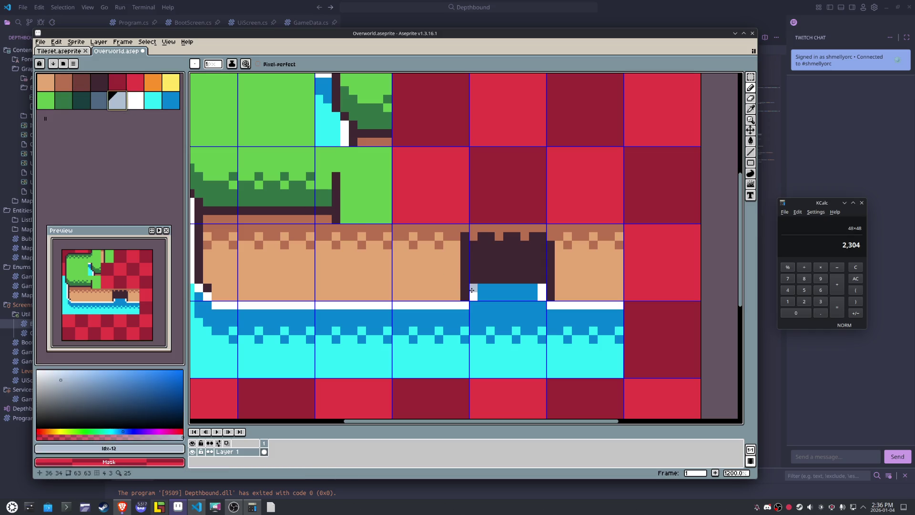
pyautogui.click(541, 288)
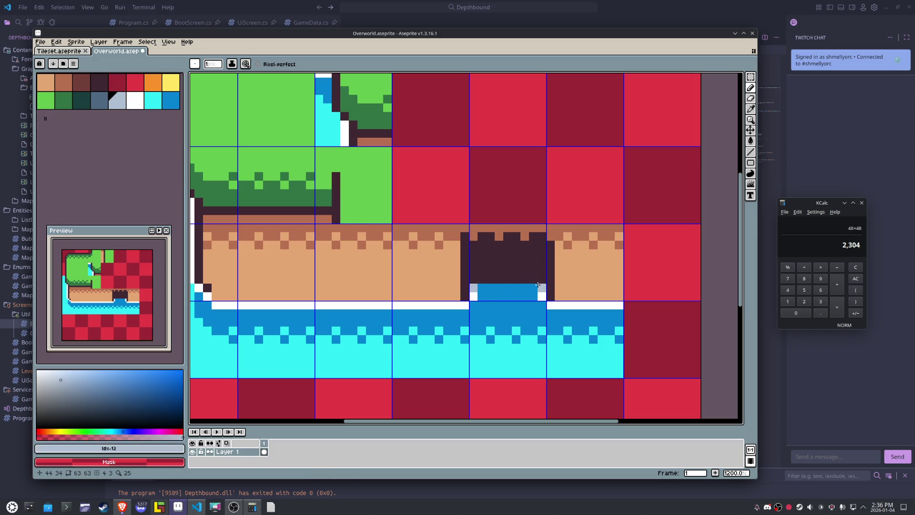
pyautogui.click(109, 103)
pyautogui.click(473, 279)
pyautogui.click(533, 279)
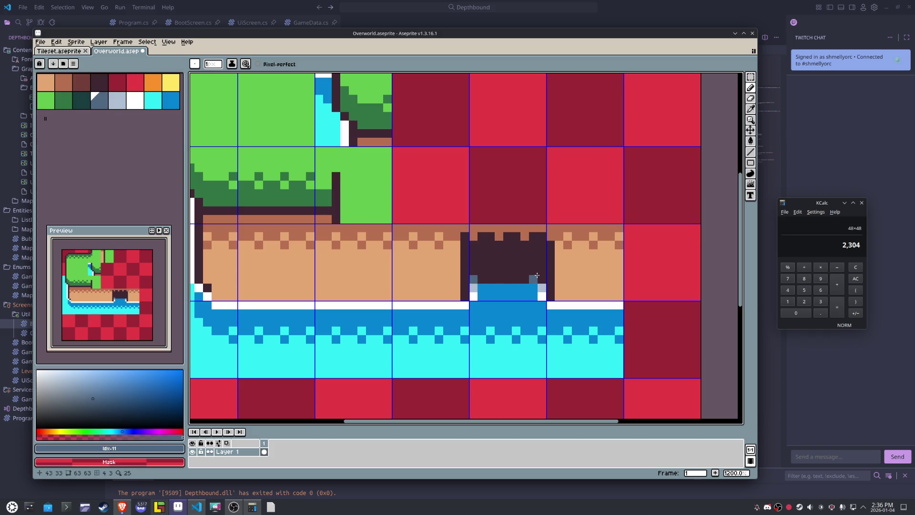
pyautogui.click(541, 279)
pyautogui.keyDown('alt'); pyautogui.click(525, 305); pyautogui.keyUp('alt')
pyautogui.click(532, 280)
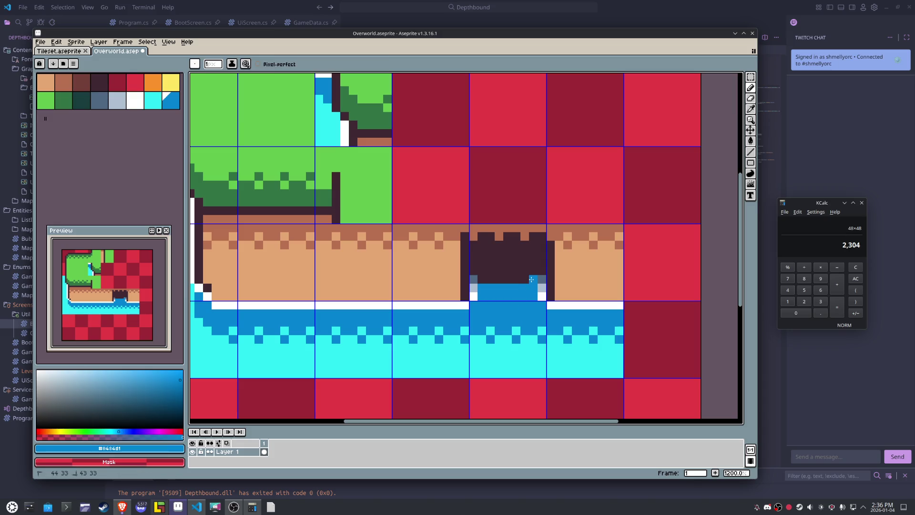
pyautogui.keyDown('shift'); pyautogui.click(482, 279); pyautogui.keyUp('shift')
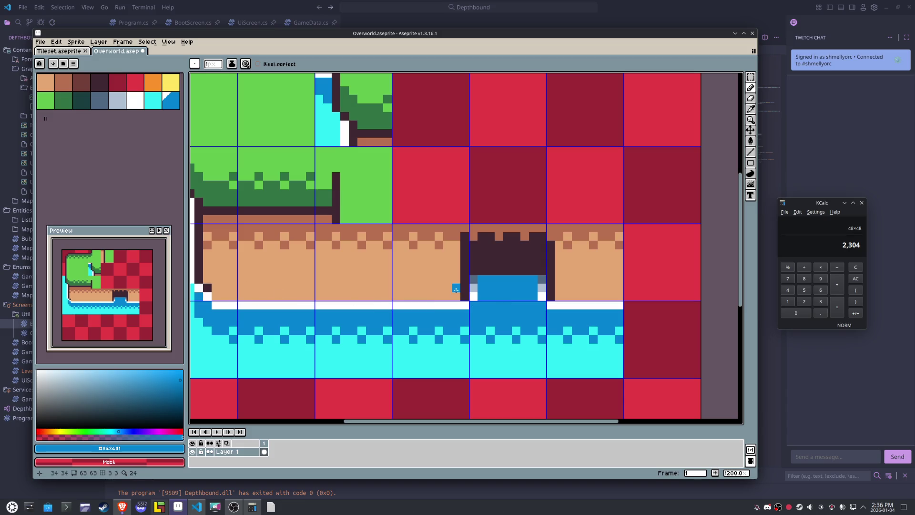
# - Sample the dark cliff, white and water blue colours from the canvas
pyautogui.press('i')
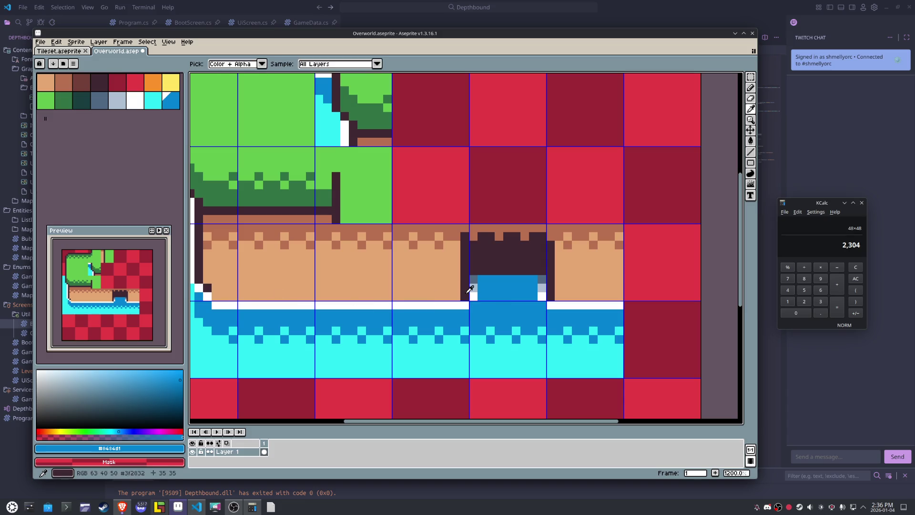
pyautogui.click(468, 291)
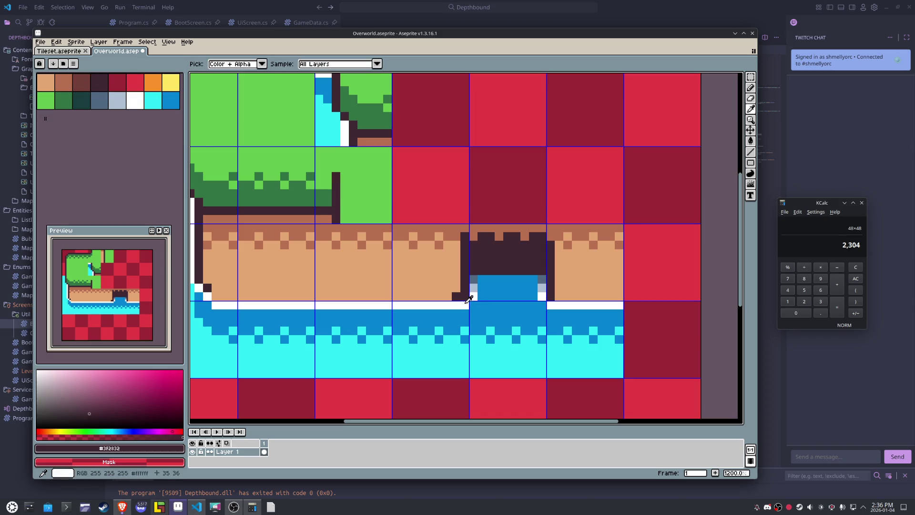
pyautogui.click(467, 299)
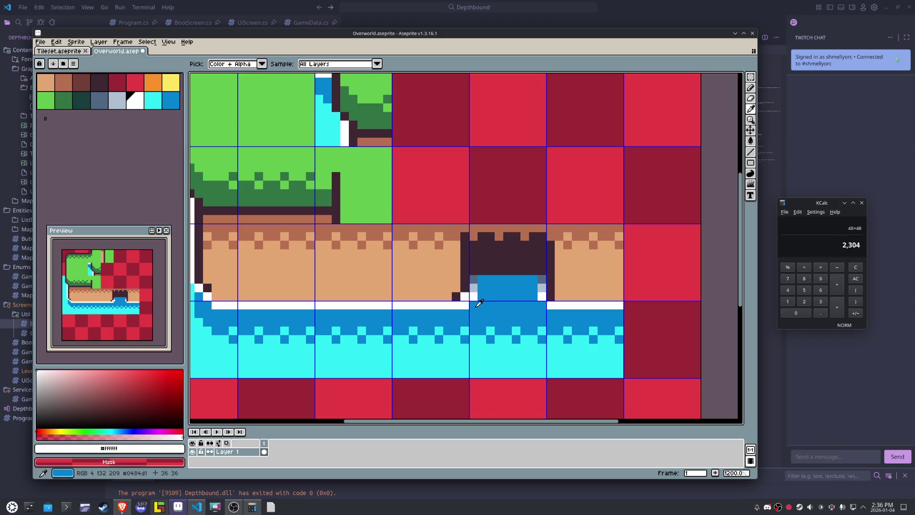
pyautogui.click(485, 291)
# - Paint the grey-white column left of the water blue, then nudge the sand-and-water strip down one pixel
pyautogui.press('b')
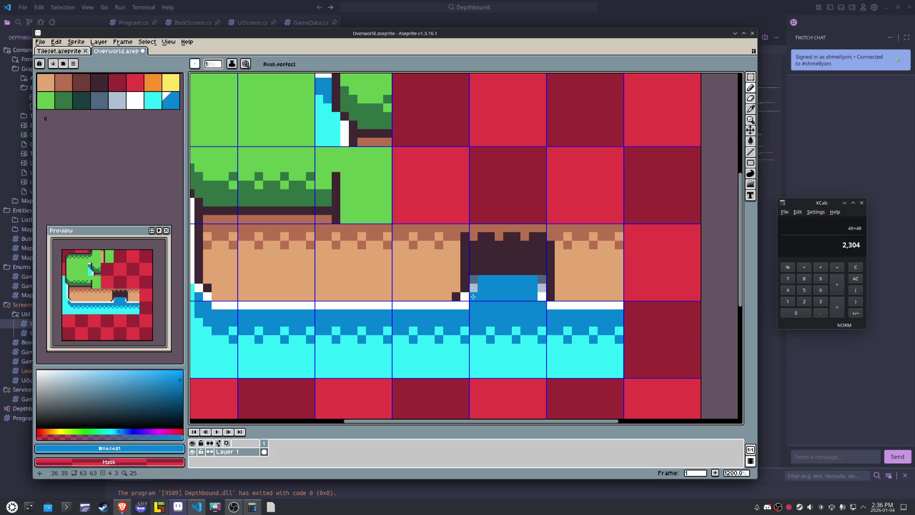
pyautogui.moveTo(474, 297); pyautogui.dragTo(475, 280)
pyautogui.press('m')
pyautogui.scroll(-2, 301, 295)
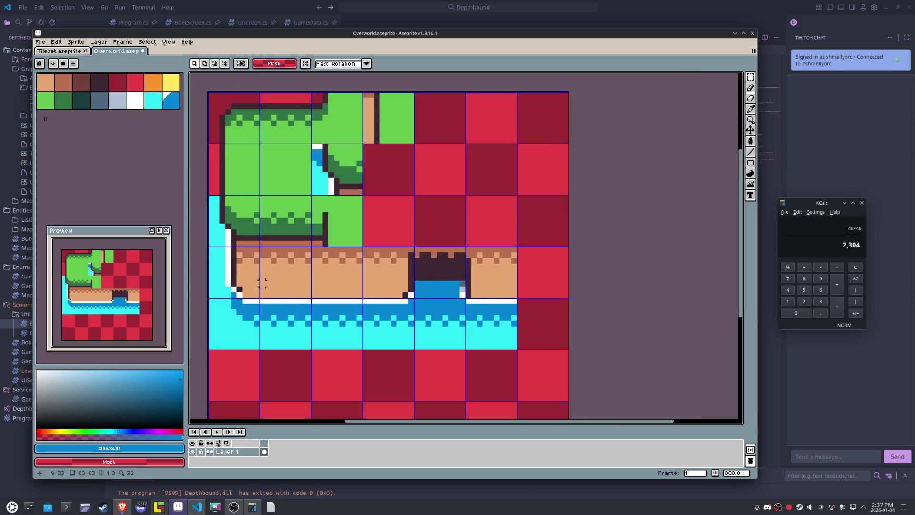
pyautogui.moveTo(220, 276); pyautogui.dragTo(518, 339)
pyautogui.moveTo(454, 320); pyautogui.dragTo(456, 326)
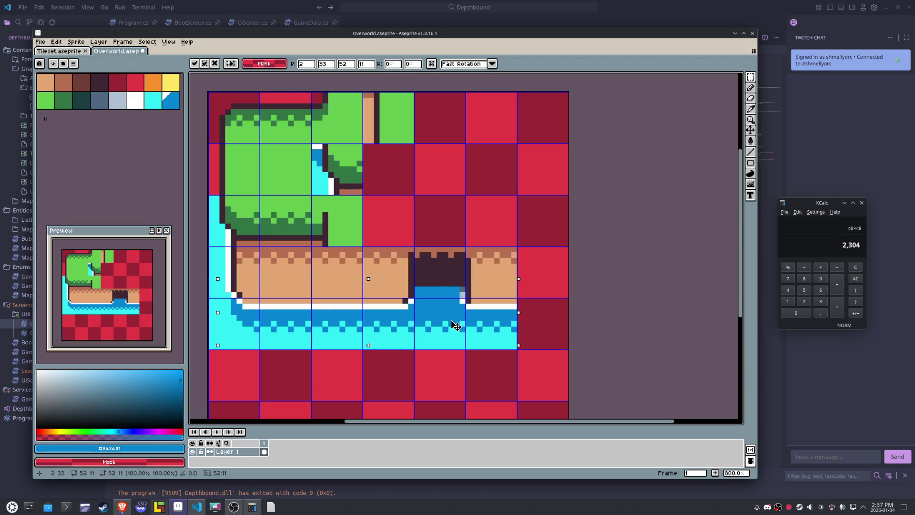
pyautogui.click(571, 300)
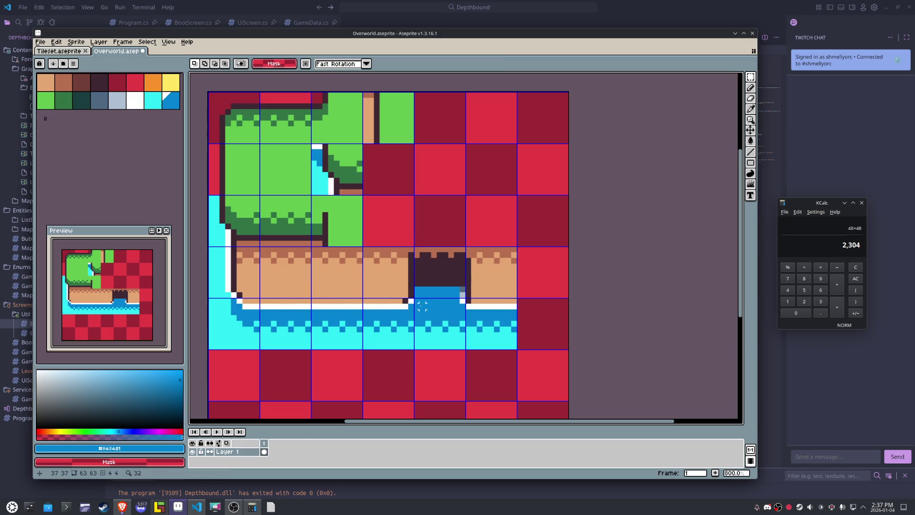
# - Paint the dark pixel below the pond's left border in the sand colour
pyautogui.scroll(1, 362, 299)
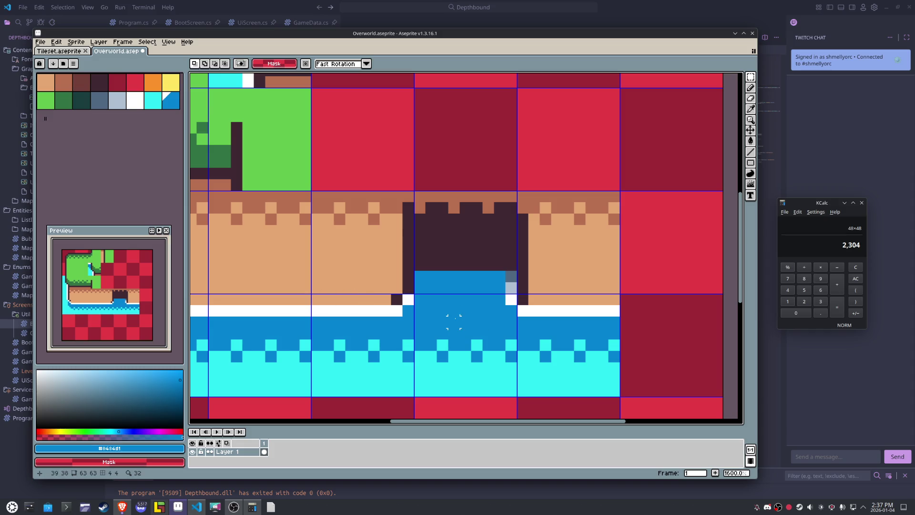
pyautogui.scroll(-1, 454, 321)
pyautogui.hscroll(-4, 476, 324)
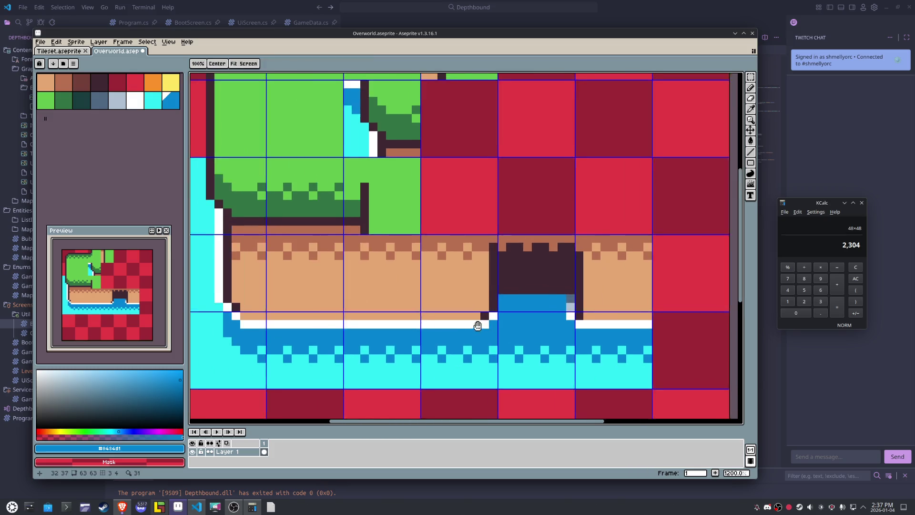
pyautogui.moveTo(473, 327); pyautogui.dragTo(235, 325)
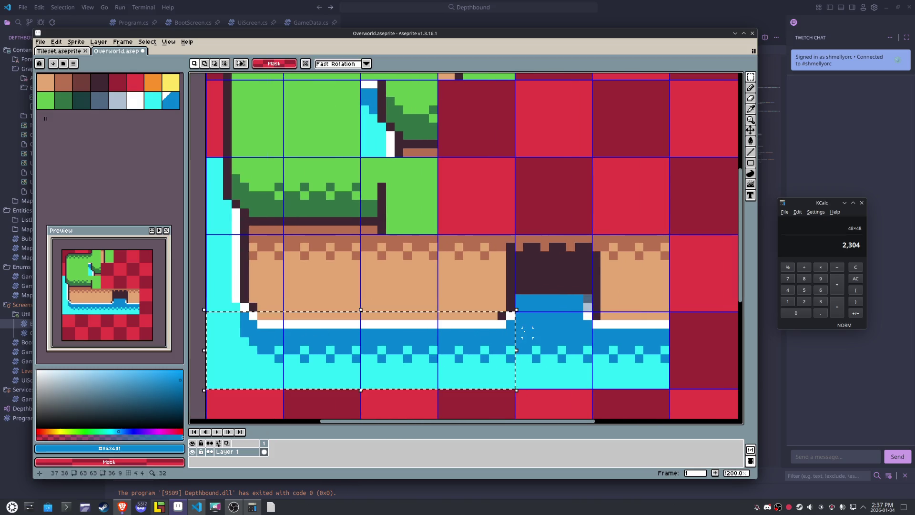
pyautogui.hotkey('ctrl', 'd')
pyautogui.press('b')
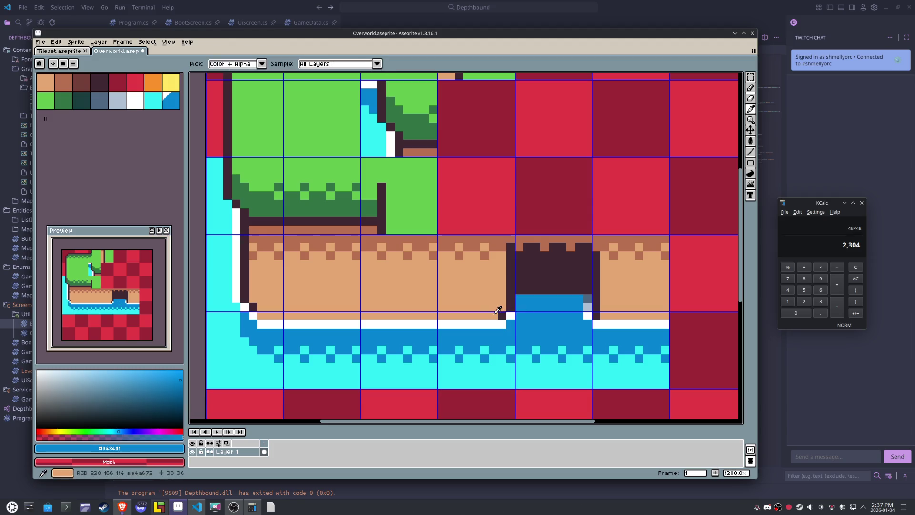
pyautogui.keyDown('alt'); pyautogui.click(502, 315); pyautogui.keyUp('alt')
pyautogui.click(507, 308)
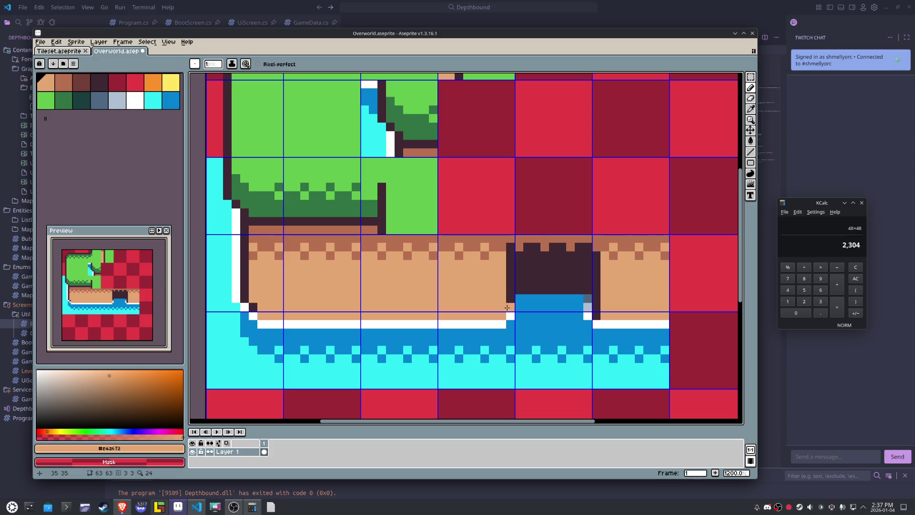
# - Try a dark column down the pond's left border, then undo it
pyautogui.keyDown('alt'); pyautogui.click(519, 278); pyautogui.keyUp('alt')
pyautogui.click(505, 255)
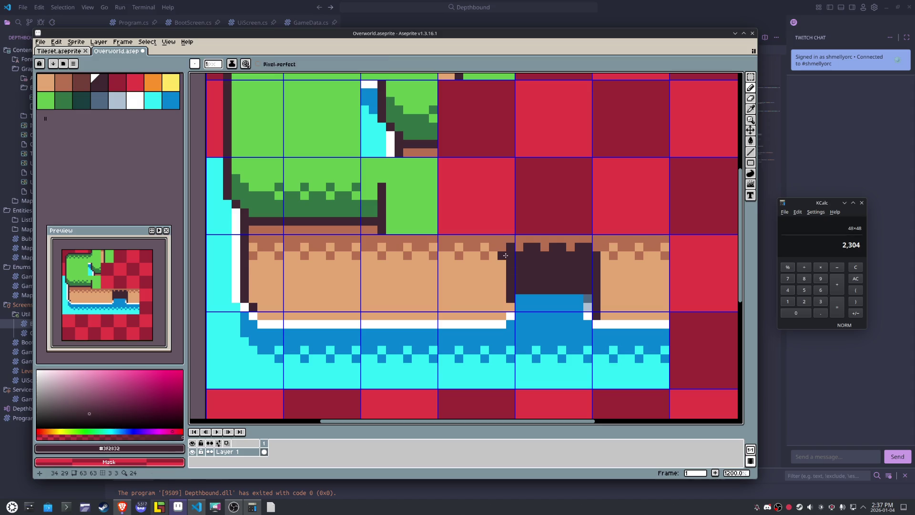
pyautogui.moveTo(505, 255); pyautogui.dragTo(503, 299)
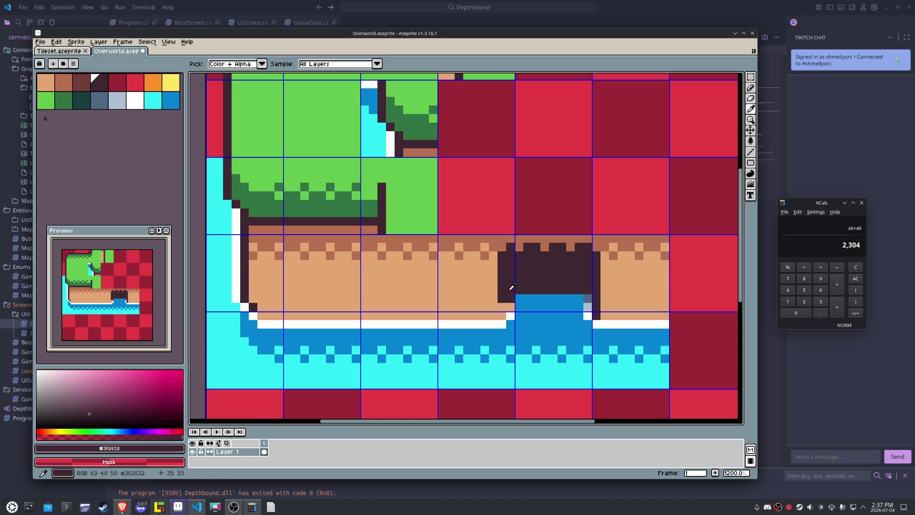
pyautogui.keyDown('alt'); pyautogui.click(529, 308); pyautogui.keyUp('alt')
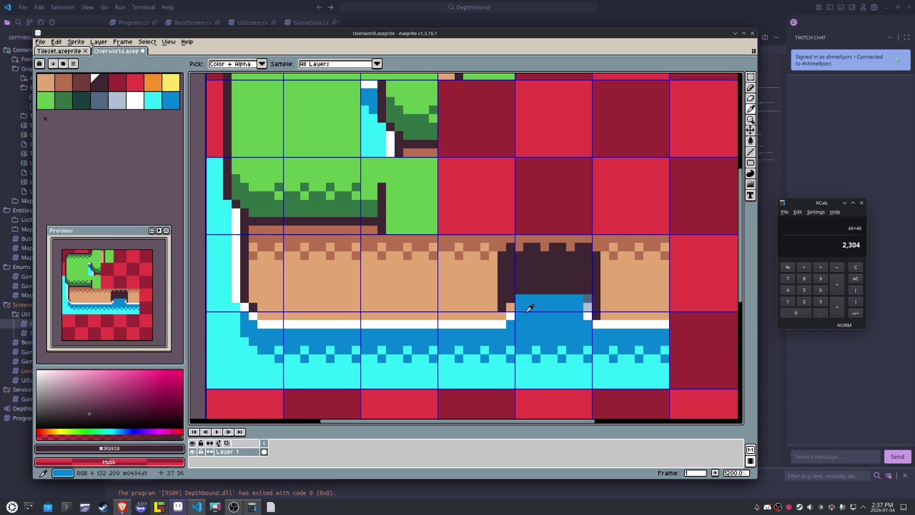
pyautogui.hotkey('ctrl', 'z')
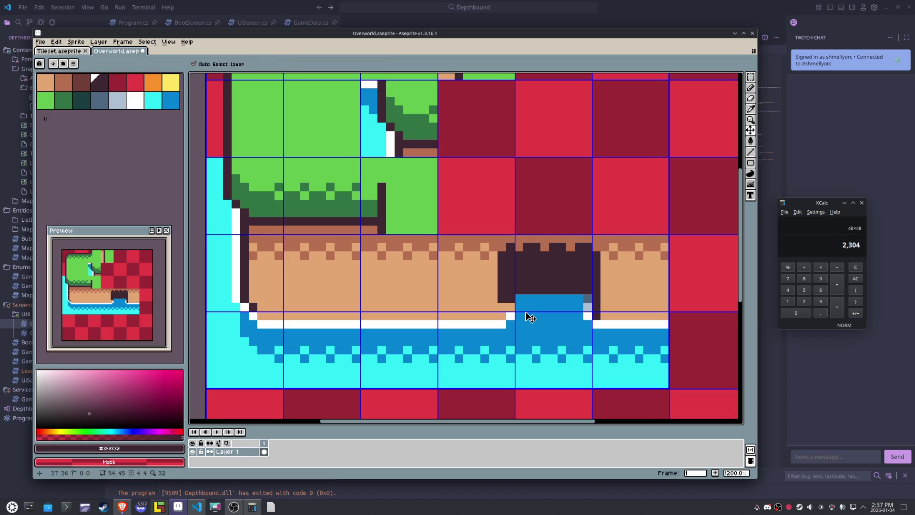
pyautogui.hotkey('ctrl', 'z')
# - Retouch the pond's left border with white, blue and dark pixels
pyautogui.keyDown('alt'); pyautogui.click(512, 315); pyautogui.keyUp('alt')
pyautogui.keyDown('alt'); pyautogui.click(513, 315); pyautogui.keyUp('alt')
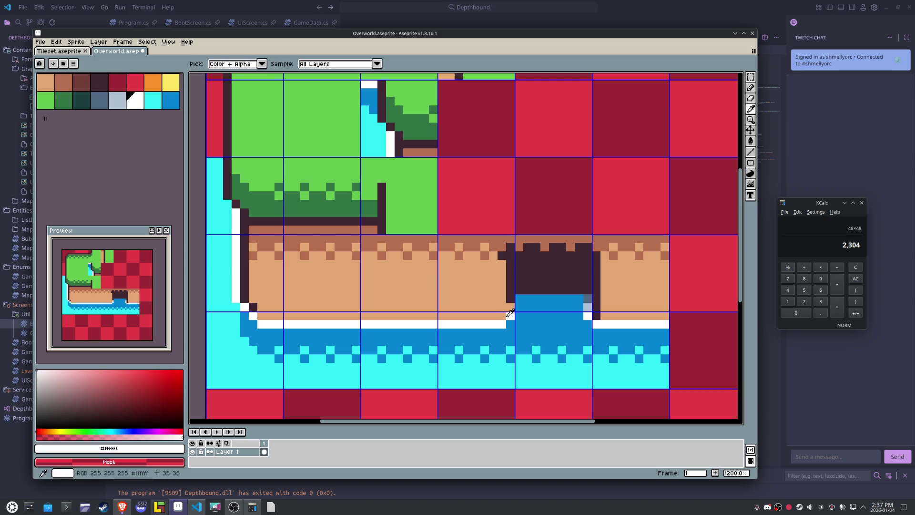
pyautogui.click(502, 316)
pyautogui.keyDown('alt'); pyautogui.click(513, 320); pyautogui.keyUp('alt')
pyautogui.click(504, 324)
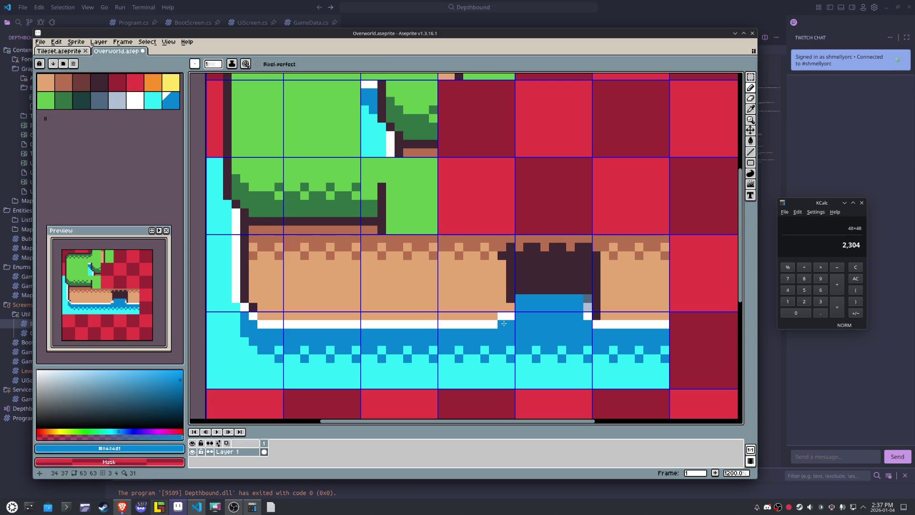
pyautogui.keyDown('alt'); pyautogui.click(513, 315); pyautogui.keyUp('alt')
pyautogui.keyDown('alt'); pyautogui.click(512, 303); pyautogui.keyUp('alt')
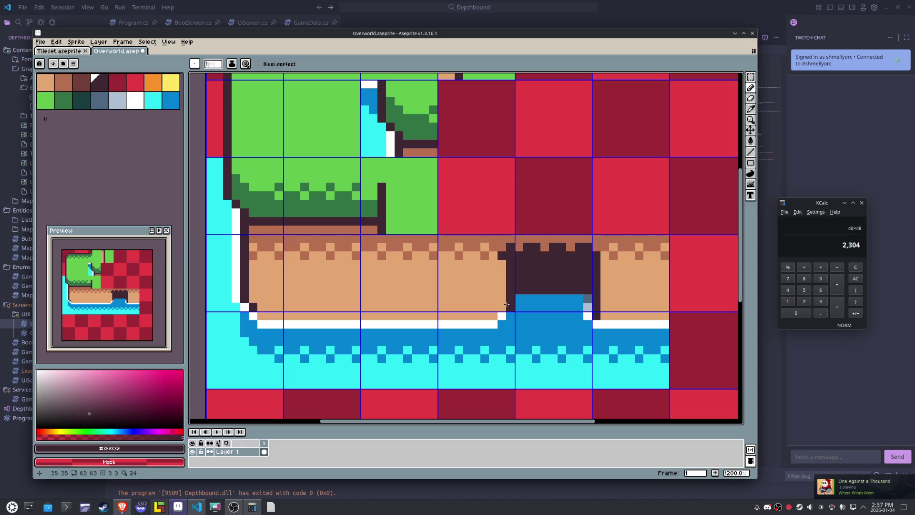
pyautogui.click(381, 315)
pyautogui.hotkey('ctrl', 'z')
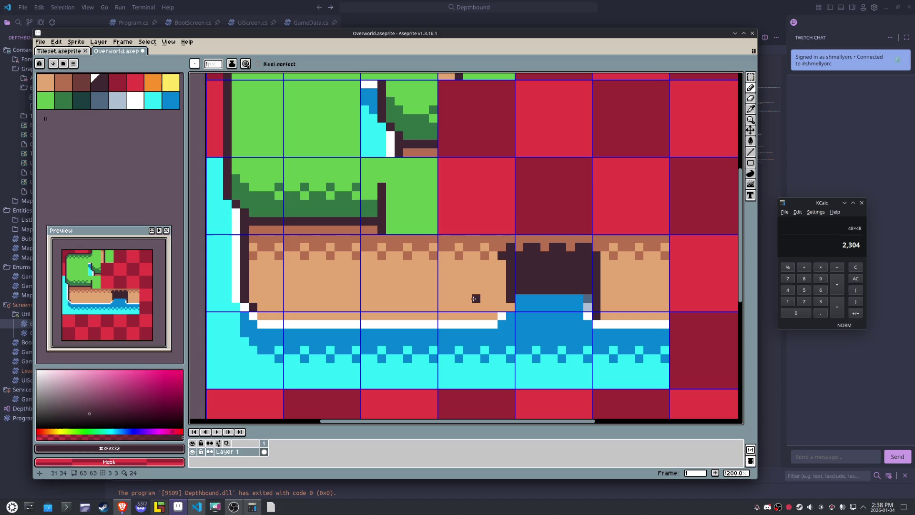
pyautogui.click(501, 307)
pyautogui.keyDown('alt'); pyautogui.click(512, 305); pyautogui.keyUp('alt')
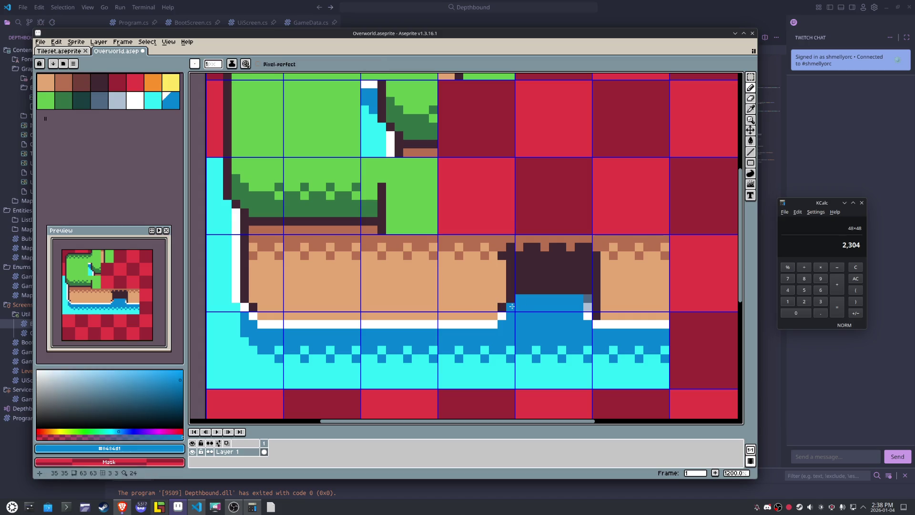
# - Edge the water's top-left corner with grey-blue highlight pixels matching the right side
pyautogui.keyDown('alt'); pyautogui.click(501, 316); pyautogui.keyUp('alt')
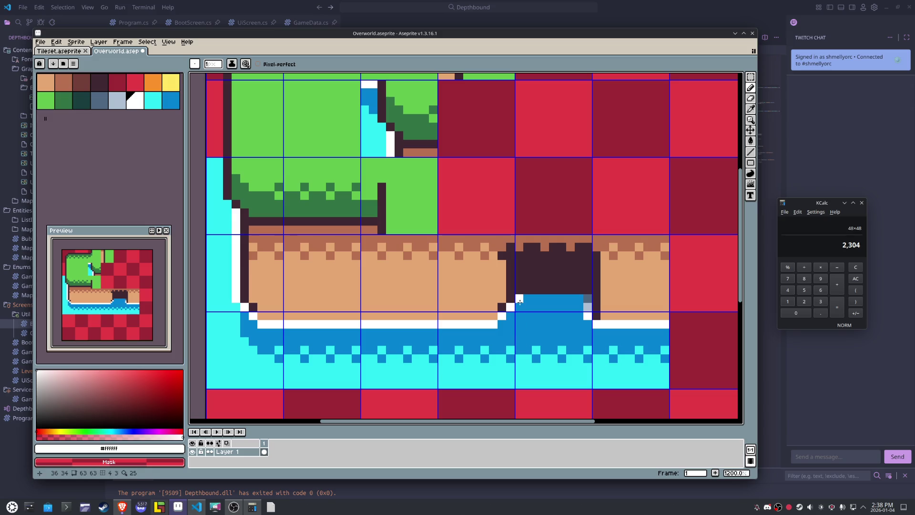
pyautogui.click(518, 299)
pyautogui.moveTo(519, 290); pyautogui.dragTo(518, 281)
pyautogui.press('i')
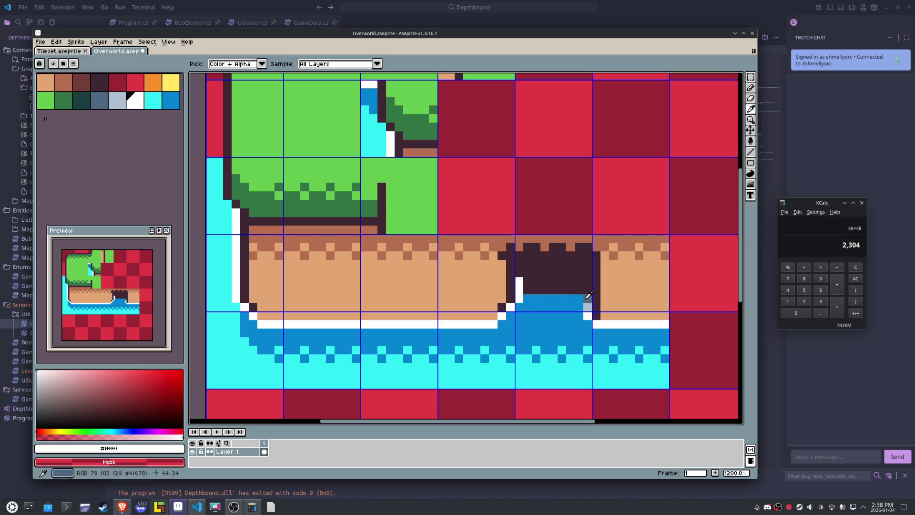
pyautogui.keyDown('alt'); pyautogui.click(588, 295); pyautogui.keyUp('alt')
pyautogui.click(519, 281)
pyautogui.keyDown('alt'); pyautogui.click(588, 304); pyautogui.keyUp('alt')
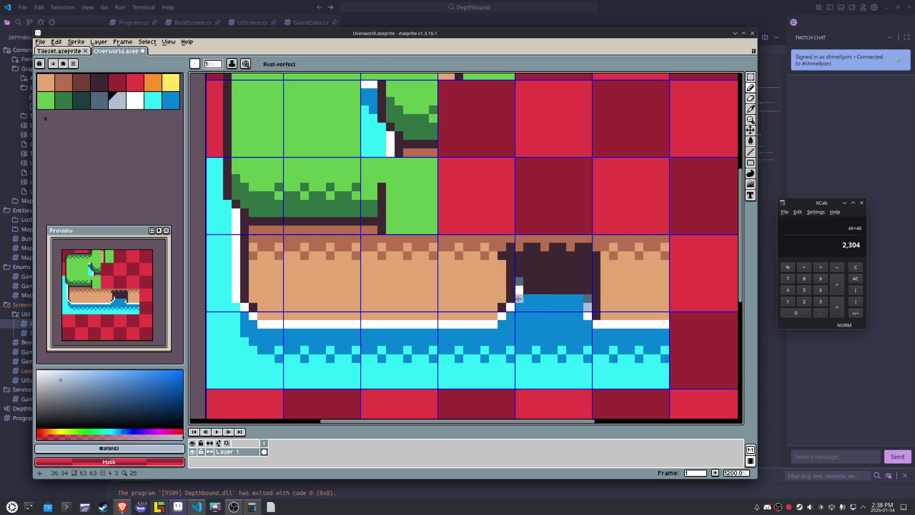
pyautogui.click(518, 289)
# - Try marquee-selecting the dirt and water tiles left of the pond
pyautogui.press('m')
pyautogui.moveTo(474, 255); pyautogui.dragTo(484, 271)
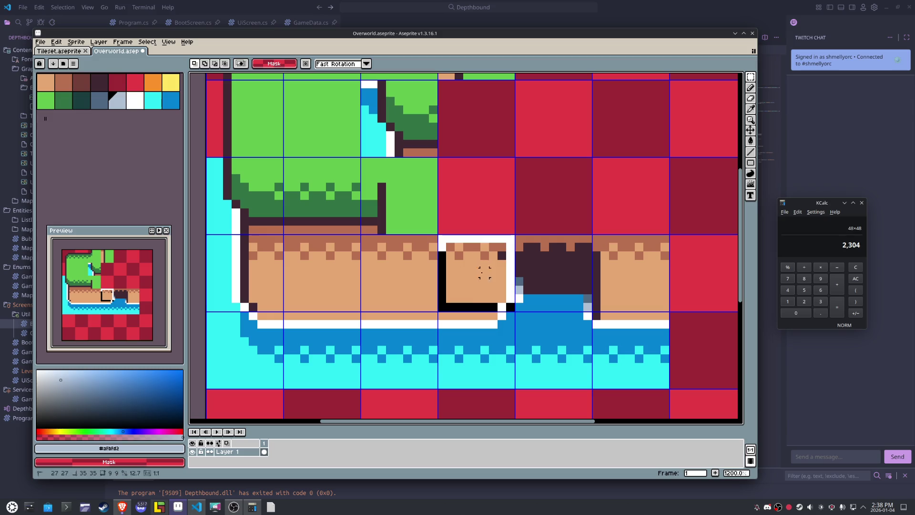
pyautogui.hotkey('ctrl', 'z')
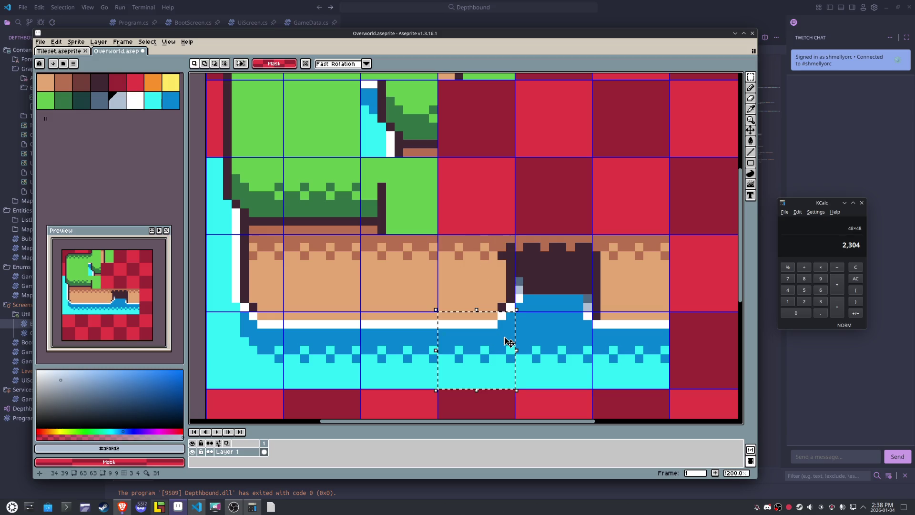
pyautogui.moveTo(505, 340); pyautogui.dragTo(509, 342)
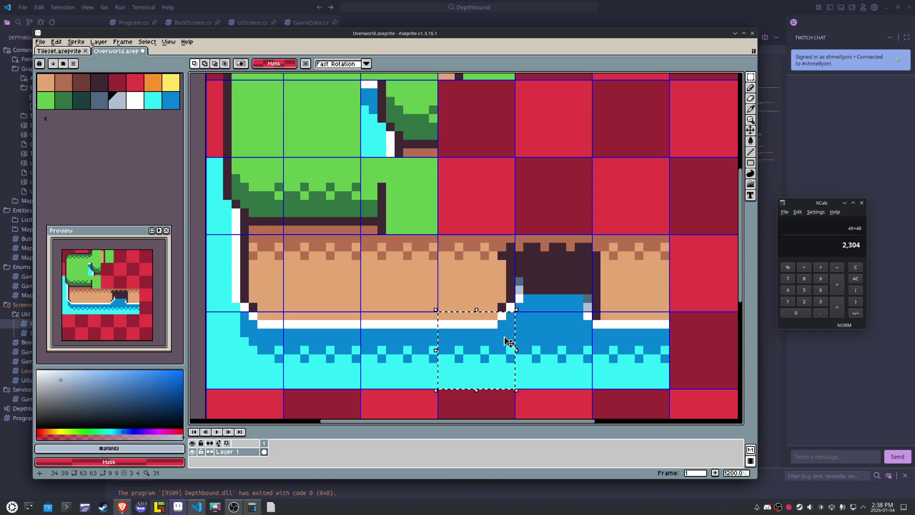
pyautogui.click(502, 272)
pyautogui.moveTo(501, 272); pyautogui.dragTo(500, 352)
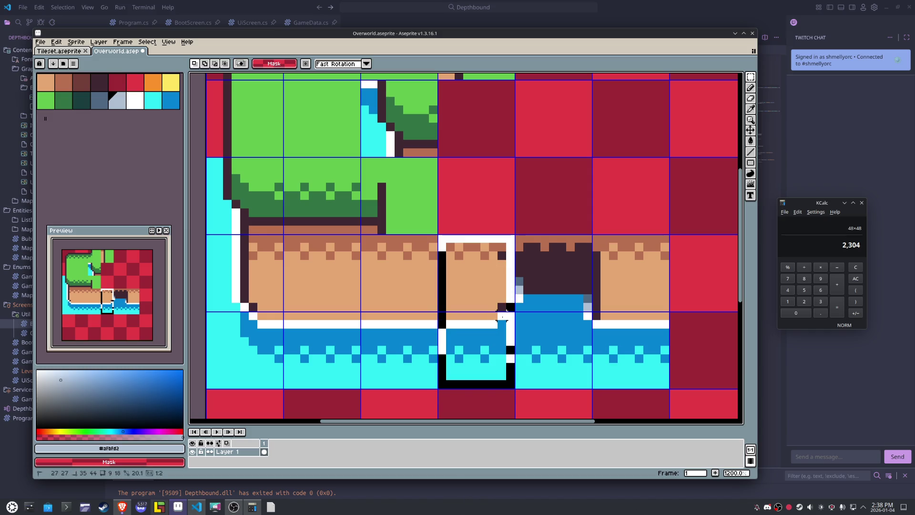
pyautogui.click(280, 349)
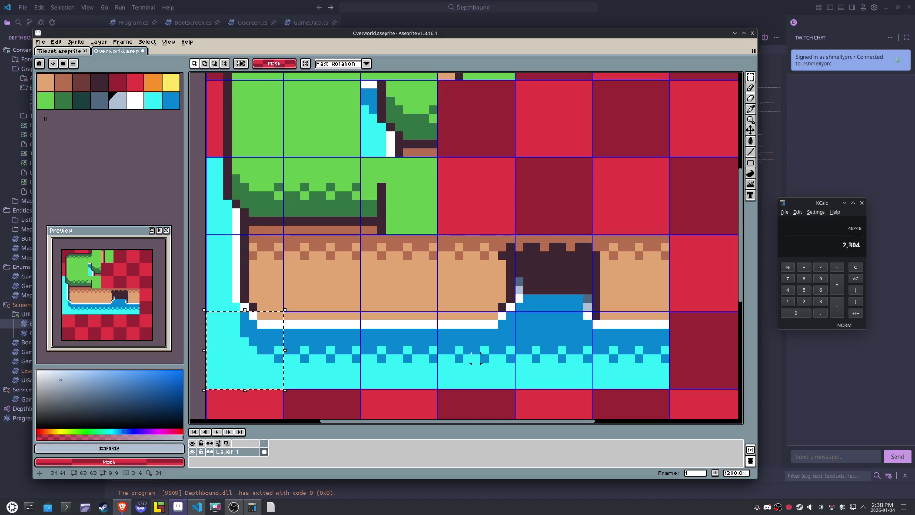
pyautogui.click(505, 360)
pyautogui.click(282, 366)
pyautogui.moveTo(440, 314); pyautogui.dragTo(512, 386)
pyautogui.click(244, 358)
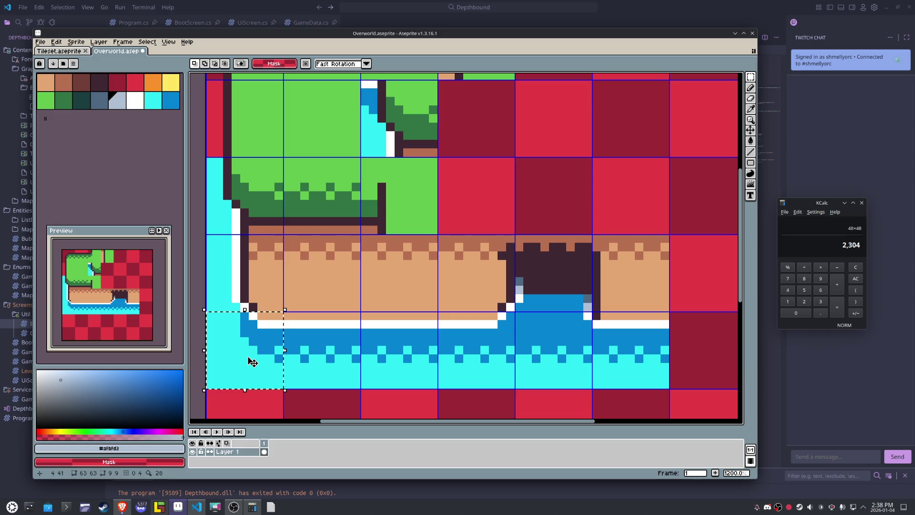
pyautogui.click(512, 351)
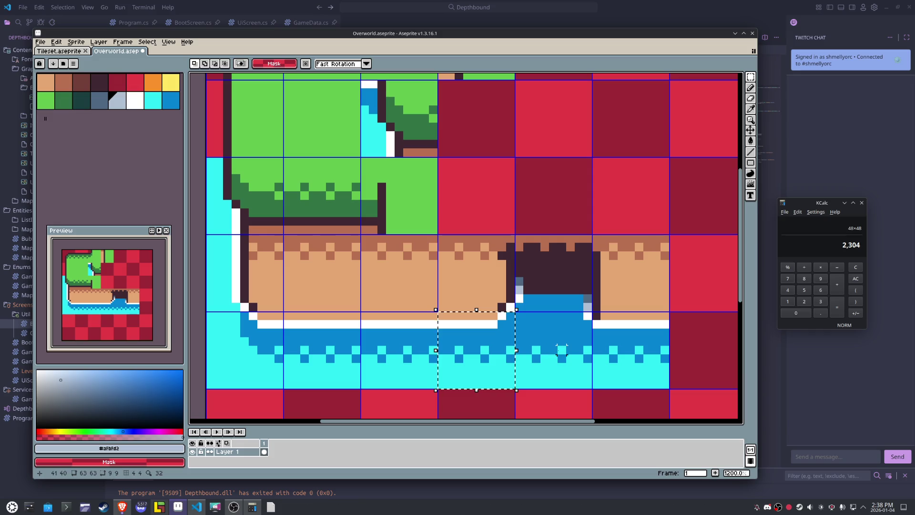
# - Copy the dirt-and-water column left of the pond, mirror it horizontally and commit it as the notch's right side
pyautogui.moveTo(475, 259); pyautogui.dragTo(475, 340)
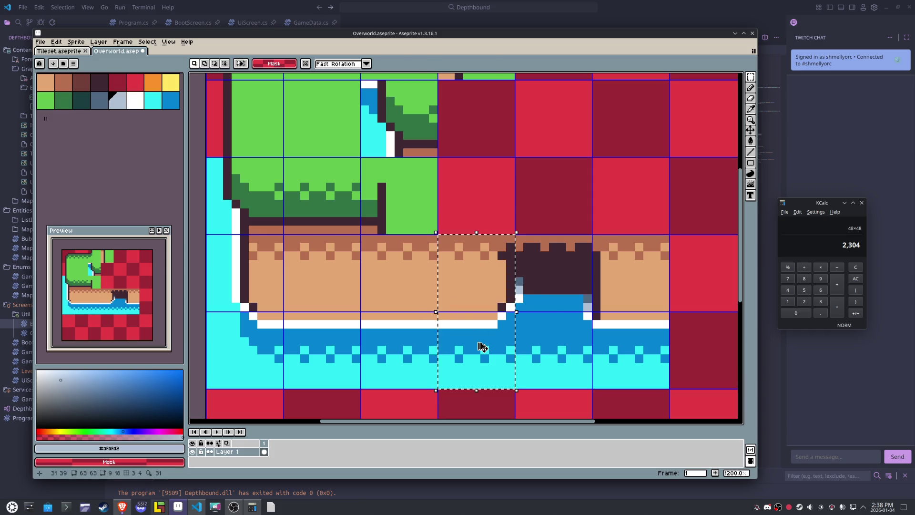
pyautogui.hotkey('ctrl', 'c')
pyautogui.hotkey('ctrl', 'v')
pyautogui.hotkey('shift', 'Right')
pyautogui.hotkey('shift', 'Right')
pyautogui.hotkey('shift', 'h')
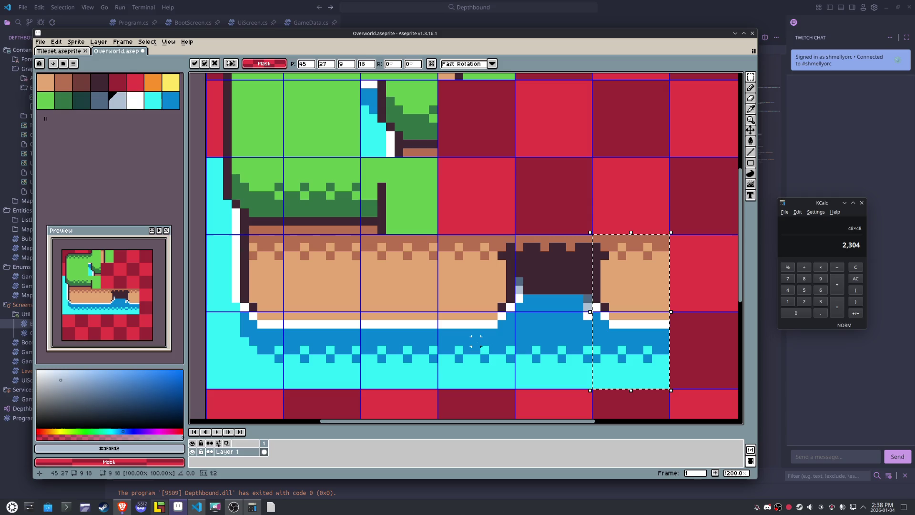
pyautogui.press('Return')
pyautogui.press('i')
pyautogui.click(562, 319)
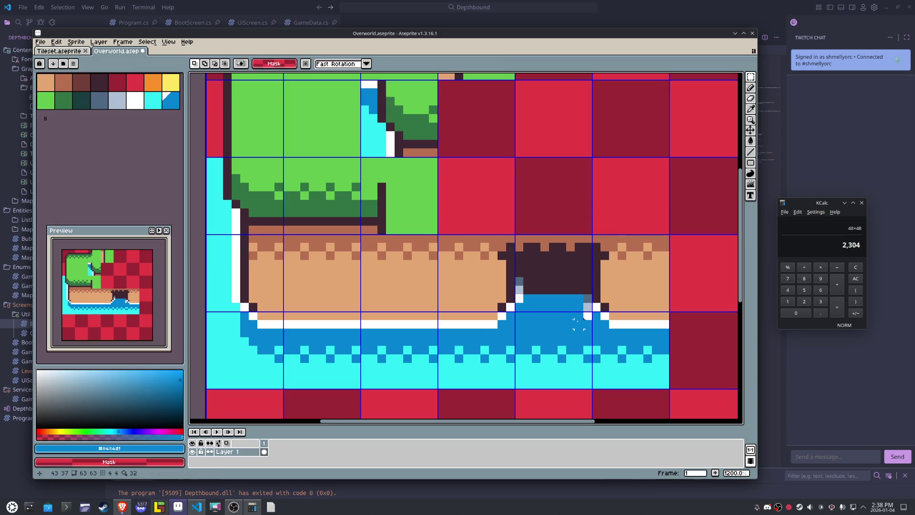
pyautogui.press('b')
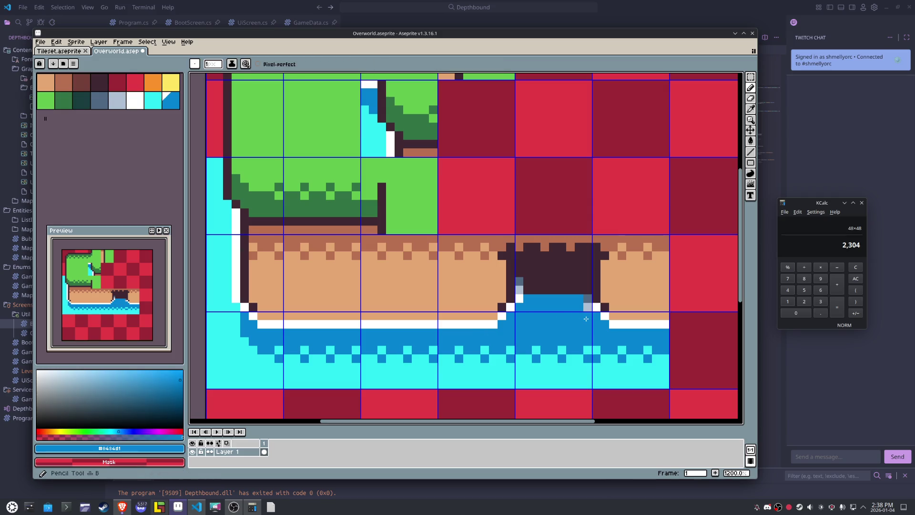
# - Sample white from the cave wall and paint a white column along the inlet's right wall
pyautogui.press('i')
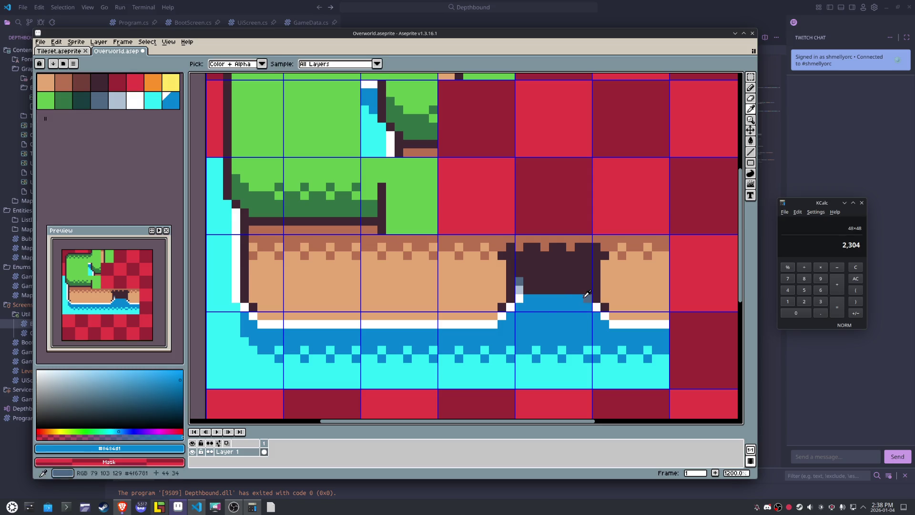
pyautogui.click(519, 299)
pyautogui.press('b')
pyautogui.click(572, 296)
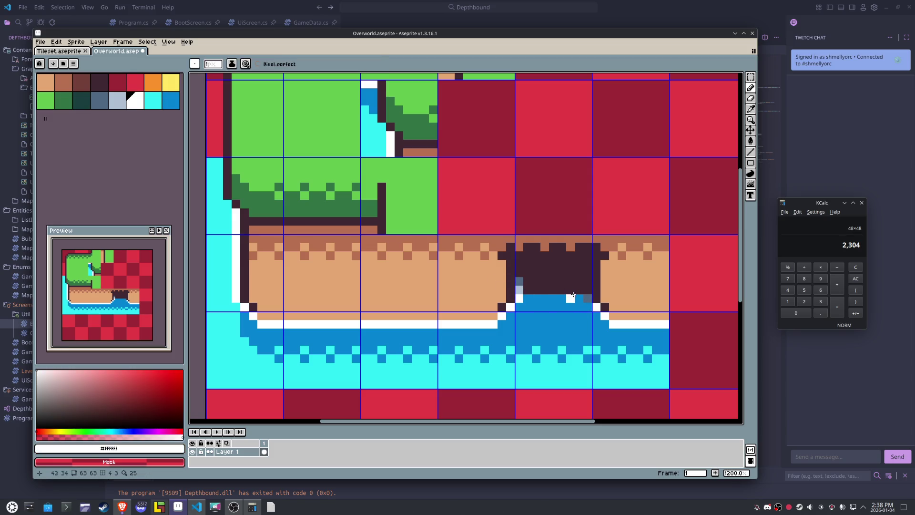
pyautogui.hotkey('ctrl', 'z')
pyautogui.moveTo(588, 299); pyautogui.dragTo(588, 281)
# - Paint the right wall's middle pixel light grey #afbfd2 and its top pixel dark blue-grey #4f6781
pyautogui.press('i')
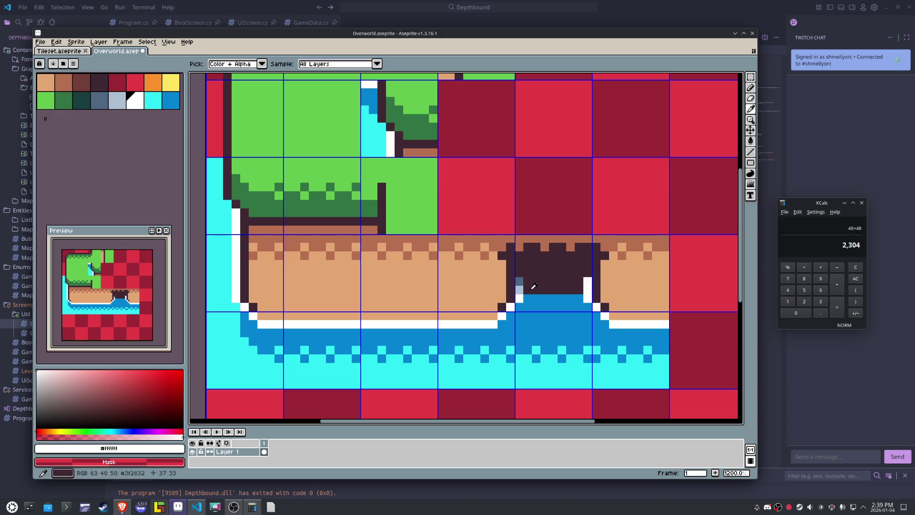
pyautogui.click(519, 289)
pyautogui.press('b')
pyautogui.click(585, 292)
pyautogui.press('i')
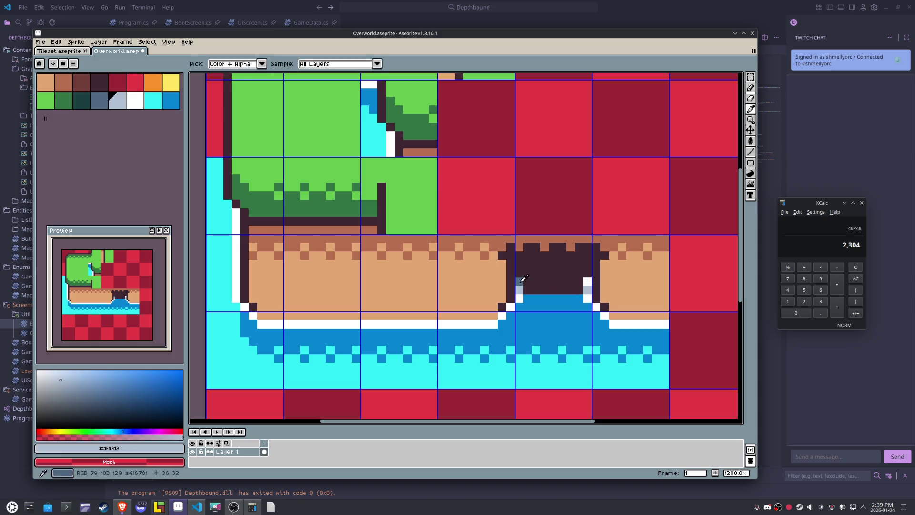
pyautogui.click(519, 281)
pyautogui.press('b')
pyautogui.click(588, 281)
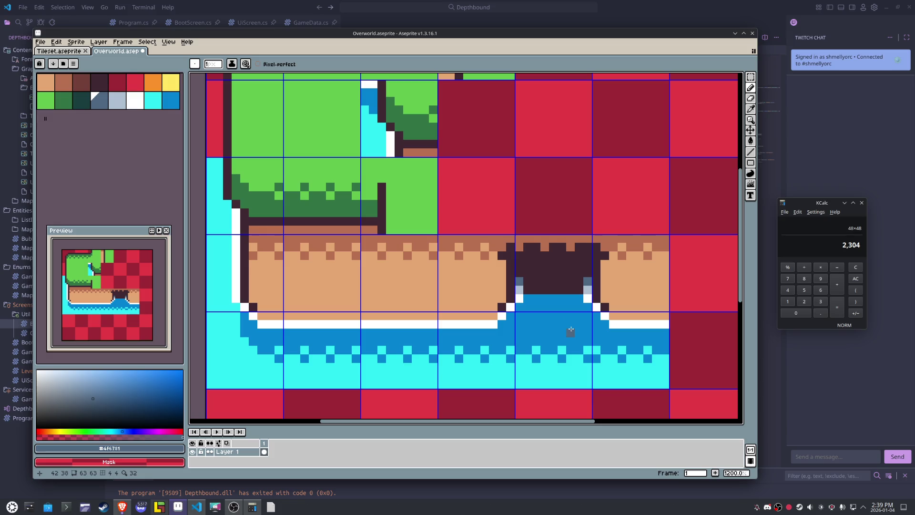
# - Try a white shoreline-step pixel and sample the sand colour, then undo those shoreline edits
pyautogui.press('i')
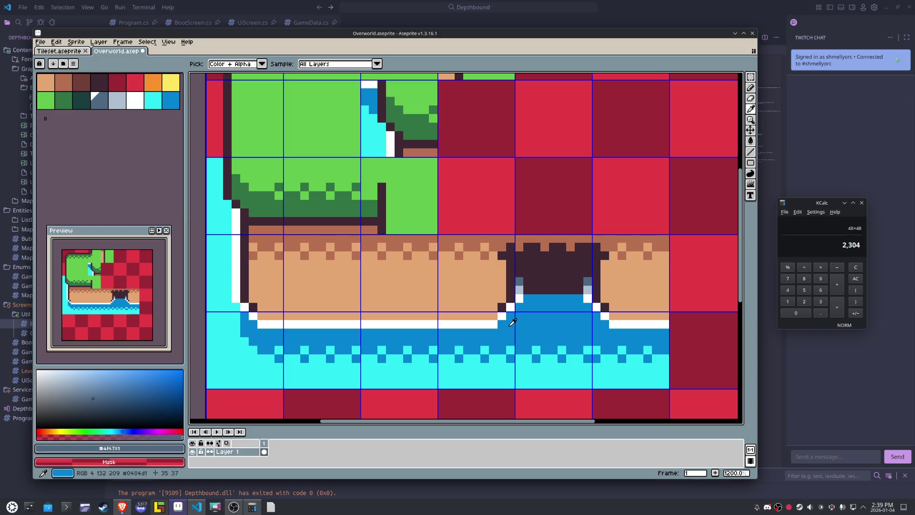
pyautogui.click(502, 316)
pyautogui.press('b')
pyautogui.click(502, 324)
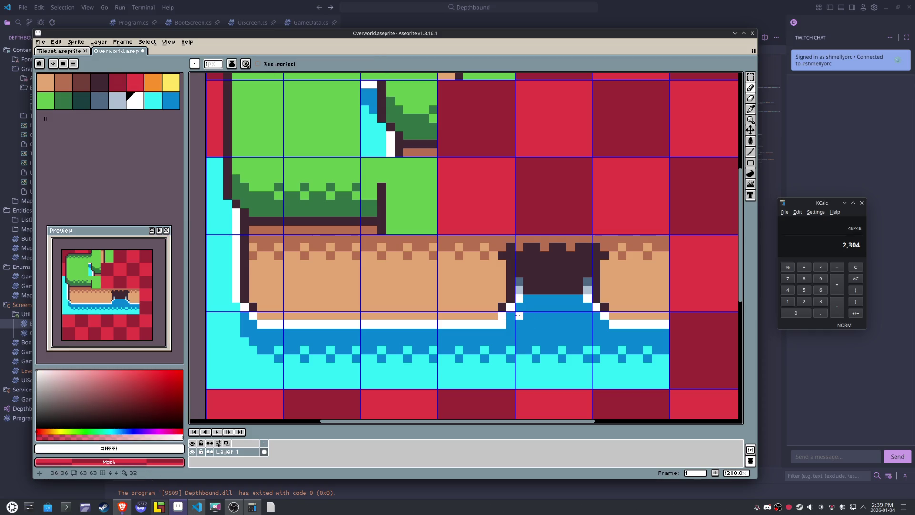
pyautogui.press('i')
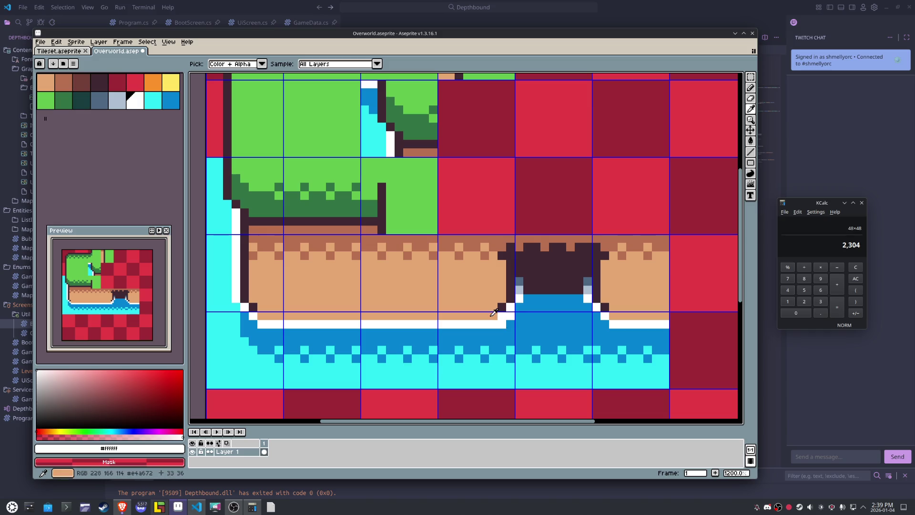
pyautogui.click(493, 314)
pyautogui.press('b')
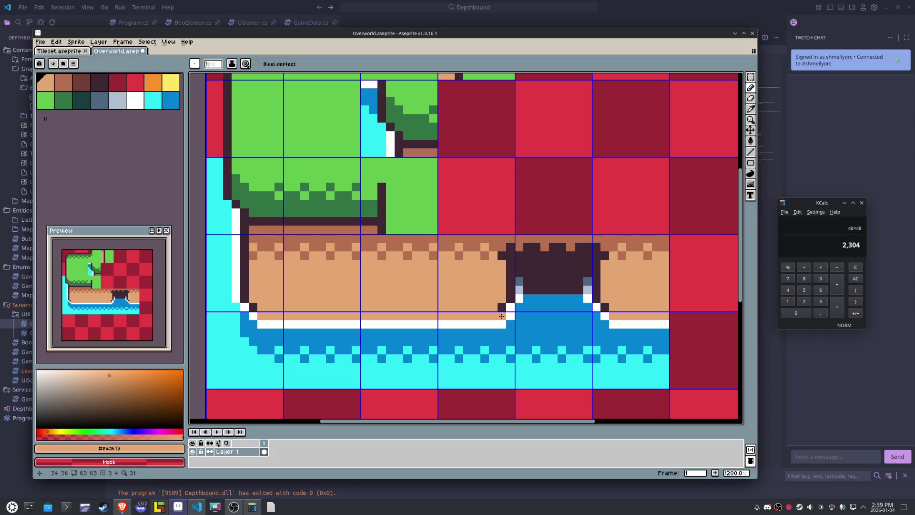
pyautogui.hotkey('ctrl', 'z')
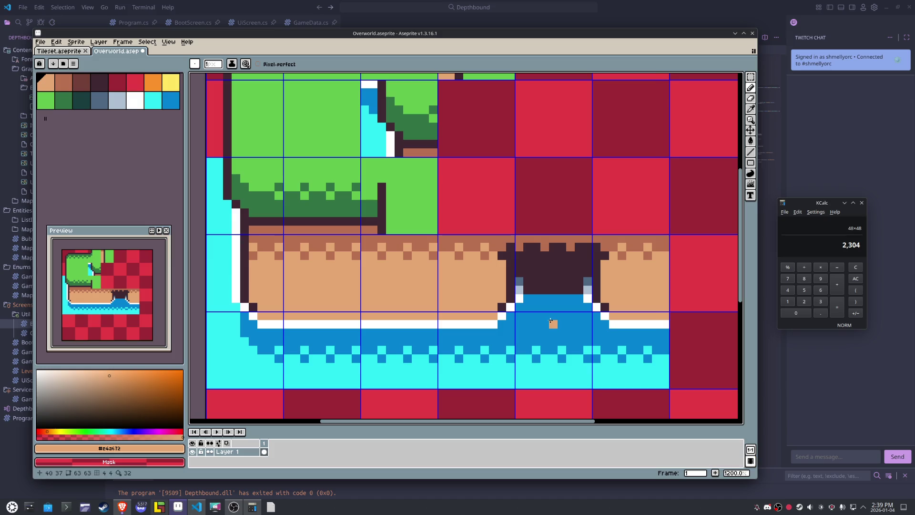
# - Add white shoreline pixels at the water corner and both inlet corners, then sample the tan sand
pyautogui.keyDown('alt'); pyautogui.click(519, 304); pyautogui.keyUp('alt')
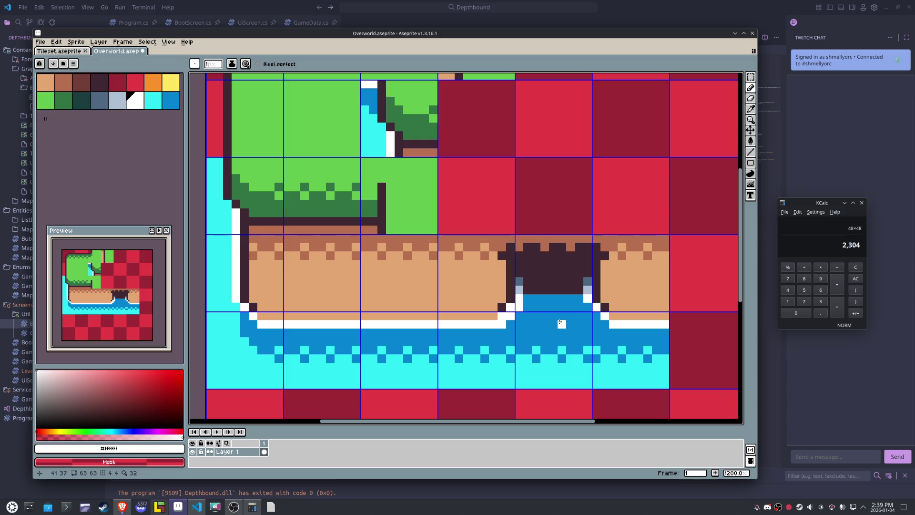
pyautogui.click(253, 325)
pyautogui.click(245, 315)
pyautogui.click(236, 306)
pyautogui.click(587, 307)
pyautogui.click(595, 315)
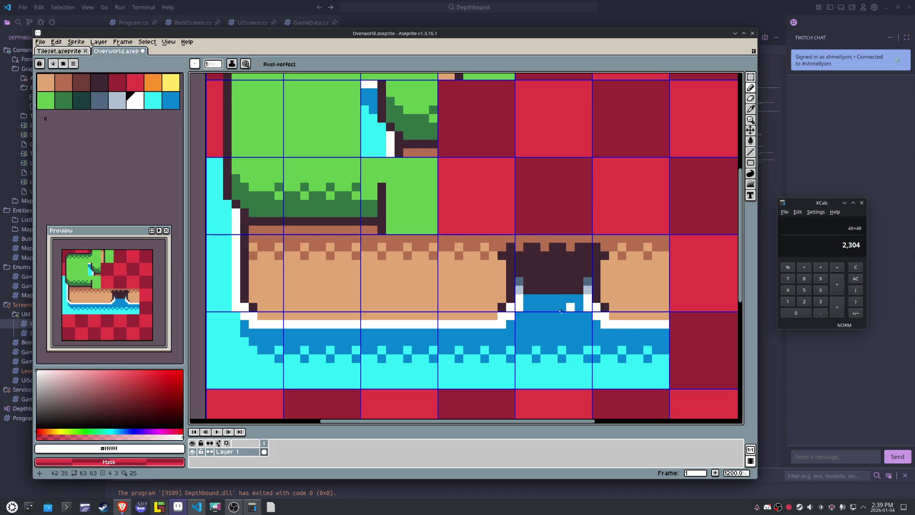
pyautogui.click(508, 307)
pyautogui.keyDown('alt'); pyautogui.click(605, 288); pyautogui.keyUp('alt')
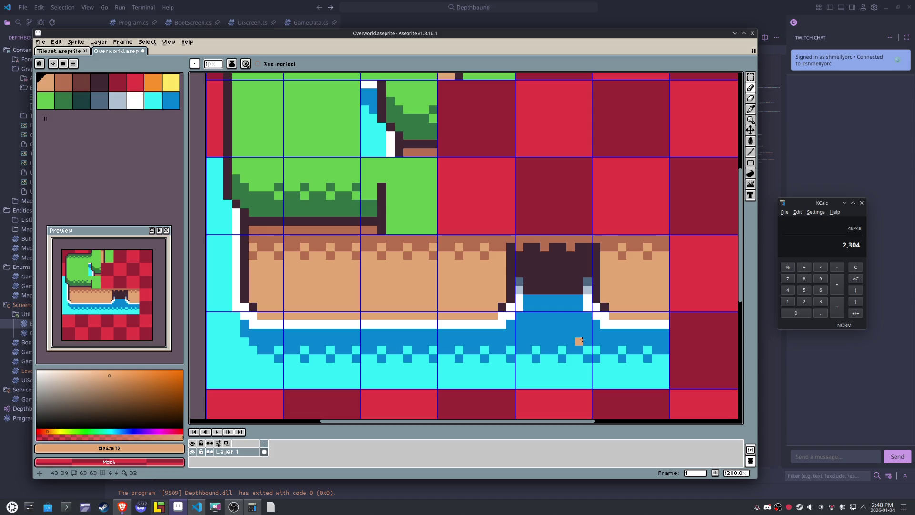
# - Move the cave notch and water tiles one slot left and delete the leftover tiles
pyautogui.press('m')
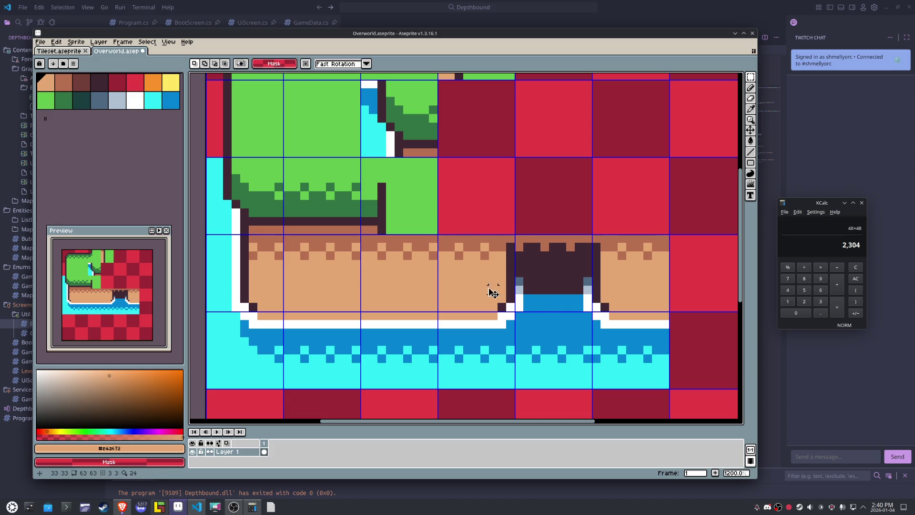
pyautogui.moveTo(493, 291); pyautogui.dragTo(415, 267)
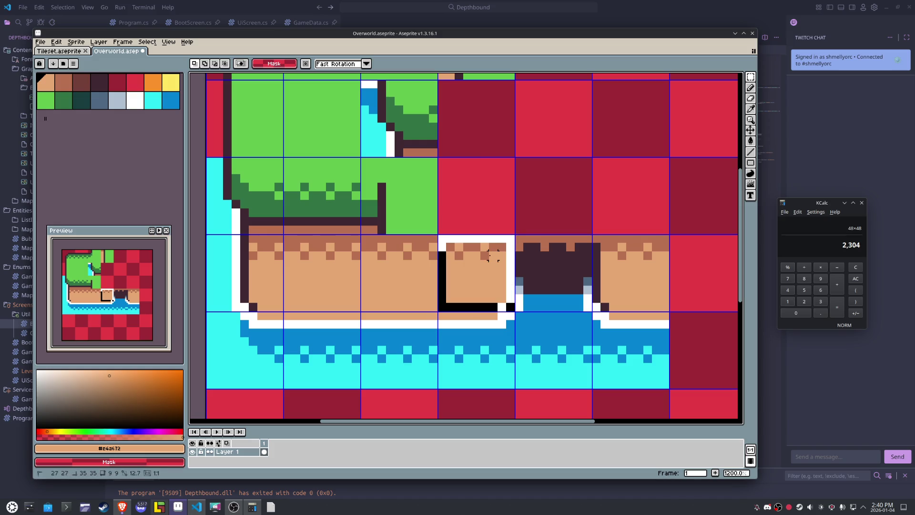
pyautogui.moveTo(493, 256)
pyautogui.mouseDown()
pyautogui.moveTo(495, 333)
pyautogui.moveTo(542, 347)
pyautogui.mouseUp()
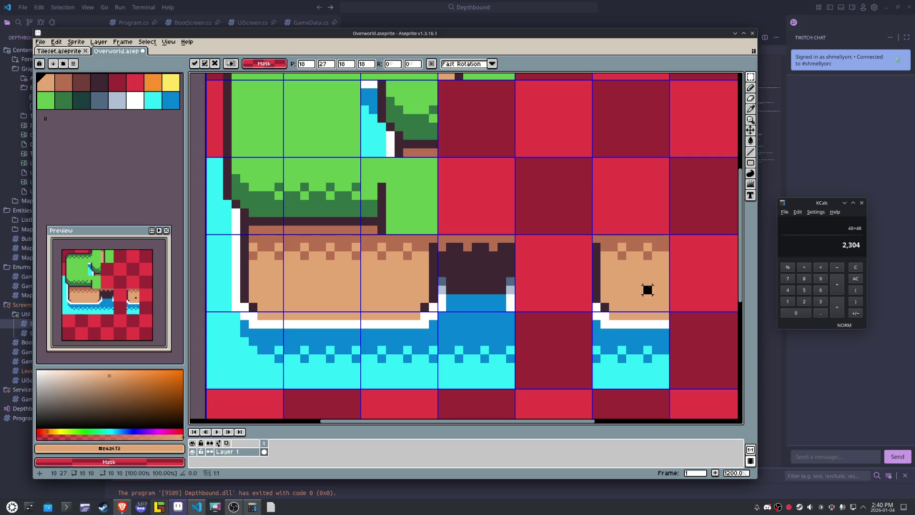
pyautogui.press('Delete')
pyautogui.hotkey('ctrl', 'd')
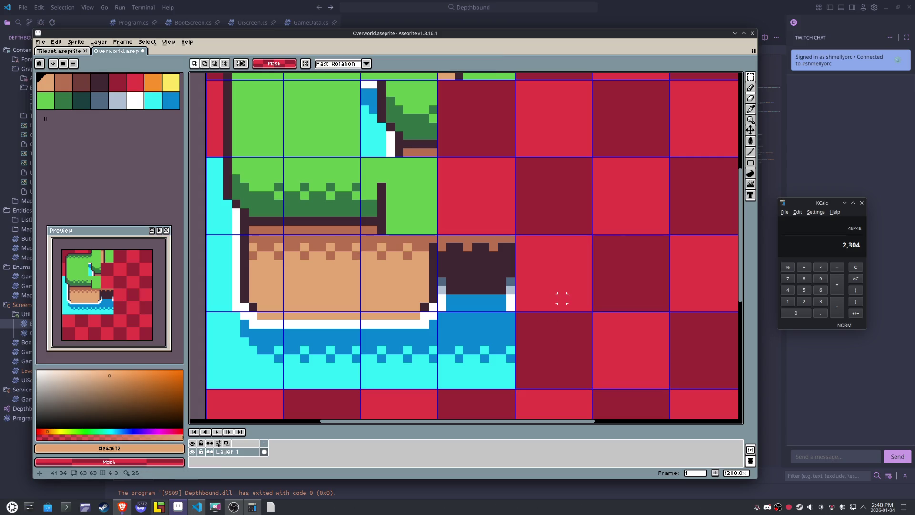
# - Select the water tile, the three shoreline tiles and the cave-notch tile, then deselect
pyautogui.click(493, 341)
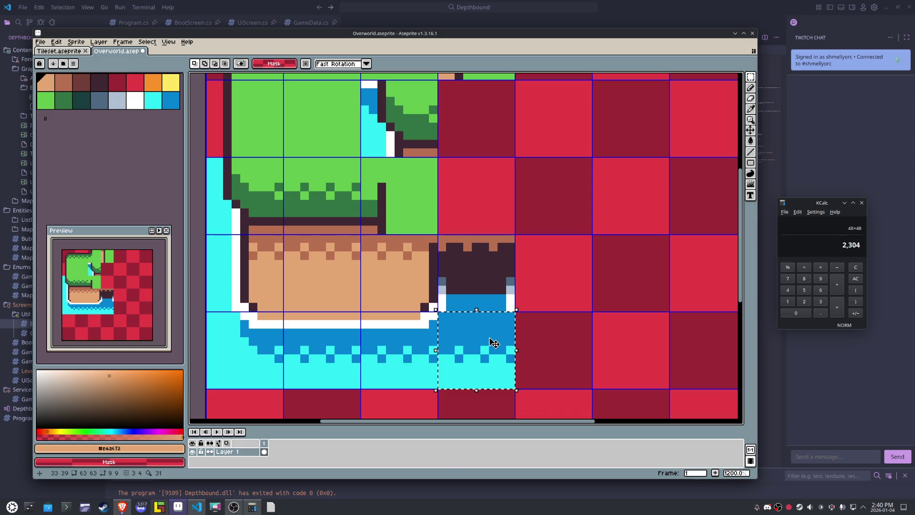
pyautogui.click(400, 345)
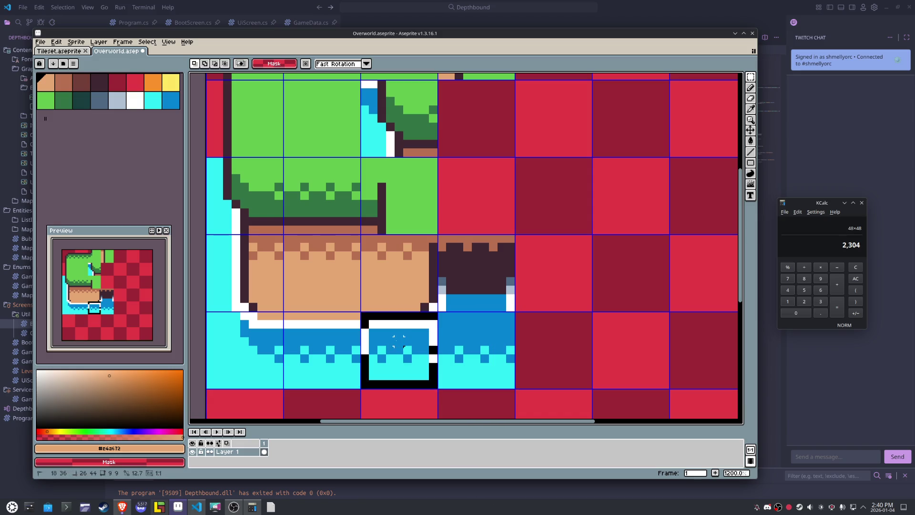
pyautogui.moveTo(219, 353); pyautogui.dragTo(429, 352)
pyautogui.click(475, 333)
pyautogui.click(494, 289)
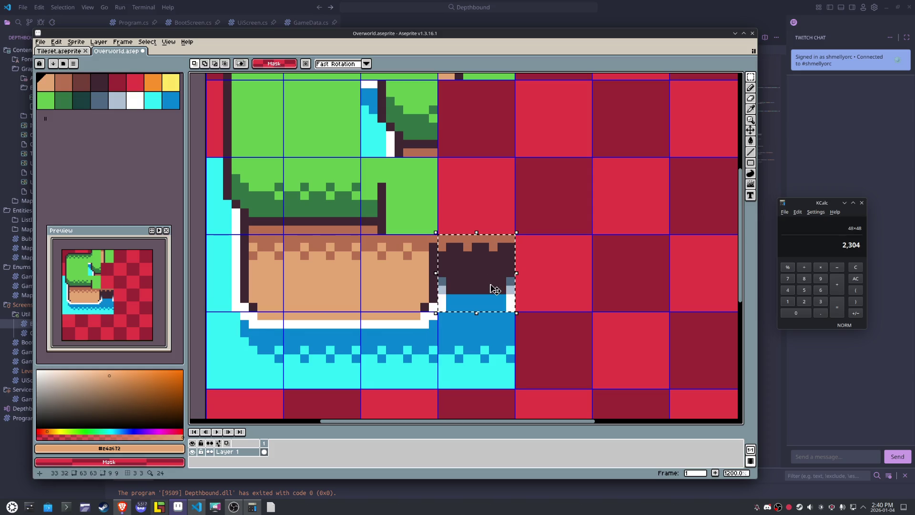
pyautogui.hotkey('ctrl', 'd')
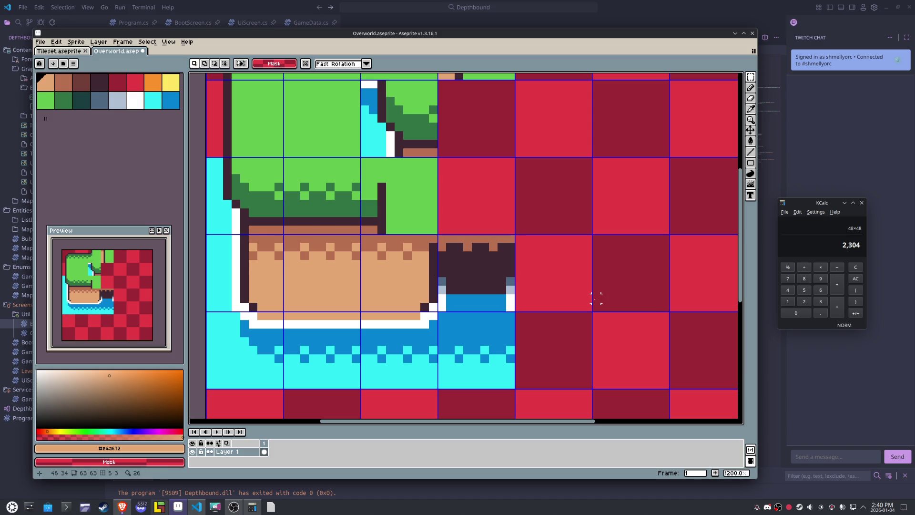
# - Save the Overworld sheet and export it as Overworld.png
pyautogui.scroll(-2, 587, 296)
pyautogui.moveTo(590, 284)
pyautogui.mouseDown()
pyautogui.moveTo(517, 286)
pyautogui.moveTo(505, 267)
pyautogui.moveTo(542, 291)
pyautogui.mouseUp()
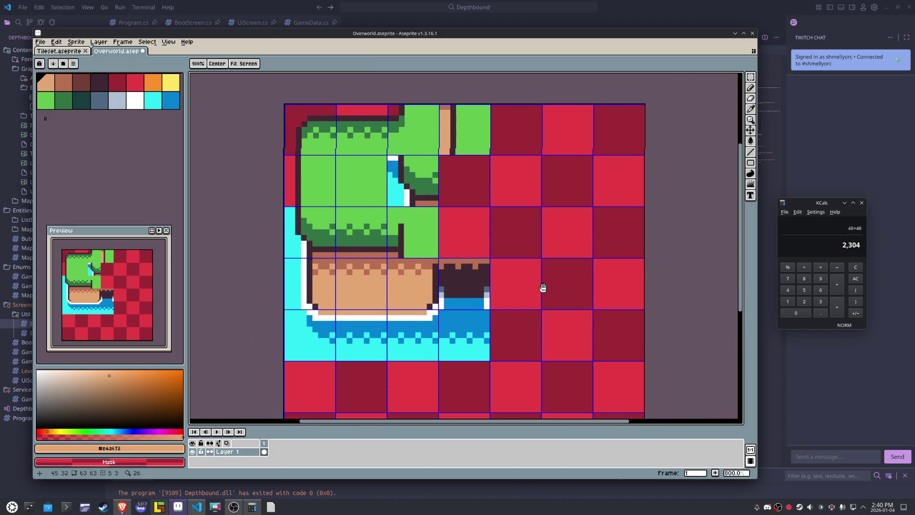
pyautogui.click(436, 253)
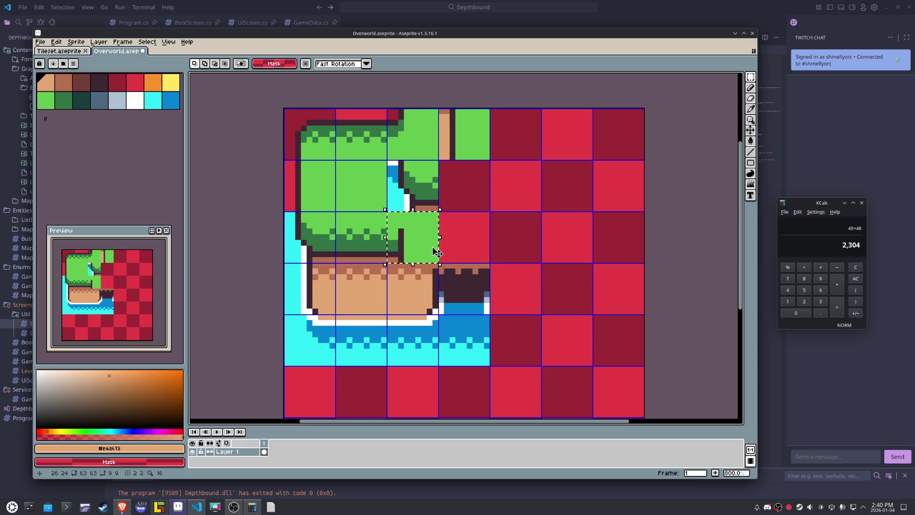
pyautogui.hotkey('ctrl', 'd')
pyautogui.hotkey('ctrl', 's')
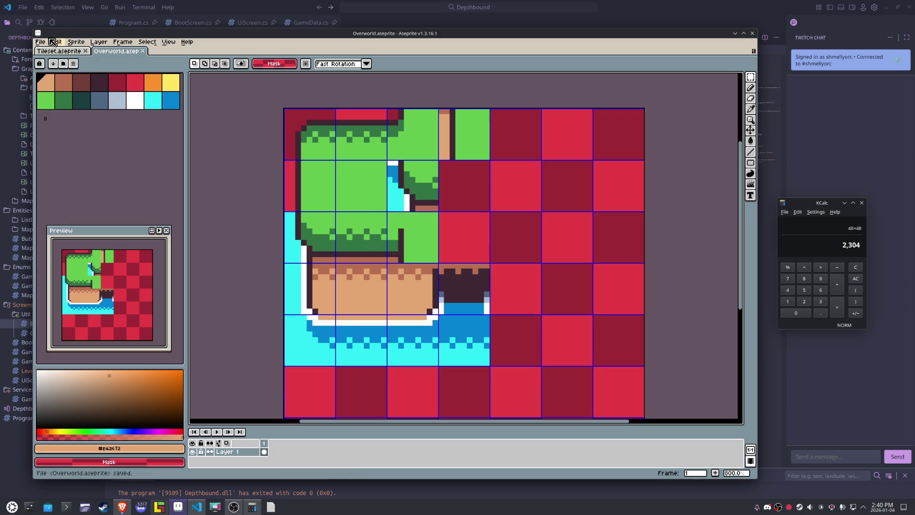
pyautogui.click(40, 42)
pyautogui.moveTo(63, 115)
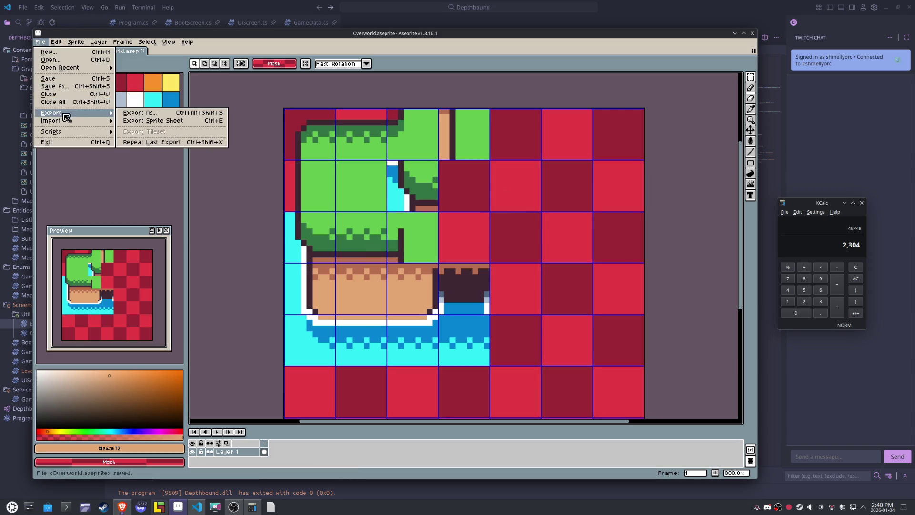
pyautogui.click(154, 114)
pyautogui.click(547, 334)
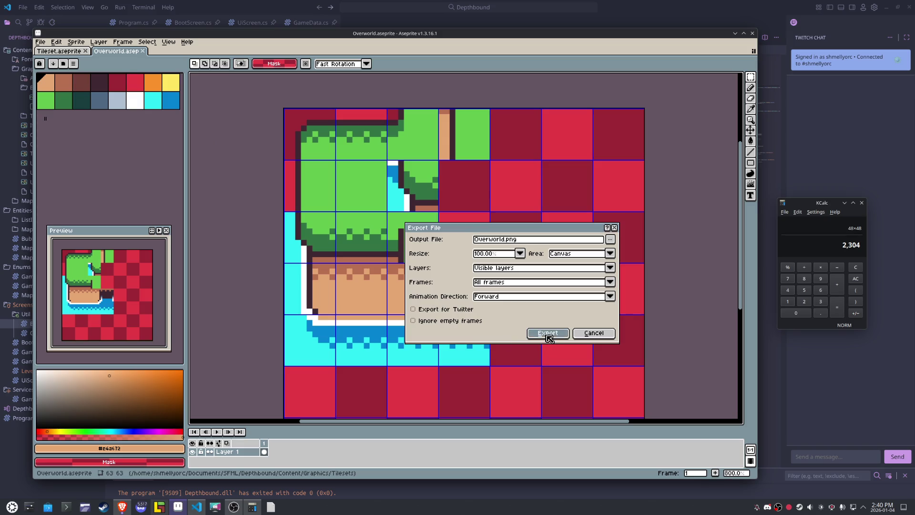
# - In LDtk's project tileset settings, add a new tileset
pyautogui.click(160, 507)
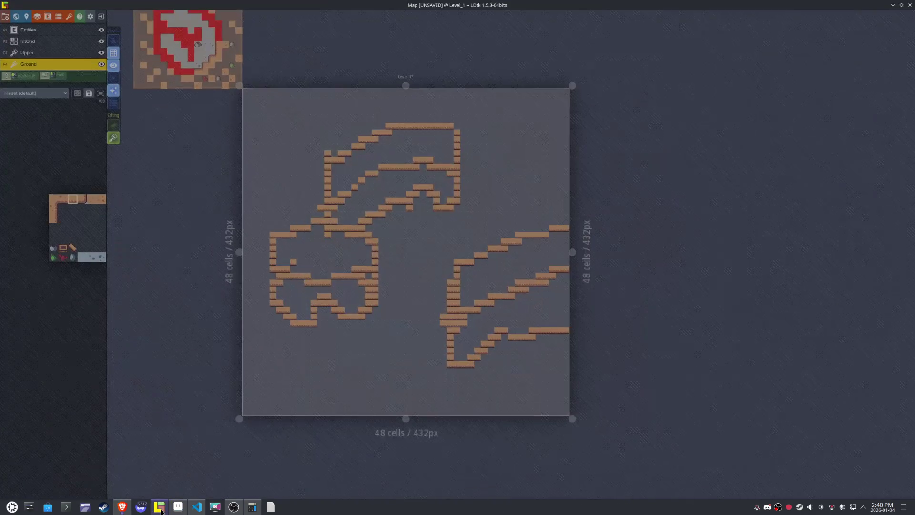
pyautogui.click(70, 22)
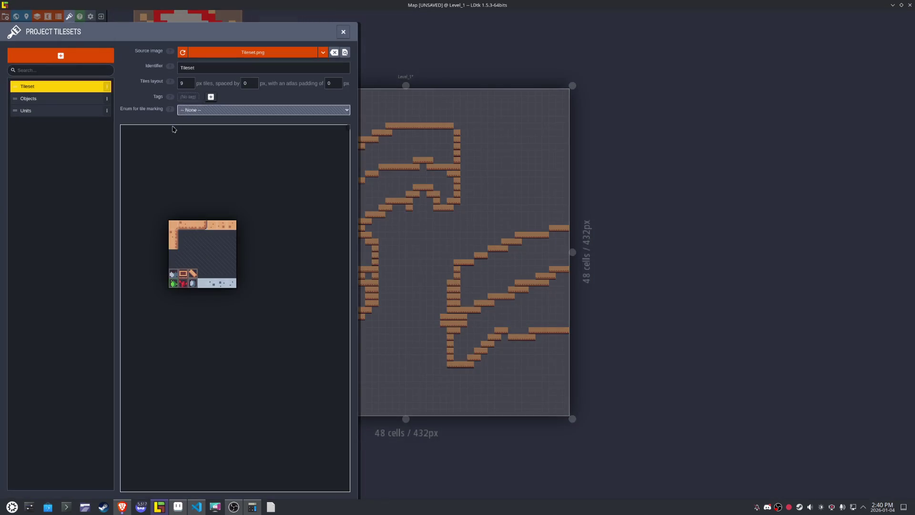
pyautogui.click(60, 56)
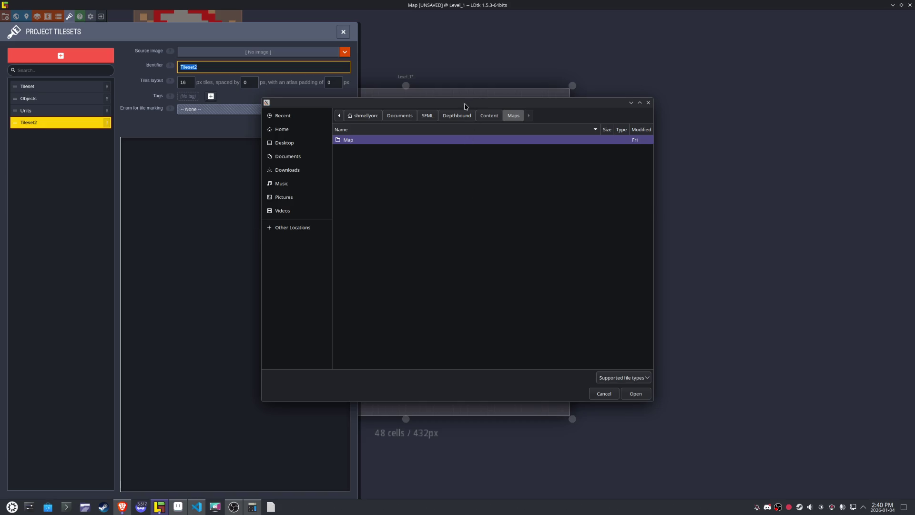
# - In Tileset2's image picker, browse from Content into the Graphics folder
pyautogui.click(489, 115)
pyautogui.doubleClick(350, 149)
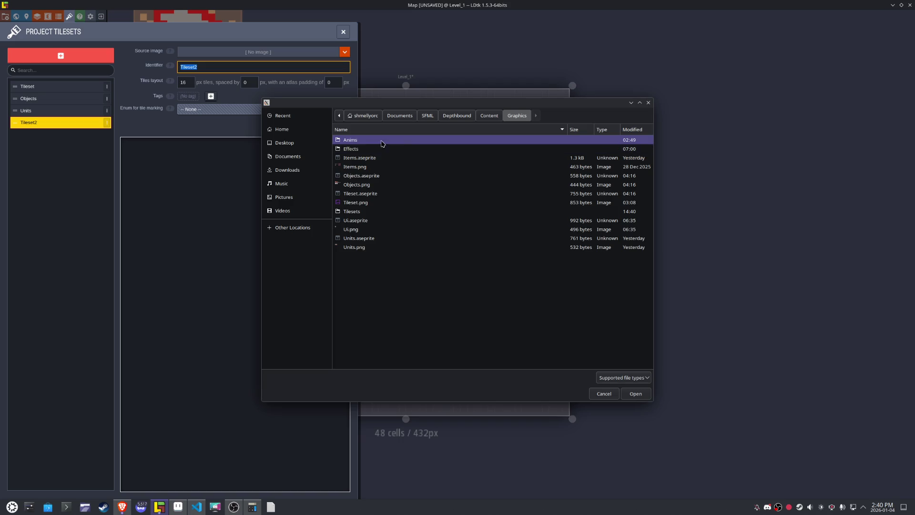
pyautogui.click(488, 115)
pyautogui.doubleClick(362, 149)
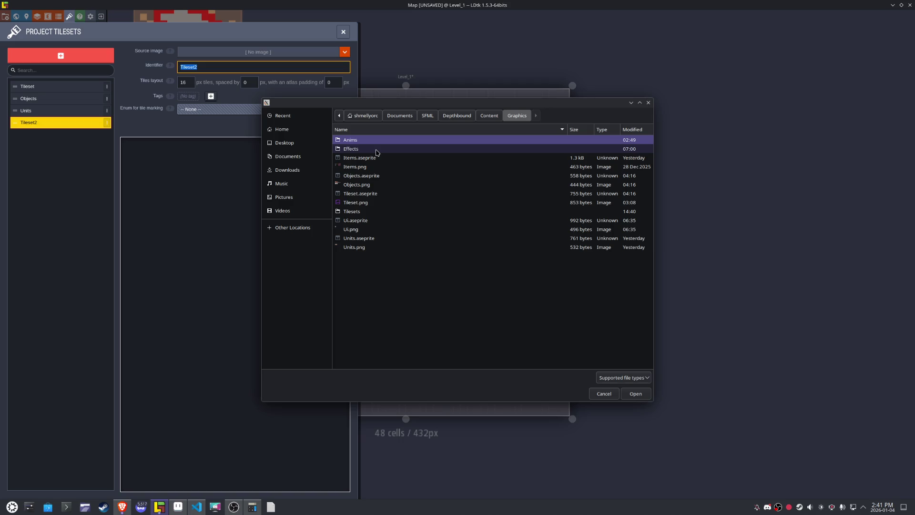
# - Use Aseprite's Save As dialog to trace Overworld's folder under Depthbound/Content/Graphics
pyautogui.click(178, 506)
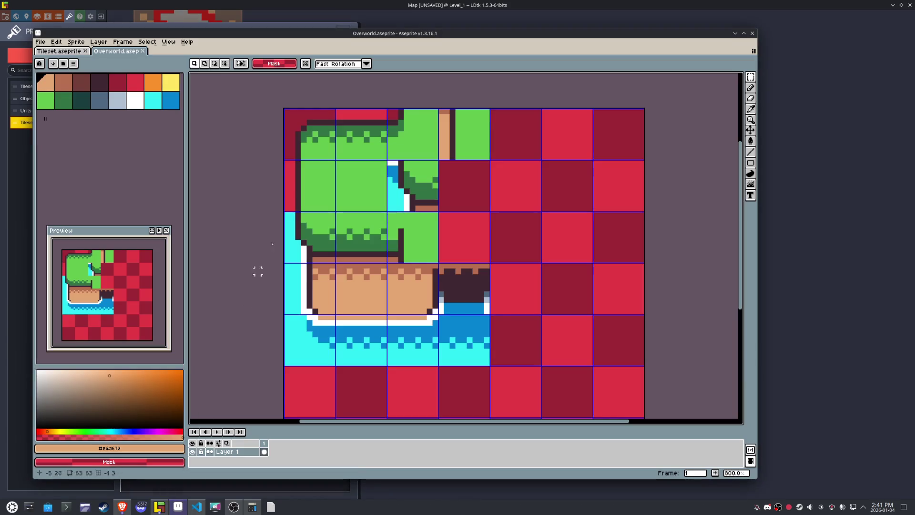
pyautogui.click(40, 42)
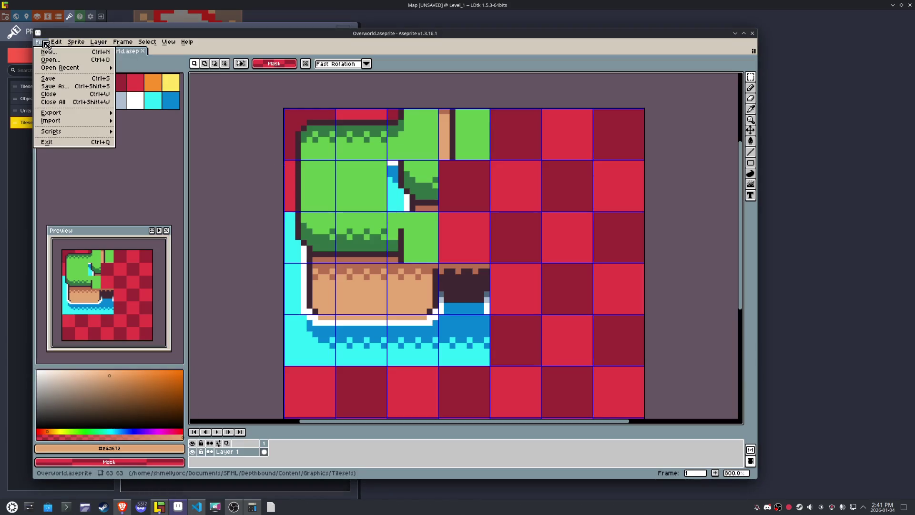
pyautogui.click(86, 86)
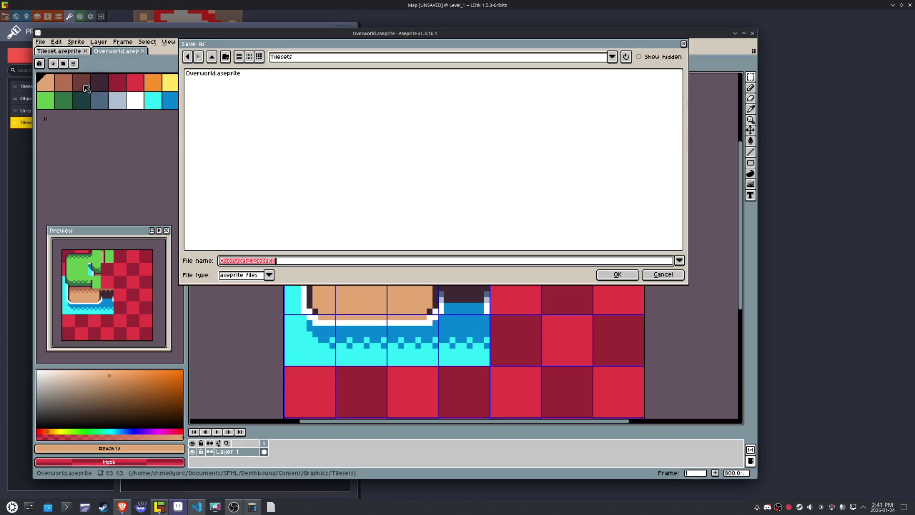
pyautogui.click(213, 57)
pyautogui.click(212, 57)
pyautogui.click(212, 57)
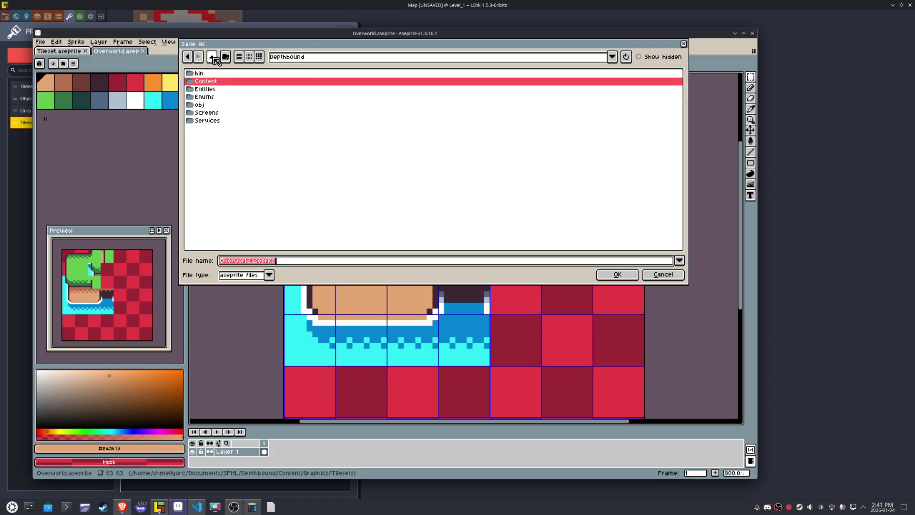
pyautogui.click(213, 57)
pyautogui.click(213, 74)
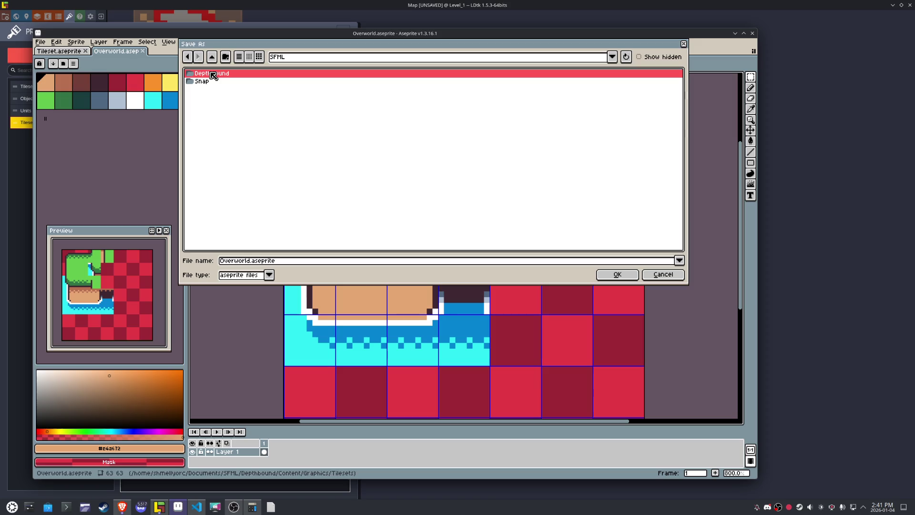
pyautogui.doubleClick(213, 74)
pyautogui.doubleClick(214, 81)
pyautogui.click(217, 82)
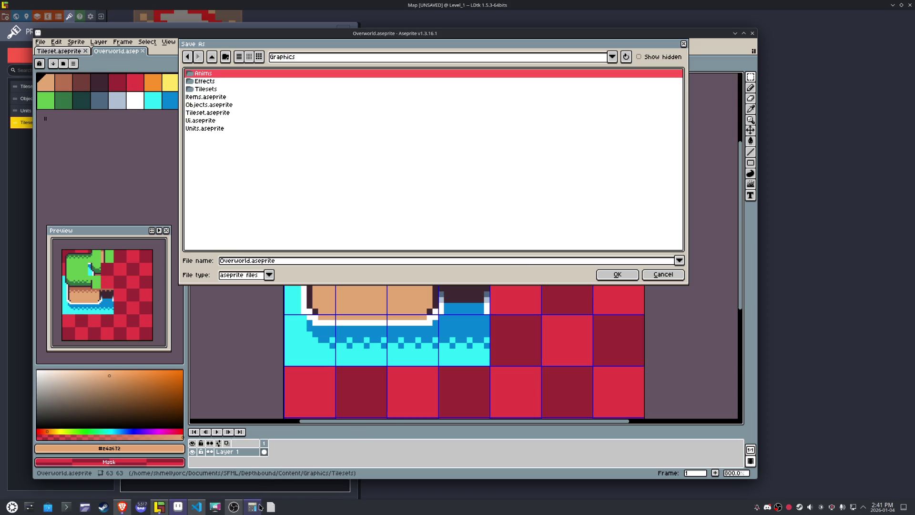
# - In LDtk's image picker, browse Content > Graphics > Tilesets and back to Graphics
pyautogui.click(160, 510)
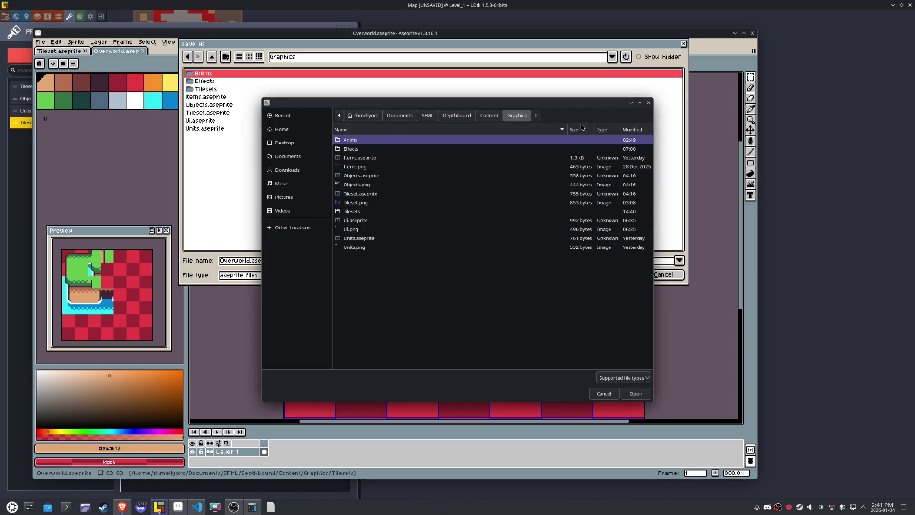
pyautogui.click(482, 117)
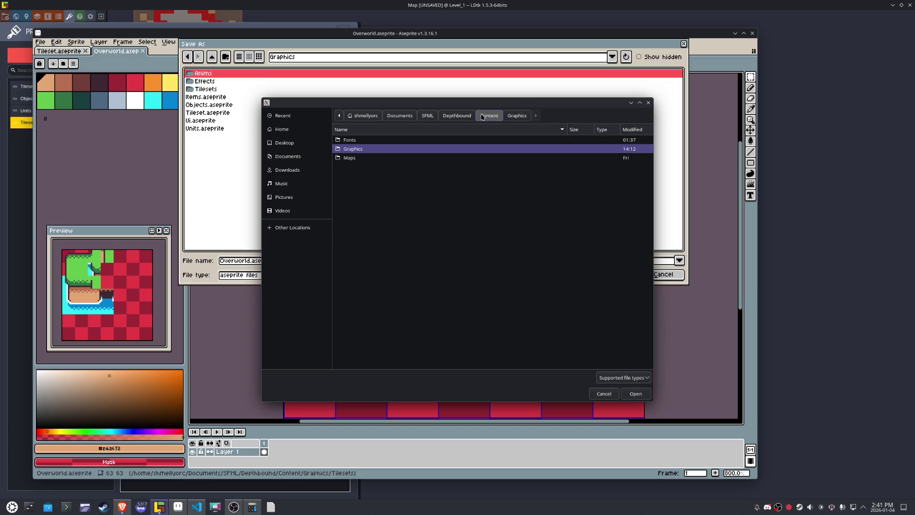
pyautogui.doubleClick(374, 150)
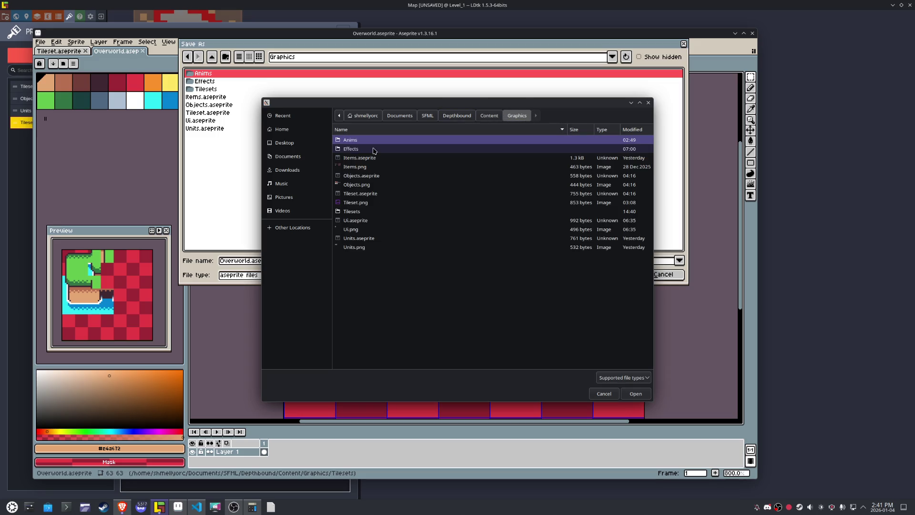
pyautogui.doubleClick(359, 213)
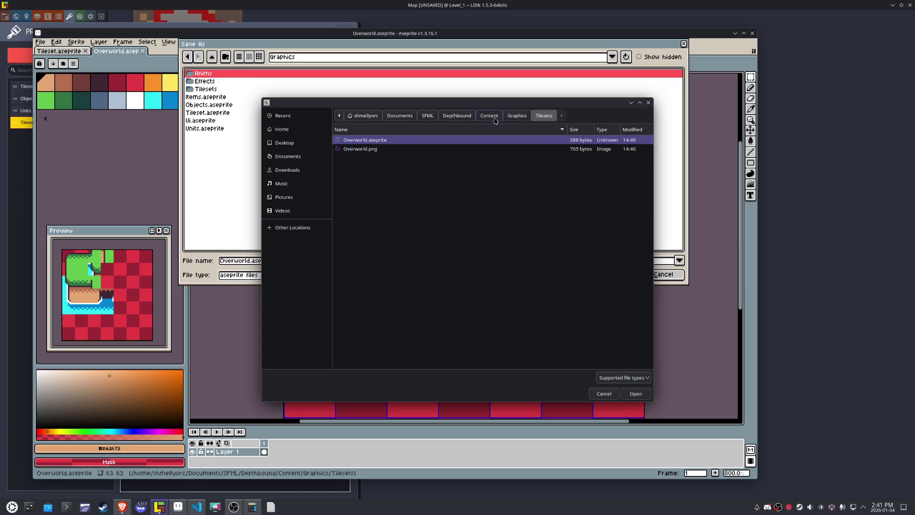
pyautogui.click(515, 116)
# - List modification times with folders first, then load Tilesets/Overworld.png as the source image
pyautogui.rightClick(413, 318)
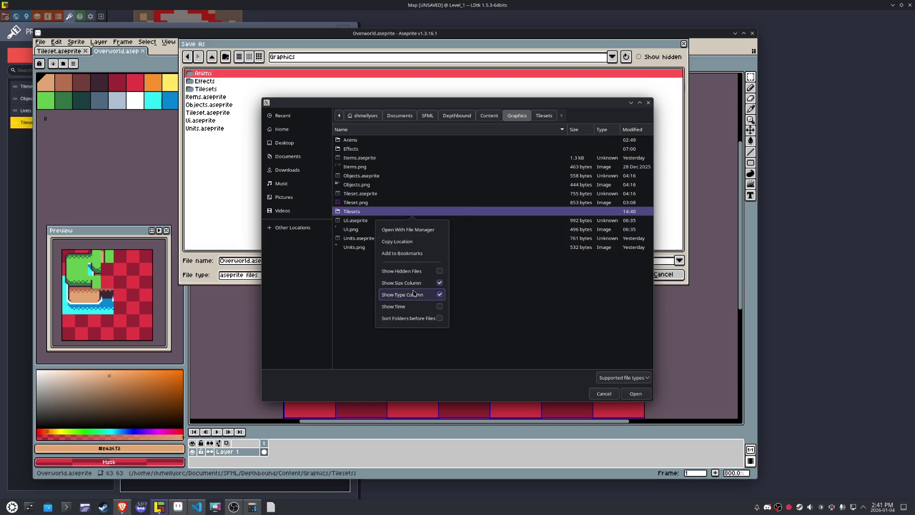
pyautogui.click(409, 310)
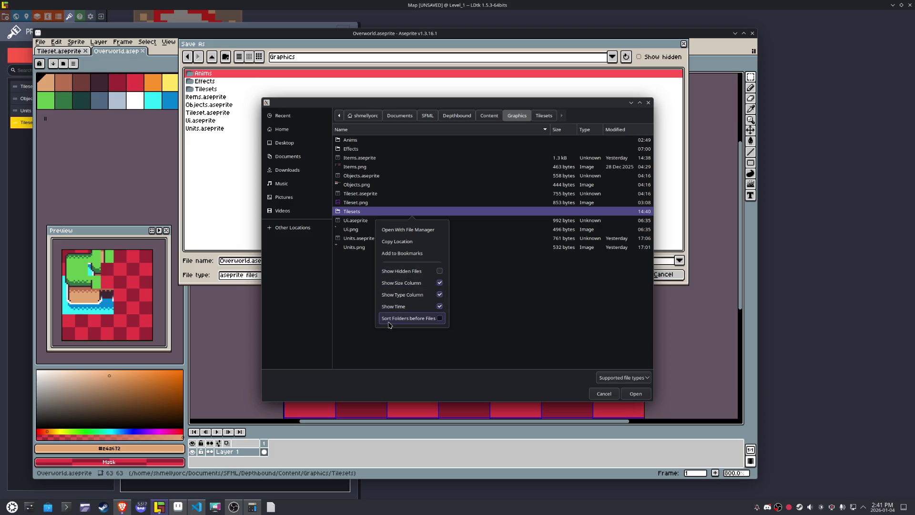
pyautogui.click(389, 322)
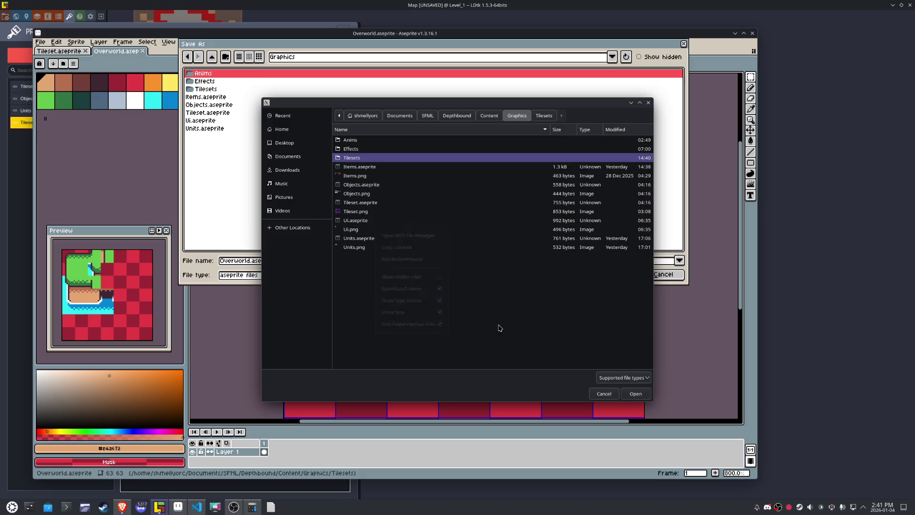
pyautogui.doubleClick(352, 159)
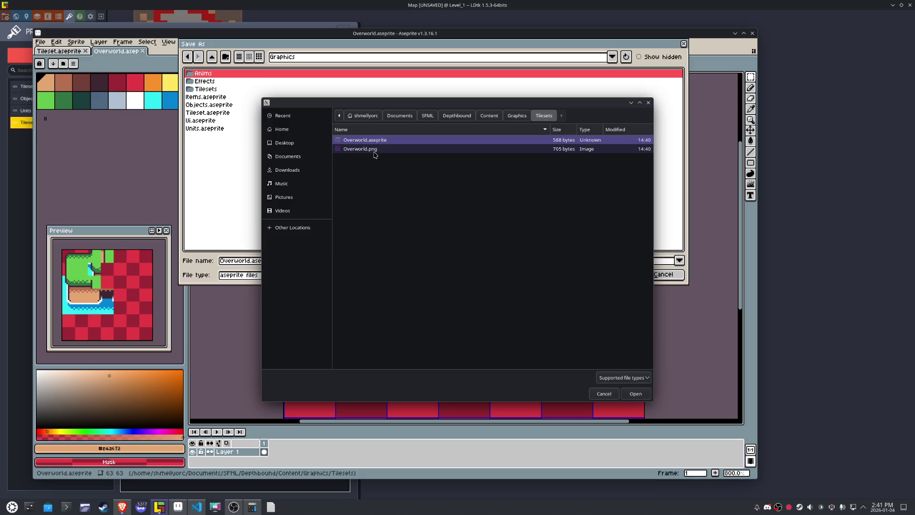
pyautogui.doubleClick(375, 151)
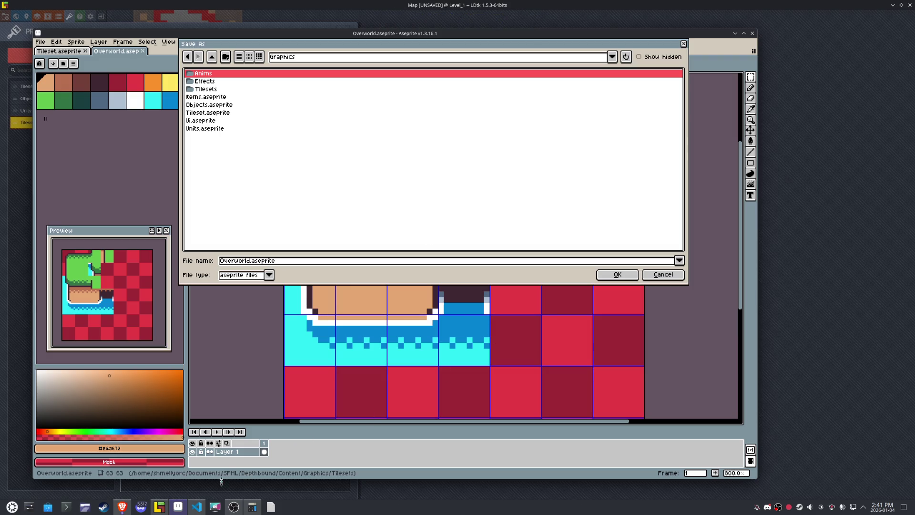
pyautogui.click(159, 507)
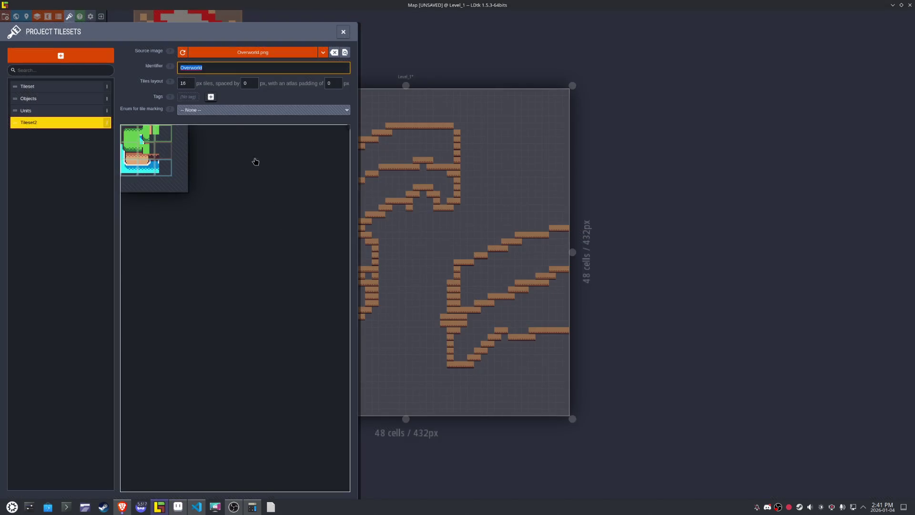
# - Set the Overworld tileset to 9 px tiles, close the tilesets panel and save the project
pyautogui.press('Tab')
pyautogui.write('8')
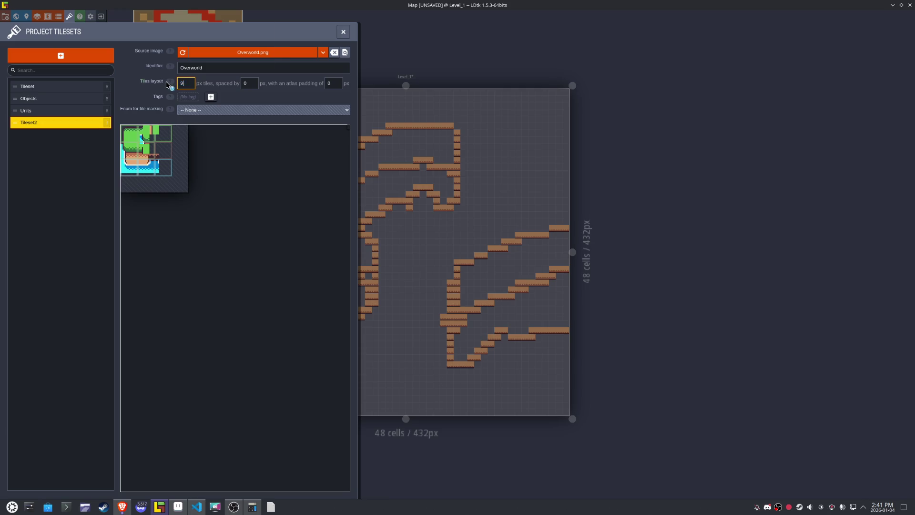
pyautogui.click(245, 160)
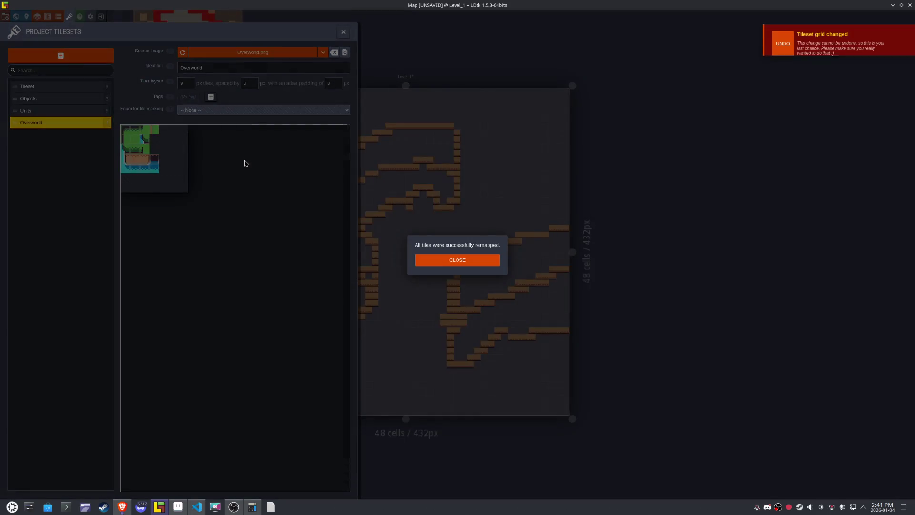
pyautogui.click(455, 262)
pyautogui.click(343, 32)
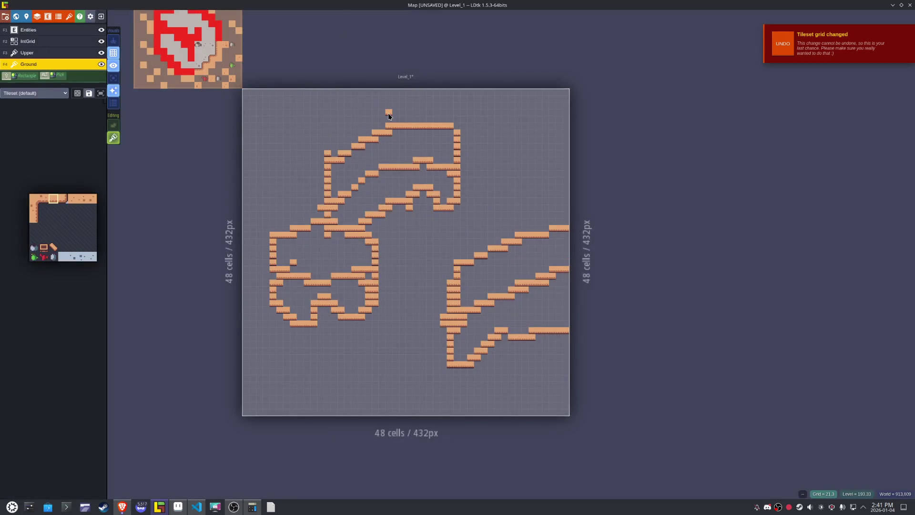
pyautogui.hotkey('ctrl', 's')
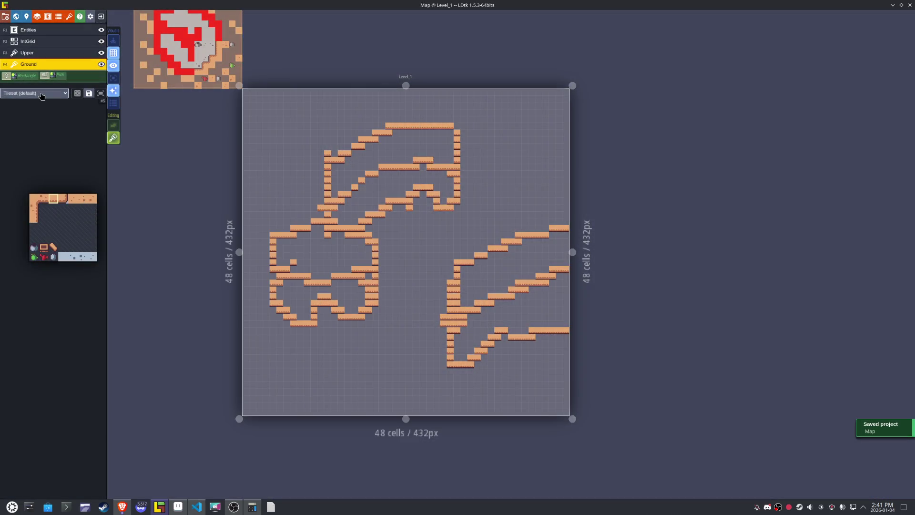
# - Switch the Ground layer's tileset from the Objects option to Overworld
pyautogui.click(41, 93)
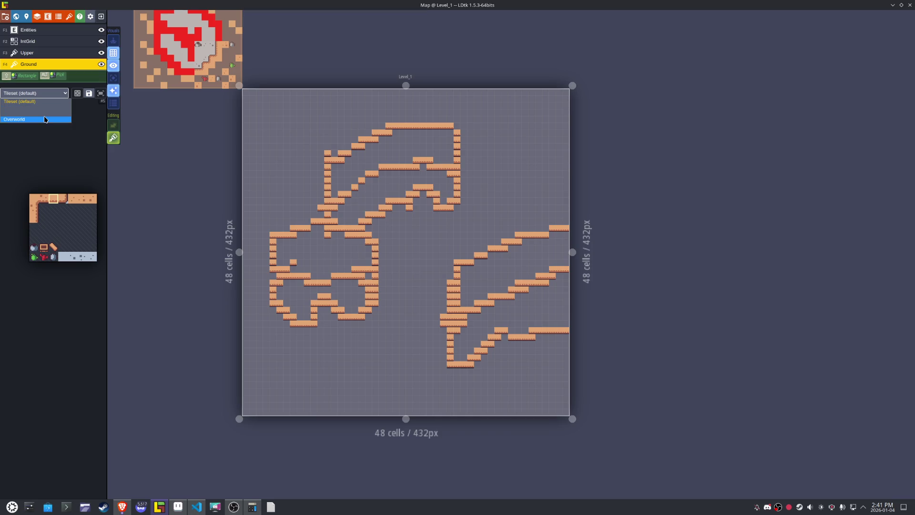
pyautogui.click(46, 108)
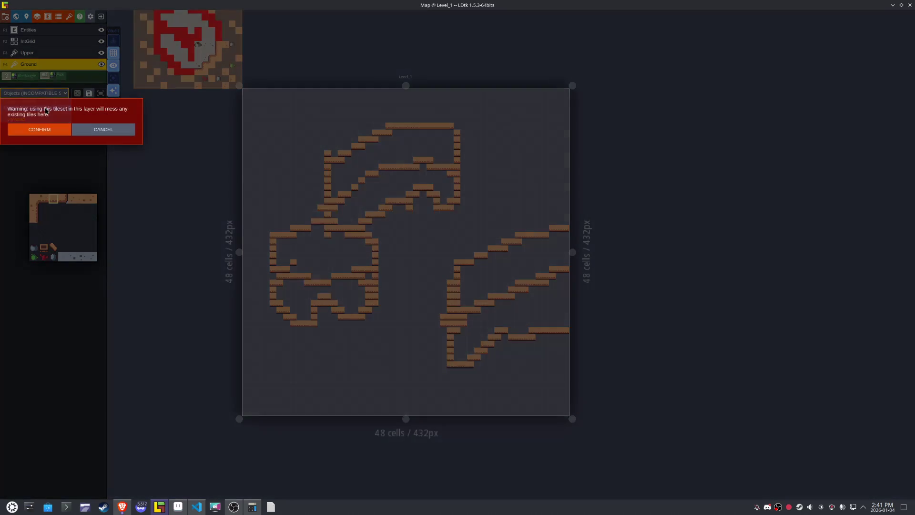
pyautogui.click(83, 130)
pyautogui.click(29, 119)
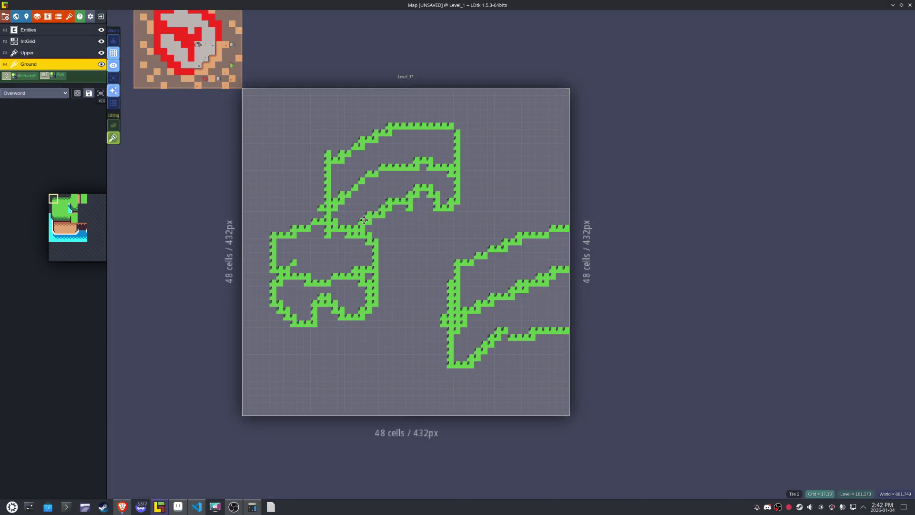
pyautogui.moveTo(81, 232)
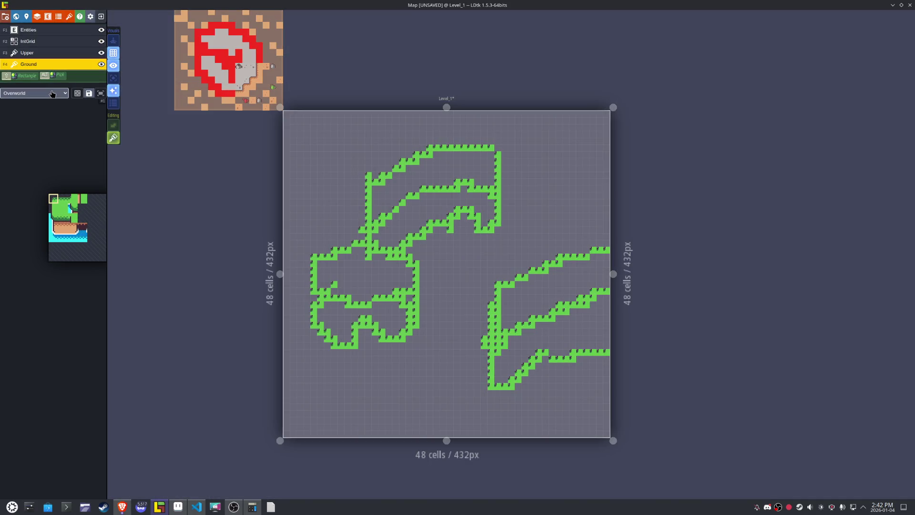
pyautogui.click(53, 93)
pyautogui.click(229, 59)
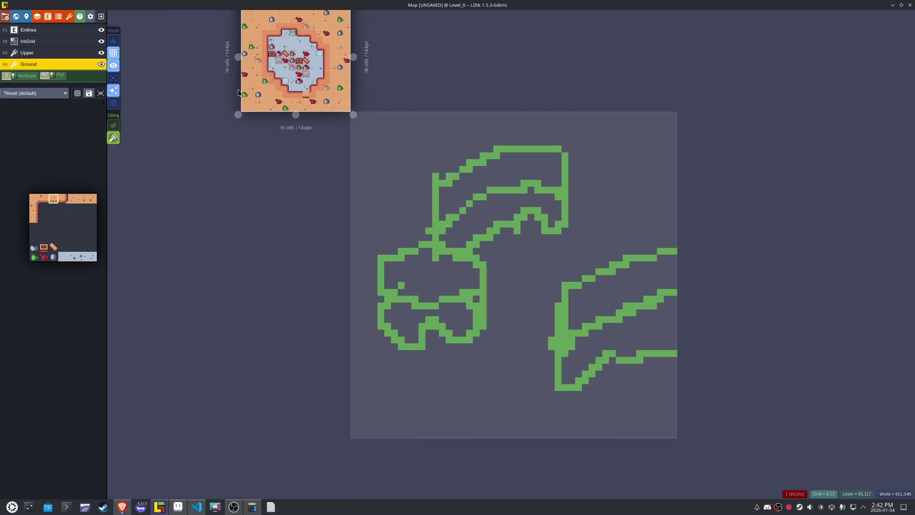
pyautogui.click(31, 93)
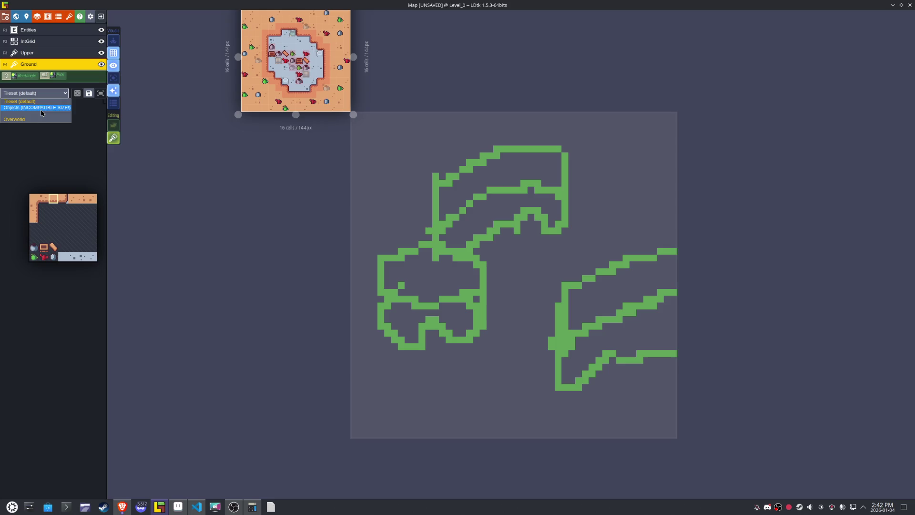
pyautogui.click(319, 279)
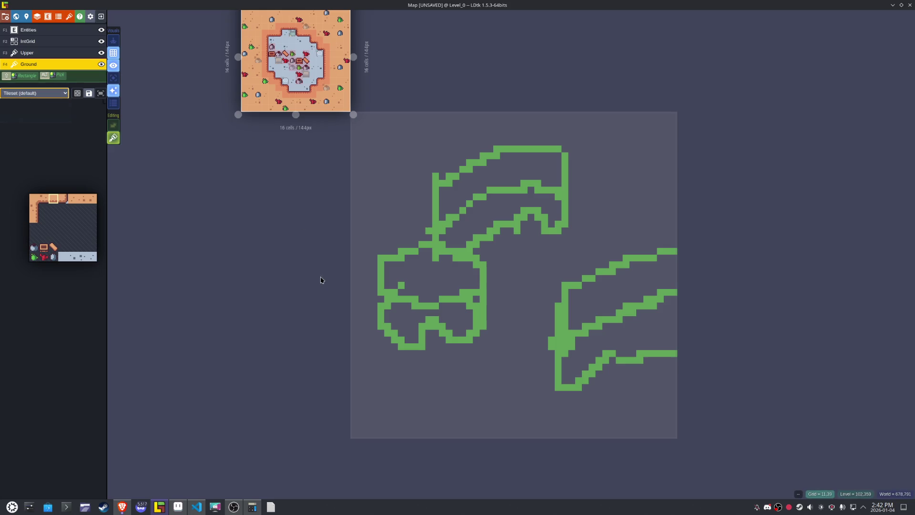
pyautogui.click(328, 221)
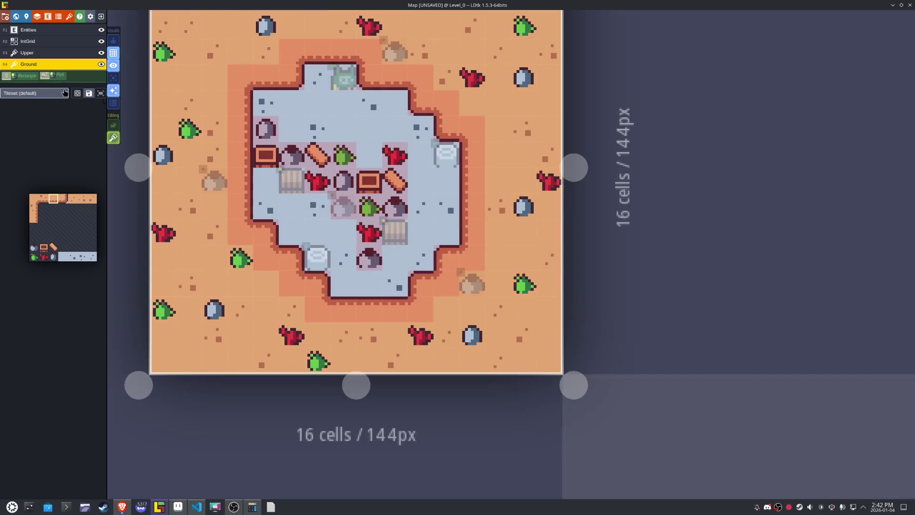
pyautogui.click(43, 93)
pyautogui.click(39, 108)
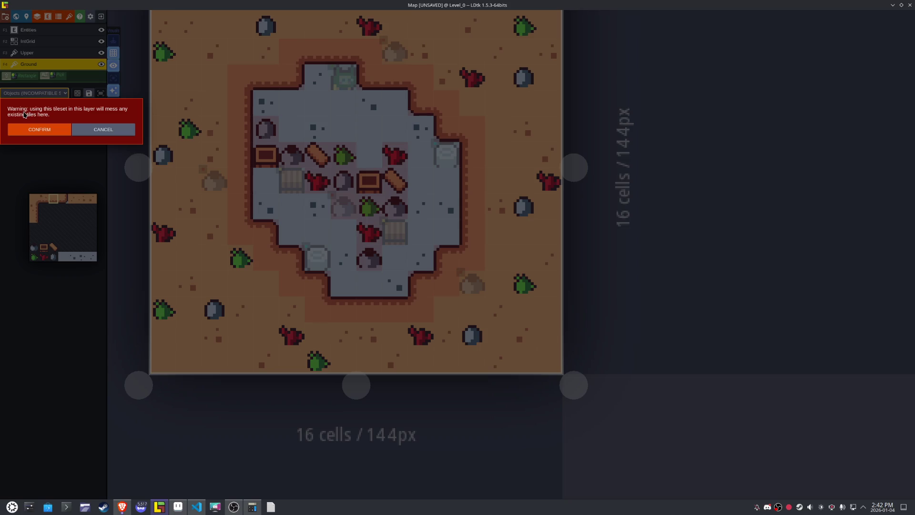
pyautogui.click(89, 130)
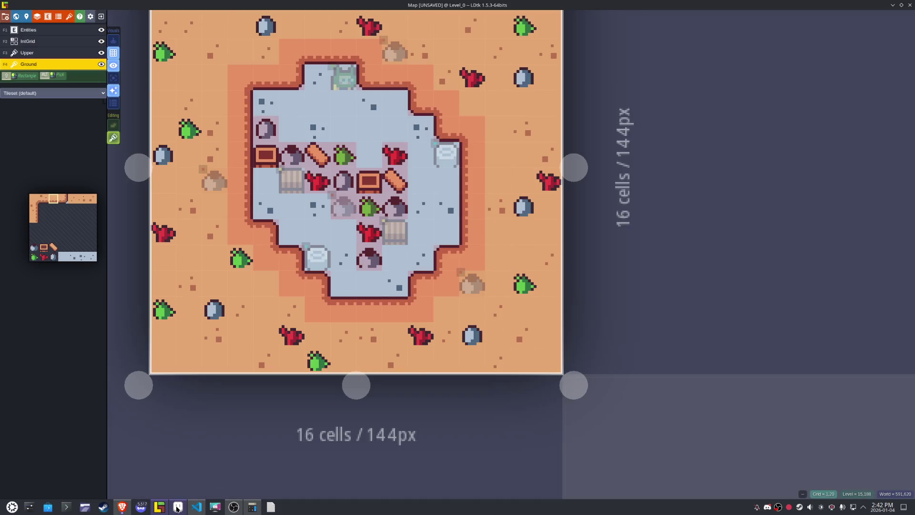
pyautogui.moveTo(176, 508)
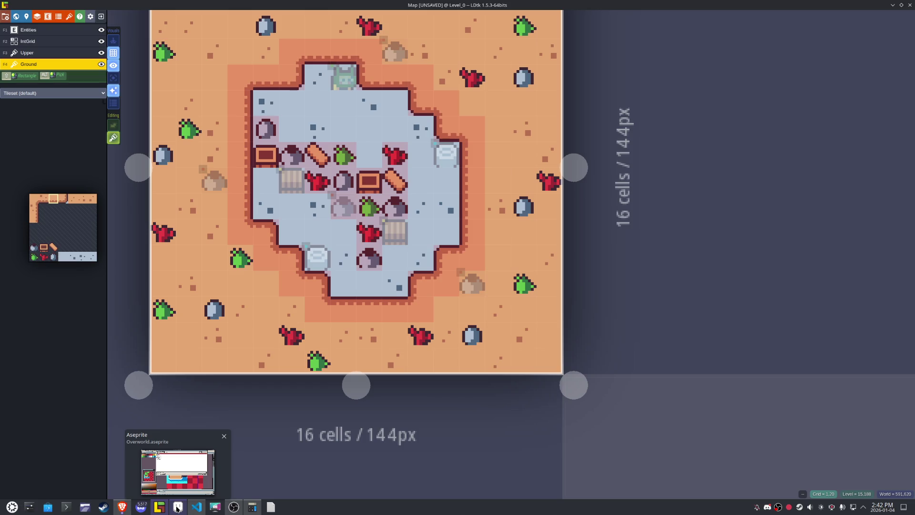
# - Dismiss Aseprite's save prompt and open Objects.aseprite from the Graphics folder
pyautogui.click(177, 509)
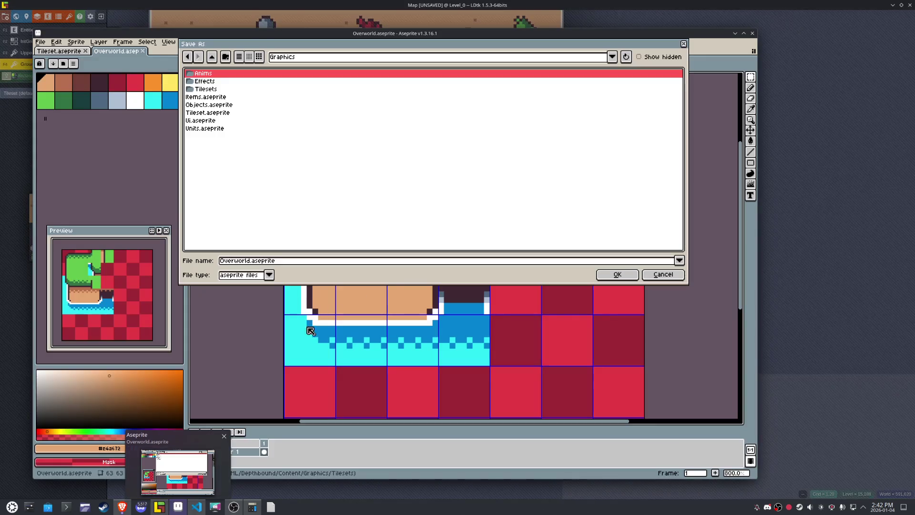
pyautogui.click(663, 276)
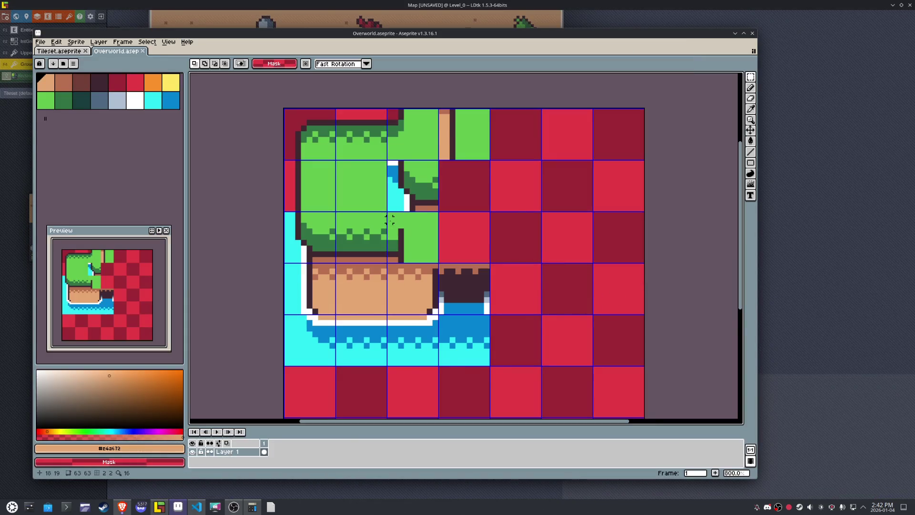
pyautogui.scroll(-2, 389, 219)
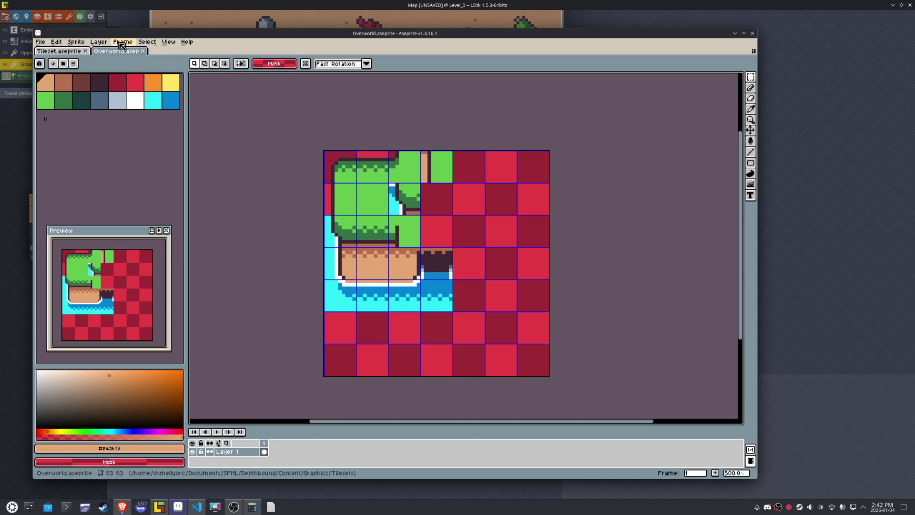
pyautogui.click(57, 50)
pyautogui.click(40, 43)
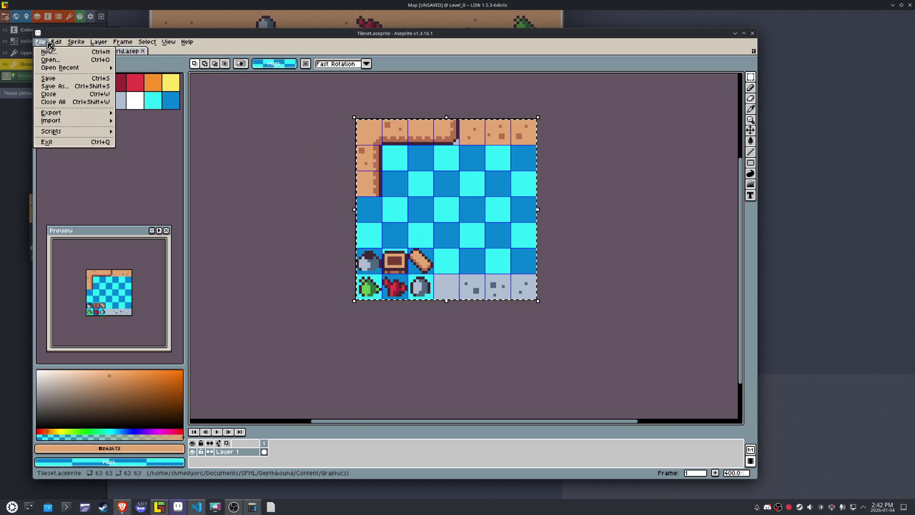
pyautogui.click(41, 42)
pyautogui.click(47, 42)
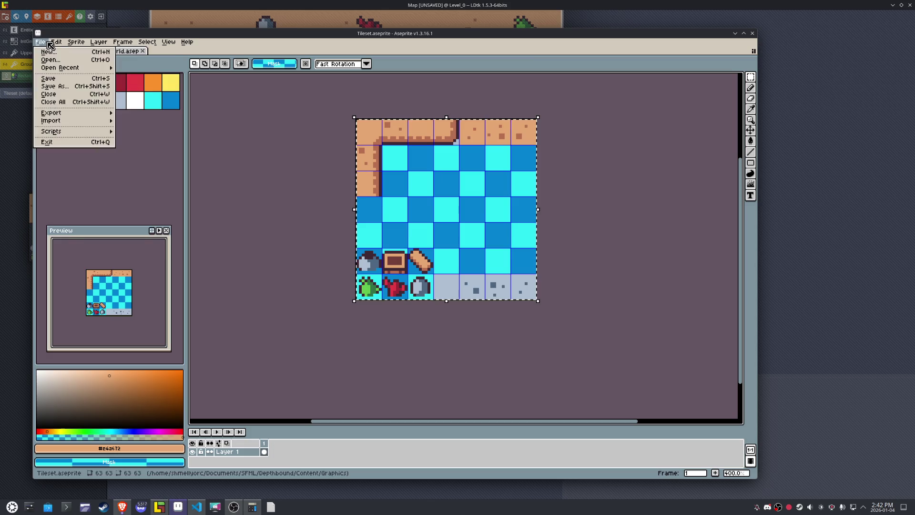
pyautogui.click(47, 60)
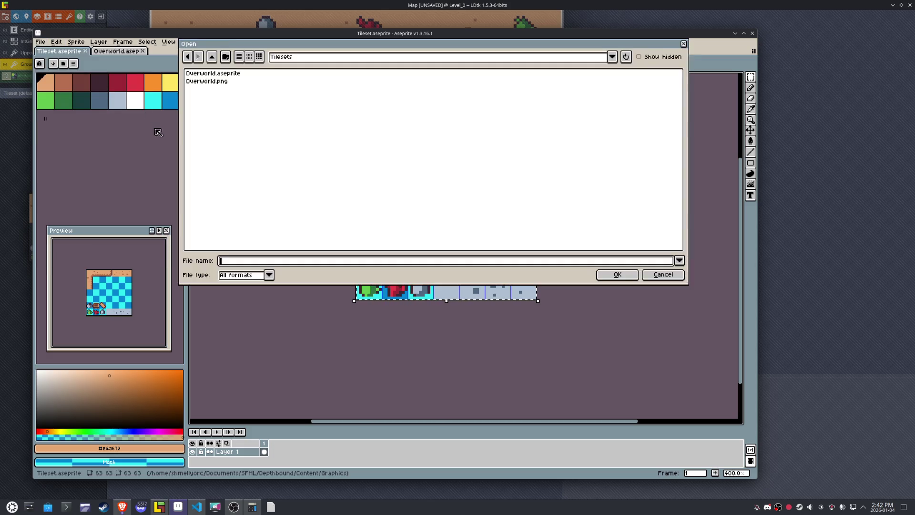
pyautogui.click(212, 57)
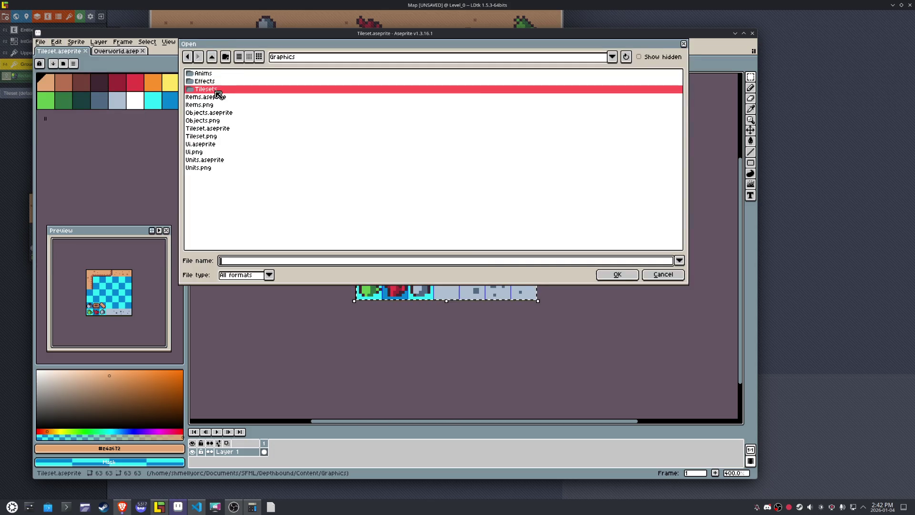
pyautogui.doubleClick(215, 113)
# - Resize the Objects canvas to 63×63 with the art anchored top-left
pyautogui.scroll(4, 472, 219)
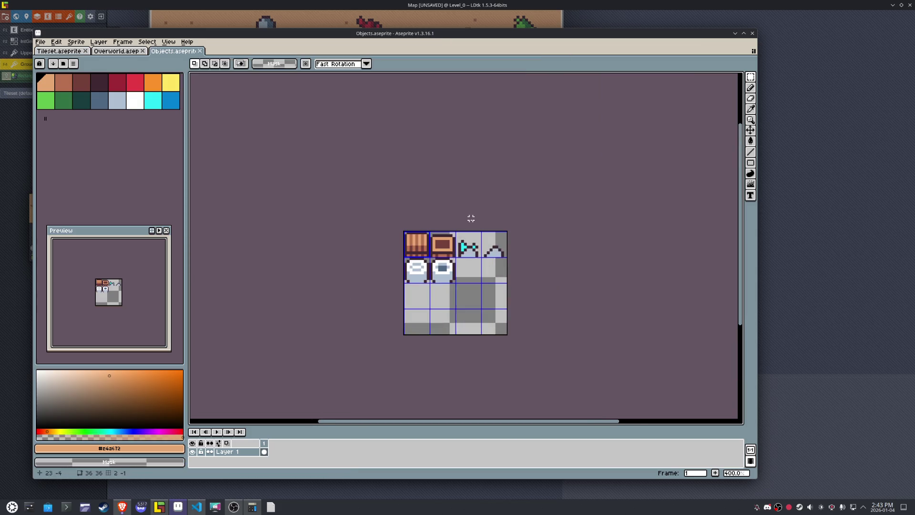
pyautogui.click(76, 42)
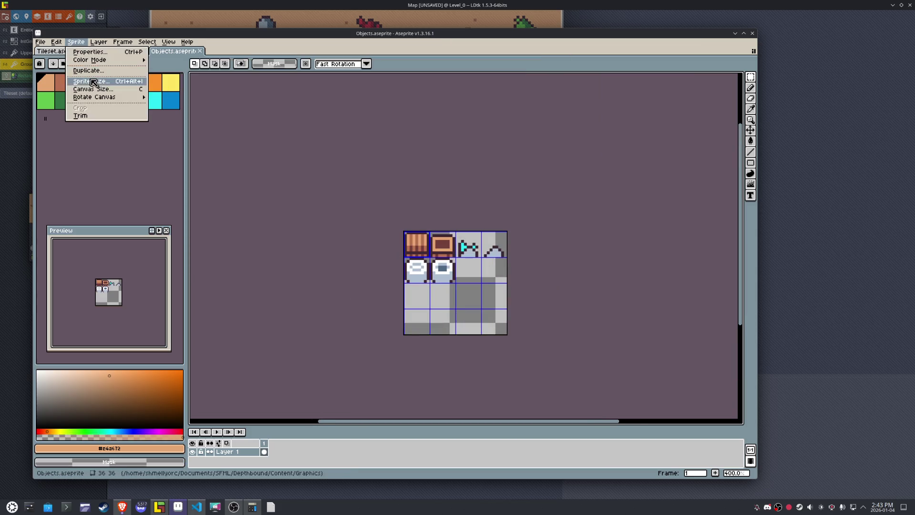
pyautogui.click(93, 89)
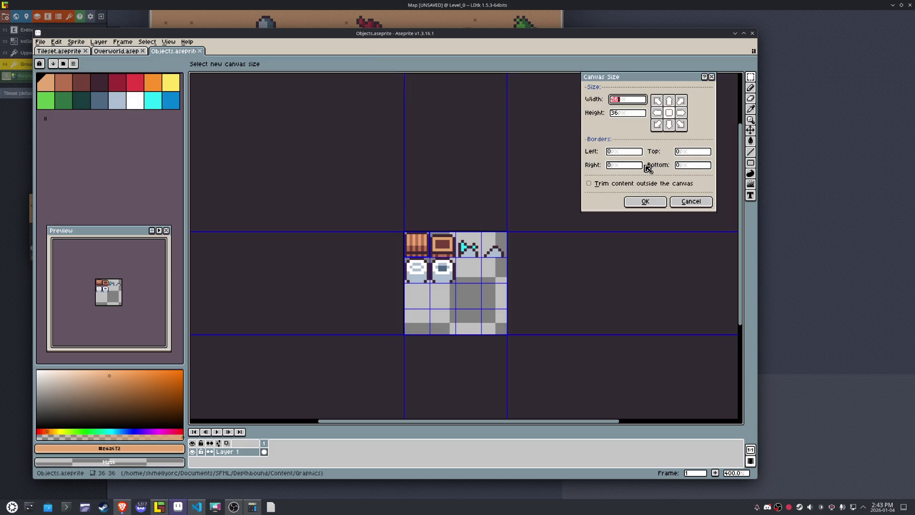
pyautogui.write('63')
pyautogui.click(634, 114)
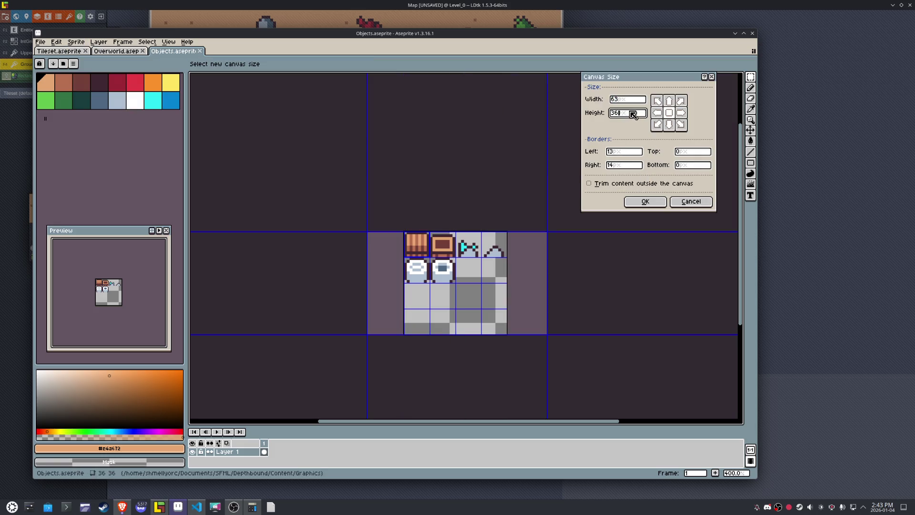
pyautogui.write('63')
pyautogui.click(659, 100)
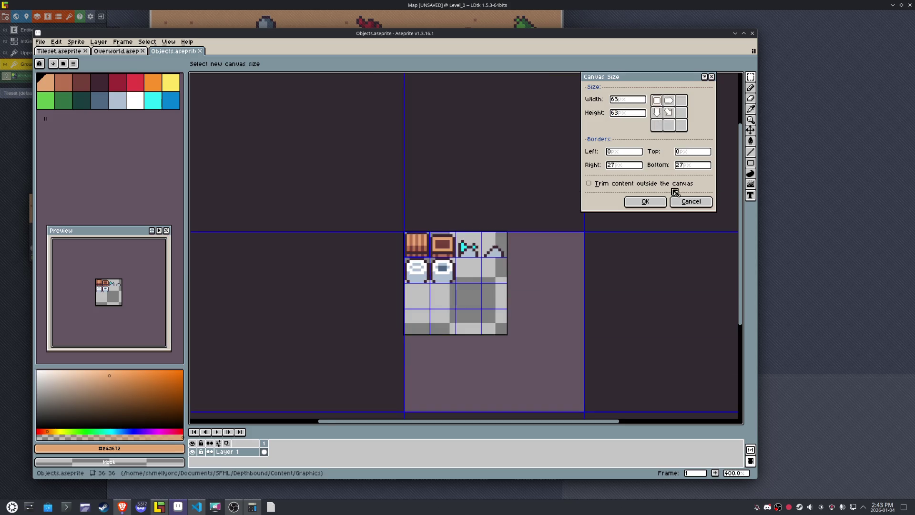
pyautogui.click(647, 201)
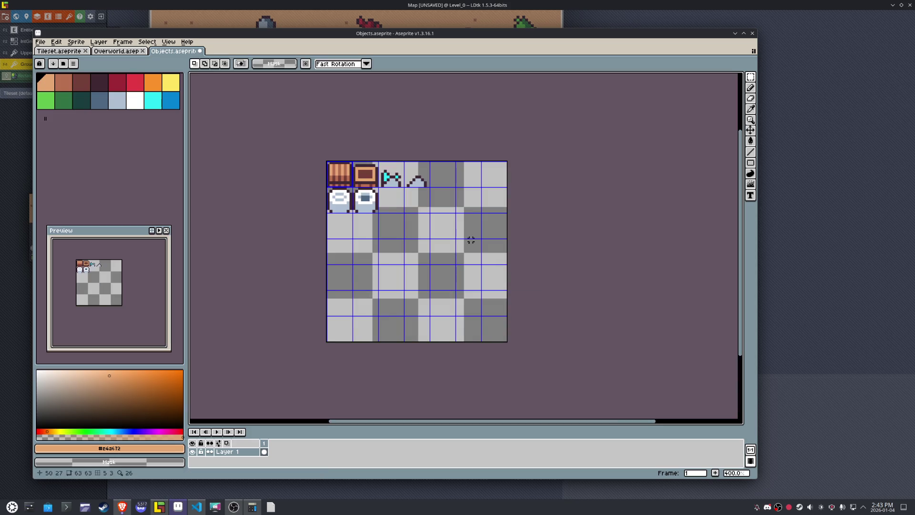
# - Export the Objects sprite as Objects.png
pyautogui.click(40, 42)
pyautogui.moveTo(67, 113)
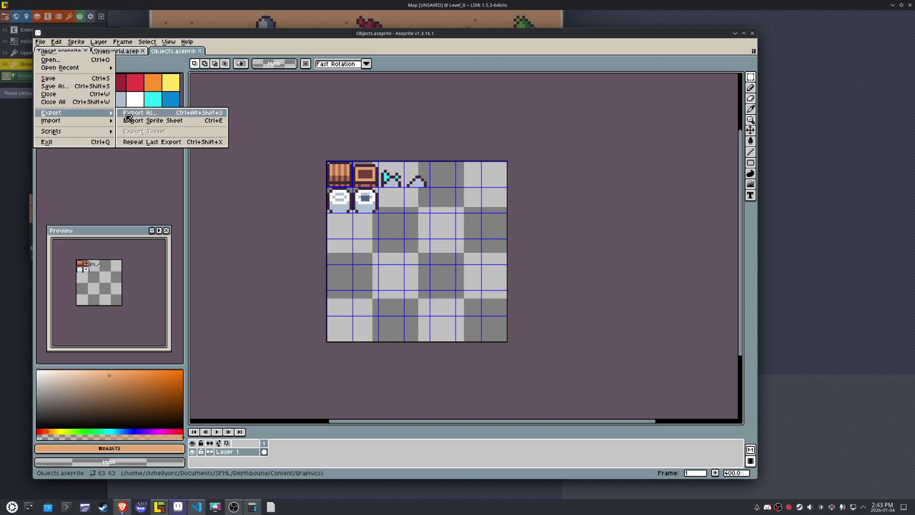
pyautogui.click(125, 115)
pyautogui.click(558, 338)
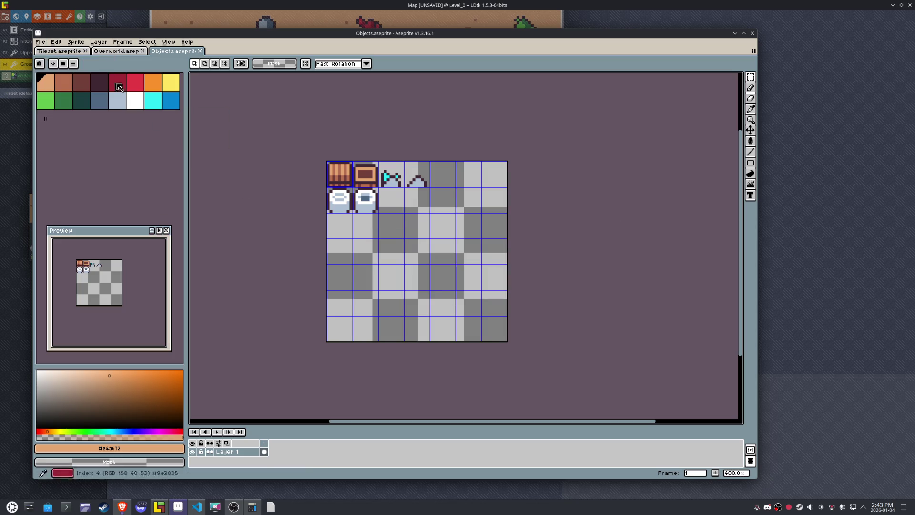
# - From the Overworld document, bring up Aseprite's Open file browser
pyautogui.click(102, 52)
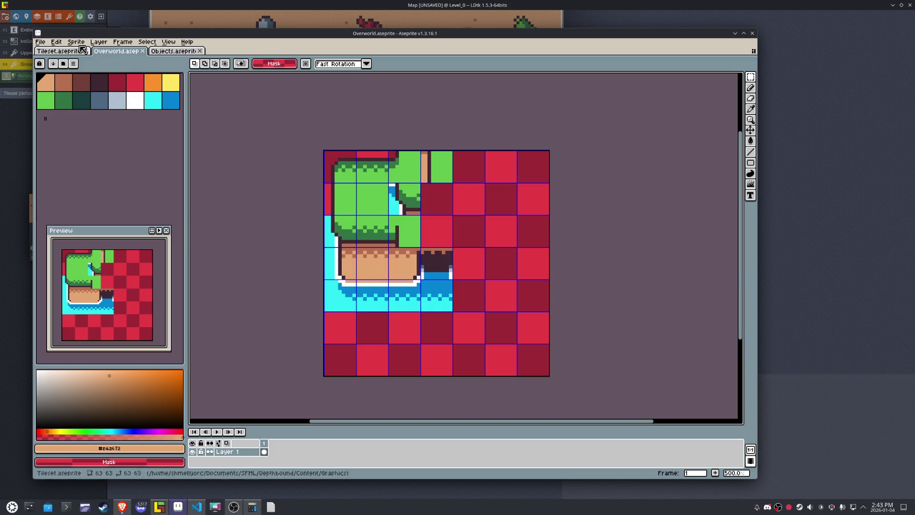
pyautogui.click(40, 42)
pyautogui.click(61, 62)
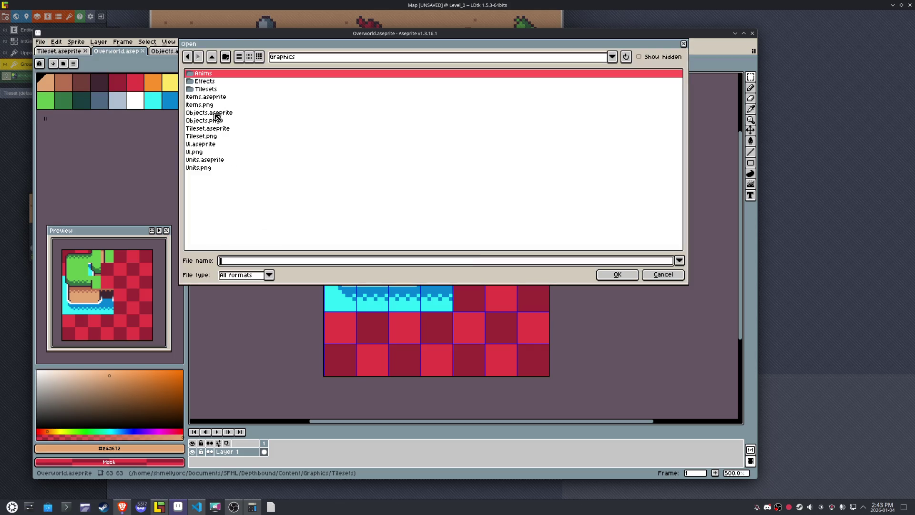
# - In LDtk, dismiss the tileset-reloaded notice and view the tileset list, then return to Aseprite
pyautogui.click(177, 507)
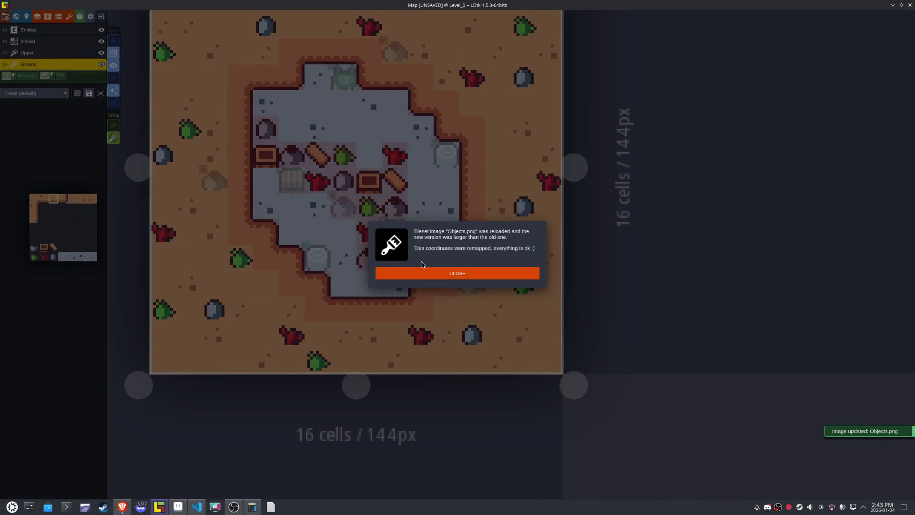
pyautogui.click(422, 273)
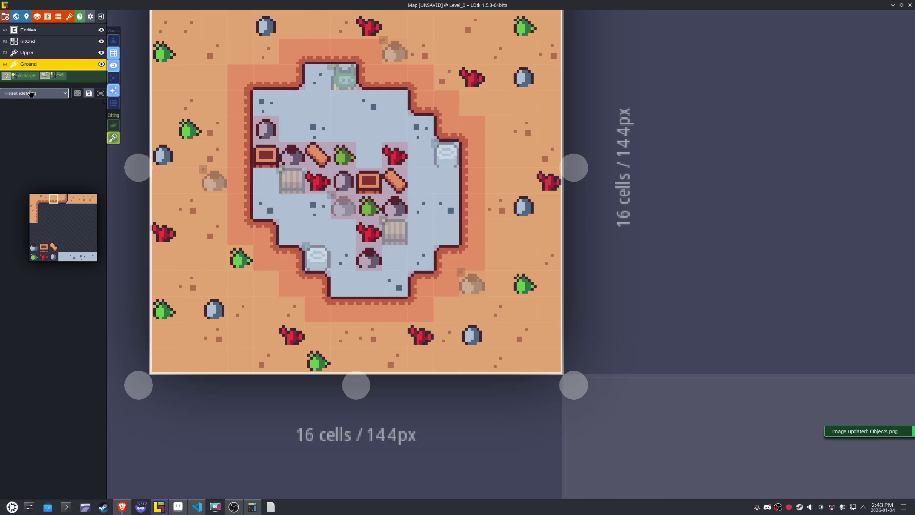
pyautogui.click(31, 93)
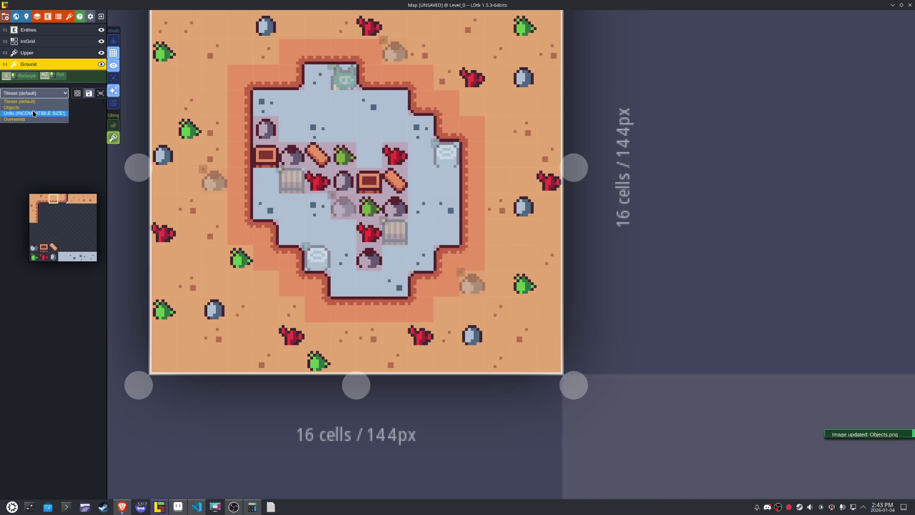
pyautogui.click(215, 506)
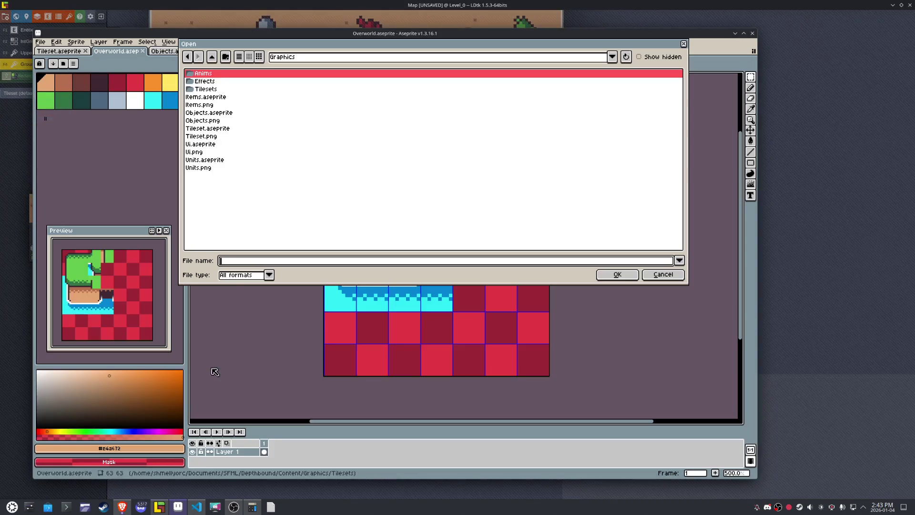
# - Open Units.aseprite and resize its canvas to 63×63, anchored top-left
pyautogui.click(215, 162)
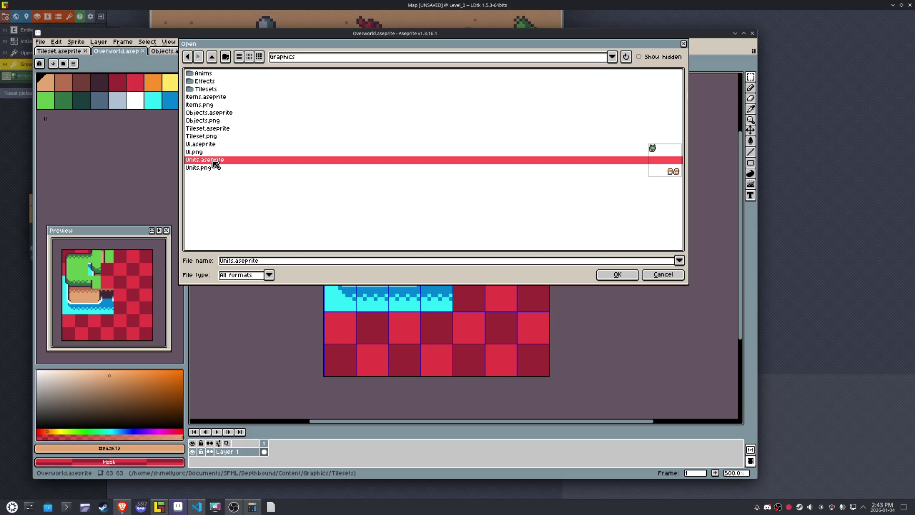
pyautogui.doubleClick(215, 162)
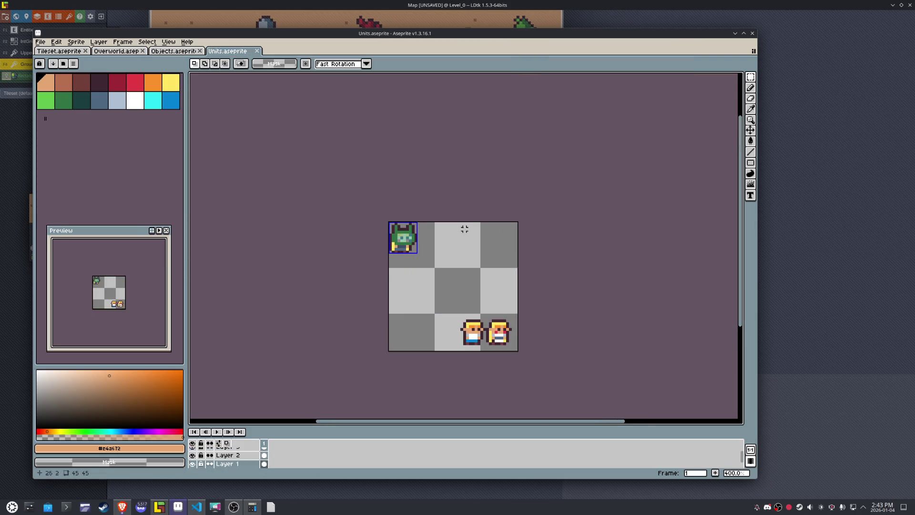
pyautogui.click(57, 42)
pyautogui.moveTo(79, 43)
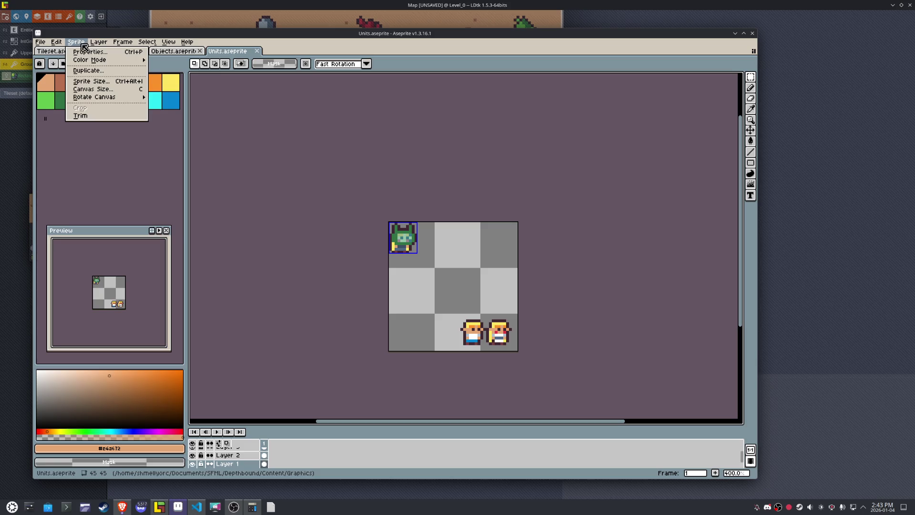
pyautogui.click(95, 89)
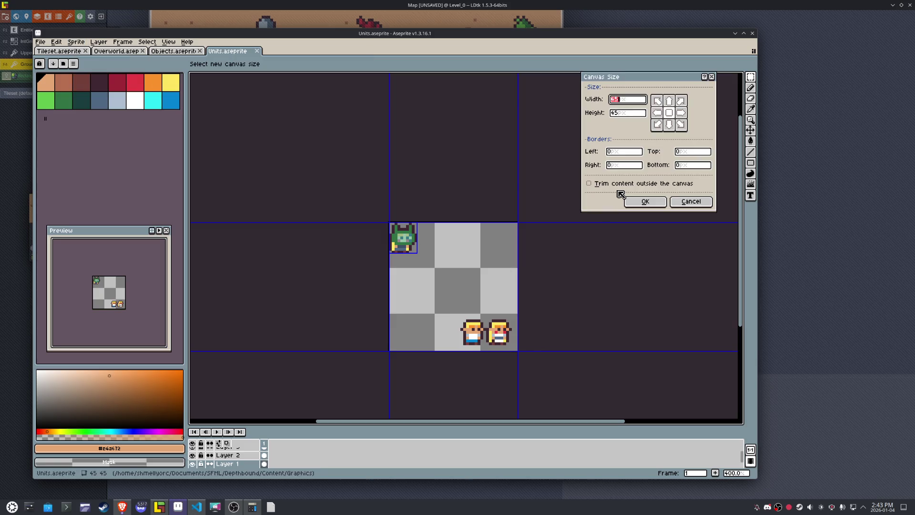
pyautogui.write('63')
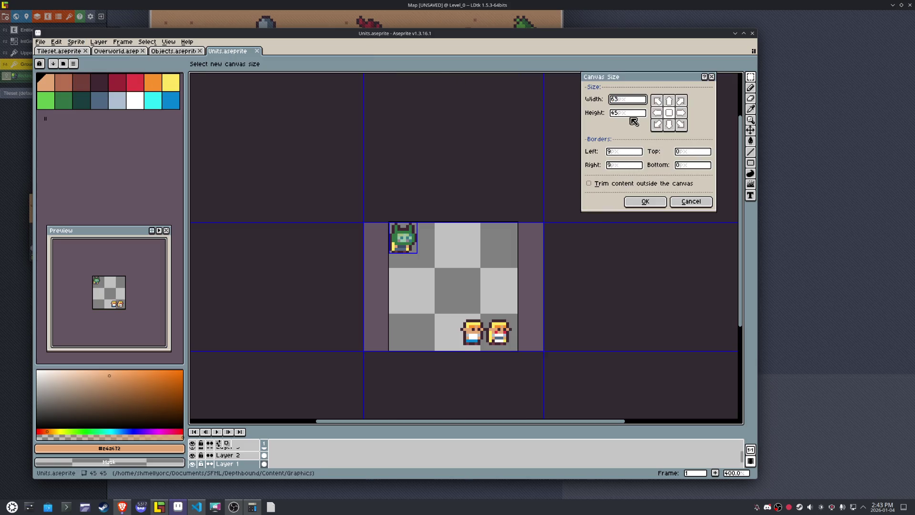
pyautogui.press('Tab')
pyautogui.write('63')
pyautogui.click(656, 101)
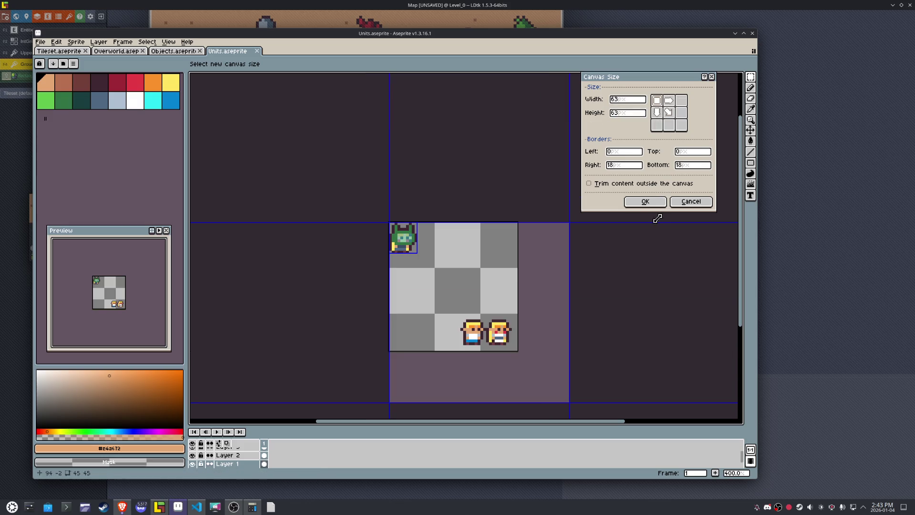
pyautogui.click(648, 201)
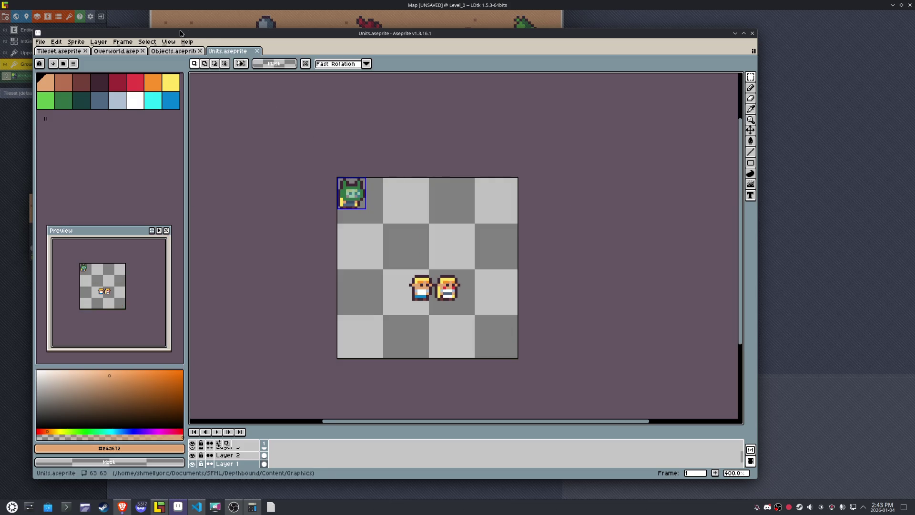
# - Show the tile grid over the Units sprite
pyautogui.click(168, 42)
pyautogui.moveTo(183, 86)
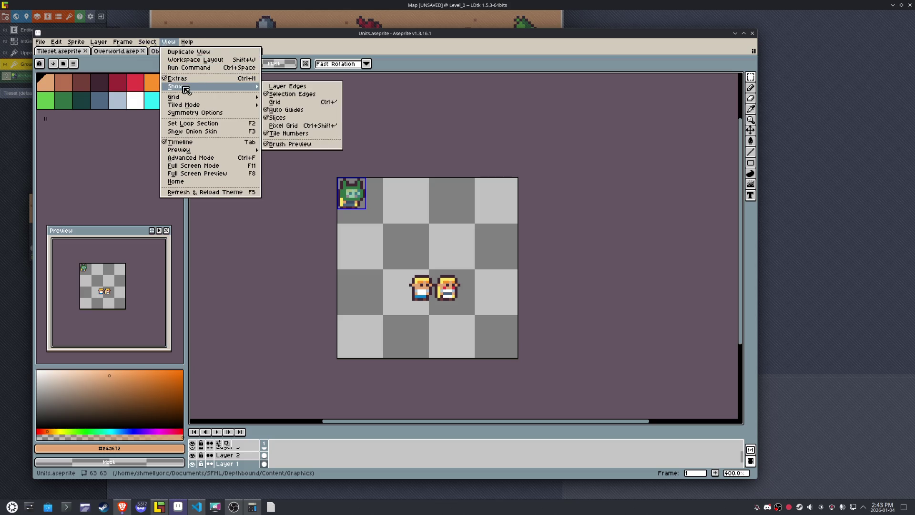
pyautogui.click(300, 102)
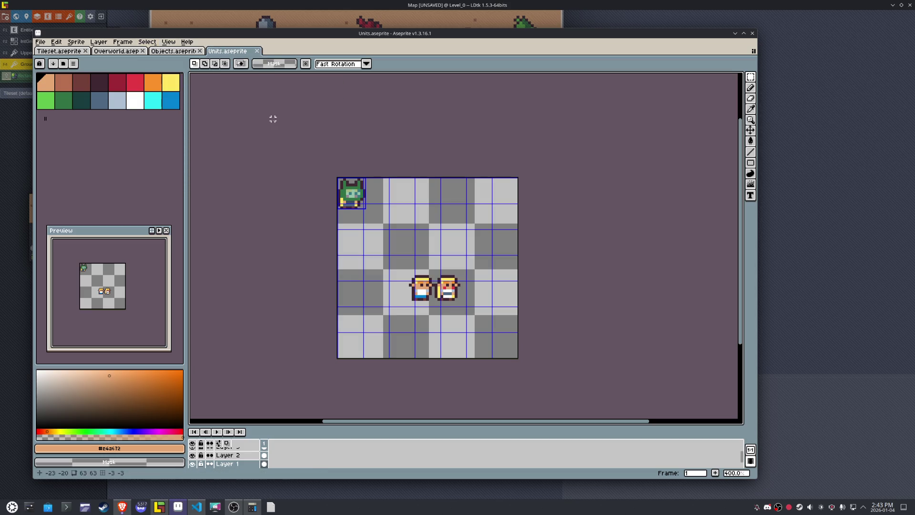
# - Export the Units sprite sheet as an image and bring LDtk back up
pyautogui.click(40, 42)
pyautogui.moveTo(73, 118)
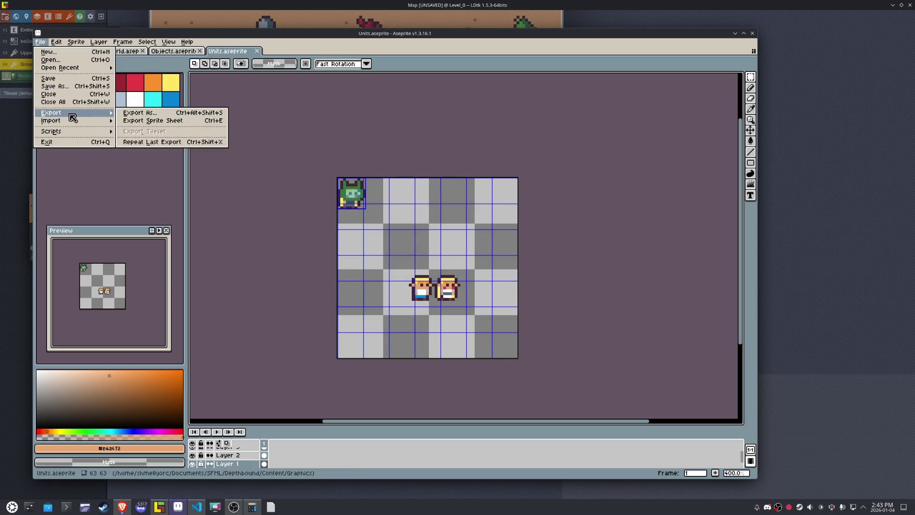
pyautogui.click(139, 113)
pyautogui.click(560, 334)
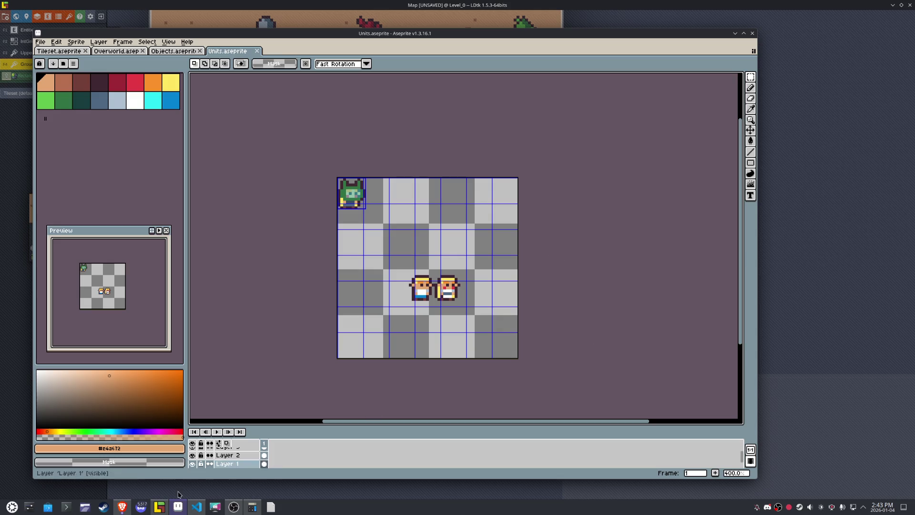
pyautogui.click(166, 508)
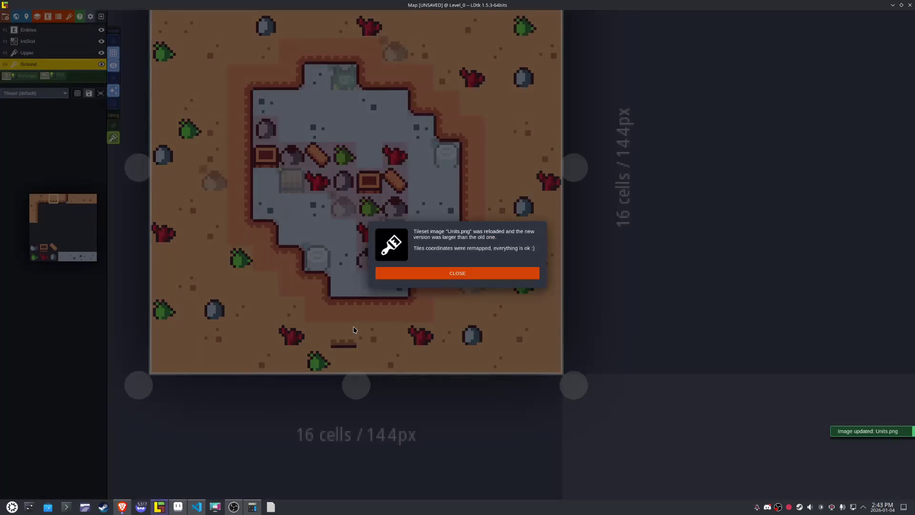
# - Accept the reloaded Units.png tileset, check the tileset list, and zoom out to the World view
pyautogui.click(414, 274)
pyautogui.click(57, 94)
pyautogui.click(57, 103)
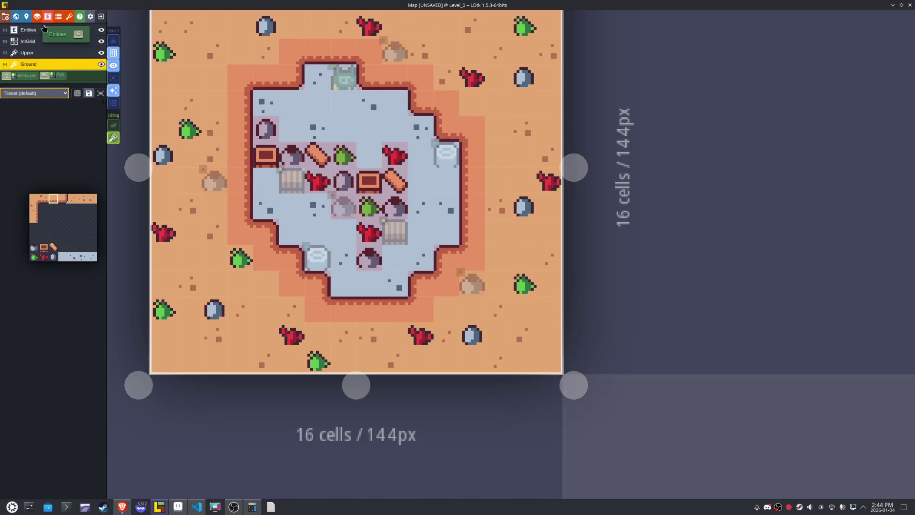
pyautogui.click(57, 93)
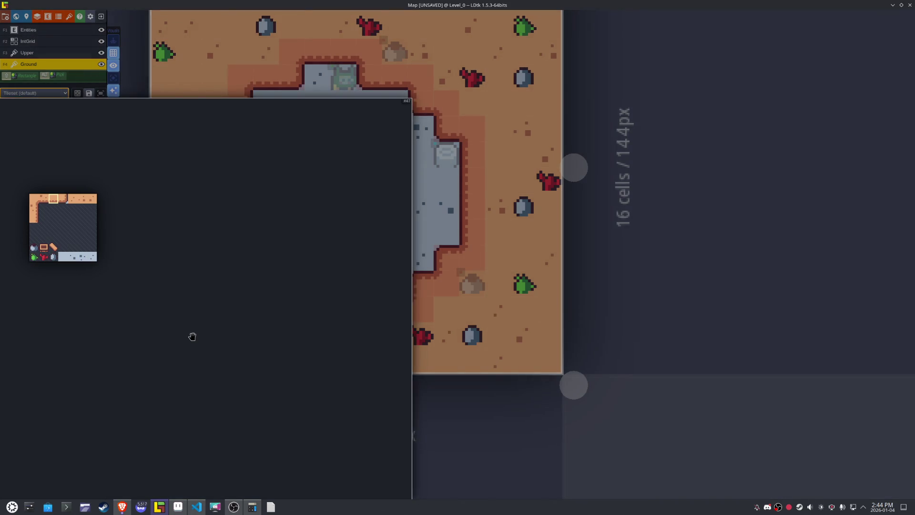
pyautogui.click(228, 308)
pyautogui.scroll(-6, 429, 314)
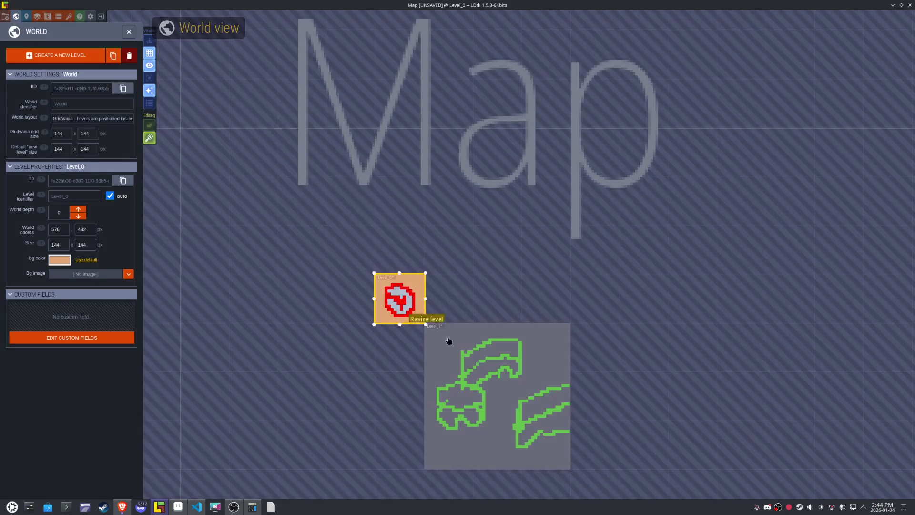
# - Paint mirrored grass corner tiles on the plateau's top rim and stair edge, then turn tile stacking off
pyautogui.scroll(4, 425, 306)
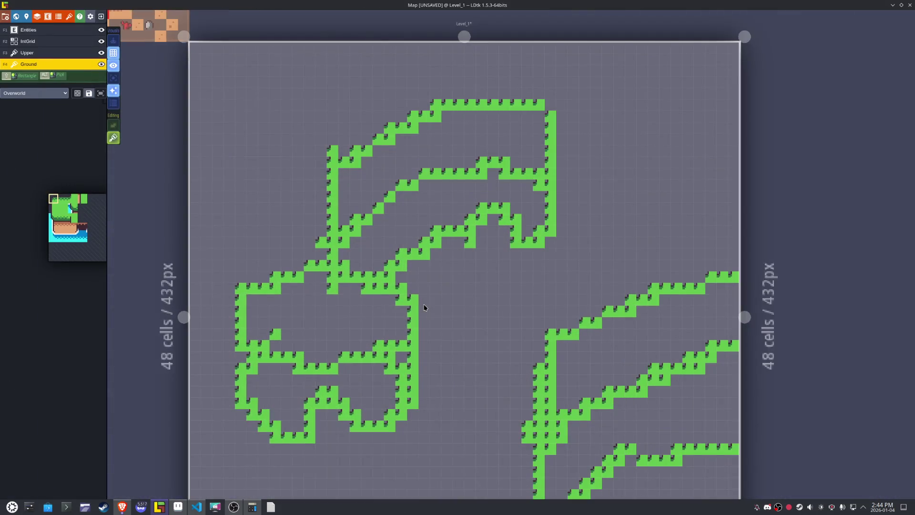
pyautogui.moveTo(61, 204)
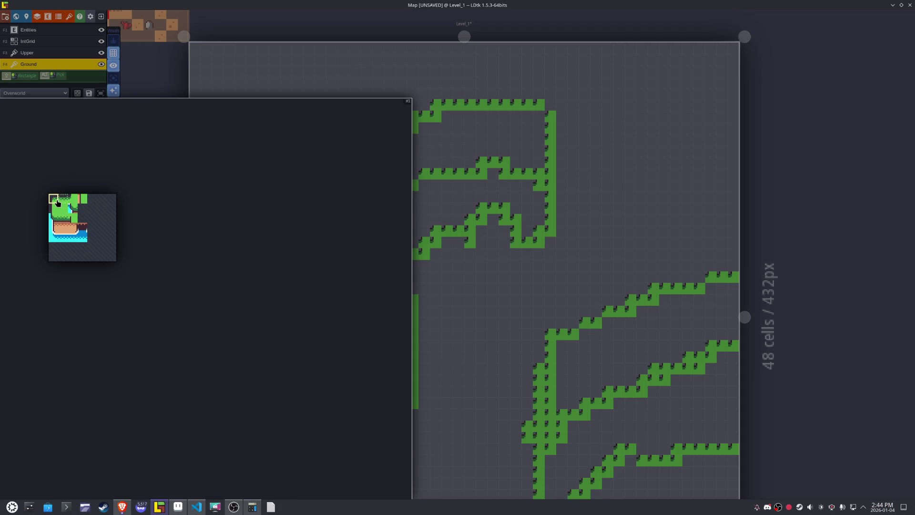
pyautogui.scroll(2, 346, 117)
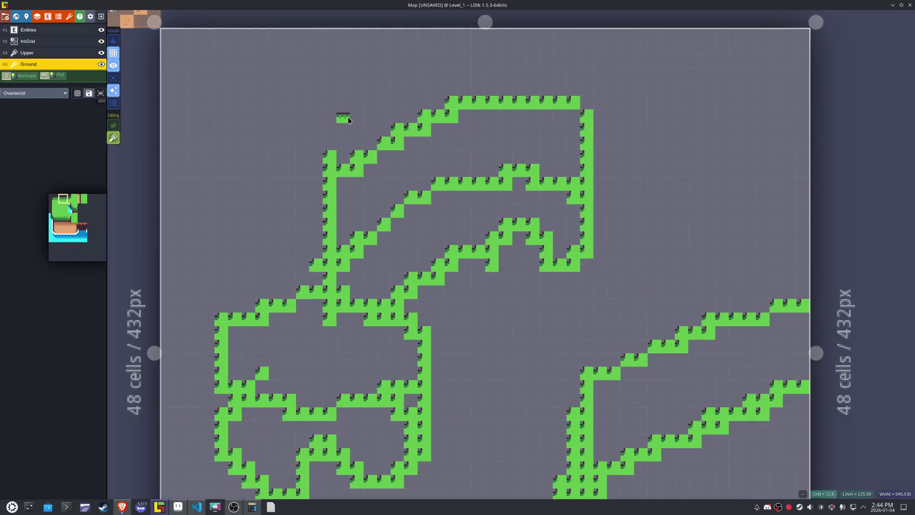
pyautogui.moveTo(86, 184)
pyautogui.click(53, 199)
pyautogui.press('x')
pyautogui.press('x')
pyautogui.click(452, 101)
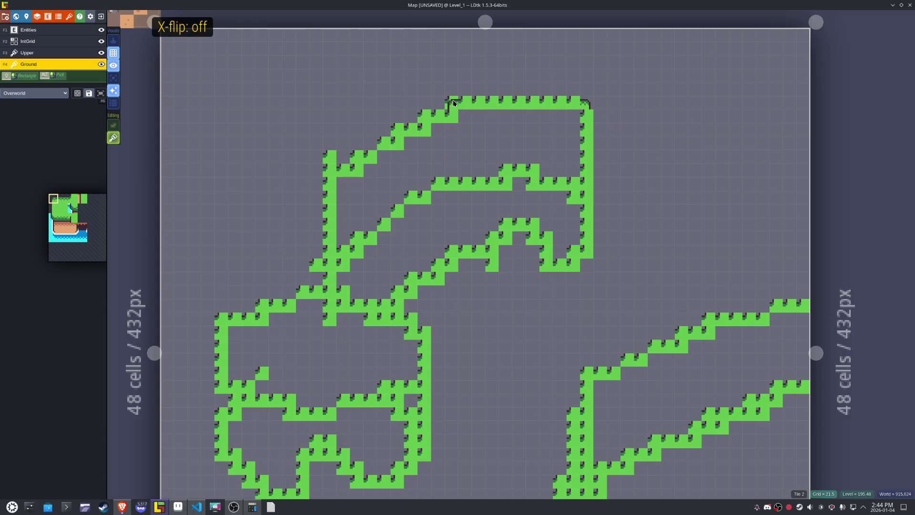
pyautogui.click(425, 113)
pyautogui.click(411, 127)
pyautogui.click(452, 157)
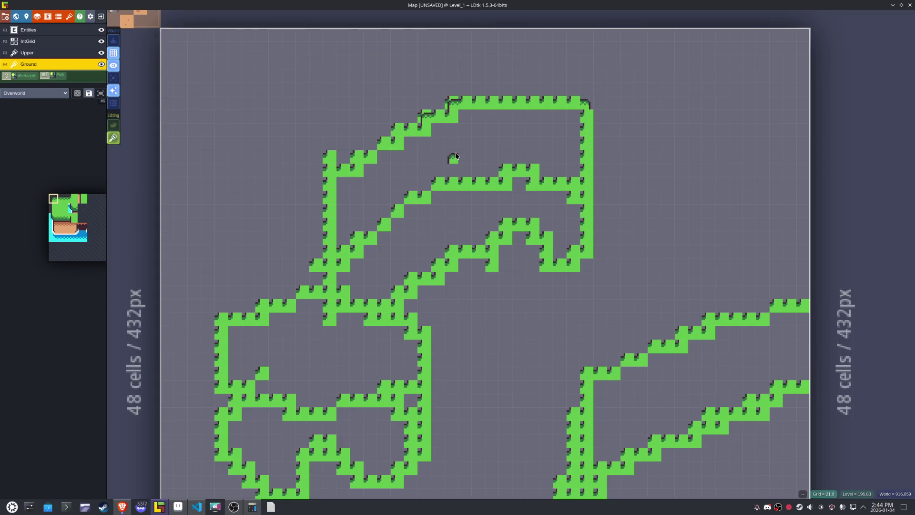
pyautogui.press('s')
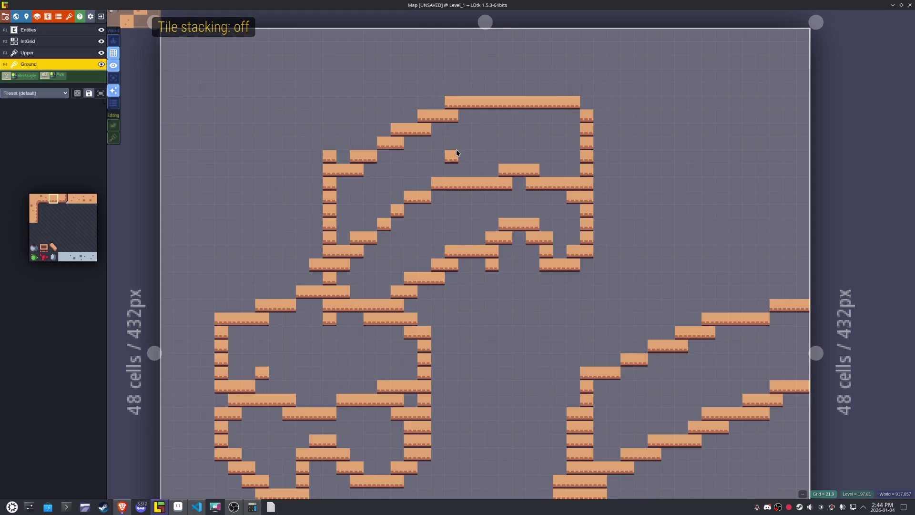
# - Switch back to the Overworld tileset and paint dark-edged grass along the plateau's upper-left slope
pyautogui.click(29, 93)
pyautogui.click(14, 119)
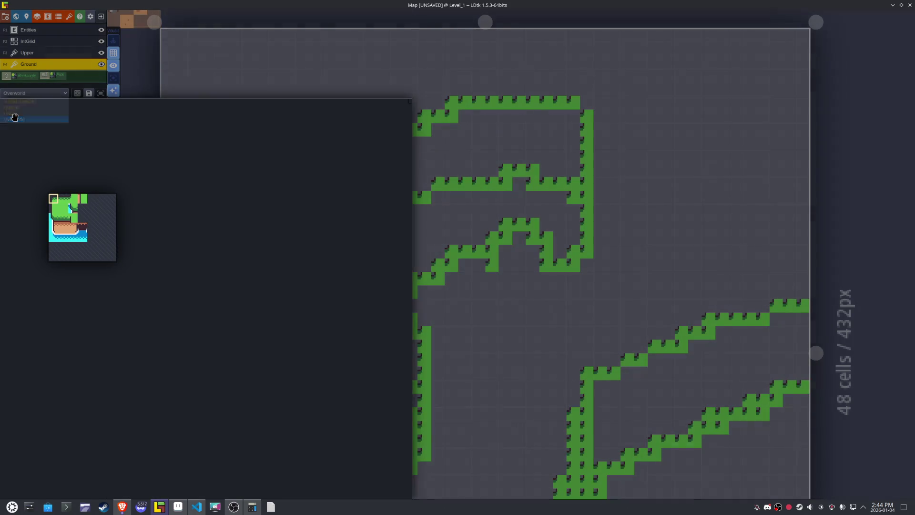
pyautogui.moveTo(49, 202)
pyautogui.press('x')
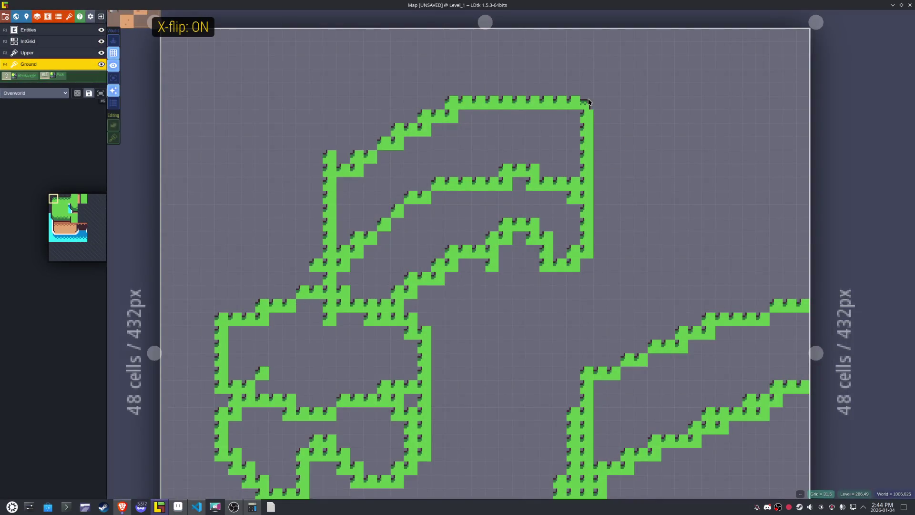
pyautogui.press('x')
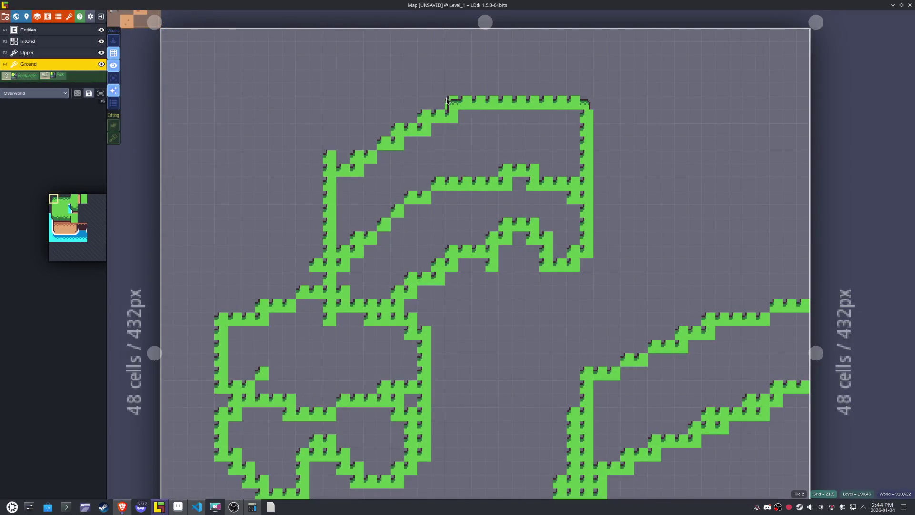
pyautogui.moveTo(403, 128)
pyautogui.mouseDown()
pyautogui.moveTo(330, 175)
pyautogui.moveTo(328, 157)
pyautogui.mouseUp()
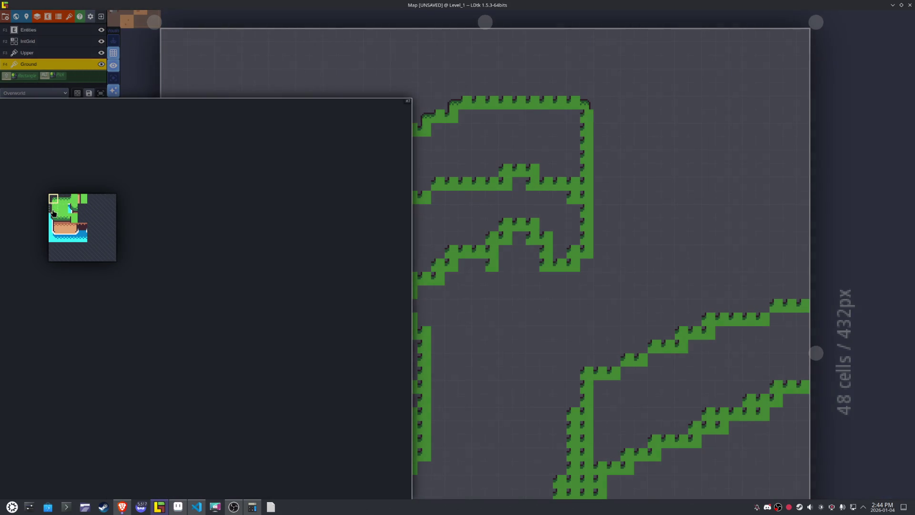
# - Paint a mirrored grass edge down the plateau's right wall and erase the raised grass bump
pyautogui.click(53, 208)
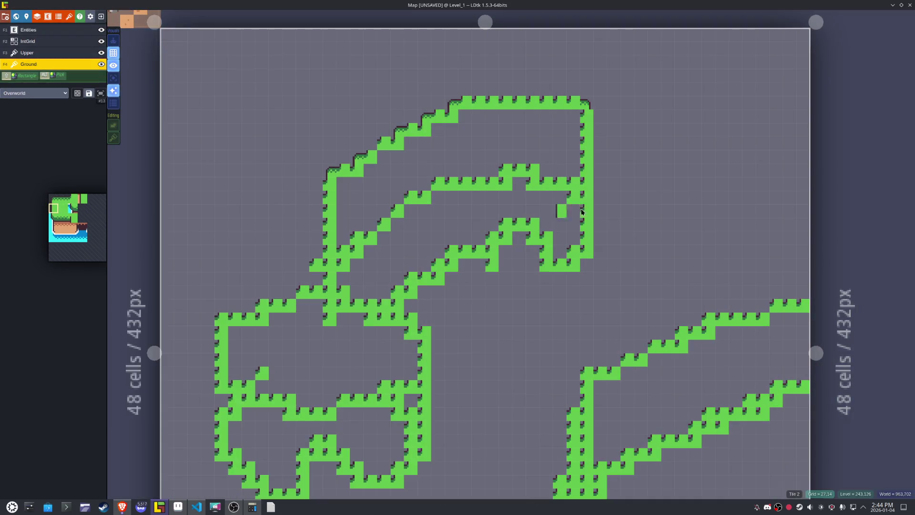
pyautogui.press('x')
pyautogui.moveTo(588, 122); pyautogui.dragTo(592, 179)
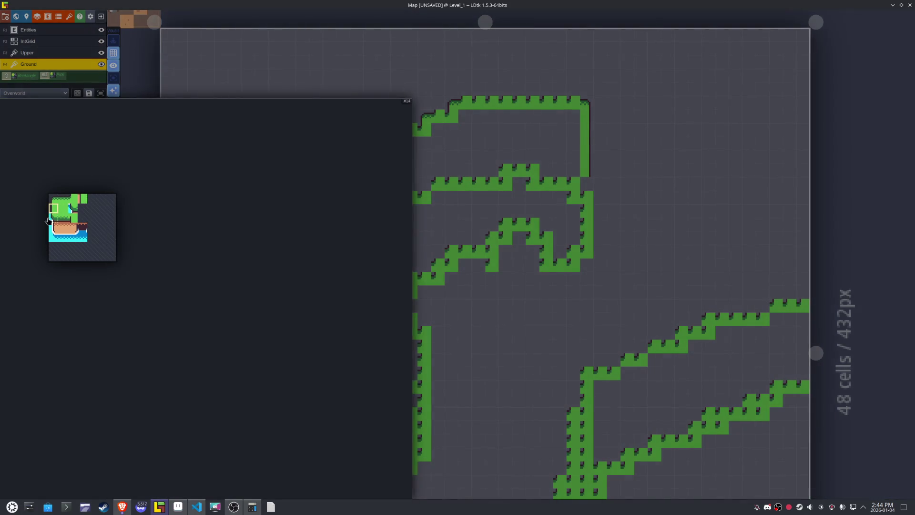
pyautogui.click(52, 217)
pyautogui.press('x')
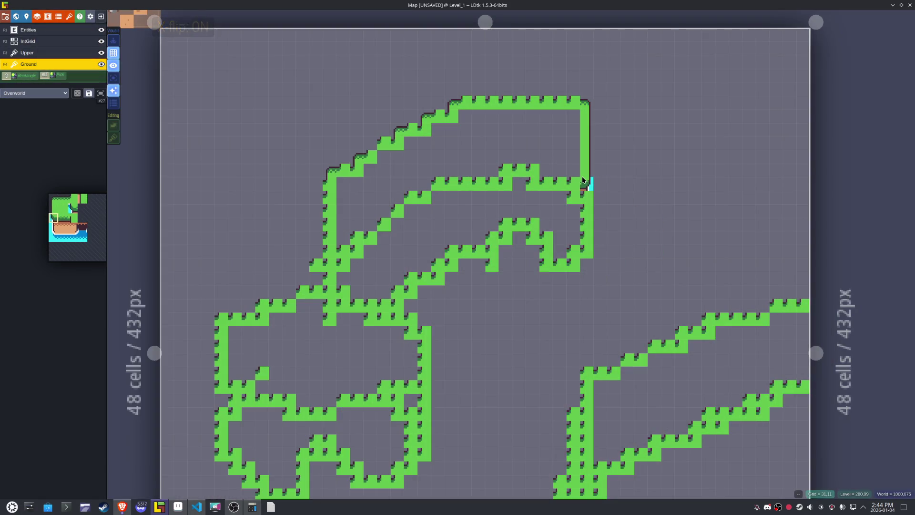
pyautogui.moveTo(531, 153); pyautogui.dragTo(504, 153)
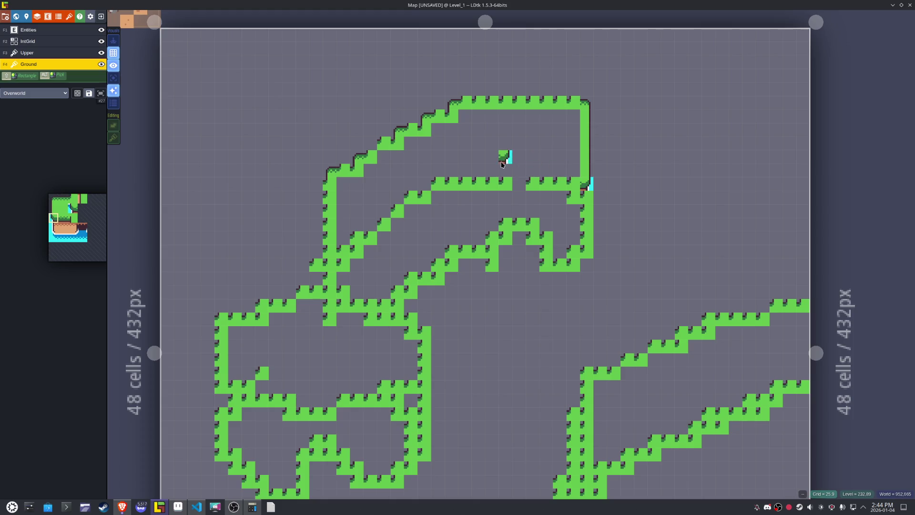
# - Paint a grass cliff edge along the plateau's bottom row and edge tiles down the diagonal, undoing one stroke
pyautogui.click(63, 217)
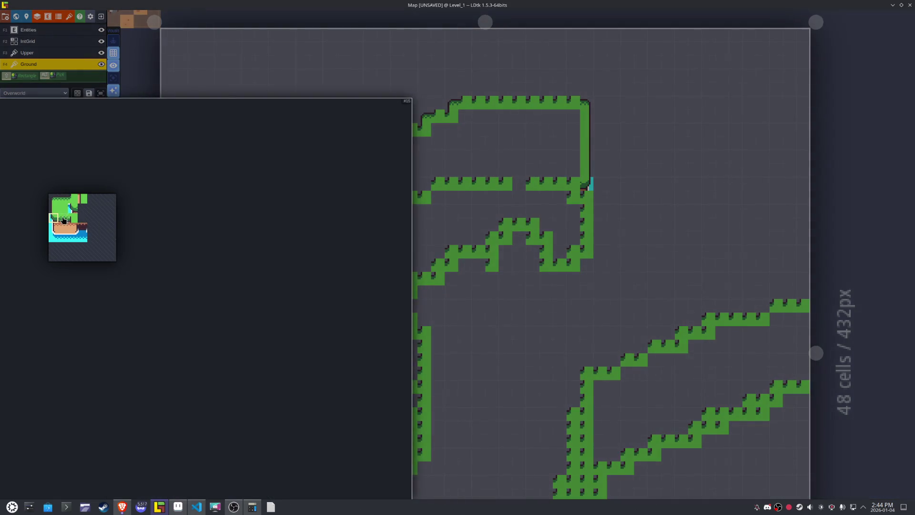
pyautogui.moveTo(569, 189); pyautogui.dragTo(467, 188)
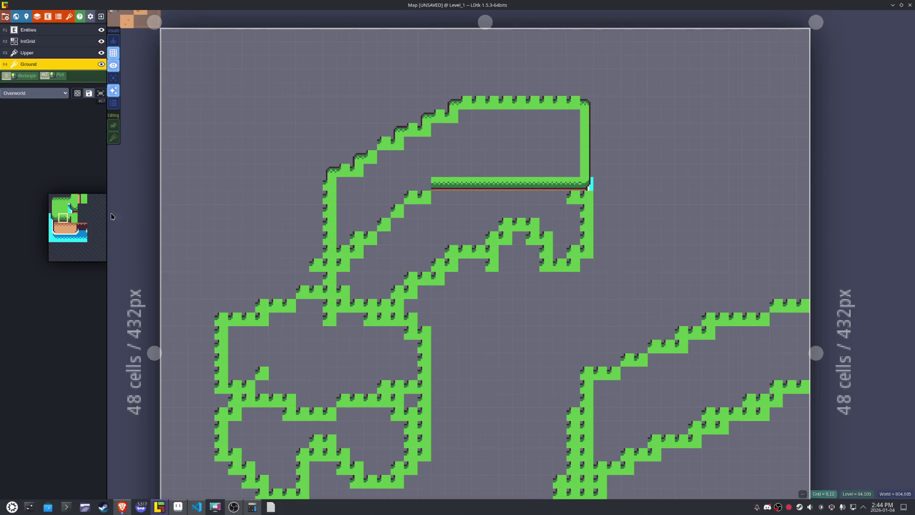
pyautogui.click(72, 218)
pyautogui.press('x')
pyautogui.click(439, 171)
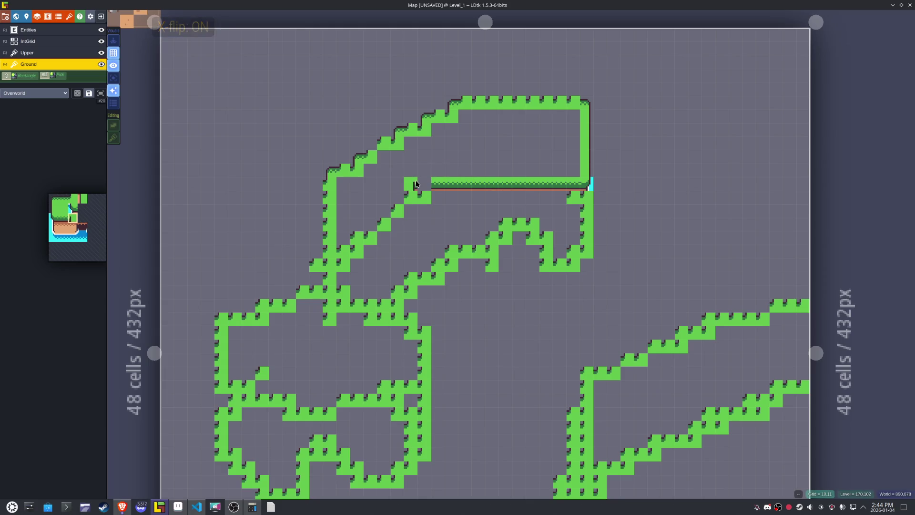
pyautogui.moveTo(397, 196)
pyautogui.mouseDown()
pyautogui.moveTo(374, 225)
pyautogui.moveTo(344, 239)
pyautogui.mouseUp()
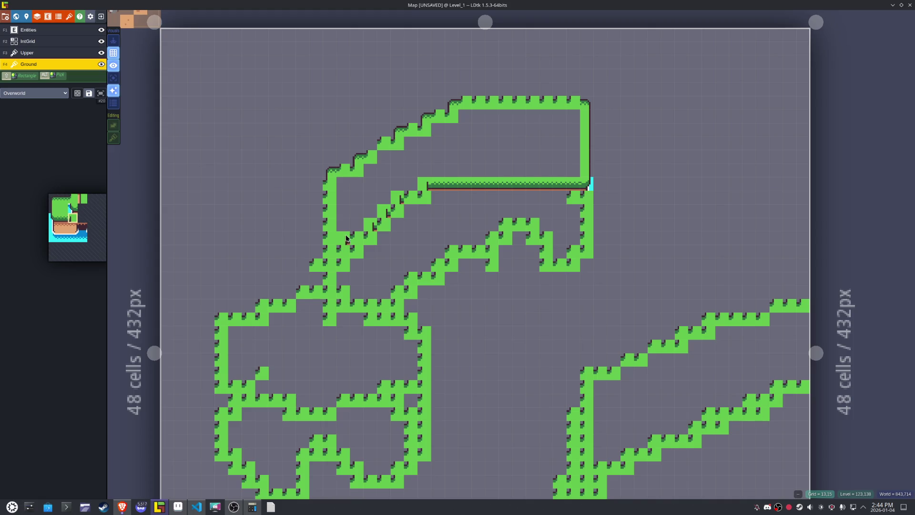
pyautogui.hotkey('ctrl', 'z')
# - Select a horizontally mirrored grass tile with a water edge from the Overworld palette
pyautogui.scroll(4, 379, 229)
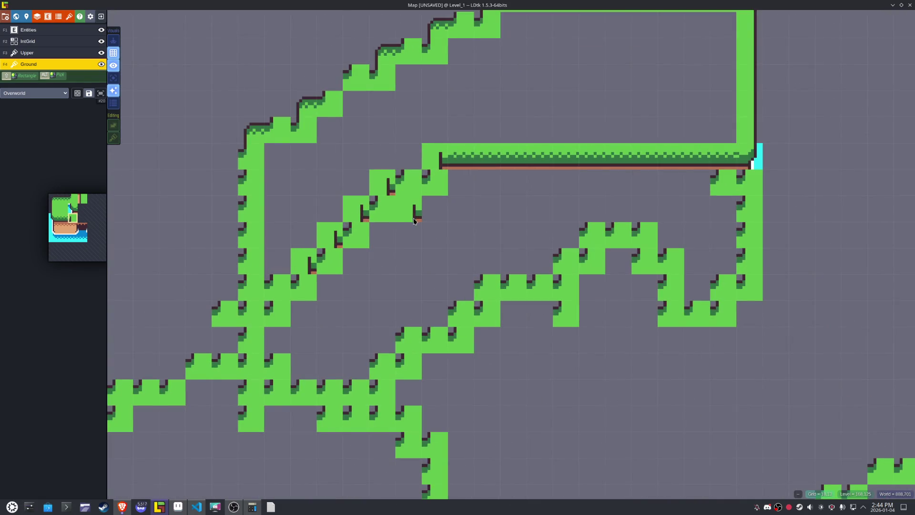
pyautogui.moveTo(86, 228)
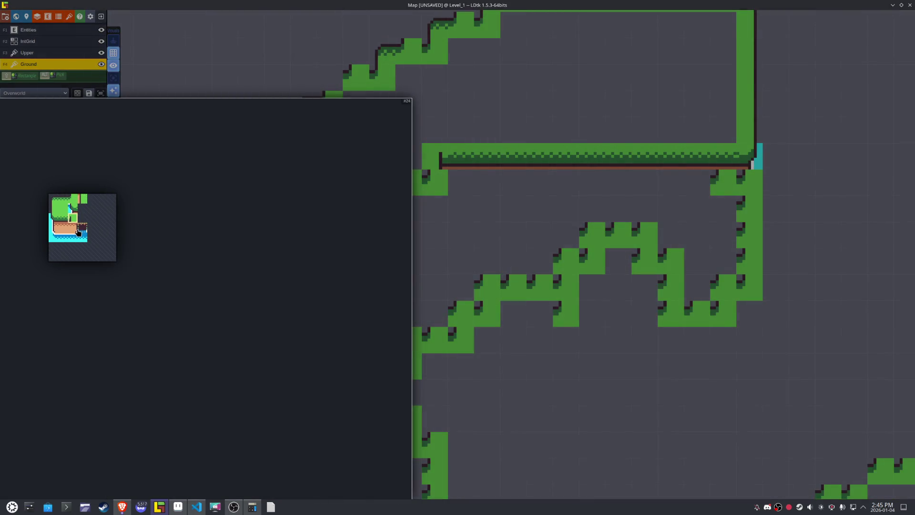
pyautogui.scroll(2, 96, 216)
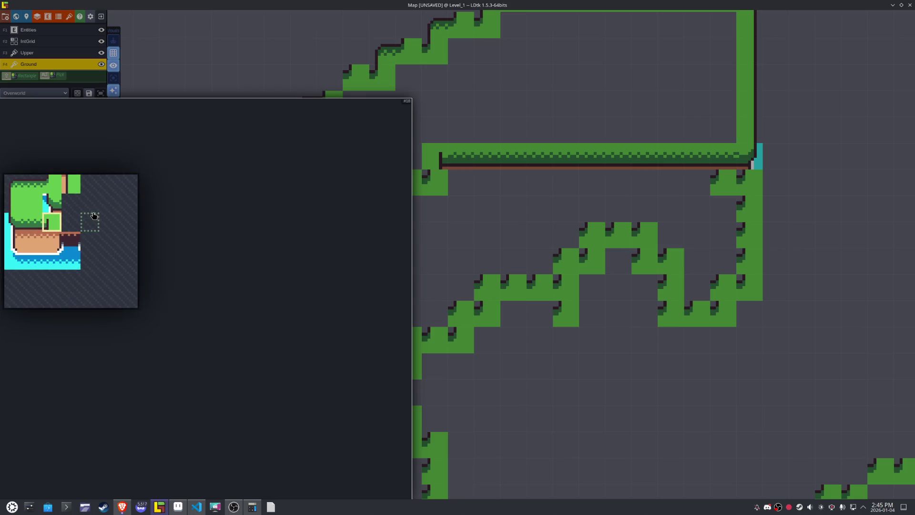
pyautogui.click(52, 203)
pyautogui.press('x')
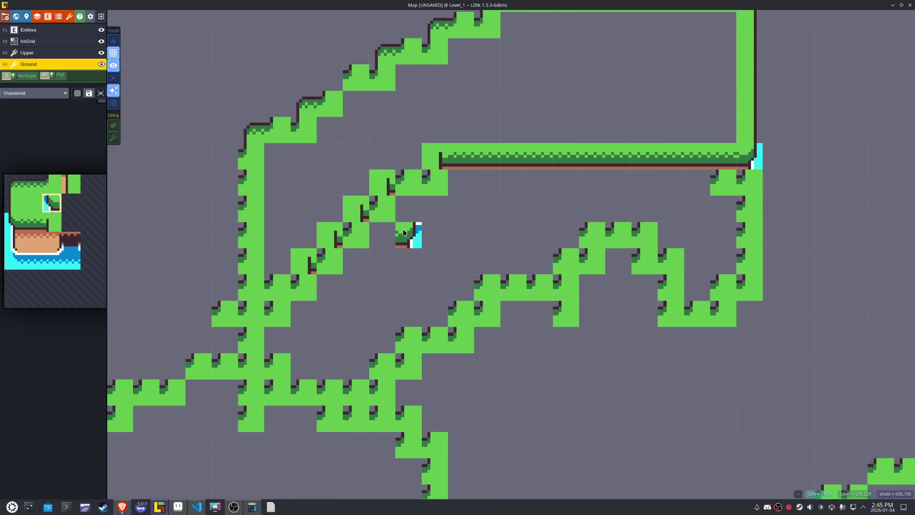
pyautogui.scroll(-2, 407, 228)
# - Paint dirt cliff sand tiles along the row under the long grass ledge
pyautogui.scroll(1, 407, 228)
pyautogui.moveTo(70, 217)
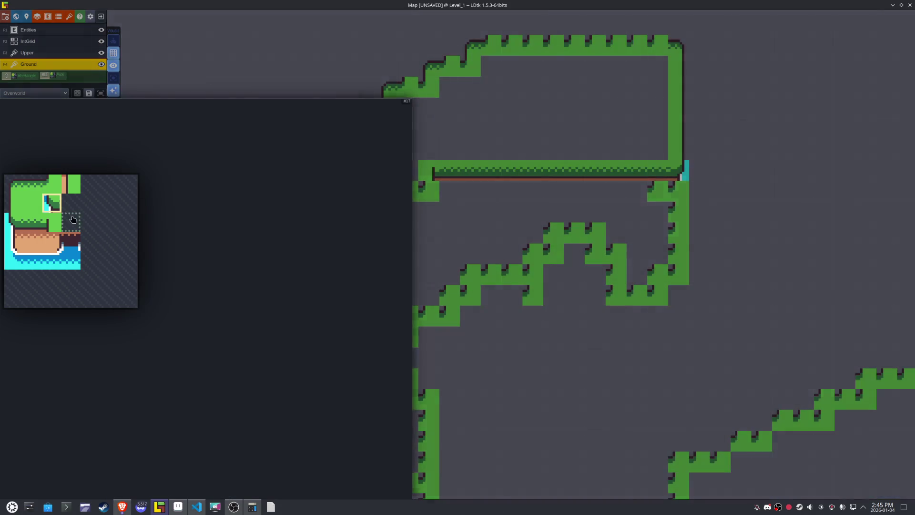
pyautogui.click(14, 240)
pyautogui.press('x')
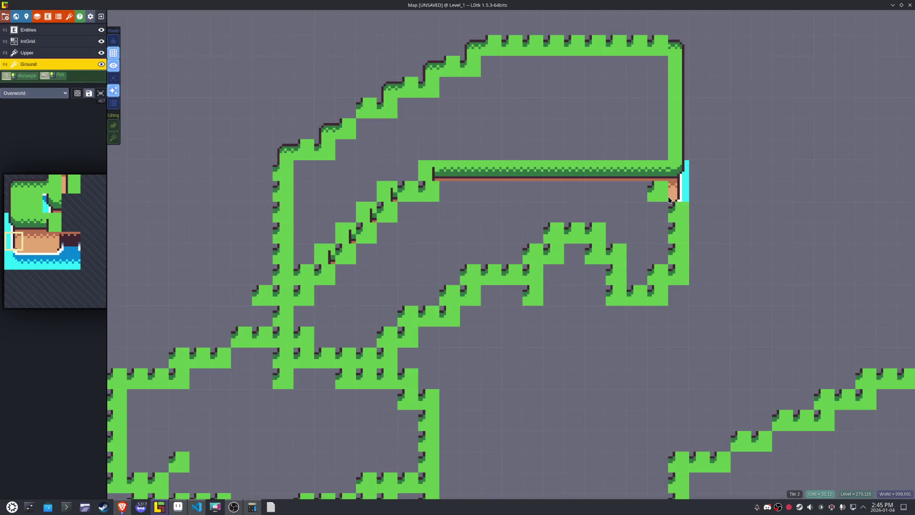
pyautogui.click(36, 245)
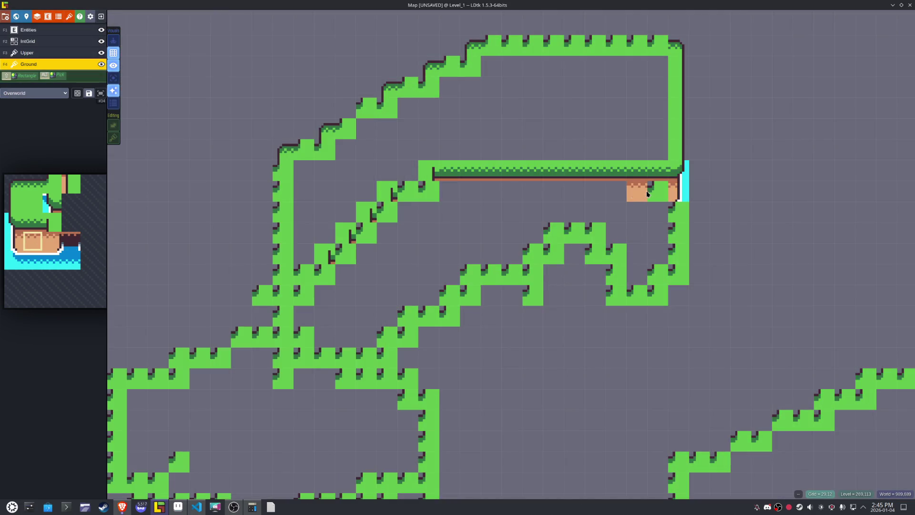
pyautogui.moveTo(647, 193); pyautogui.dragTo(511, 199)
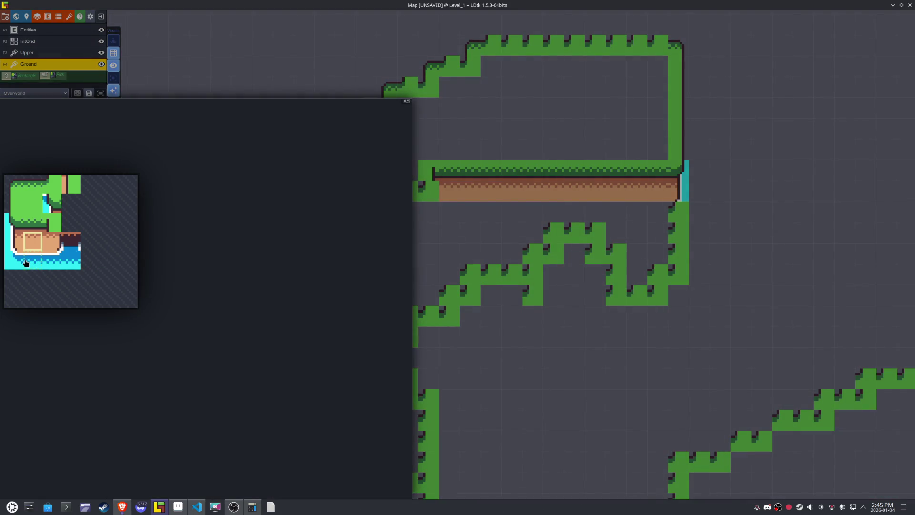
# - Paint a mirrored water row beneath the dirt cliff and erase the grass below it
pyautogui.click(15, 260)
pyautogui.press('x')
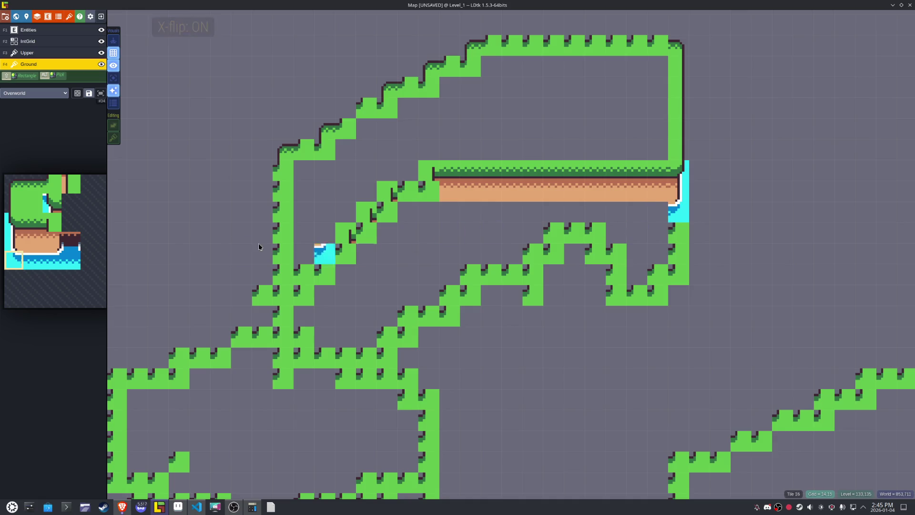
pyautogui.moveTo(71, 242)
pyautogui.click(33, 260)
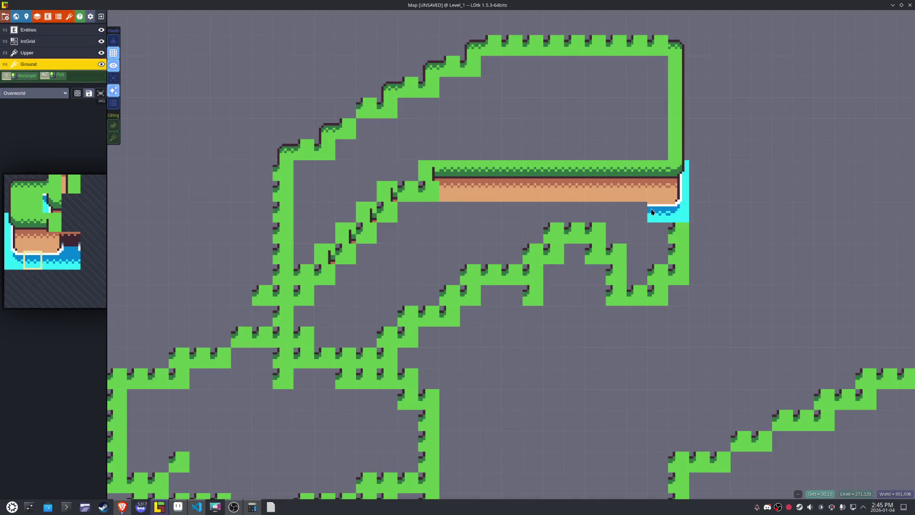
pyautogui.press('x')
pyautogui.moveTo(652, 212); pyautogui.dragTo(450, 212)
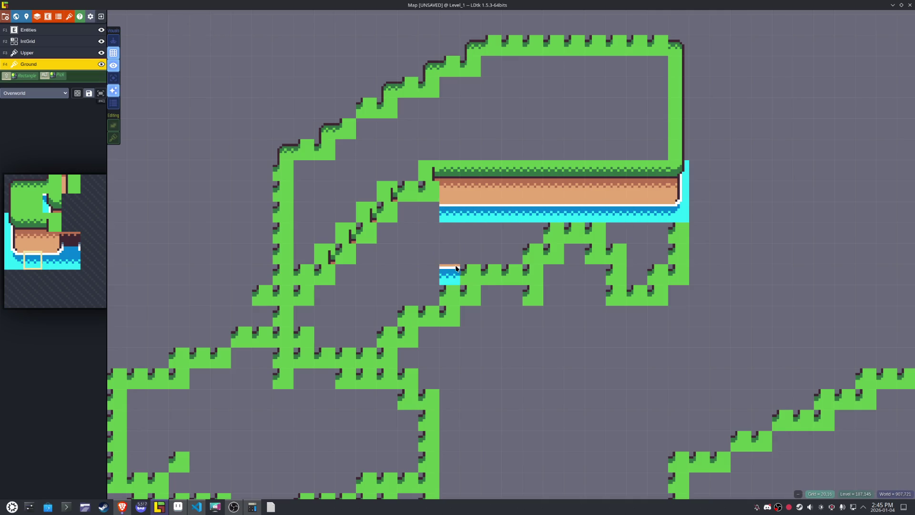
pyautogui.moveTo(616, 253)
pyautogui.mouseDown()
pyautogui.moveTo(532, 238)
pyautogui.moveTo(636, 292)
pyautogui.moveTo(677, 274)
pyautogui.moveTo(679, 244)
pyautogui.mouseUp()
pyautogui.moveTo(511, 295)
pyautogui.mouseDown()
pyautogui.moveTo(429, 295)
pyautogui.moveTo(472, 295)
pyautogui.mouseUp()
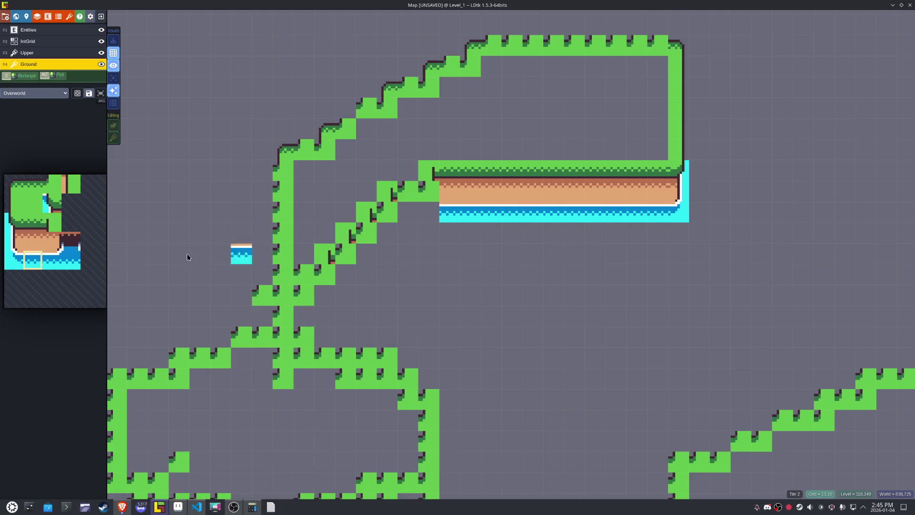
# - Select the grass edge and grass corner tiles, toggling horizontal mirroring on and back off
pyautogui.moveTo(48, 219)
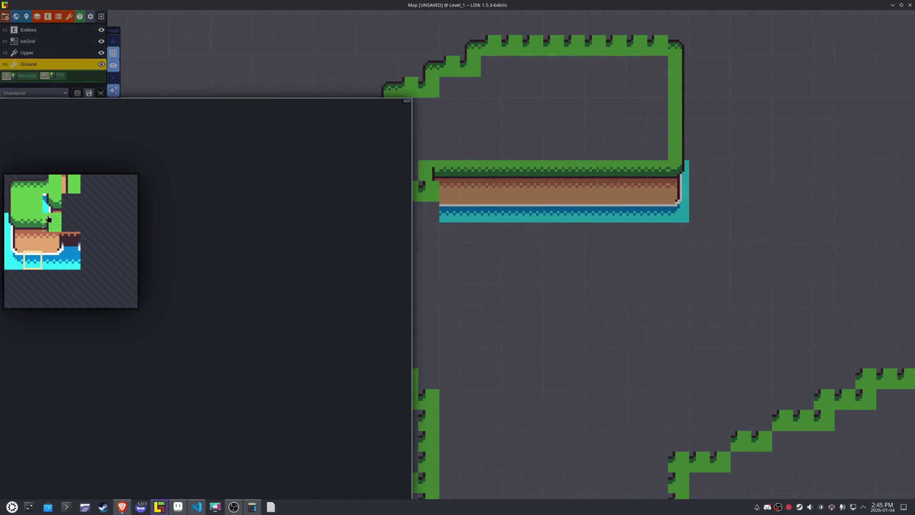
pyautogui.click(72, 187)
pyautogui.press('x')
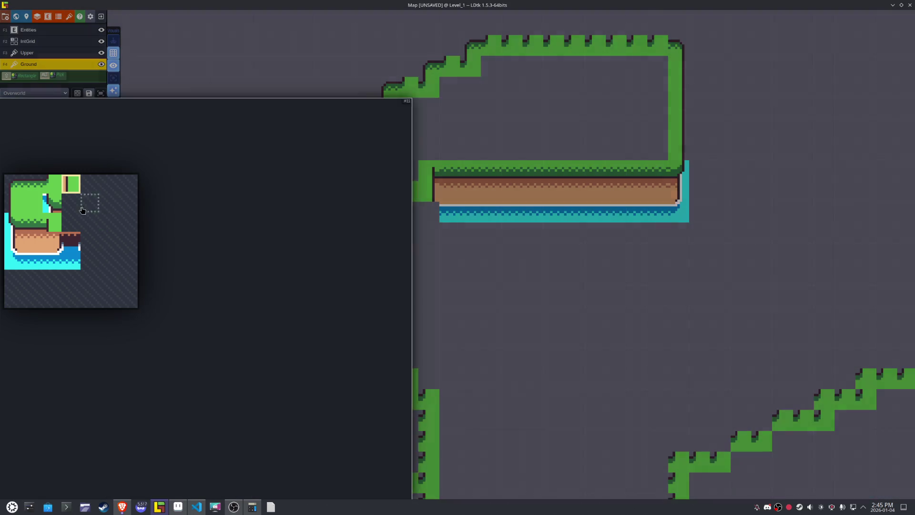
pyautogui.click(52, 222)
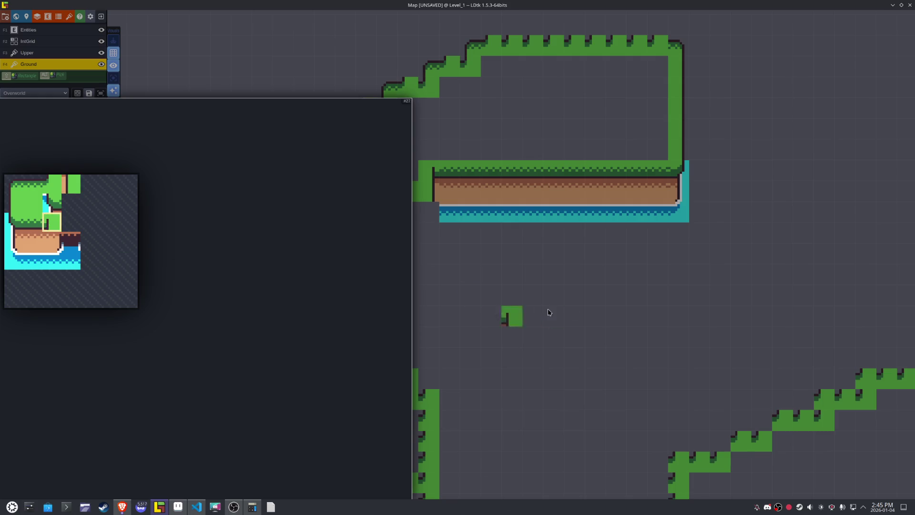
pyautogui.press('x')
pyautogui.press('x')
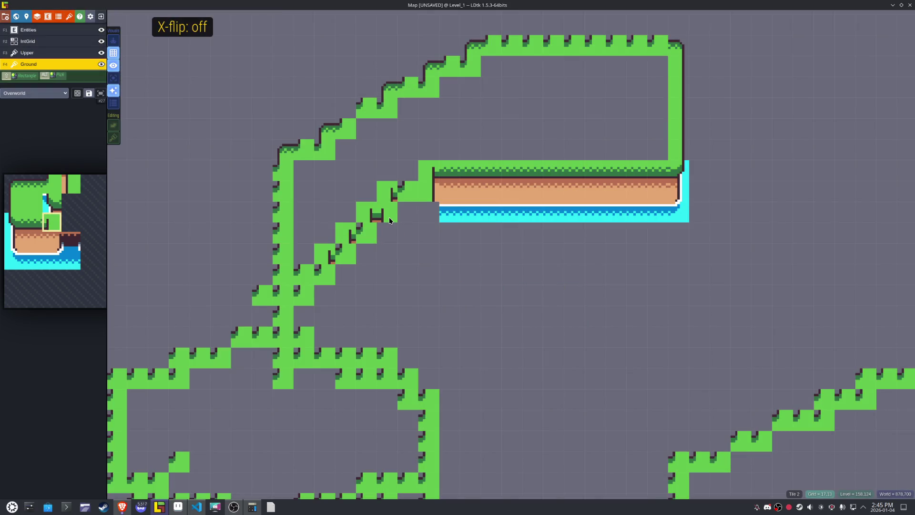
# - Place a grass-top ledge tile on the upper-left stair slope and select the top-left grass corner tile
pyautogui.moveTo(52, 226)
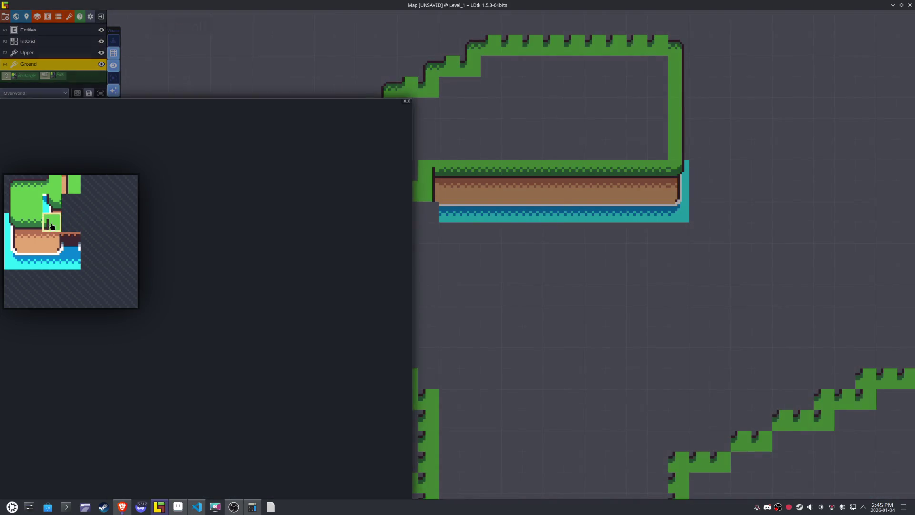
pyautogui.click(56, 184)
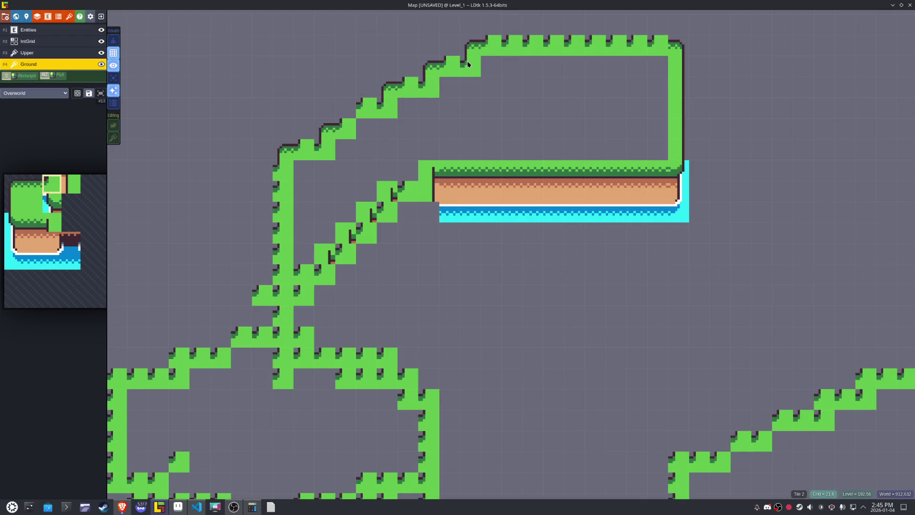
pyautogui.moveTo(62, 182)
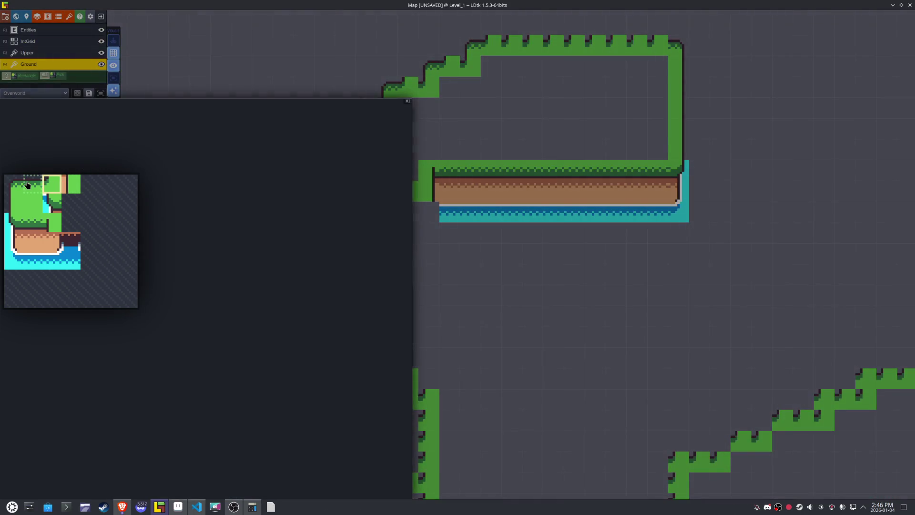
pyautogui.click(32, 184)
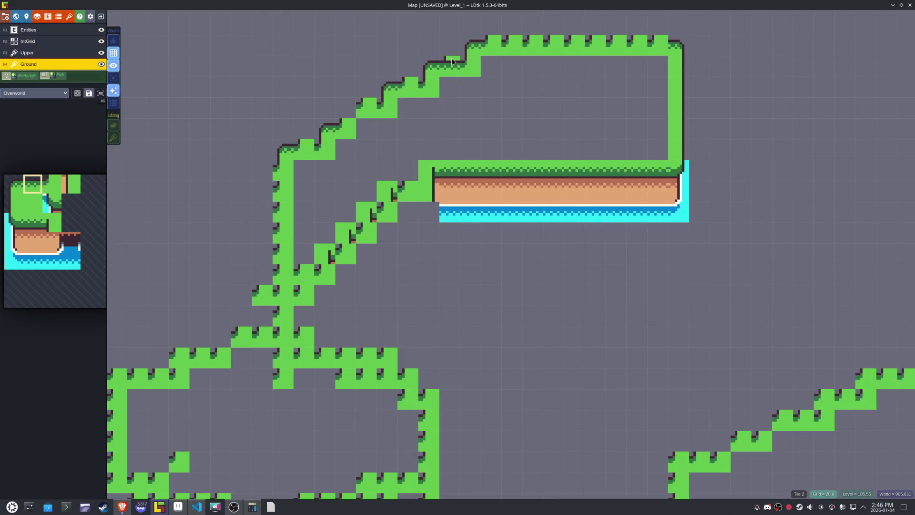
pyautogui.click(381, 108)
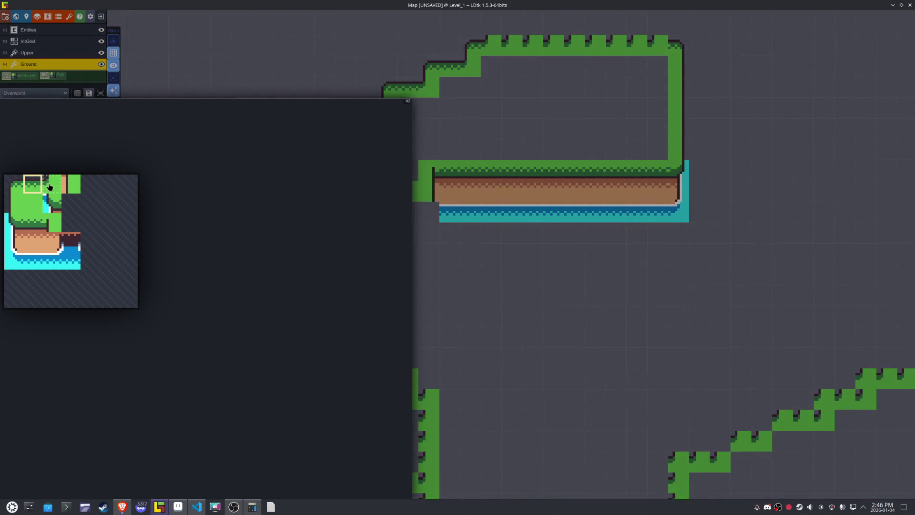
pyautogui.click(50, 187)
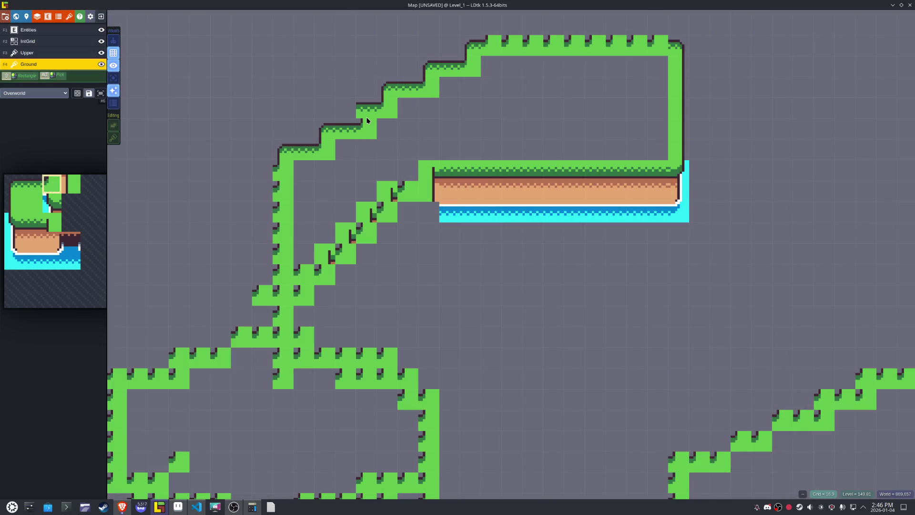
pyautogui.moveTo(52, 170)
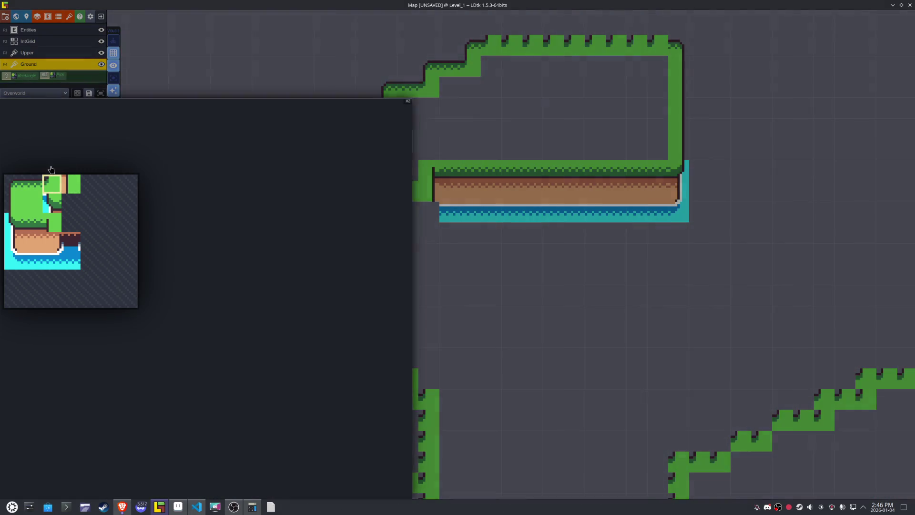
pyautogui.click(12, 188)
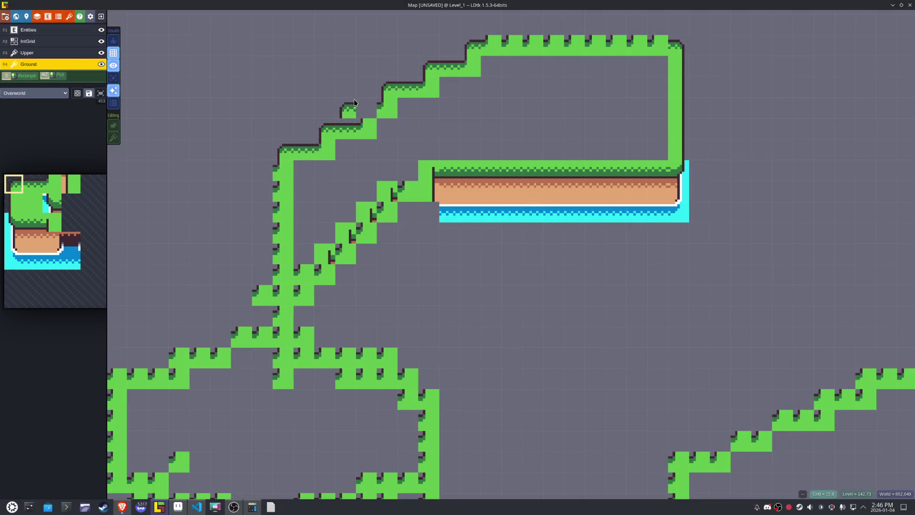
# - Repaint the plateau's notched top row as a smooth grass edge
pyautogui.scroll(-2, 519, 153)
pyautogui.scroll(3, 519, 153)
pyautogui.moveTo(76, 162)
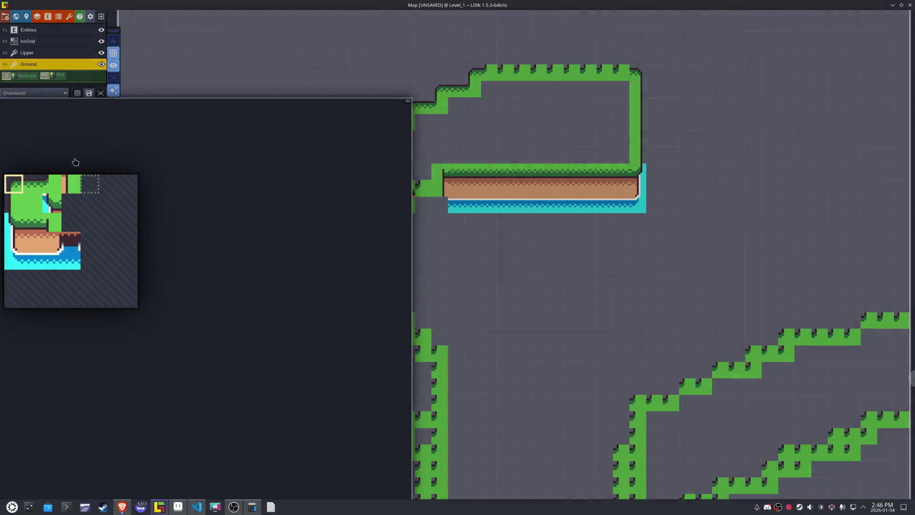
pyautogui.click(32, 183)
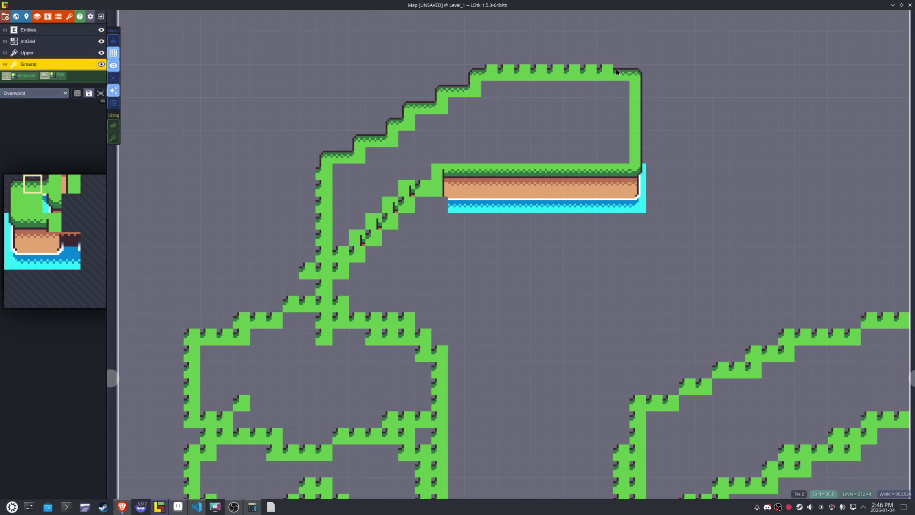
pyautogui.moveTo(616, 71); pyautogui.dragTo(490, 76)
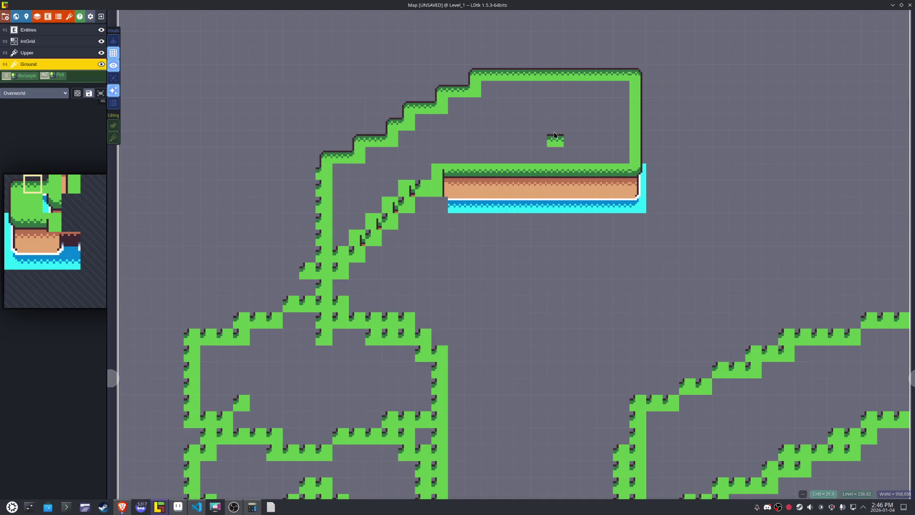
# - Erase the stray grass rows below the left column and beneath the plateau
pyautogui.scroll(-3, 554, 135)
pyautogui.scroll(3, 554, 136)
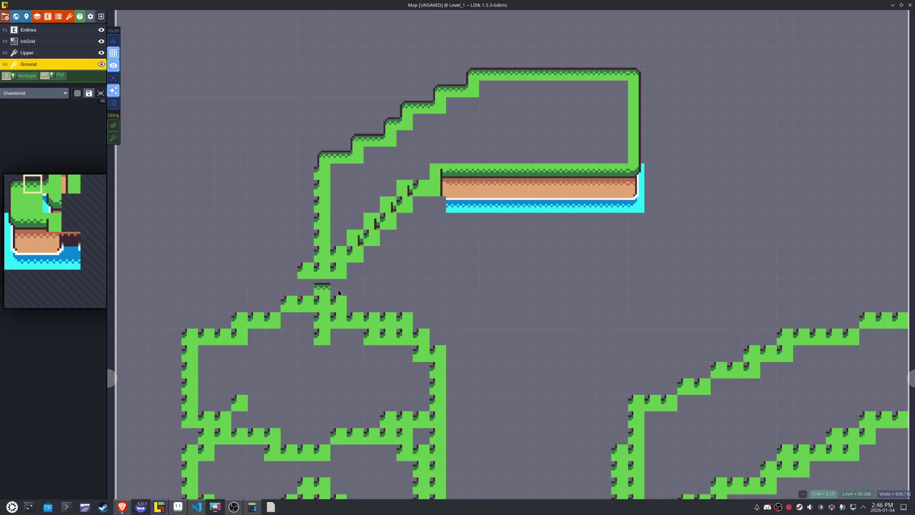
pyautogui.moveTo(355, 271); pyautogui.dragTo(288, 274)
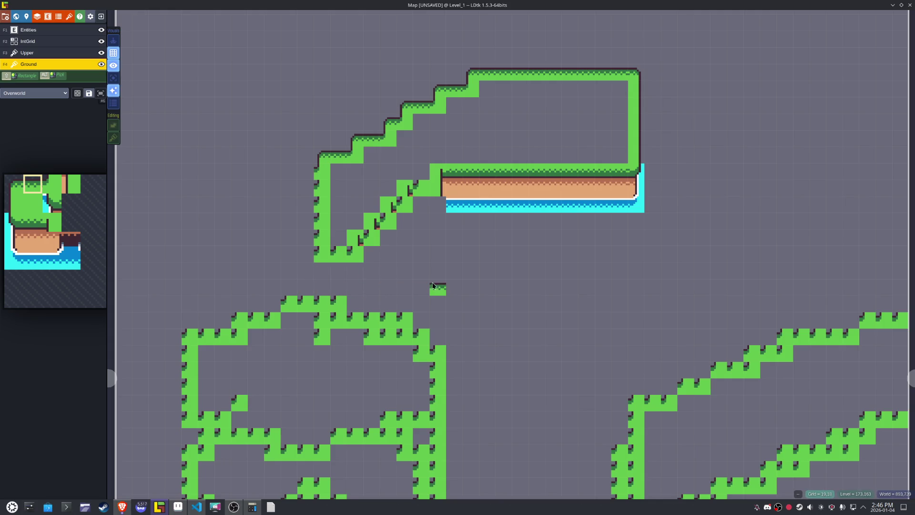
pyautogui.moveTo(433, 285)
pyautogui.mouseDown()
pyautogui.moveTo(310, 302)
pyautogui.moveTo(384, 321)
pyautogui.moveTo(278, 309)
pyautogui.moveTo(212, 318)
pyautogui.mouseUp()
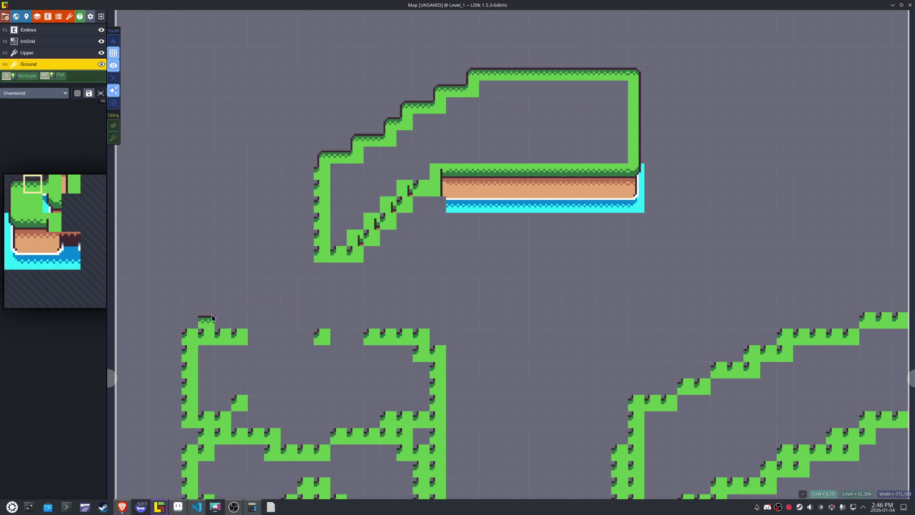
# - Paint a grass edge down the plateau's left column and place water-edged tiles at its foot
pyautogui.moveTo(39, 217)
pyautogui.click(14, 204)
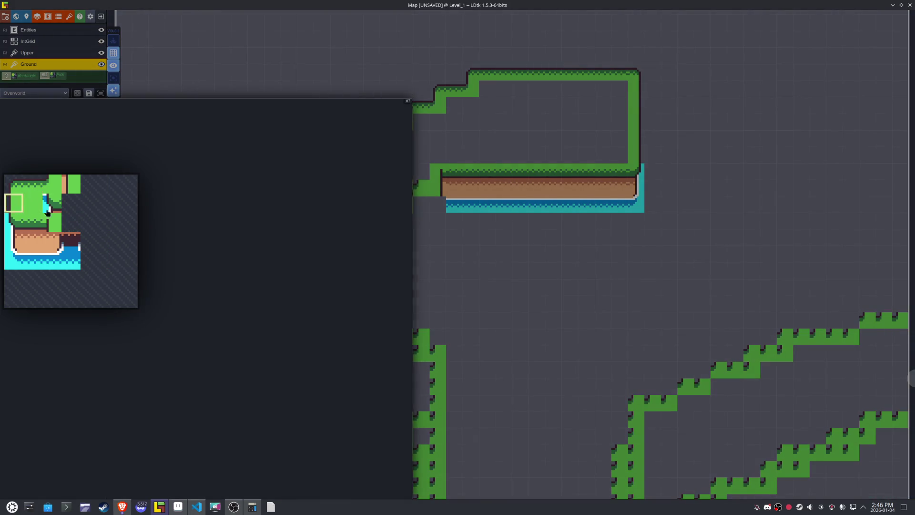
pyautogui.moveTo(316, 177); pyautogui.dragTo(317, 240)
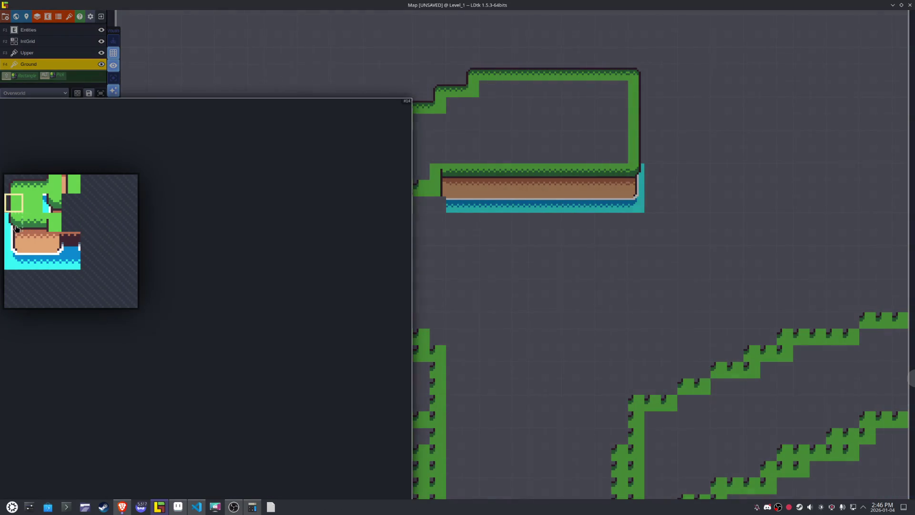
pyautogui.click(16, 228)
pyautogui.click(320, 254)
pyautogui.click(338, 270)
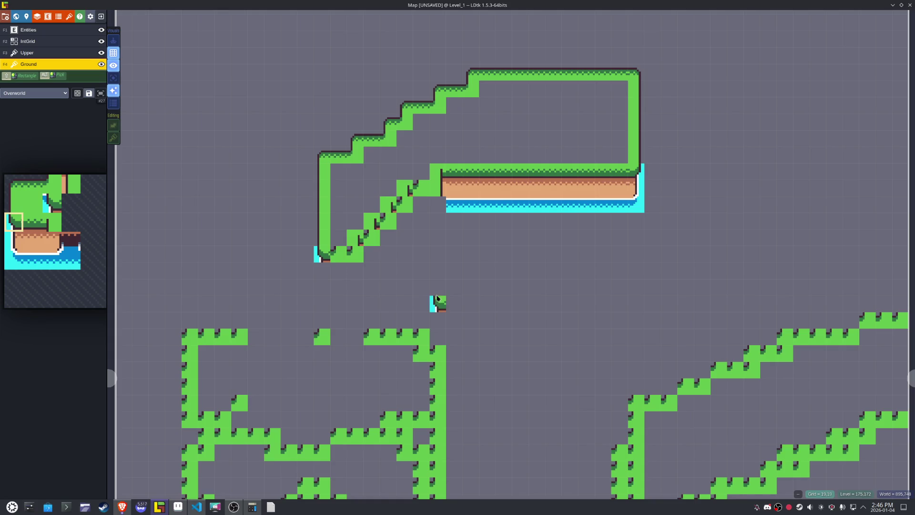
pyautogui.moveTo(33, 247)
pyautogui.click(32, 229)
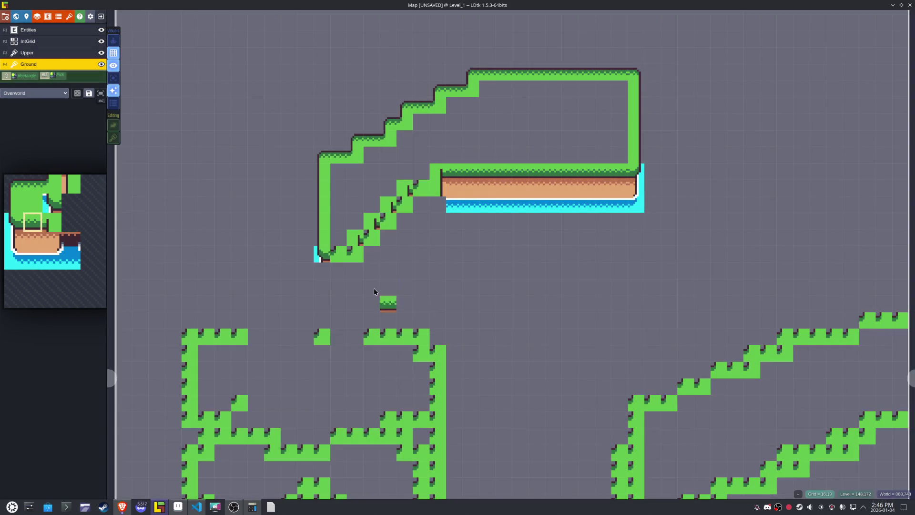
pyautogui.moveTo(6, 263)
pyautogui.click(13, 225)
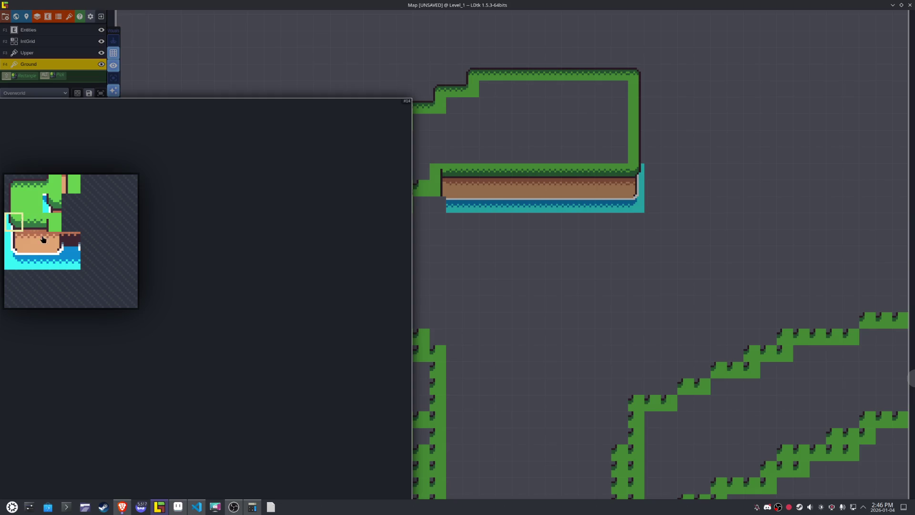
pyautogui.press('x')
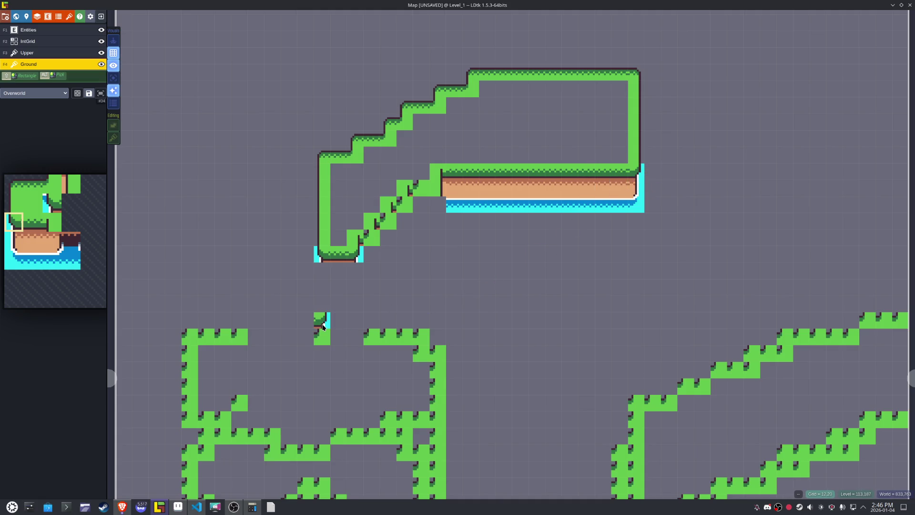
# - Paint mirrored shoreline tiles up the diagonal slope and under the cliff, filling one gap with grass
pyautogui.scroll(2, 317, 199)
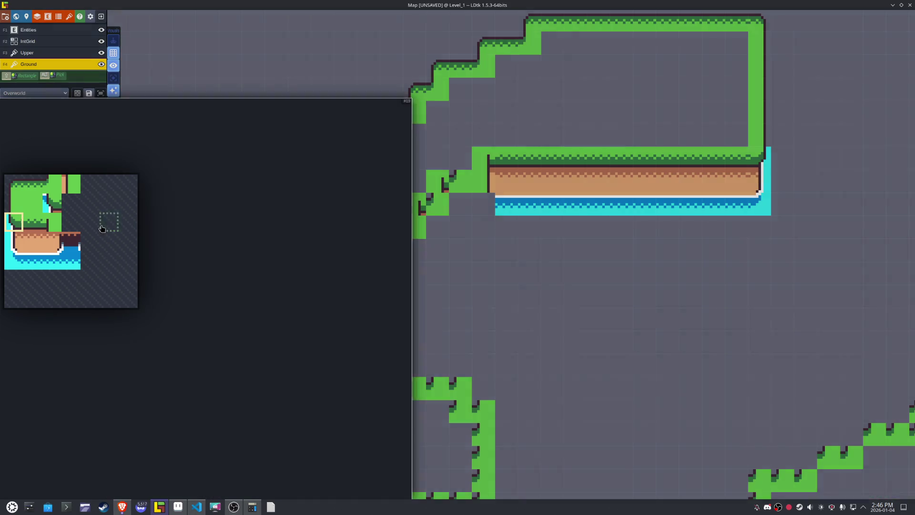
pyautogui.click(52, 204)
pyautogui.press('x')
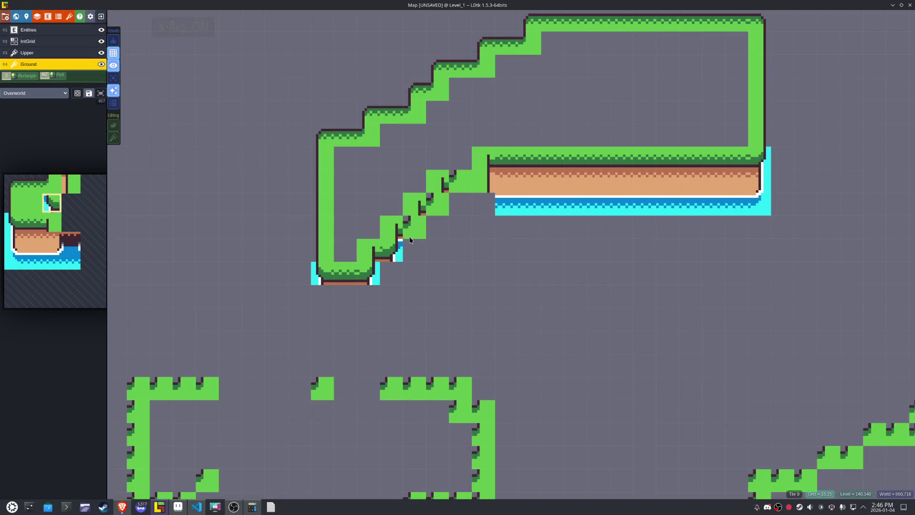
pyautogui.click(414, 227)
pyautogui.click(436, 204)
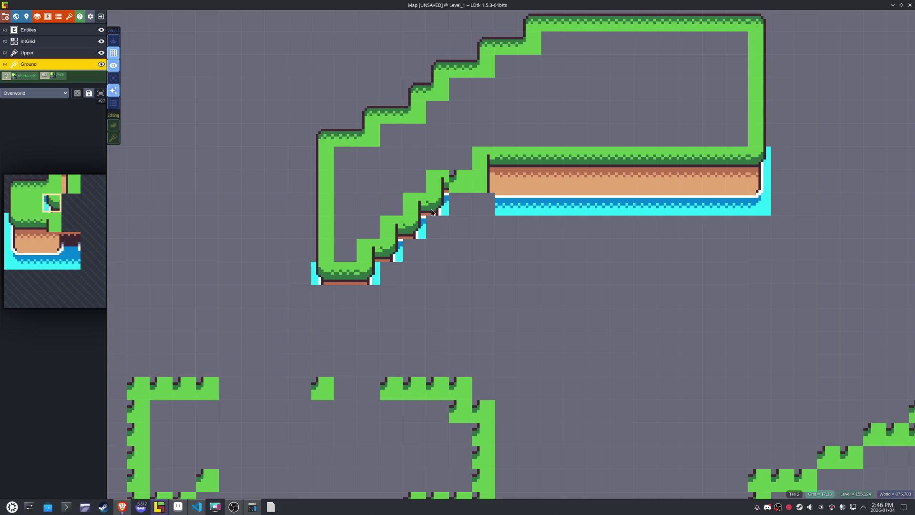
pyautogui.click(454, 190)
pyautogui.click(486, 226)
pyautogui.click(448, 255)
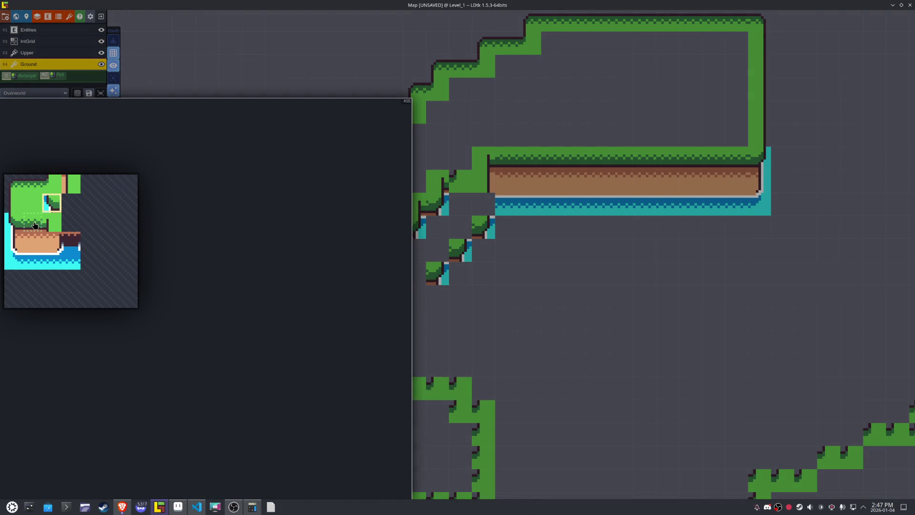
# - Paint a grass edge along the lower-left arm's bottom and cliff wall tiles down the step
pyautogui.click(32, 222)
pyautogui.moveTo(394, 276)
pyautogui.mouseDown()
pyautogui.moveTo(409, 275)
pyautogui.moveTo(366, 275)
pyautogui.moveTo(412, 212)
pyautogui.moveTo(410, 179)
pyautogui.moveTo(431, 200)
pyautogui.moveTo(439, 171)
pyautogui.mouseUp()
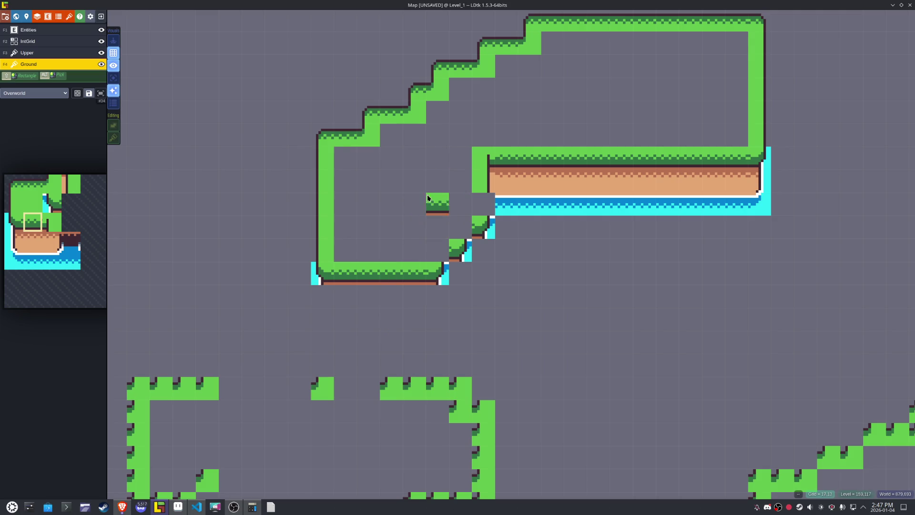
pyautogui.moveTo(52, 222)
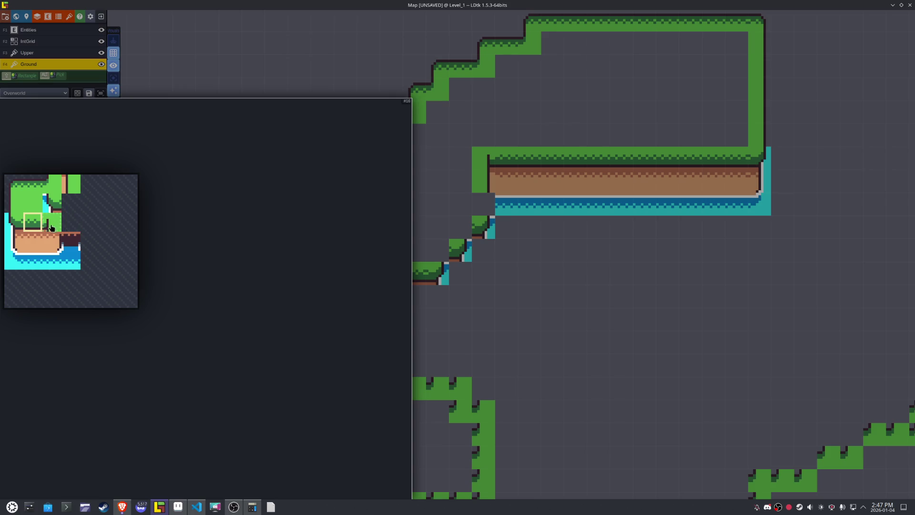
pyautogui.click(14, 202)
pyautogui.click(483, 227)
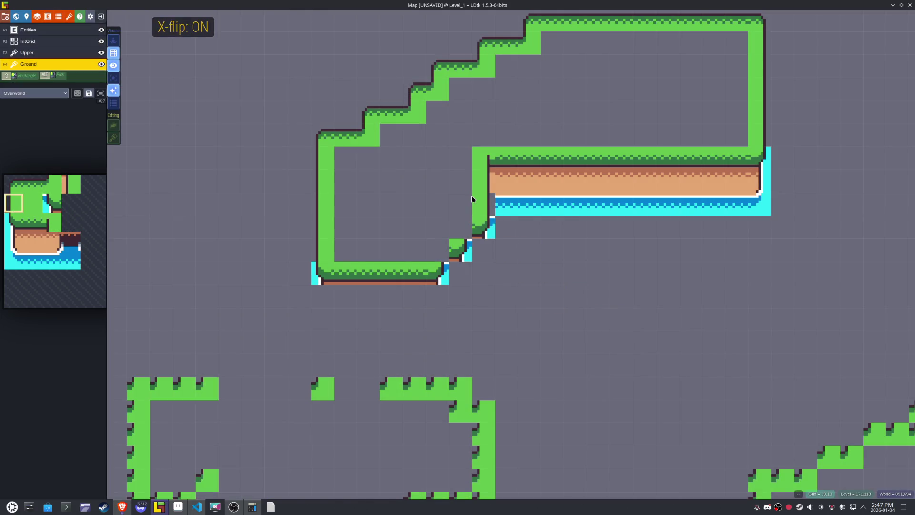
pyautogui.press('x')
pyautogui.click(479, 204)
pyautogui.moveTo(79, 234)
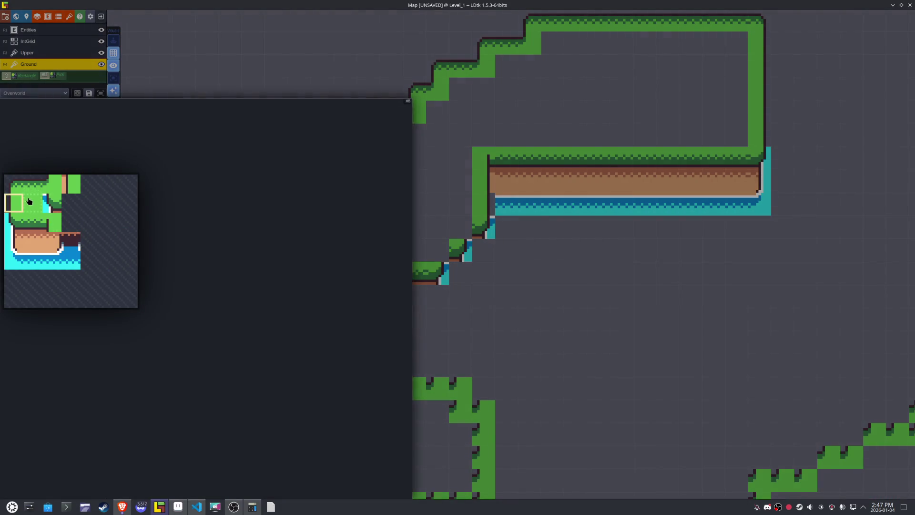
pyautogui.click(51, 221)
pyautogui.press('x')
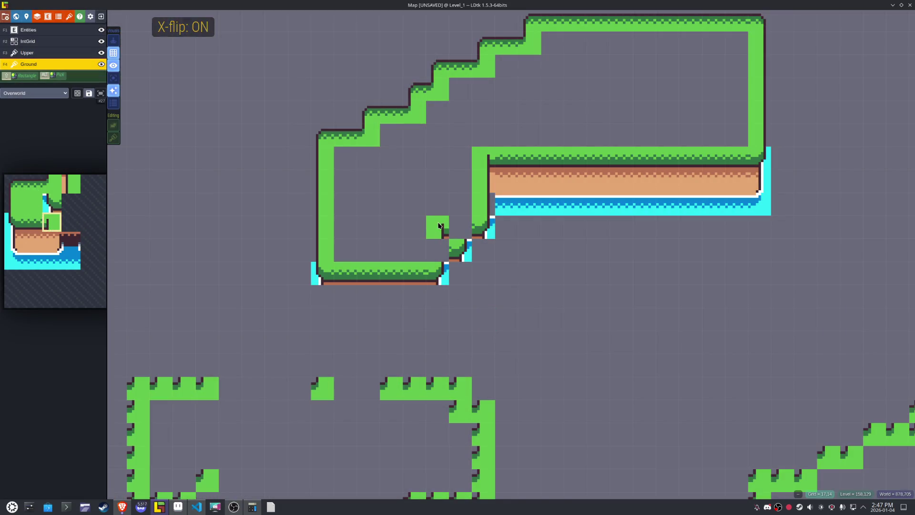
pyautogui.click(437, 251)
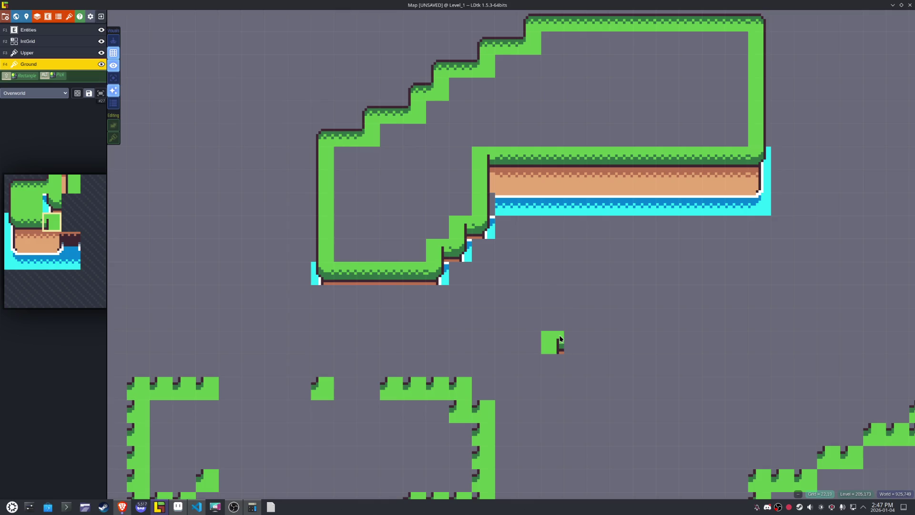
# - Place a mirrored ground-and-water-edge block under the lower-left arm, water-edge tiles at the step, and fill the cliff gap
pyautogui.moveTo(40, 265)
pyautogui.moveTo(22, 246); pyautogui.dragTo(31, 245)
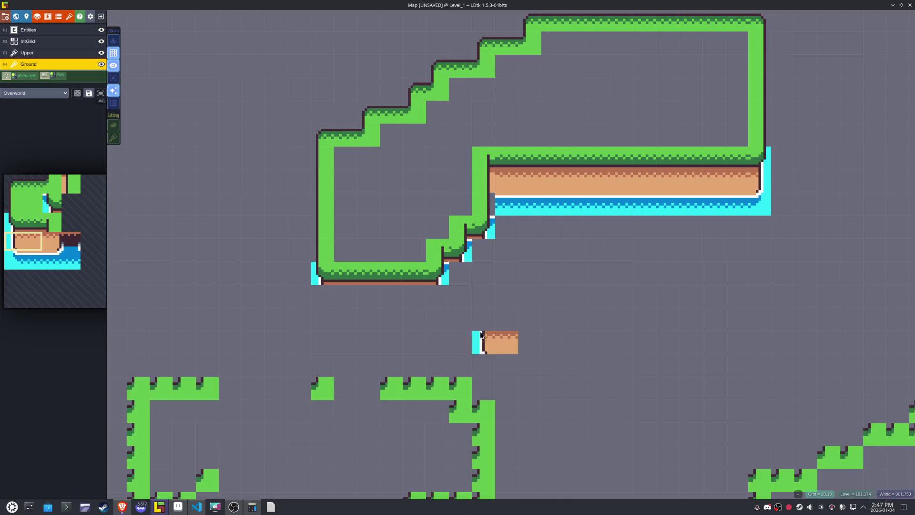
pyautogui.press('x')
pyautogui.click(414, 296)
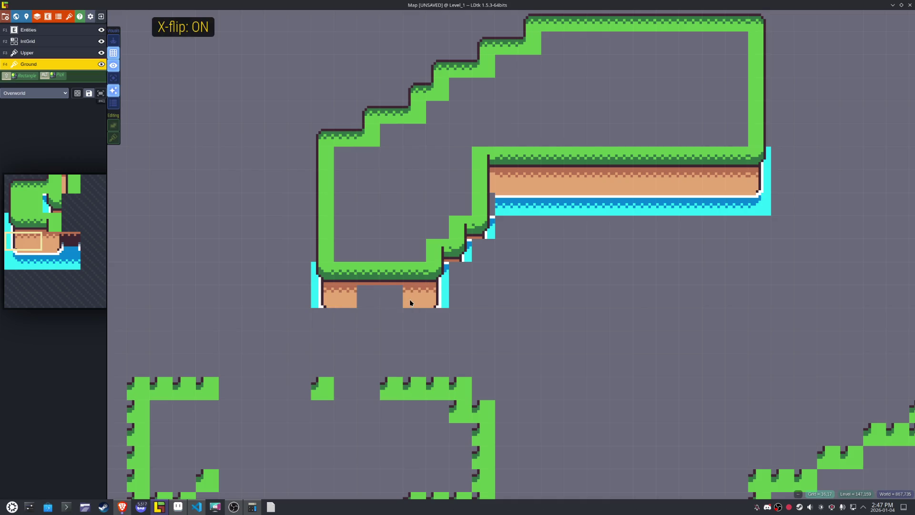
pyautogui.moveTo(75, 288)
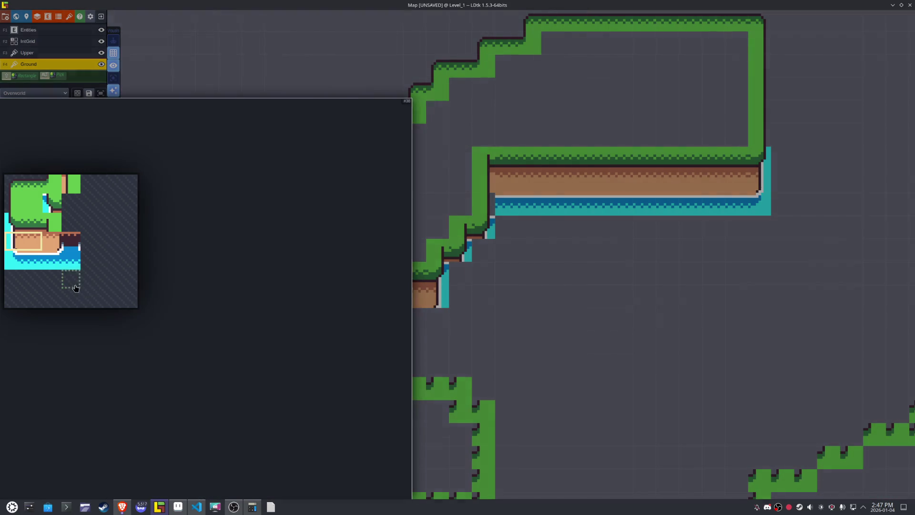
pyautogui.click(9, 241)
pyautogui.press('x')
pyautogui.click(463, 277)
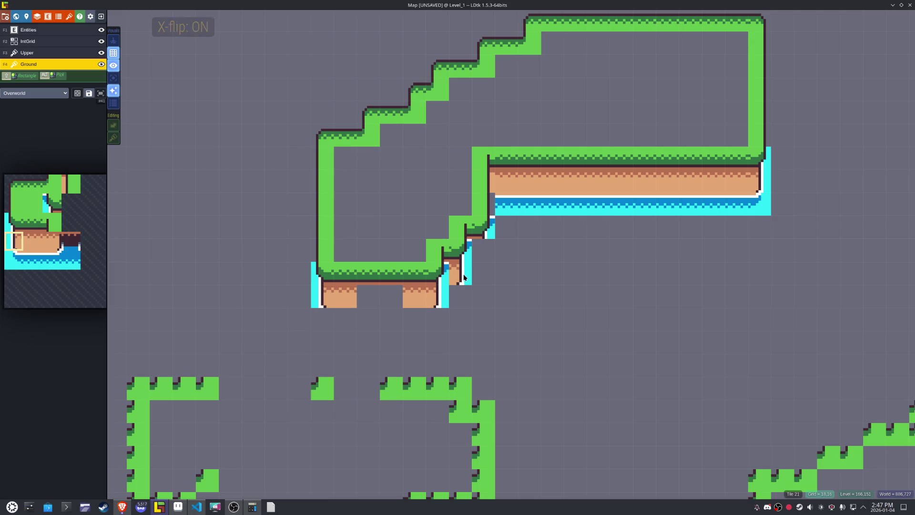
pyautogui.click(484, 250)
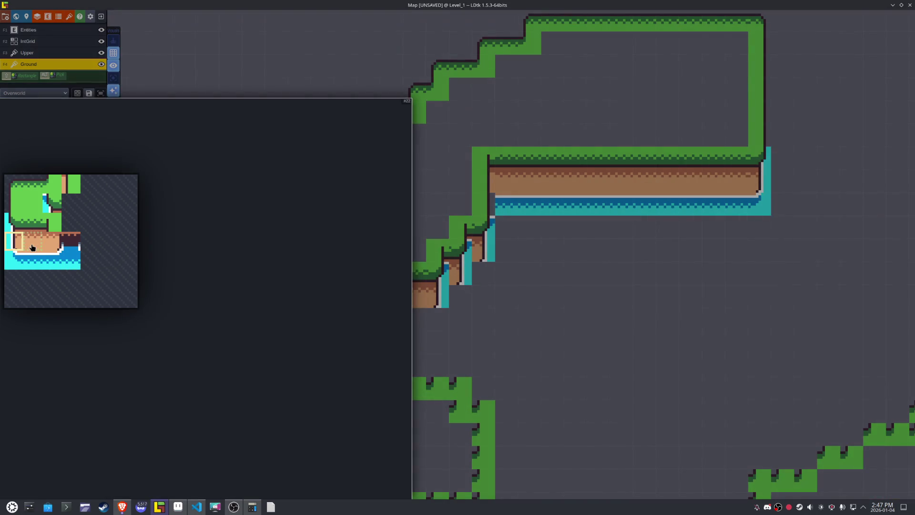
pyautogui.click(32, 242)
pyautogui.click(372, 301)
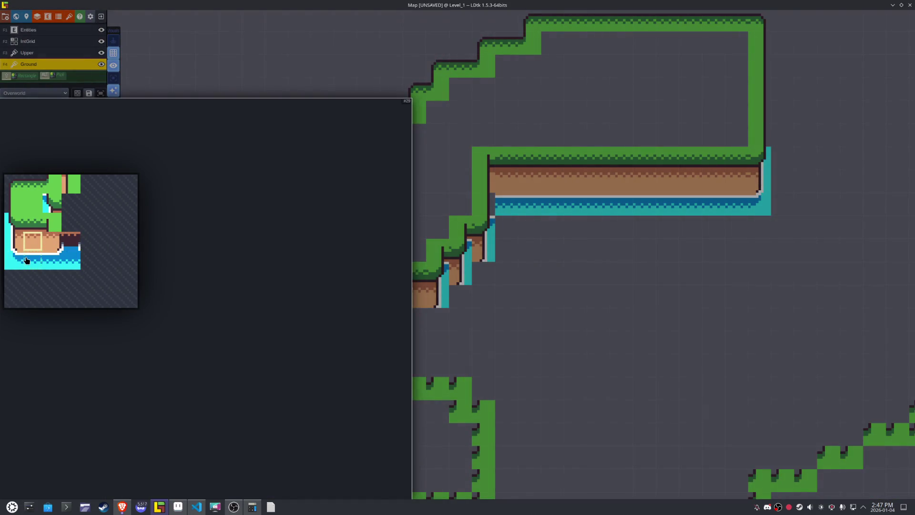
# - Paint a row of water below the dirt block with water corners at both ends
pyautogui.click(26, 260)
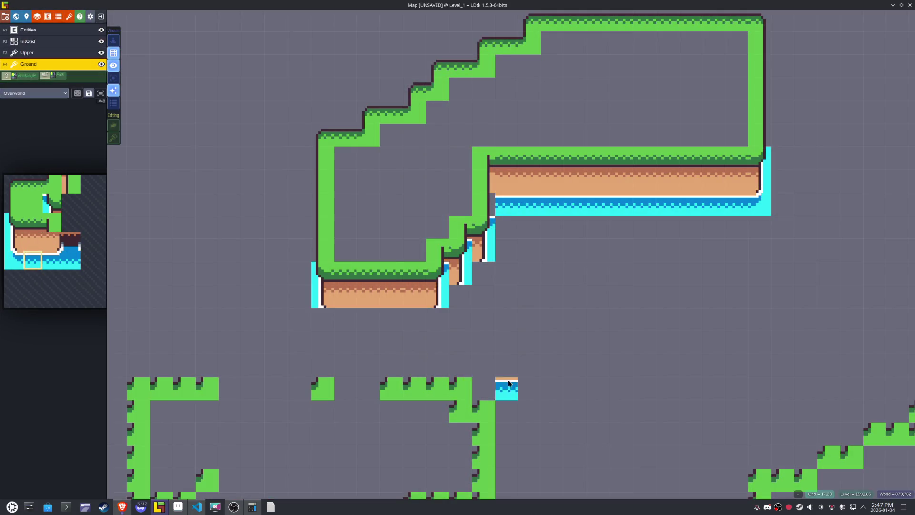
pyautogui.moveTo(418, 327); pyautogui.dragTo(347, 323)
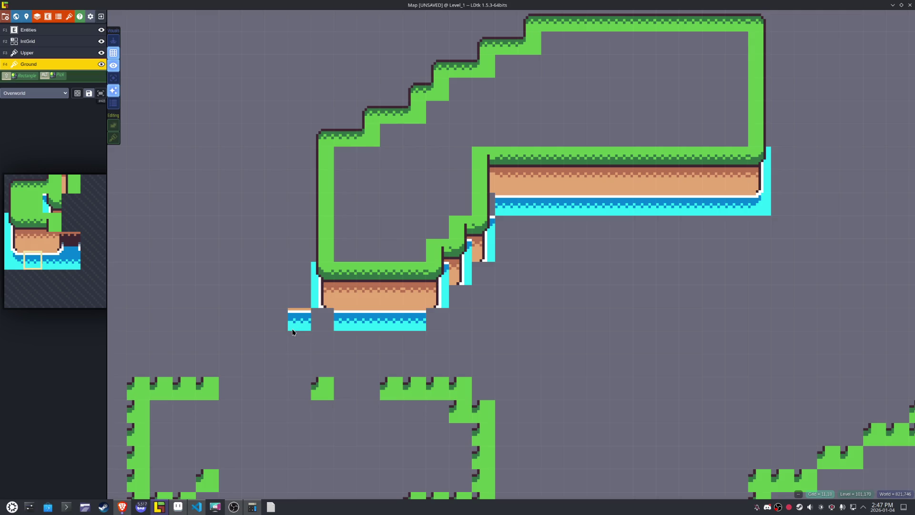
pyautogui.moveTo(47, 257)
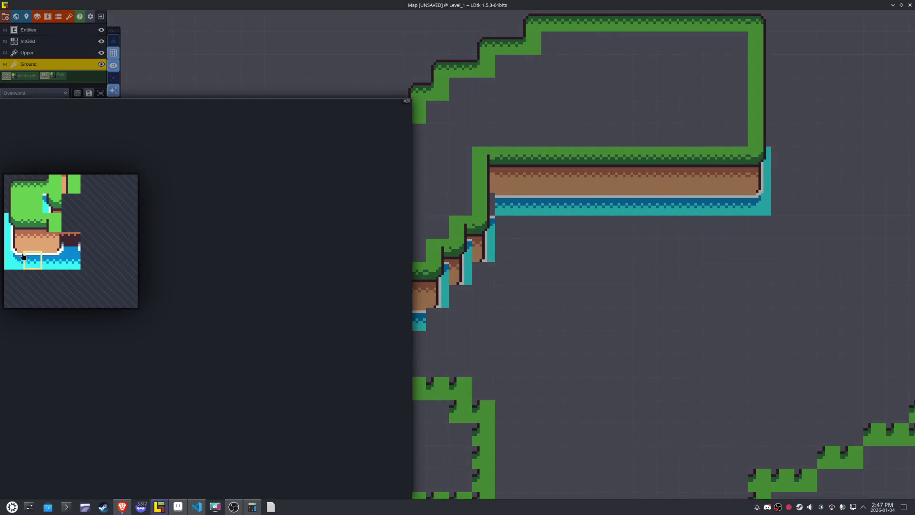
pyautogui.click(14, 260)
pyautogui.click(310, 328)
pyautogui.press('x')
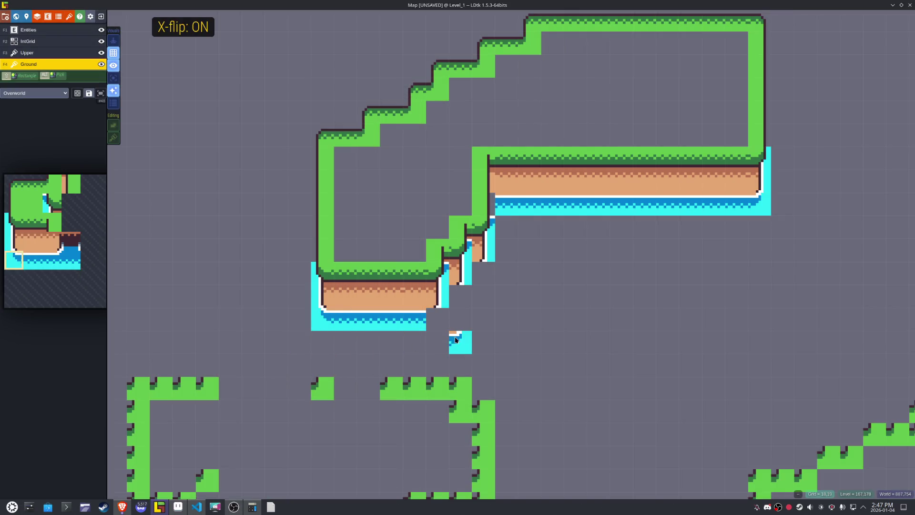
pyautogui.click(437, 319)
# - Select a 2x2 dark cave block from the Overworld tileset
pyautogui.moveTo(47, 210)
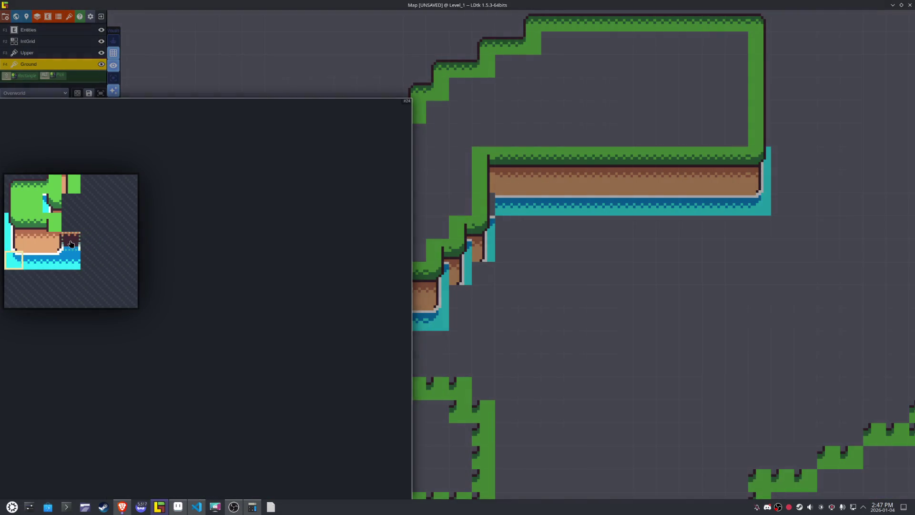
pyautogui.click(65, 245)
pyautogui.moveTo(66, 262); pyautogui.dragTo(49, 239)
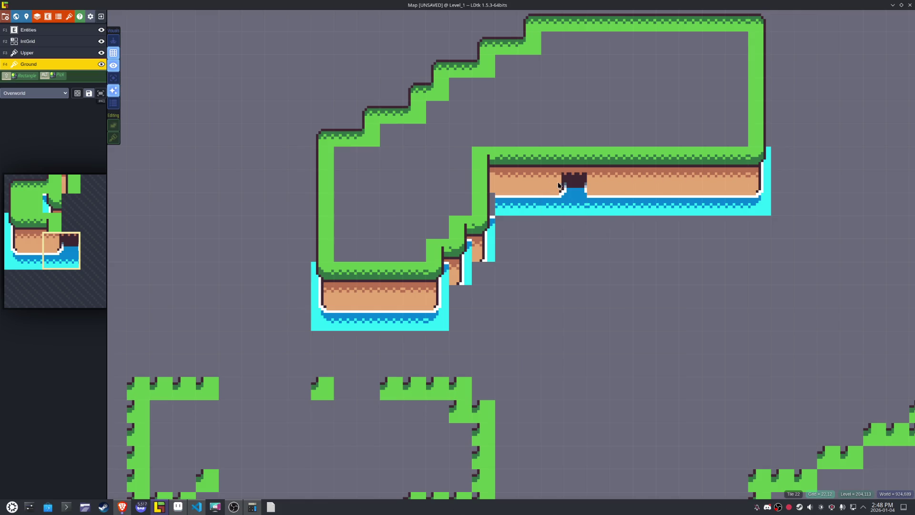
# - Frame the cave notch with a mirrored one-column dirt-over-water brush on the long cliff
pyautogui.press('x')
pyautogui.press('x')
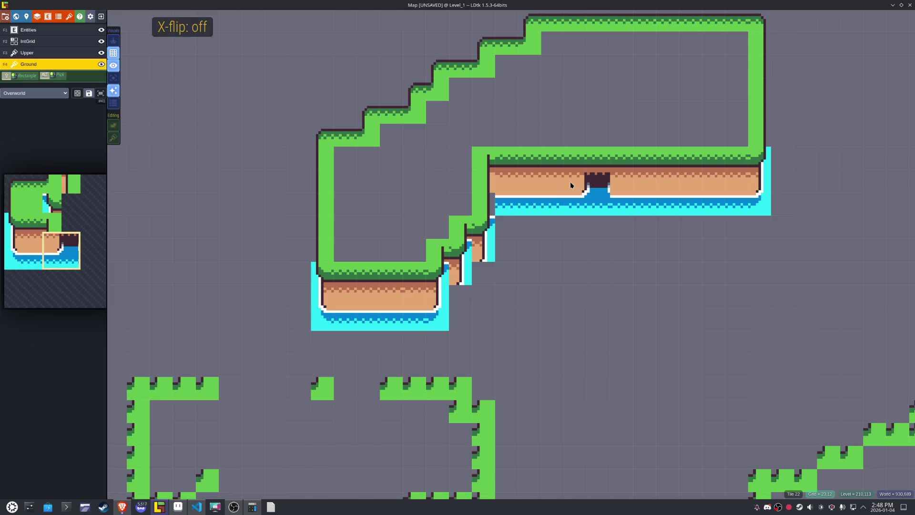
pyautogui.moveTo(53, 224)
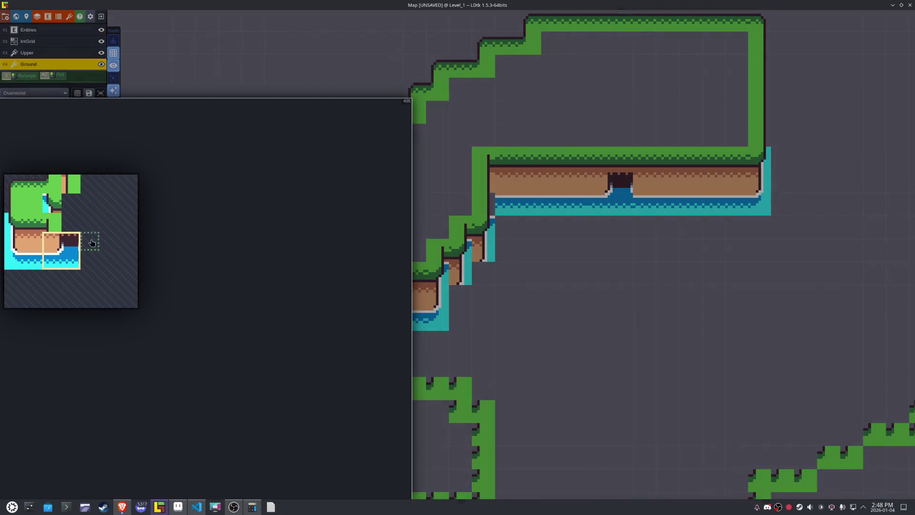
pyautogui.moveTo(52, 241); pyautogui.dragTo(51, 259)
pyautogui.click(644, 284)
pyautogui.press('x')
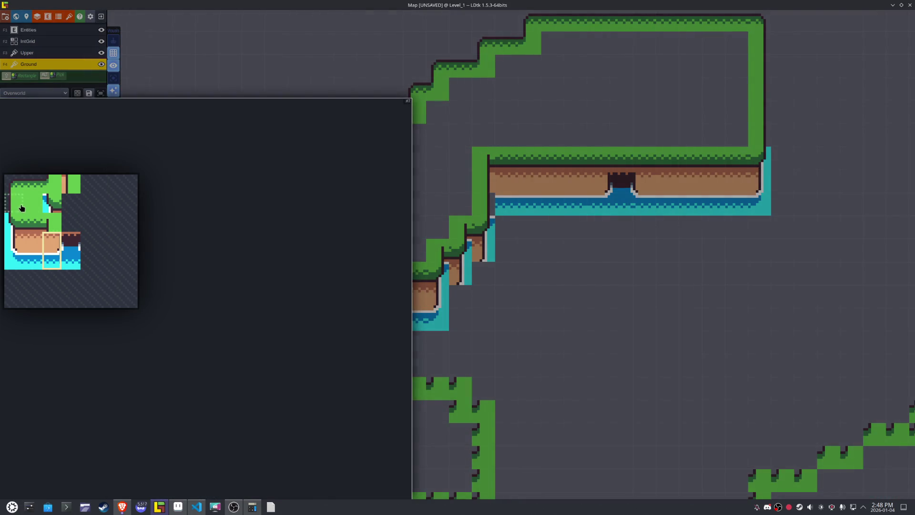
pyautogui.click(32, 203)
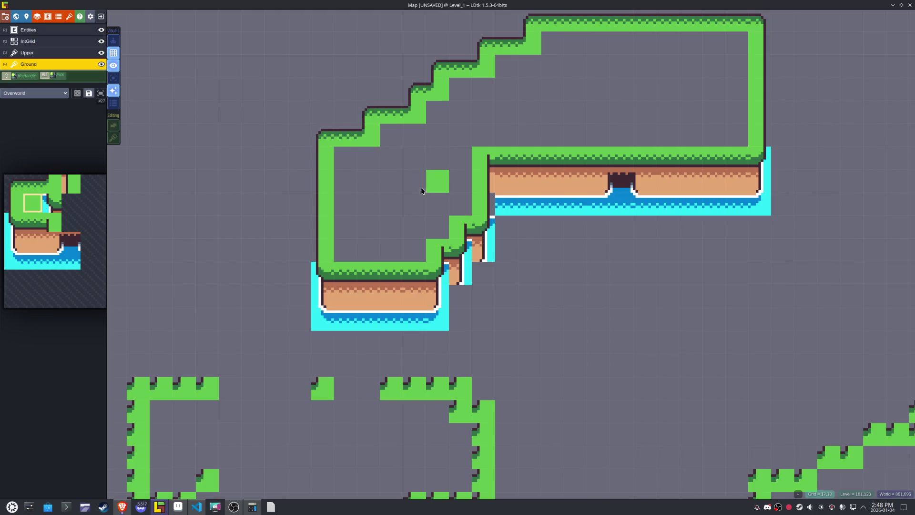
# - Flood-fill the plateau interior with plain grass and add a water-edge tile by the lower-left cliff
pyautogui.keyDown('alt'); pyautogui.keyDown('shift'); pyautogui.click(392, 182); pyautogui.keyUp('shift'); pyautogui.keyUp('alt')
pyautogui.click(552, 277)
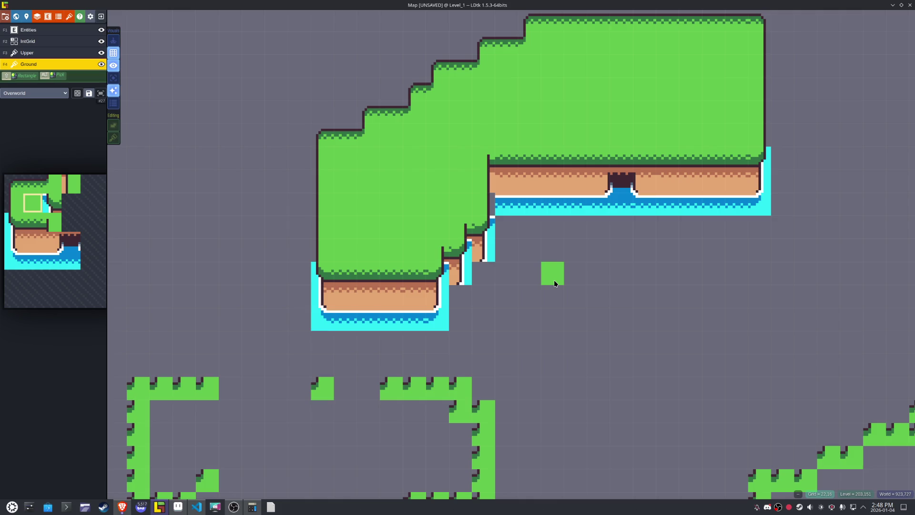
pyautogui.moveTo(100, 271)
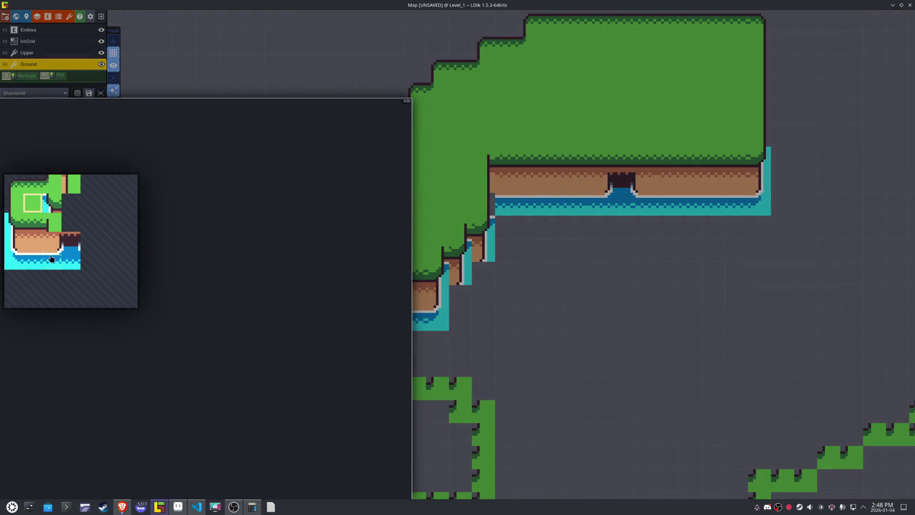
pyautogui.click(32, 261)
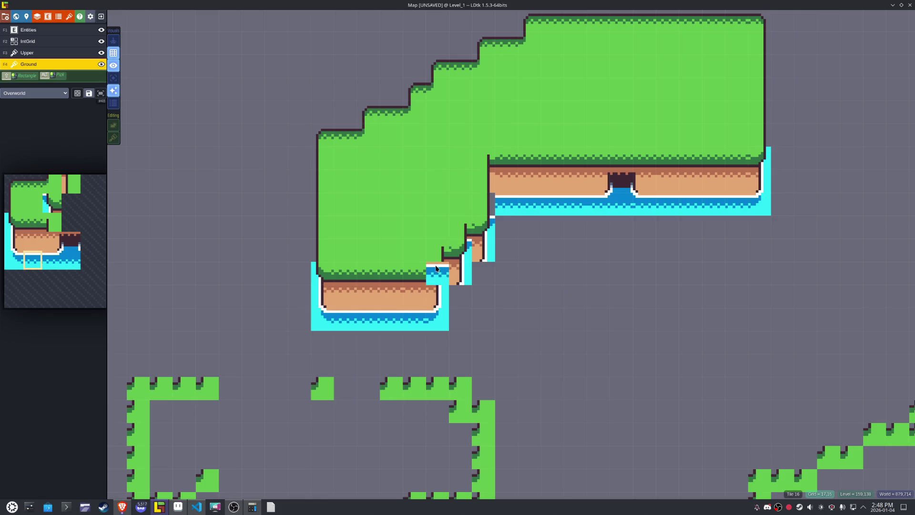
pyautogui.moveTo(675, 299); pyautogui.dragTo(600, 326)
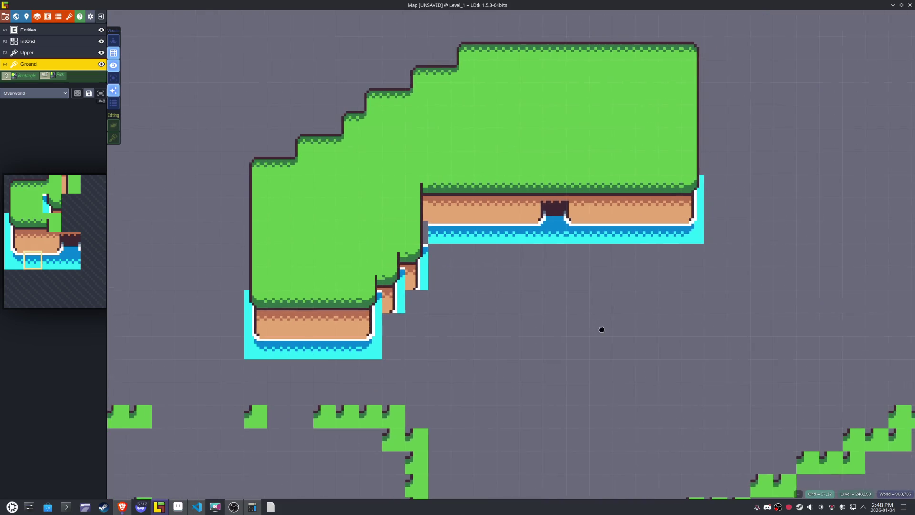
# - In the Overworld tileset, select the lower-left cliff tiles and clear the cyan water to transparent
pyautogui.click(182, 512)
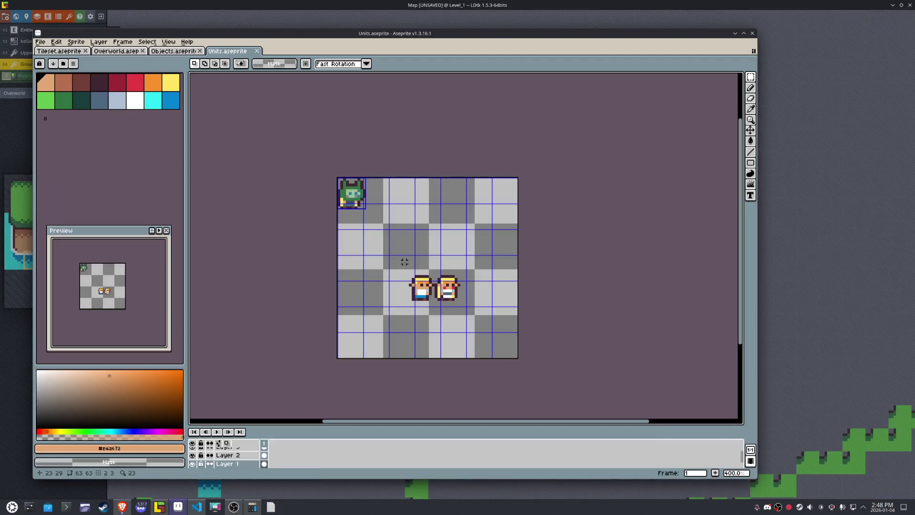
pyautogui.click(111, 51)
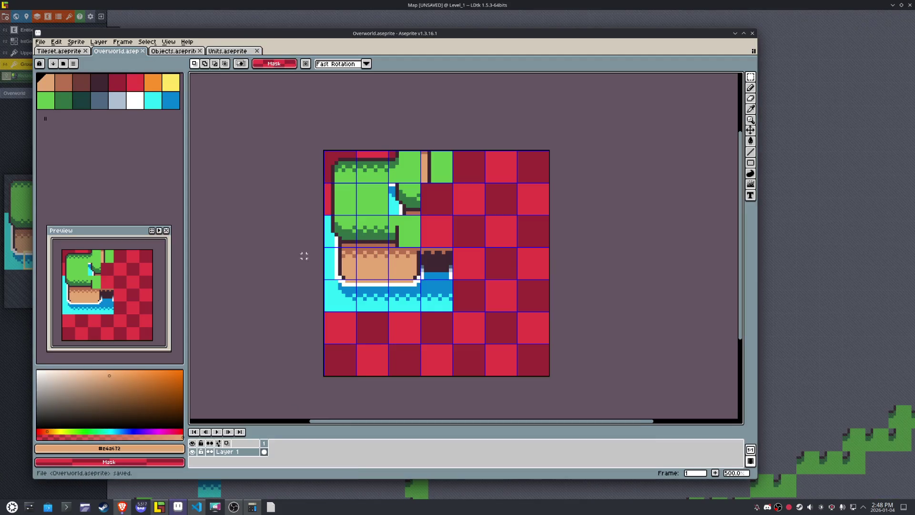
pyautogui.moveTo(336, 230); pyautogui.dragTo(448, 308)
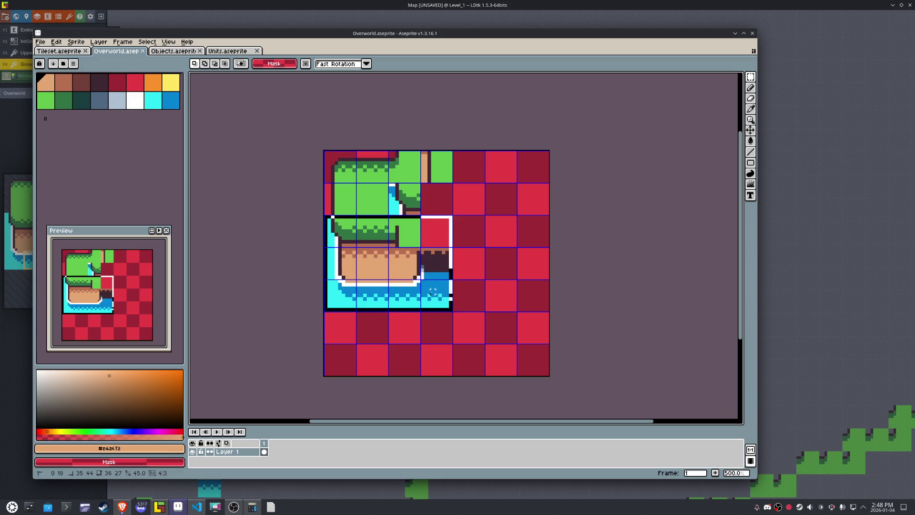
pyautogui.press('g')
pyautogui.rightClick(411, 305)
pyautogui.hotkey('ctrl', 'z')
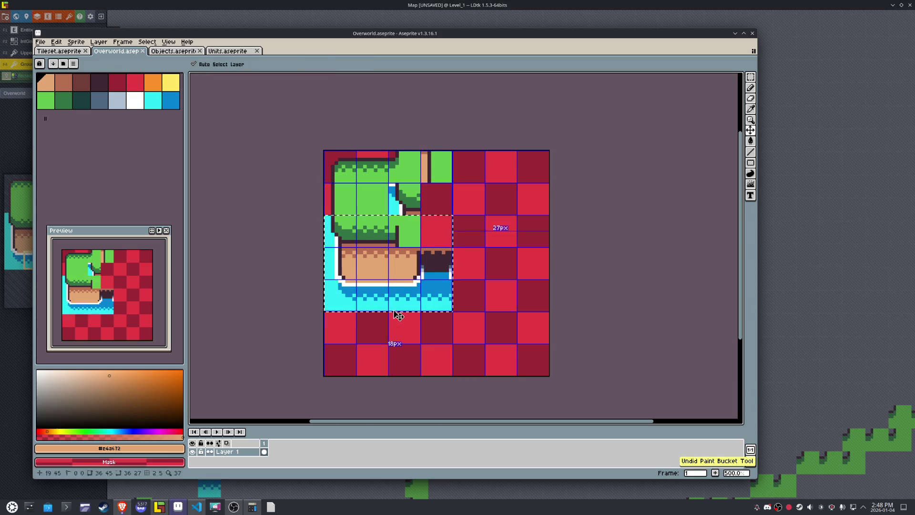
pyautogui.rightClick(346, 292)
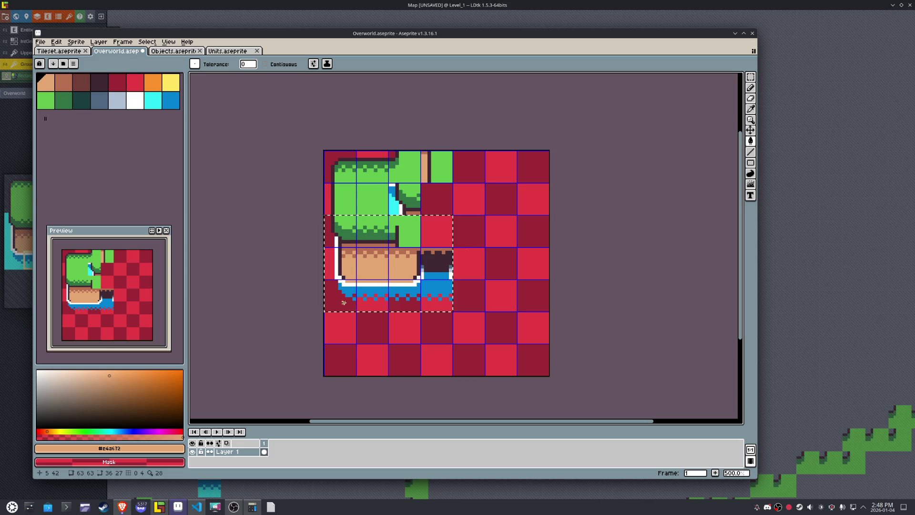
pyautogui.scroll(4, 388, 306)
pyautogui.scroll(-2, 400, 303)
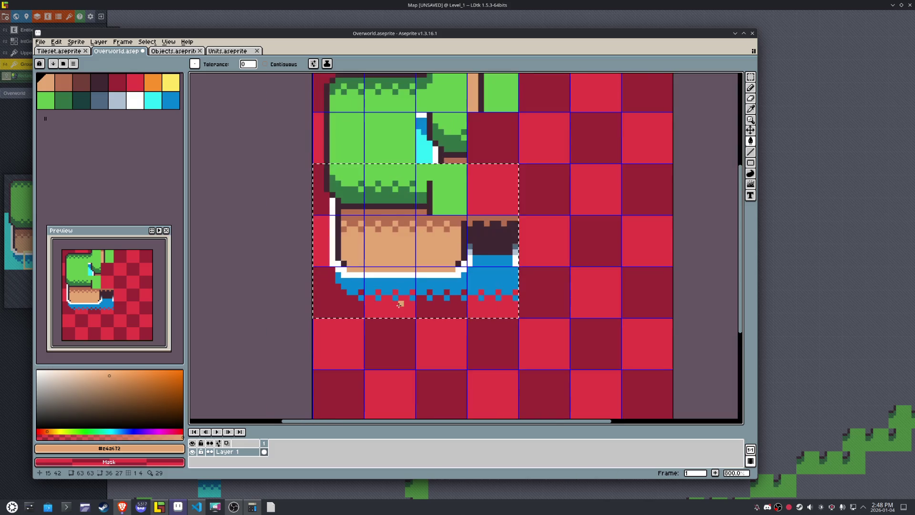
# - Marquee the inner grass-corner tile, clear its cyan water, and compare with the LDtk level map
pyautogui.press('m')
pyautogui.moveTo(417, 114); pyautogui.dragTo(464, 162)
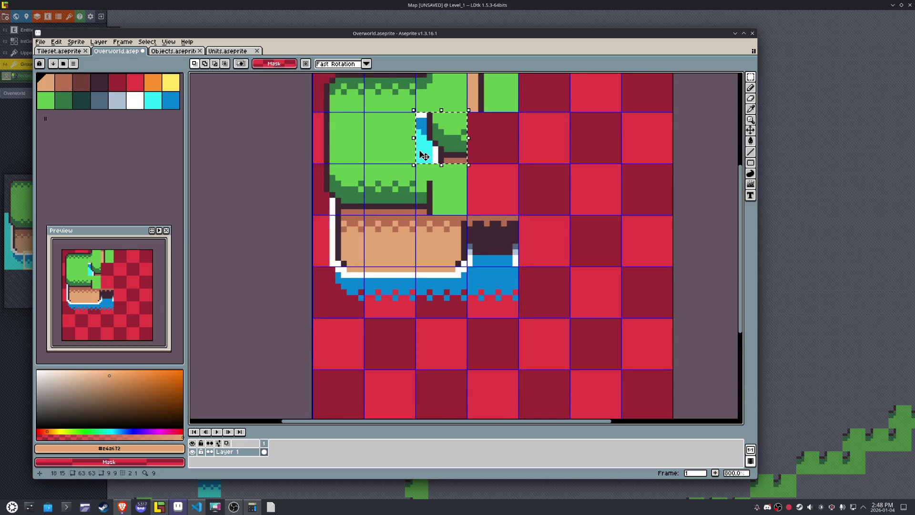
pyautogui.press('g')
pyautogui.rightClick(424, 139)
pyautogui.moveTo(515, 148); pyautogui.dragTo(475, 179)
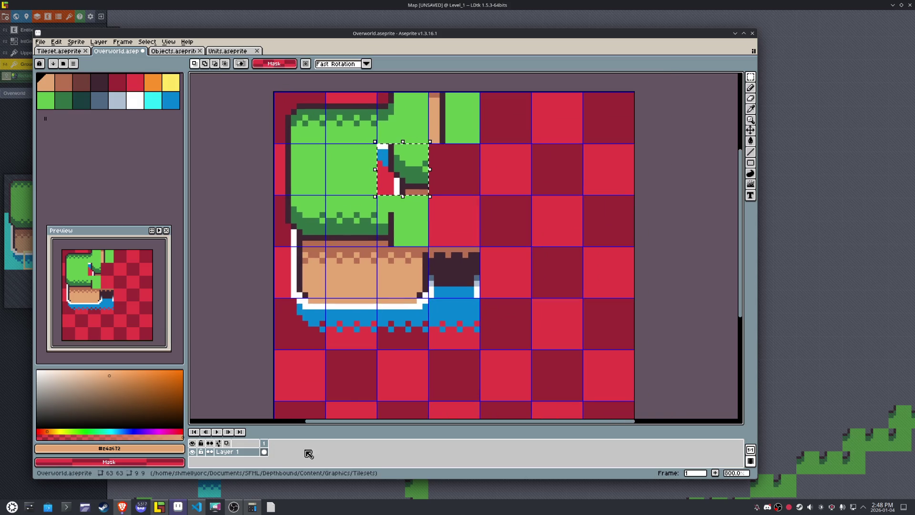
pyautogui.click(162, 507)
pyautogui.click(162, 509)
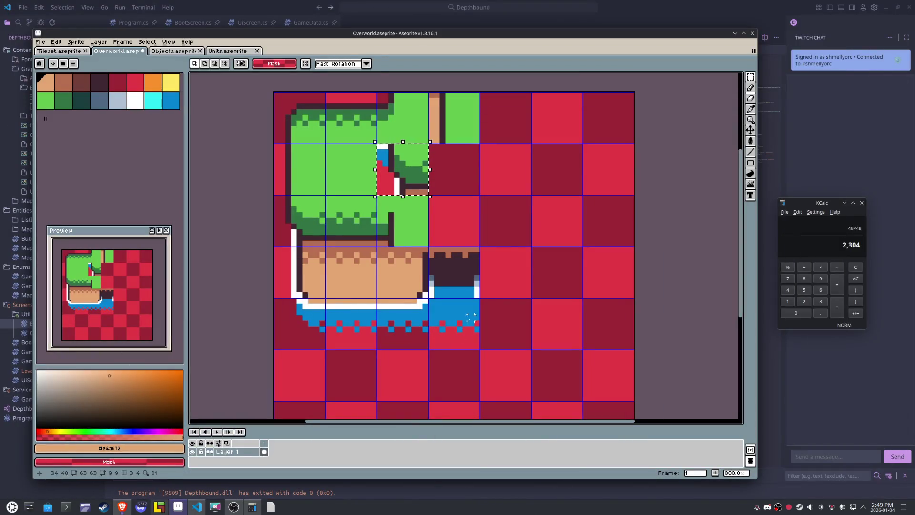
# - Pick the water blue, drop the selection, and draw a solid blue line along the water's bottom row
pyautogui.press('b')
pyautogui.keyDown('alt'); pyautogui.click(471, 317); pyautogui.keyUp('alt')
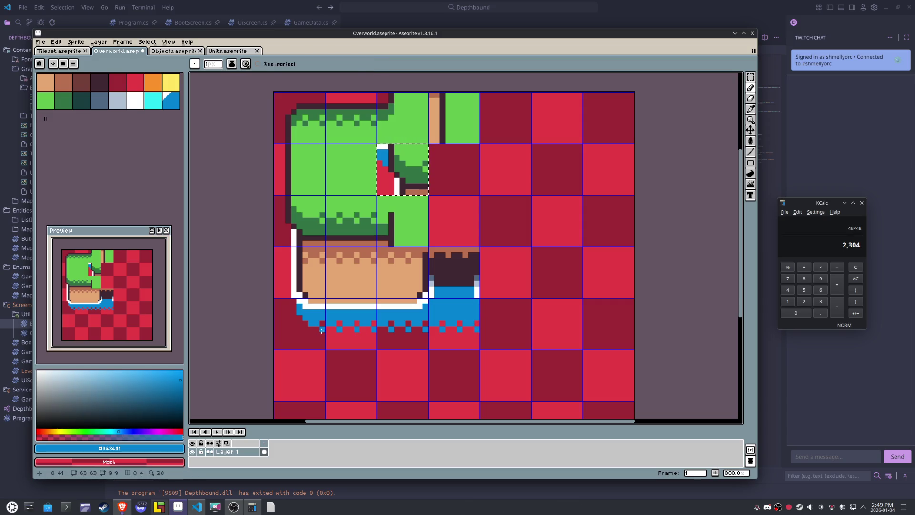
pyautogui.press('m')
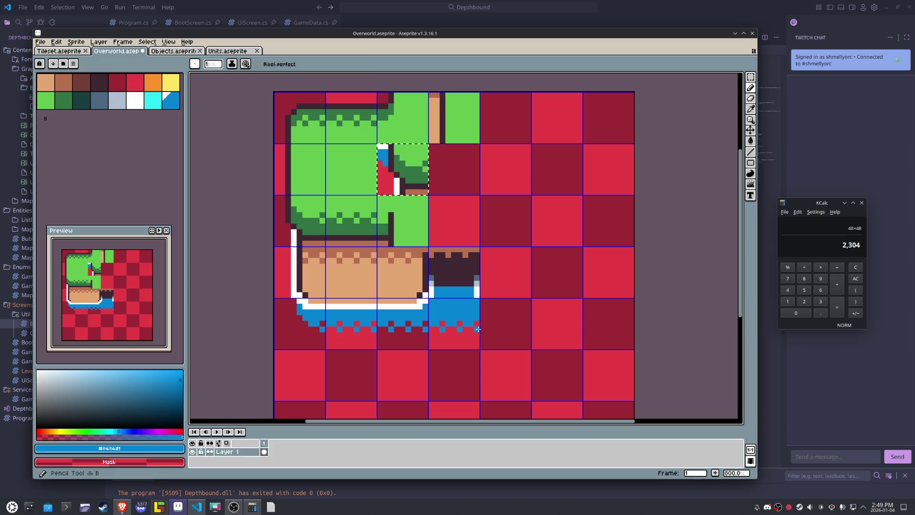
pyautogui.press('b')
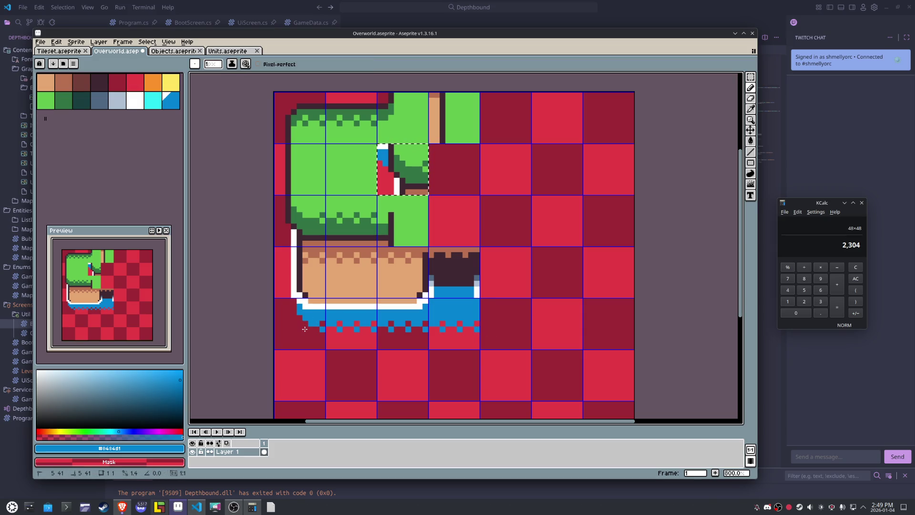
pyautogui.press('m')
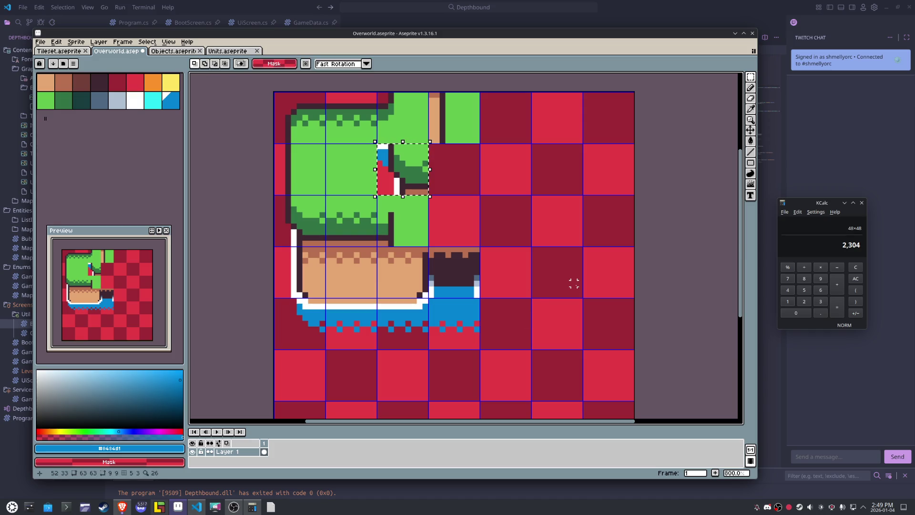
pyautogui.hotkey('ctrl', 'd')
pyautogui.press('b')
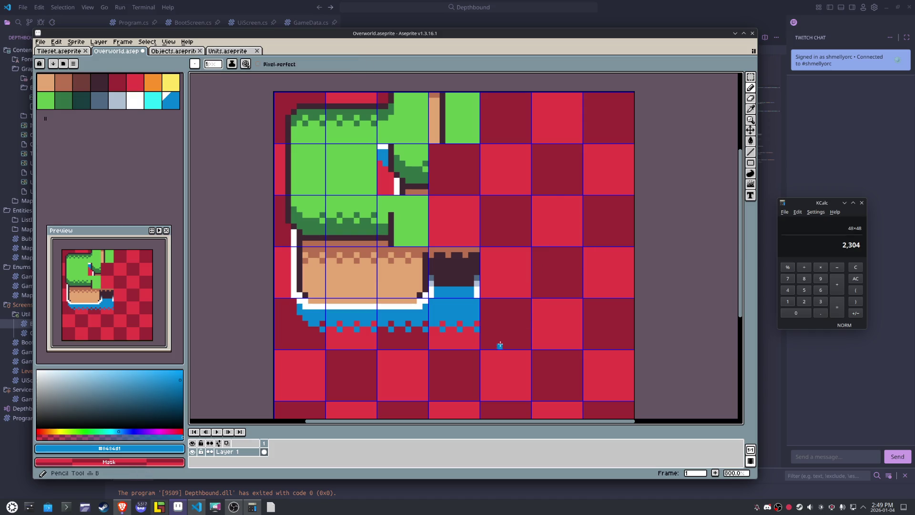
pyautogui.hotkey('ctrl', 'z')
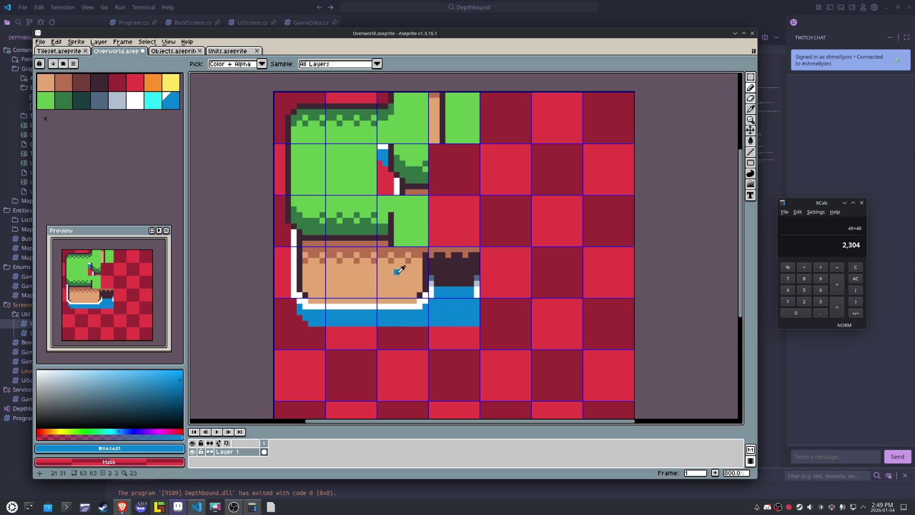
# - Sample the sand colour #e4a672 for the dirt strip and check the LDtk level map
pyautogui.keyDown('alt'); pyautogui.click(406, 262); pyautogui.keyUp('alt')
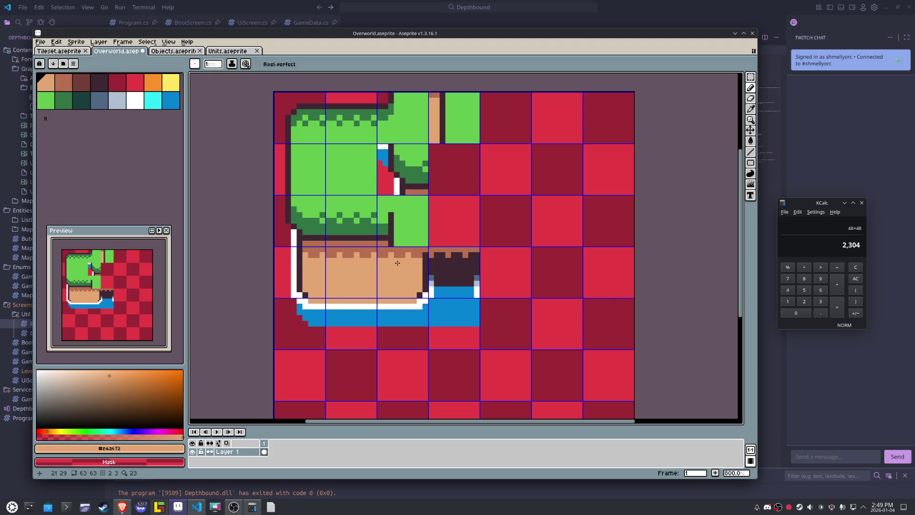
pyautogui.click(180, 509)
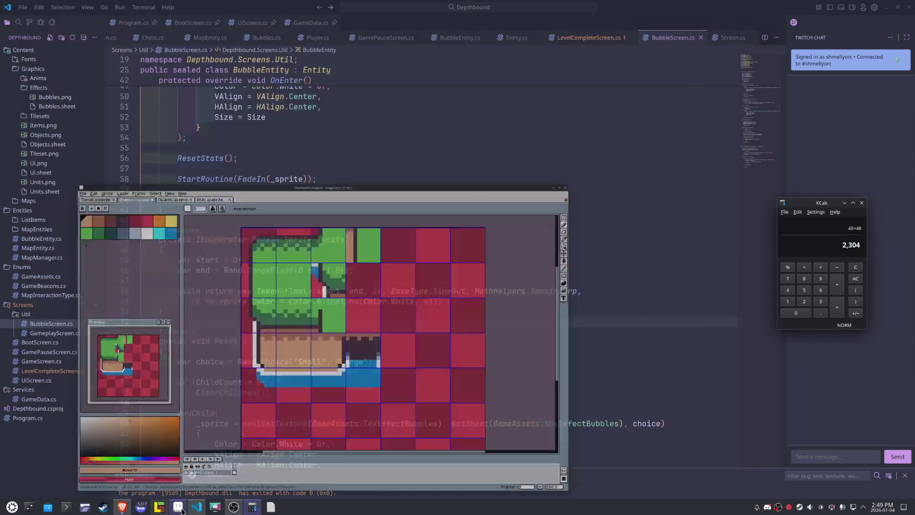
pyautogui.click(179, 508)
pyautogui.click(160, 508)
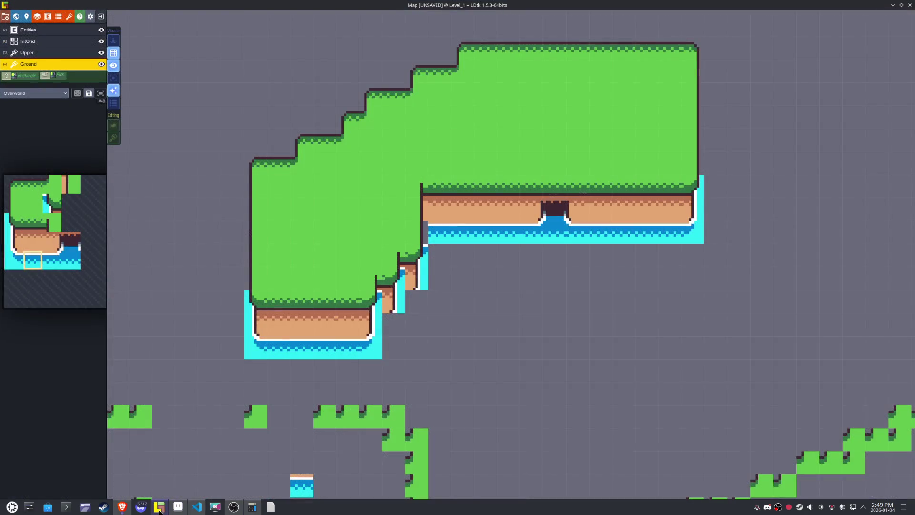
pyautogui.click(160, 509)
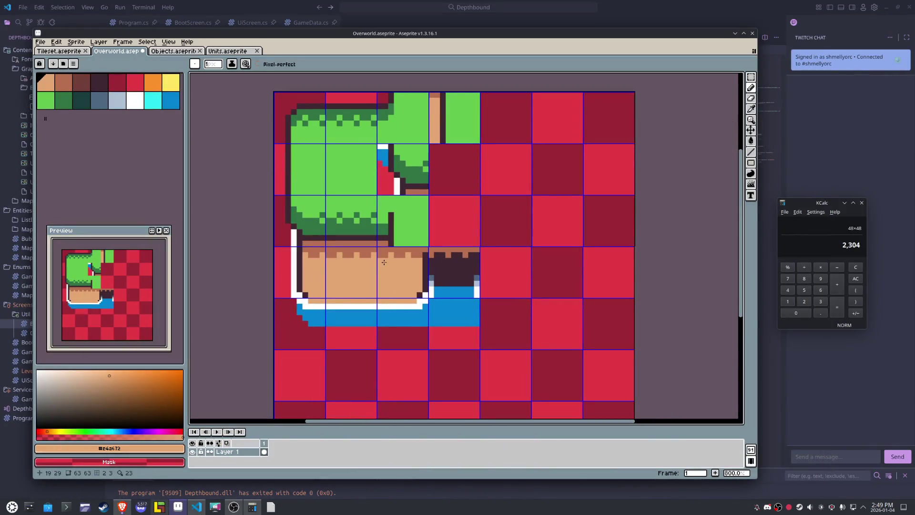
# - Repaint the cave tile's top rim pixels in dark cave and brown dirt colours, matching the neighbouring dirt strip
pyautogui.scroll(3, 397, 264)
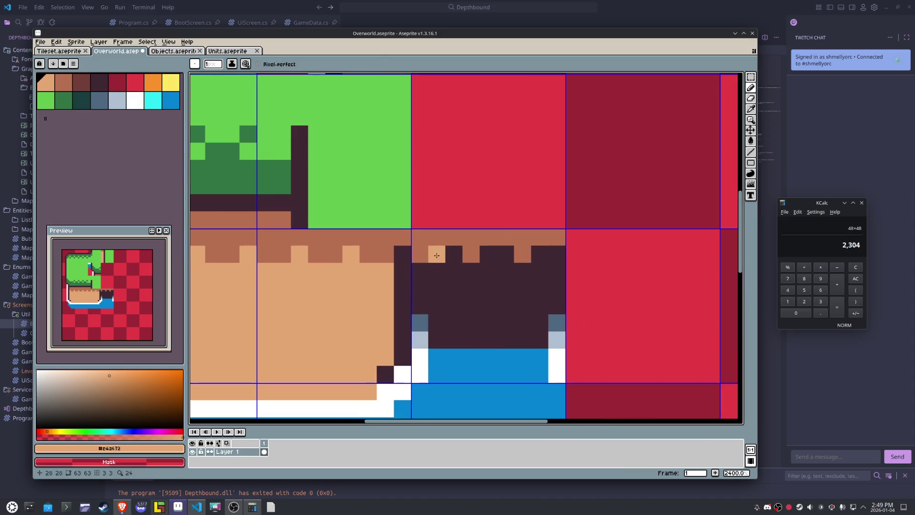
pyautogui.keyDown('alt'); pyautogui.click(438, 261); pyautogui.keyUp('alt')
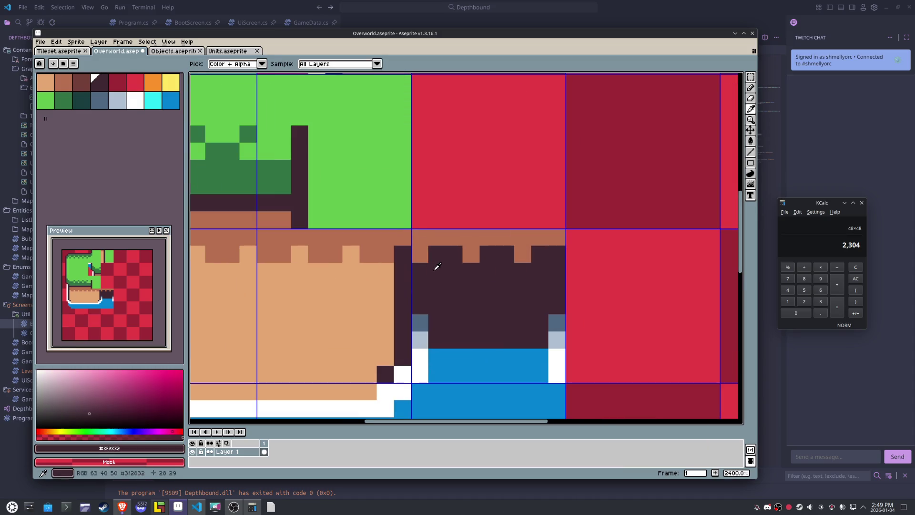
pyautogui.keyDown('alt'); pyautogui.click(449, 236); pyautogui.keyUp('alt')
pyautogui.keyDown('alt'); pyautogui.click(441, 269); pyautogui.keyUp('alt')
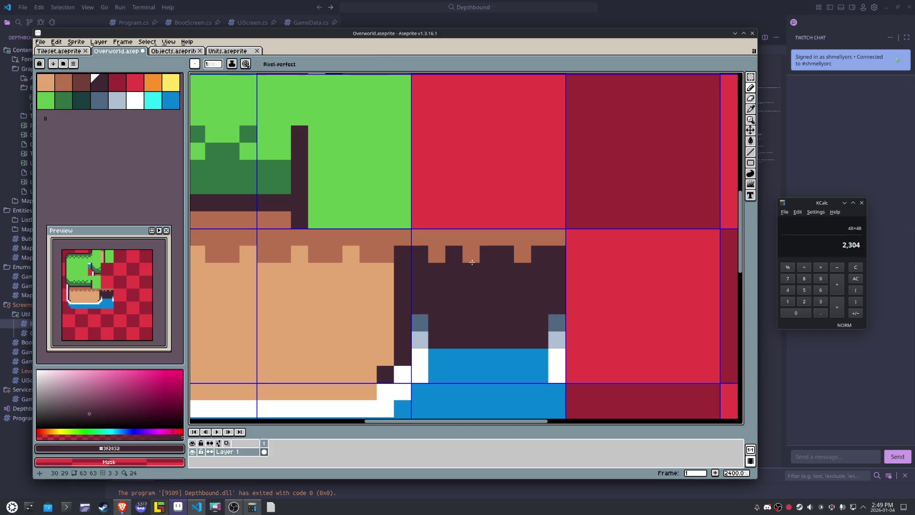
pyautogui.click(471, 254)
pyautogui.click(522, 253)
pyautogui.keyDown('alt'); pyautogui.click(487, 237); pyautogui.keyUp('alt')
pyautogui.click(488, 251)
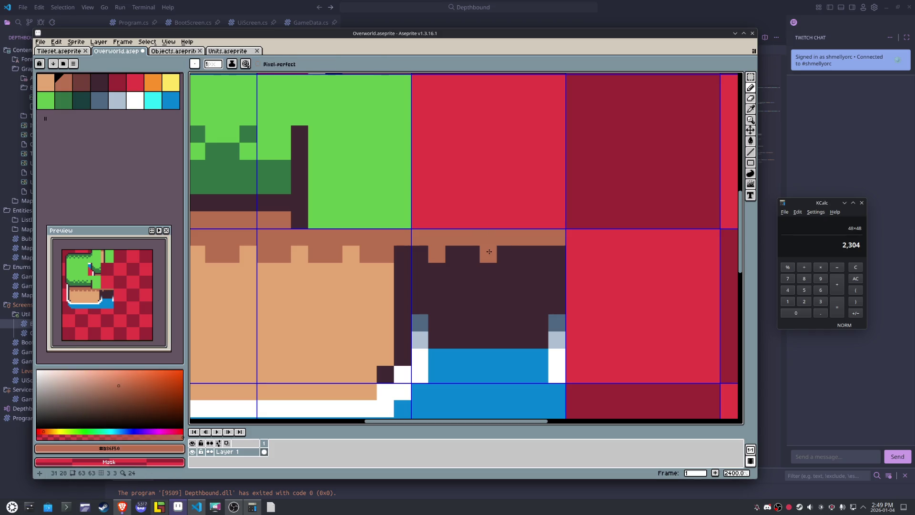
pyautogui.click(540, 254)
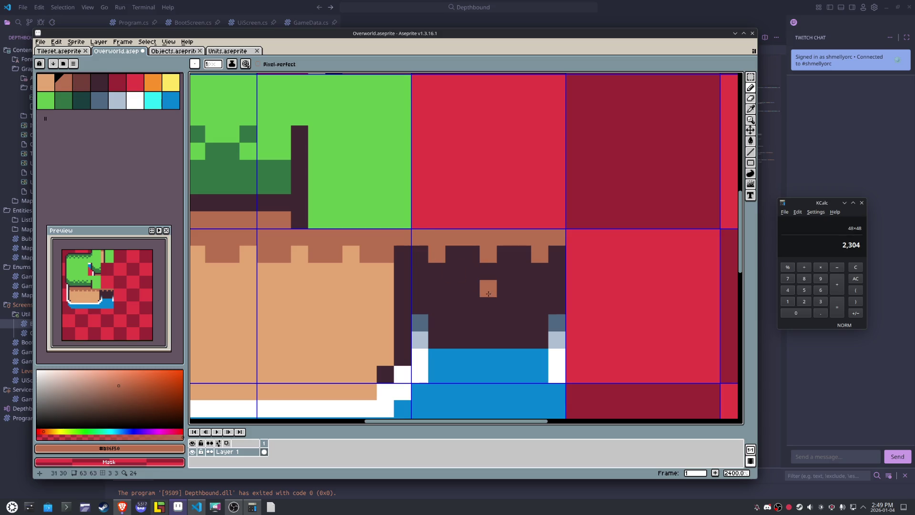
pyautogui.scroll(-6, 489, 291)
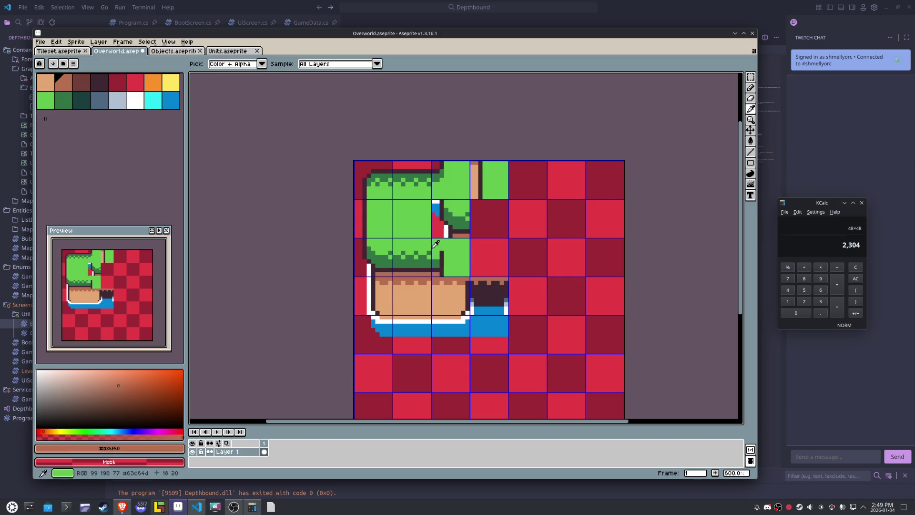
# - Recolour the dark-green grass top edge light green with a contiguous-only bucket fill
pyautogui.keyDown('alt'); pyautogui.click(384, 254); pyautogui.keyUp('alt')
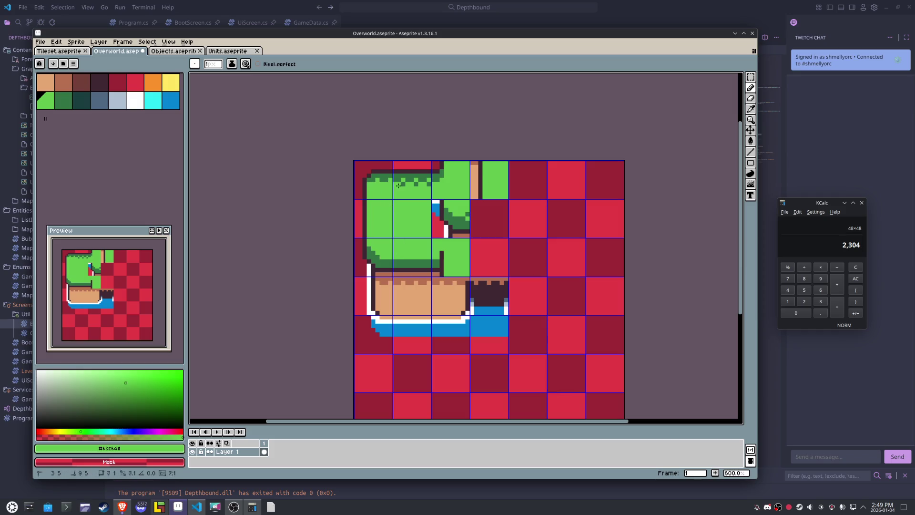
pyautogui.press('g')
pyautogui.click(419, 175)
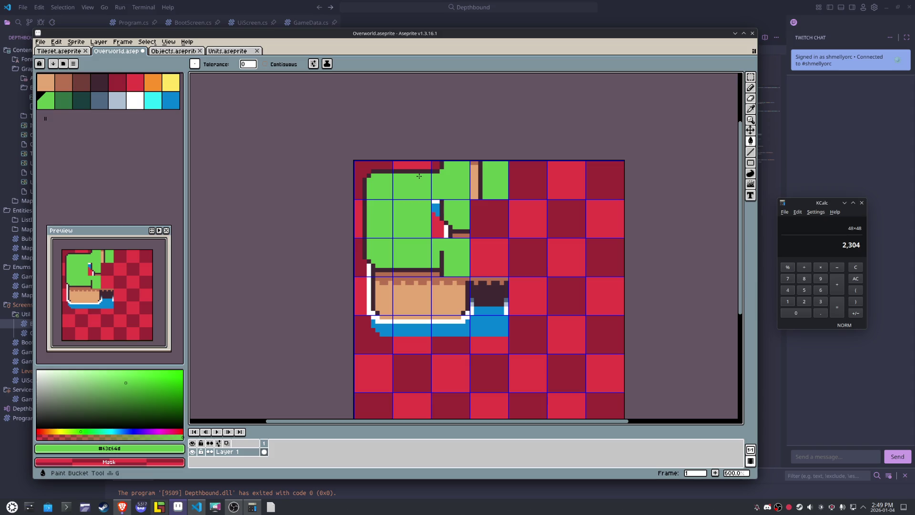
pyautogui.hotkey('ctrl', 'z')
pyautogui.click(266, 63)
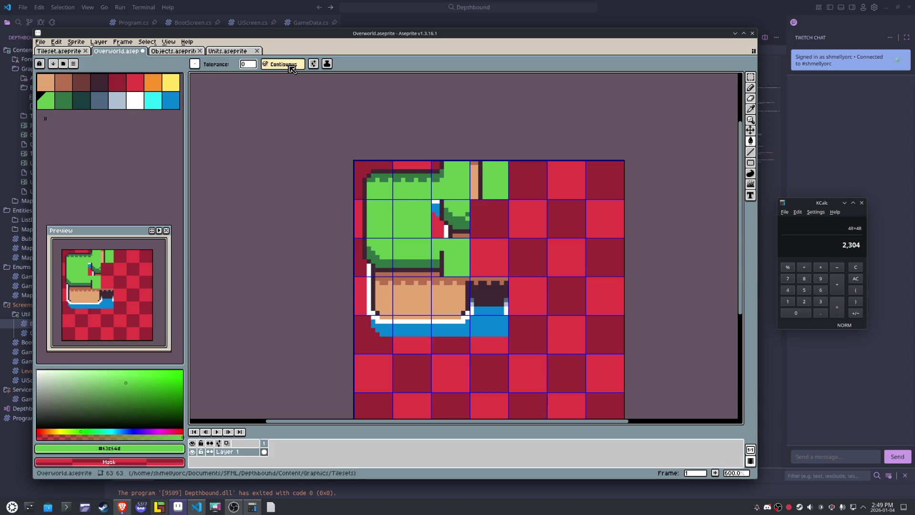
pyautogui.click(408, 182)
pyautogui.press('b')
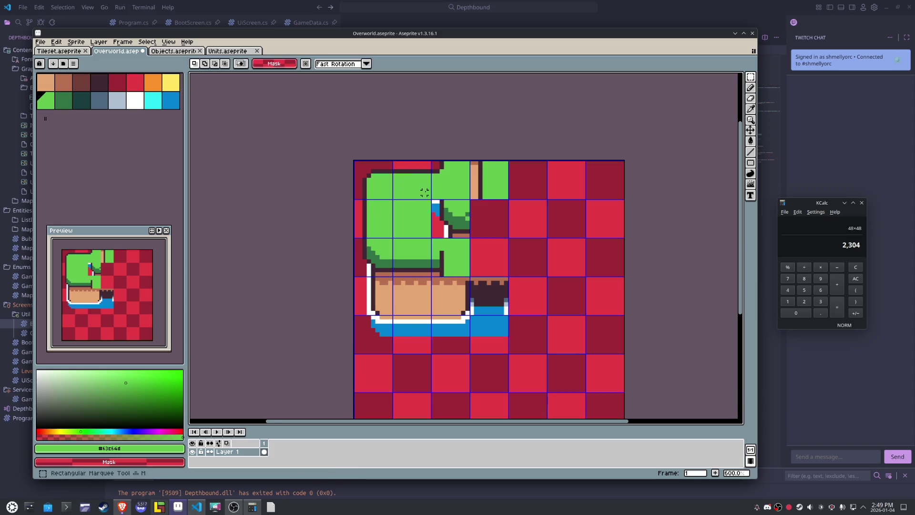
# - Select the top tile with the tan strip, then return to the LDtk level map
pyautogui.scroll(1, 442, 188)
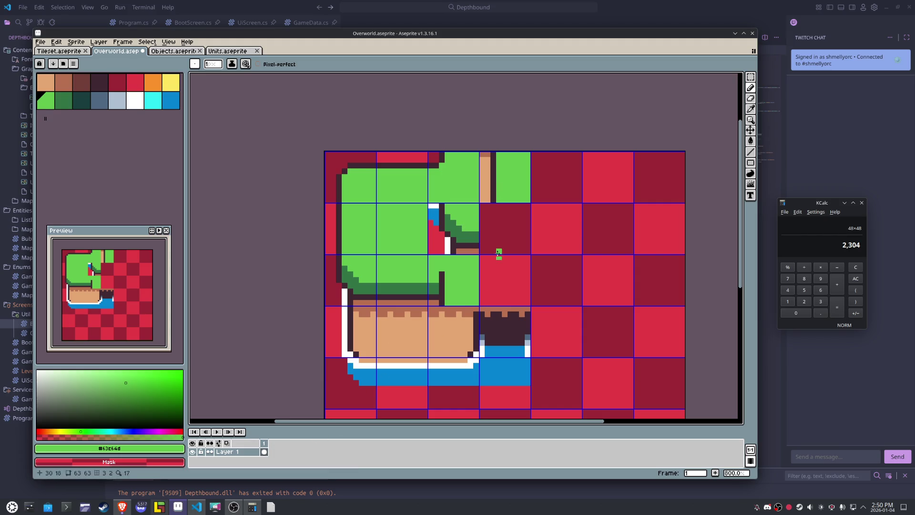
pyautogui.press('m')
pyautogui.moveTo(516, 164); pyautogui.dragTo(521, 186)
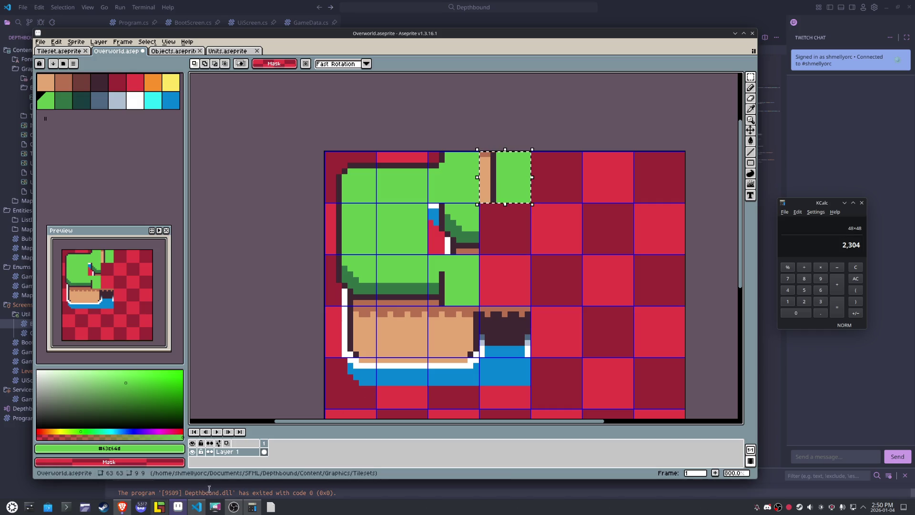
pyautogui.click(160, 508)
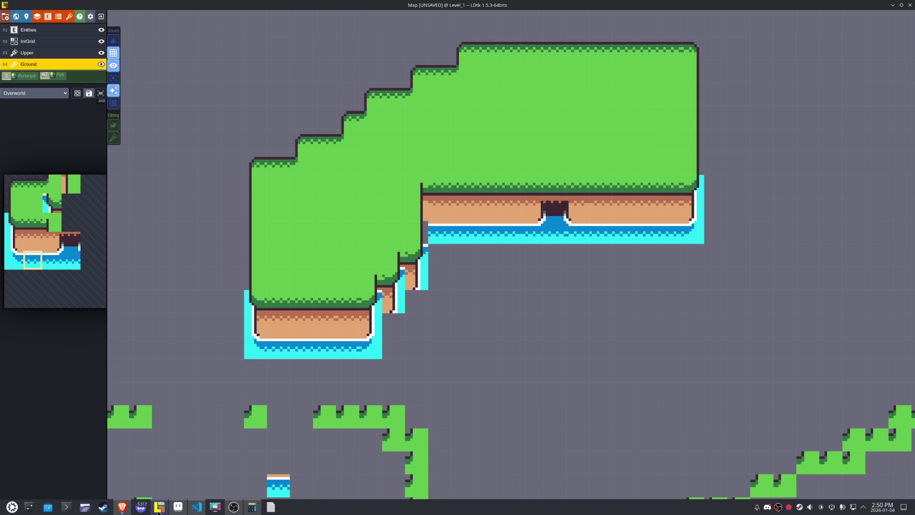
# - Paint two blue pixels at the top-left of the inner corner tile
pyautogui.click(158, 509)
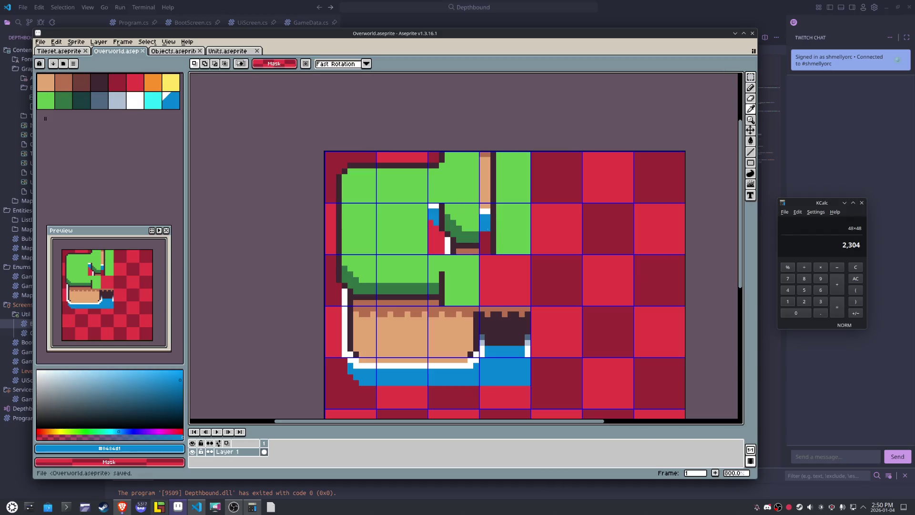
pyautogui.scroll(2, 376, 225)
pyautogui.press('b')
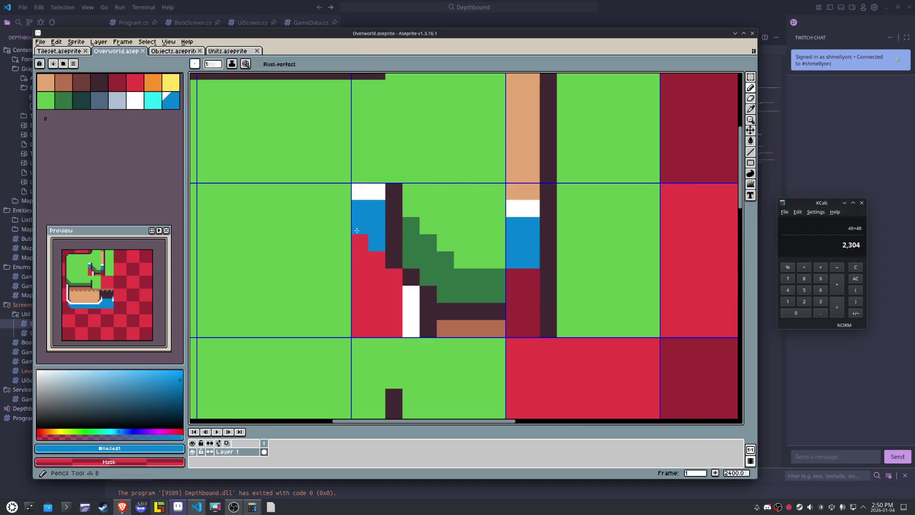
pyautogui.click(377, 260)
pyautogui.click(360, 243)
# - Sample white and tan, then paint one white and two tan pixels along the block's top-left
pyautogui.press('i')
pyautogui.keyDown('alt'); pyautogui.click(374, 193); pyautogui.keyUp('alt')
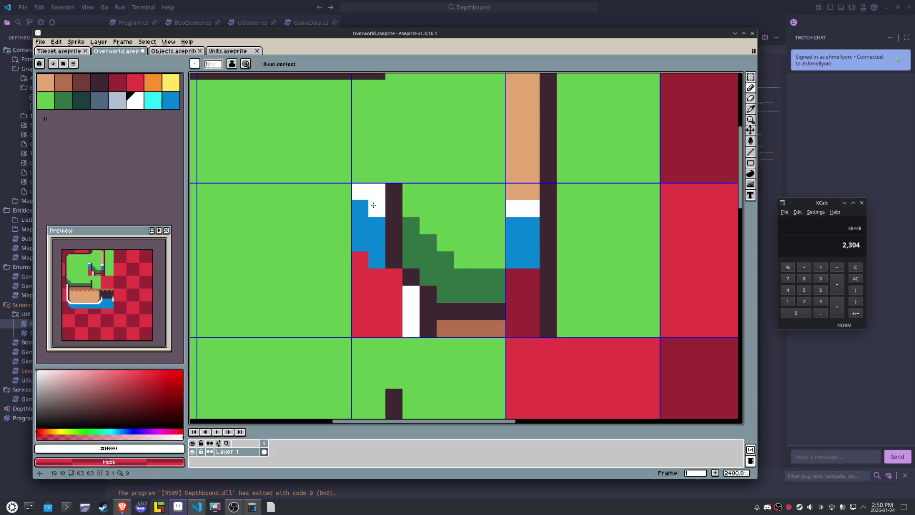
pyautogui.click(360, 208)
pyautogui.keyDown('alt'); pyautogui.click(518, 180); pyautogui.keyUp('alt')
pyautogui.click(367, 189)
pyautogui.click(377, 191)
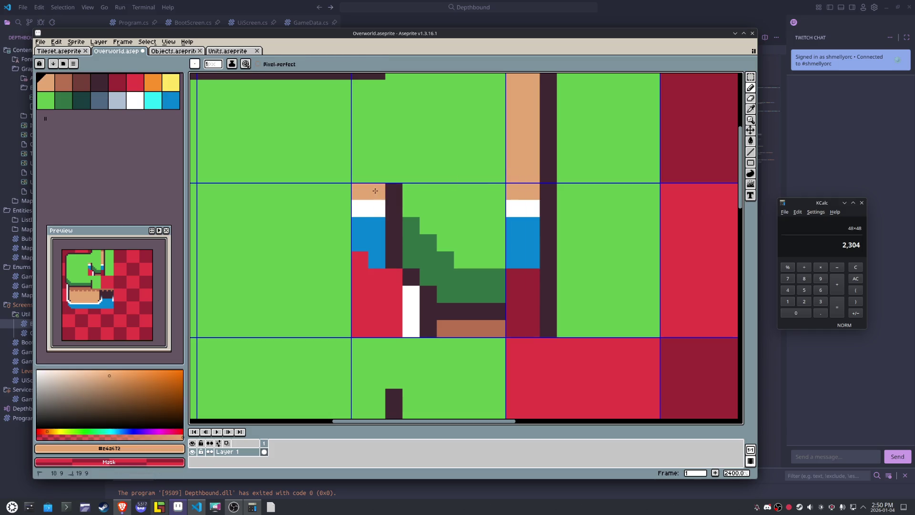
pyautogui.scroll(-5, 377, 191)
# - Save the tileset and re-export it as Overworld.png with Repeat Last Export
pyautogui.press('v')
pyautogui.hotkey('ctrl', 's')
pyautogui.click(40, 42)
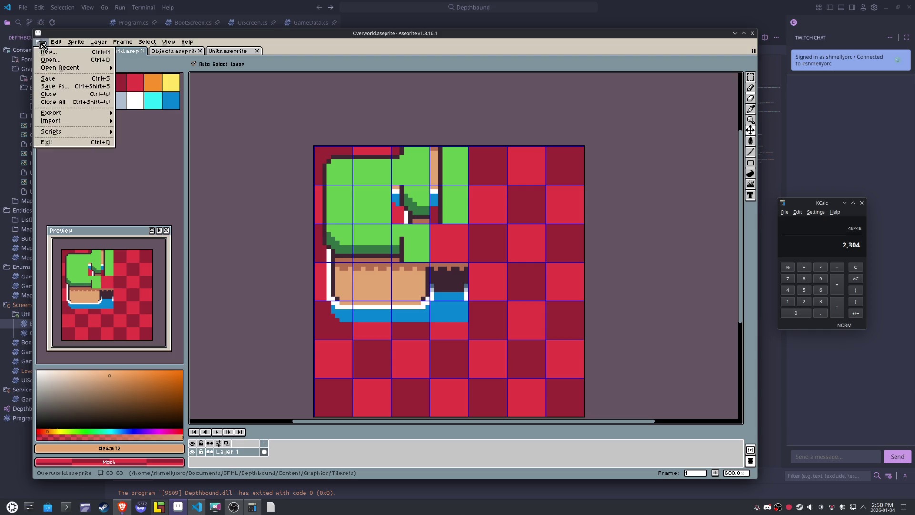
pyautogui.moveTo(91, 114)
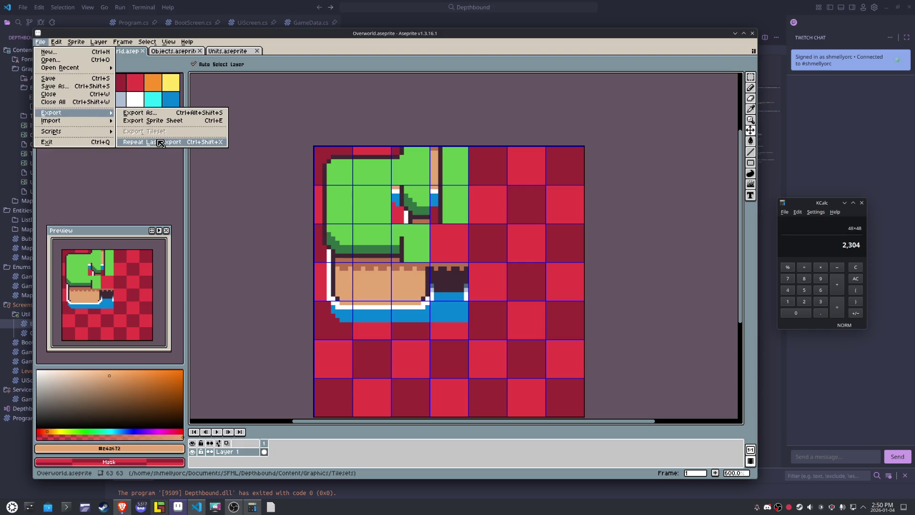
pyautogui.click(160, 113)
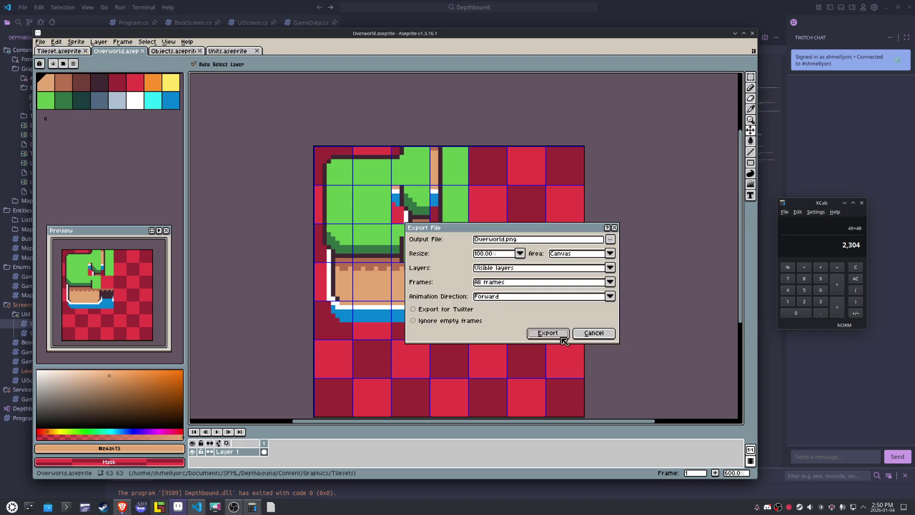
pyautogui.click(547, 333)
# - In LDtk, place the new corner tile mirrored horizontally beside the cliff step
pyautogui.click(159, 507)
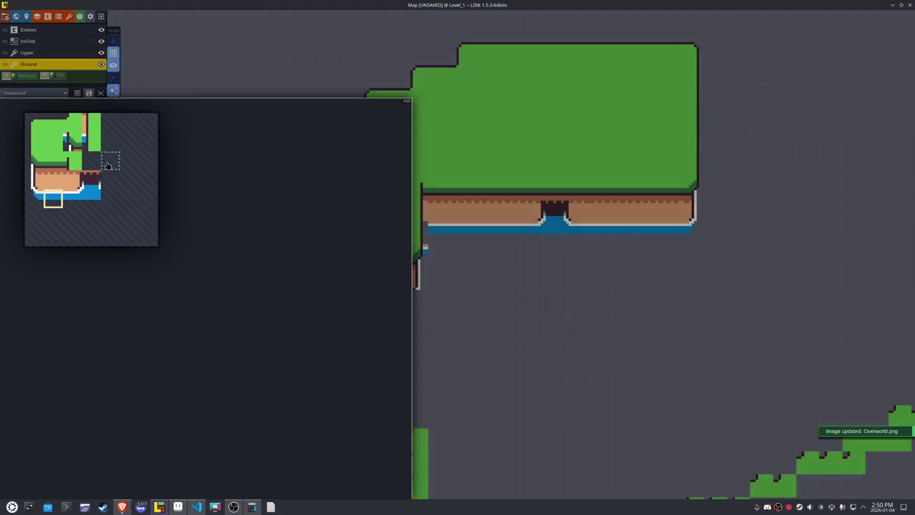
pyautogui.click(90, 142)
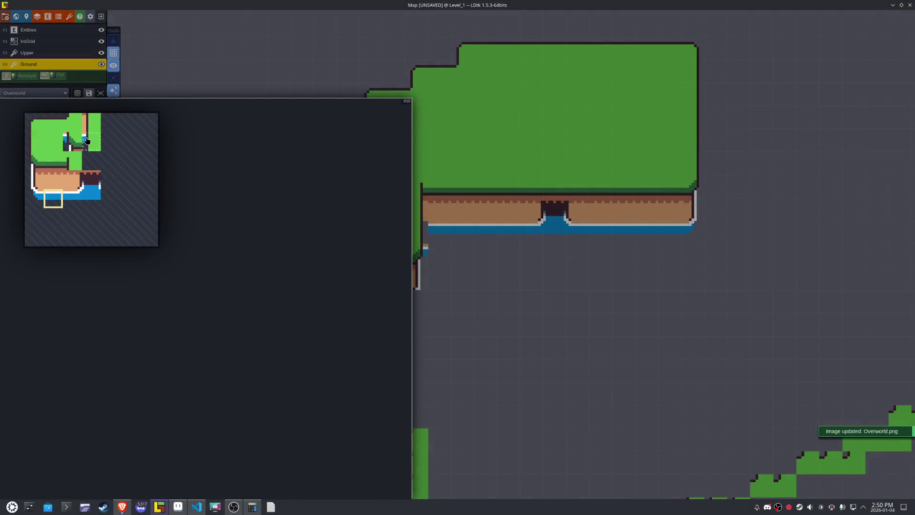
pyautogui.press('x')
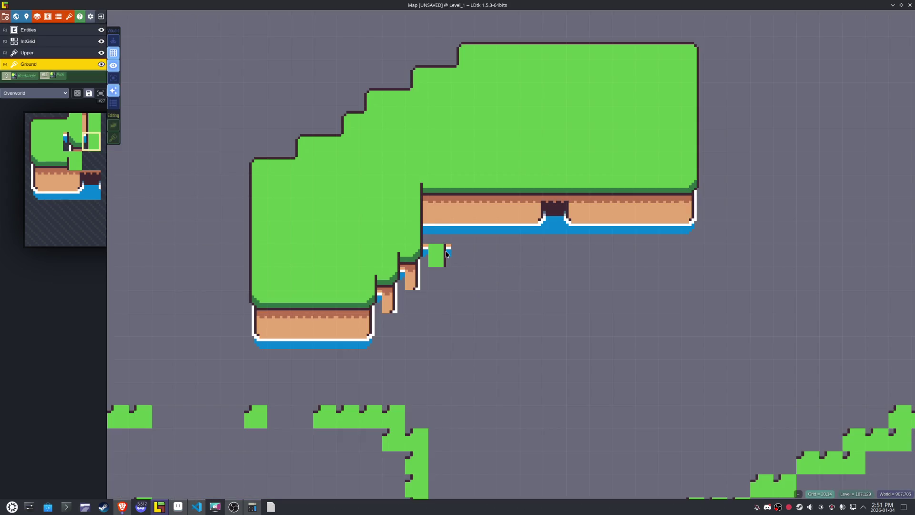
pyautogui.scroll(2, 443, 250)
pyautogui.moveTo(72, 146)
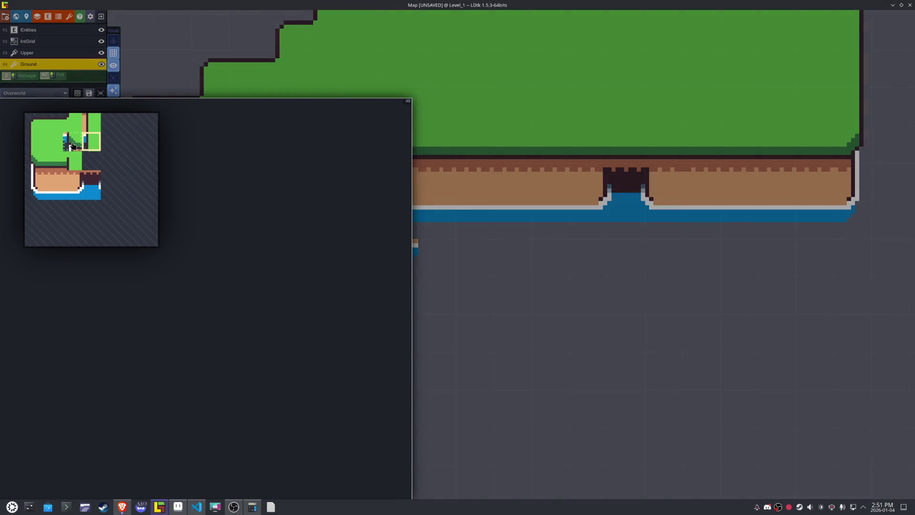
pyautogui.press('x')
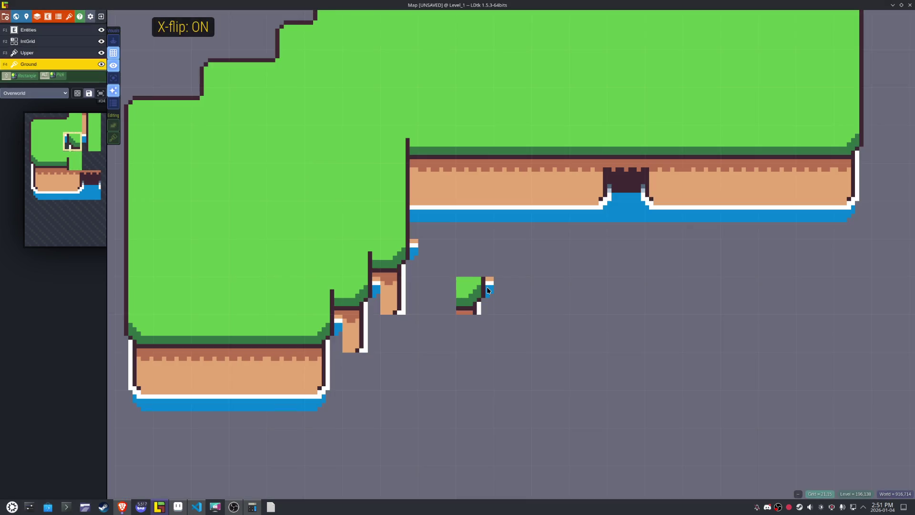
pyautogui.press('x')
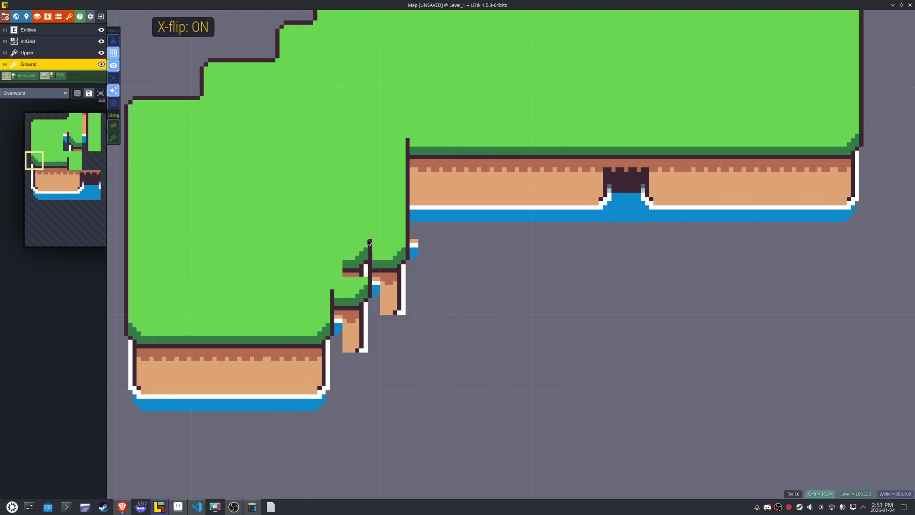
pyautogui.click(414, 258)
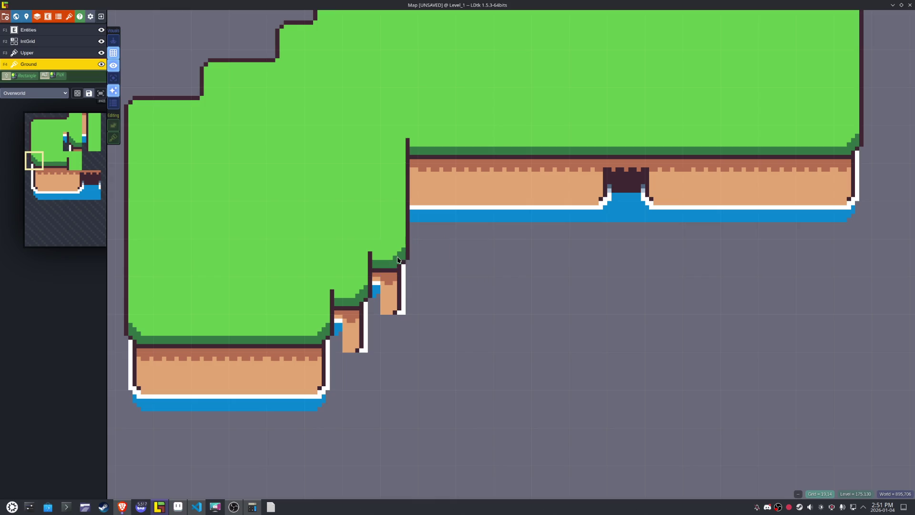
# - Erase the two stray water tiles and place a grass corner tile at the lower step
pyautogui.rightClick(376, 282)
pyautogui.rightClick(336, 322)
pyautogui.click(408, 378)
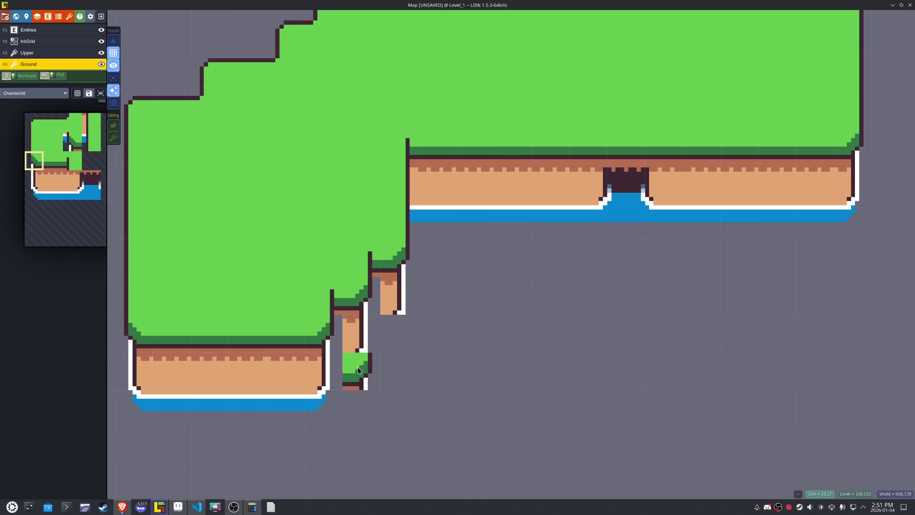
pyautogui.click(178, 508)
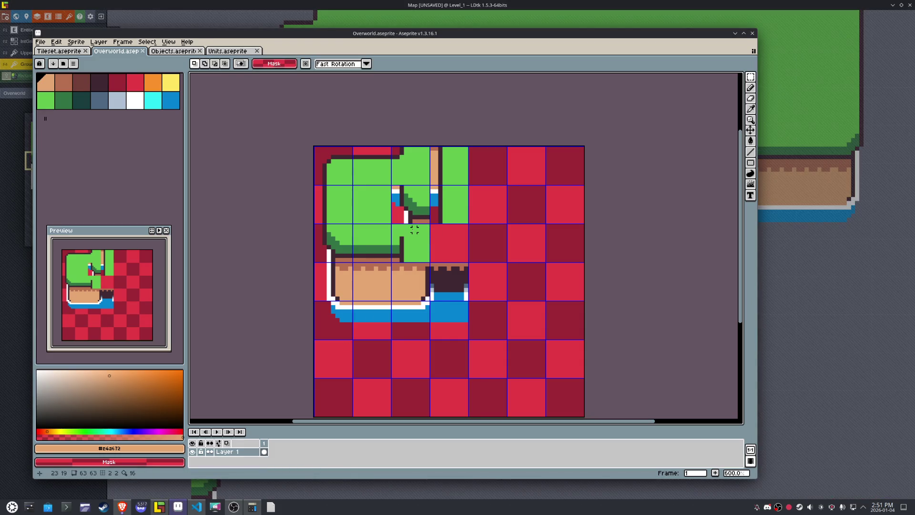
# - Move the 9×9 corner piece one tile right and fill its white strip and red column tan
pyautogui.moveTo(313, 224)
pyautogui.mouseDown()
pyautogui.moveTo(353, 263)
pyautogui.moveTo(334, 261)
pyautogui.moveTo(444, 273)
pyautogui.mouseUp()
pyautogui.scroll(1, 479, 246)
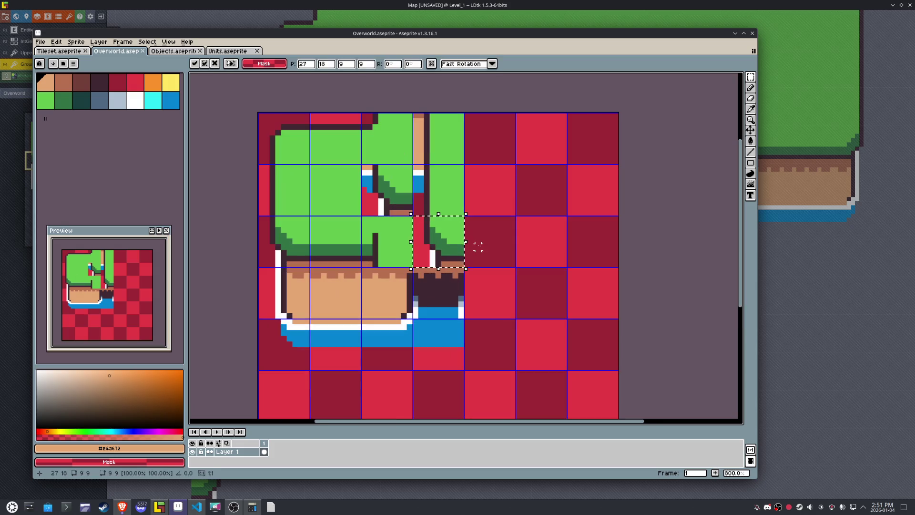
pyautogui.press('g')
pyautogui.click(431, 253)
pyautogui.click(422, 253)
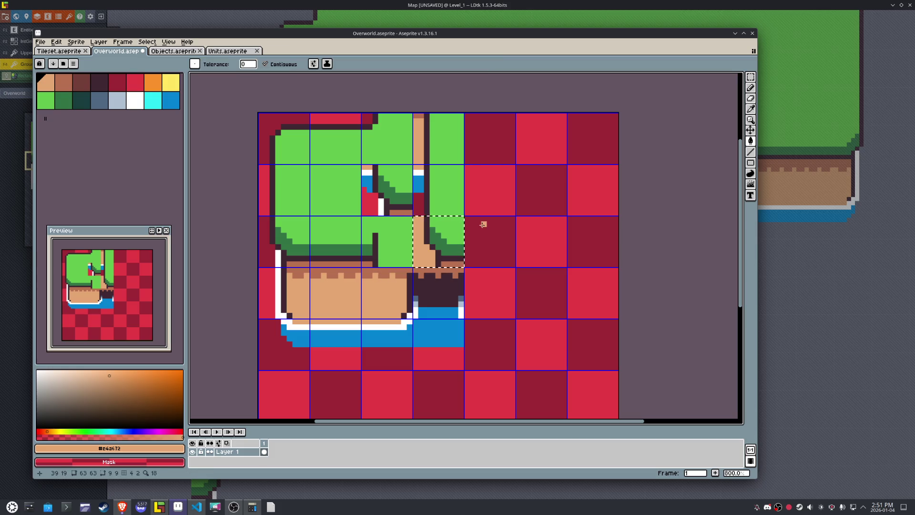
pyautogui.press('m')
pyautogui.hotkey('ctrl', 'd')
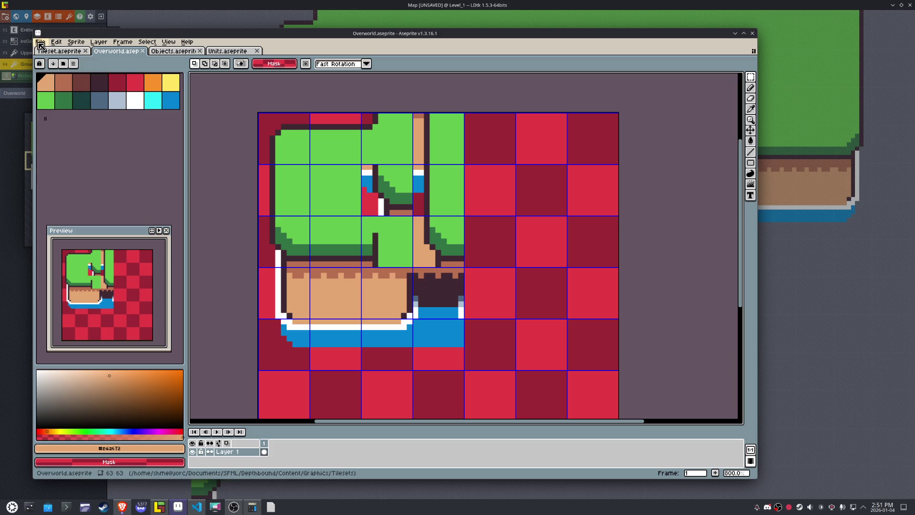
# - Re-export the tileset as Overworld.png
pyautogui.click(40, 42)
pyautogui.moveTo(93, 116)
pyautogui.click(140, 116)
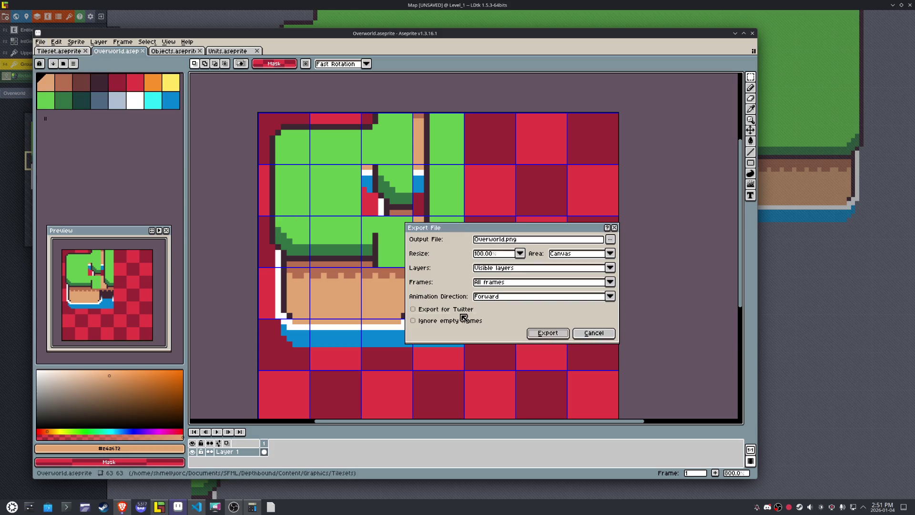
pyautogui.click(535, 334)
# - Place the updated cliff corner tile mirrored beside the cliff edge and extend the lower cliff
pyautogui.click(159, 506)
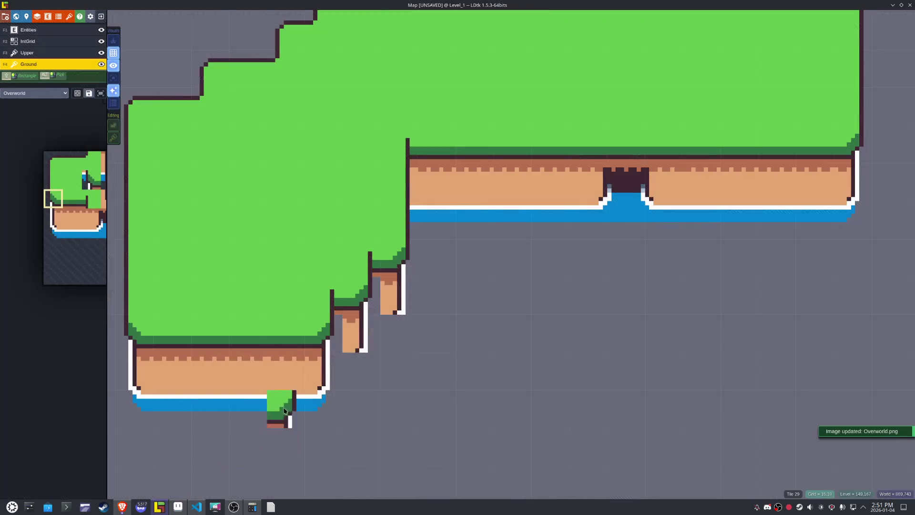
pyautogui.moveTo(56, 210)
pyautogui.click(113, 206)
pyautogui.press('x')
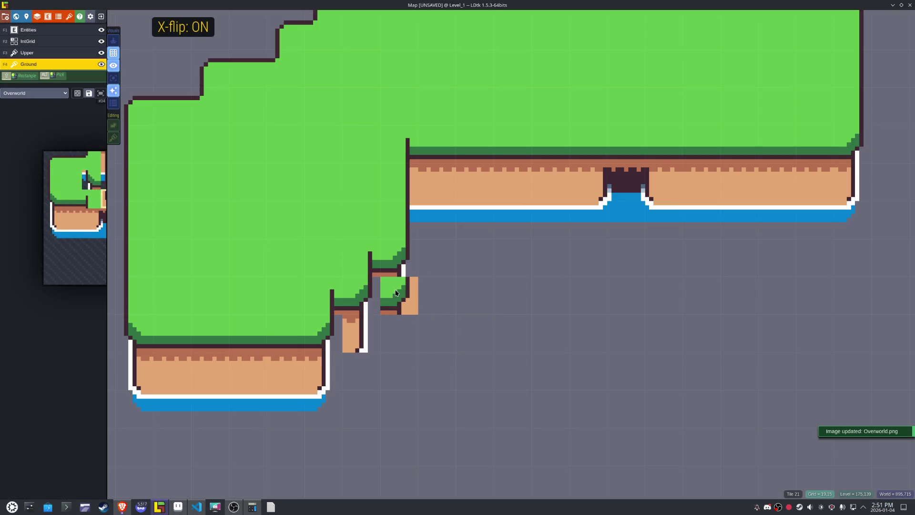
pyautogui.click(386, 286)
pyautogui.click(341, 324)
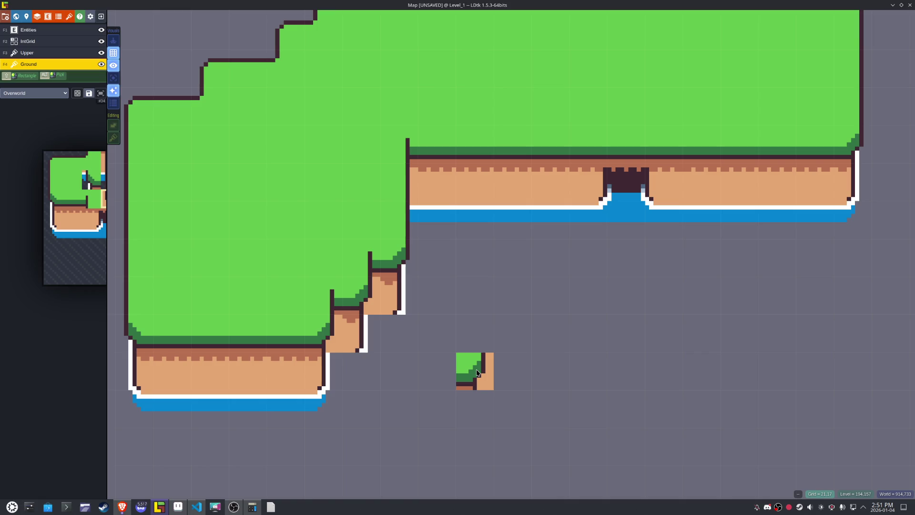
# - Paint mirrored water-corner tiles beneath the two cliff steps
pyautogui.moveTo(93, 240)
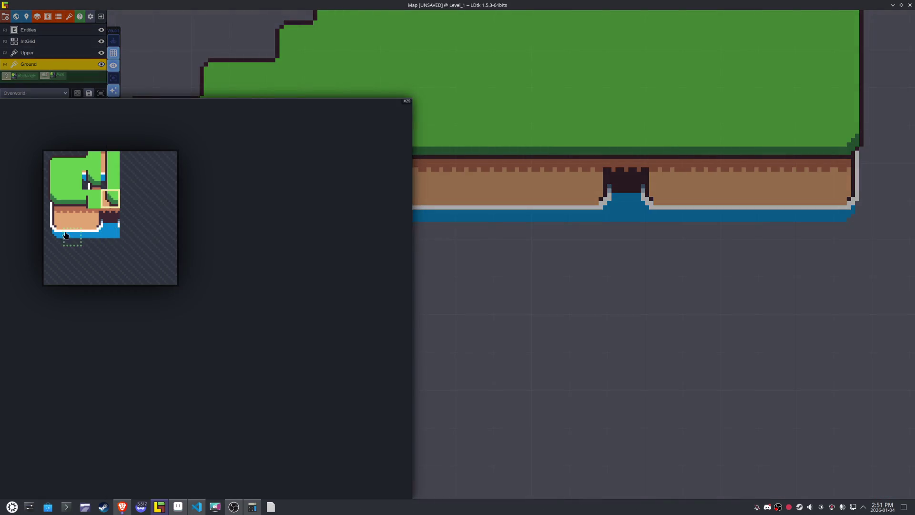
pyautogui.click(53, 235)
pyautogui.press('x')
pyautogui.click(390, 327)
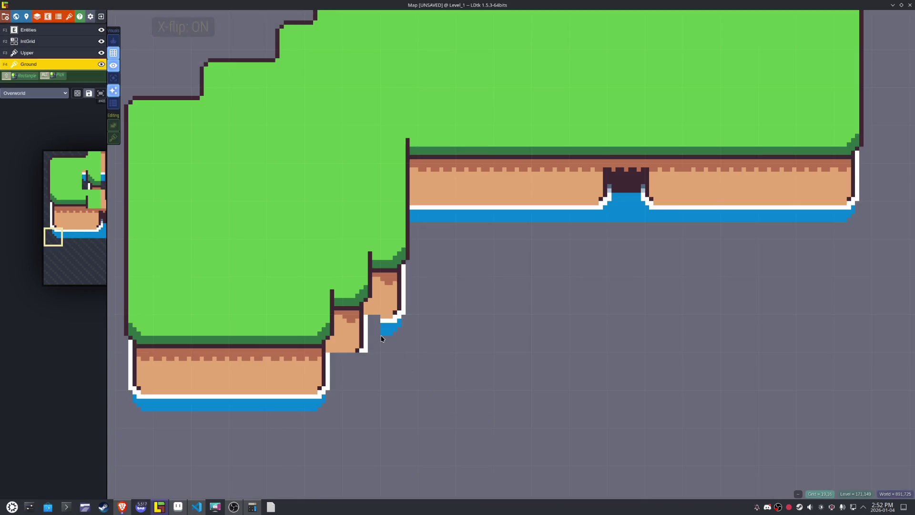
pyautogui.click(351, 365)
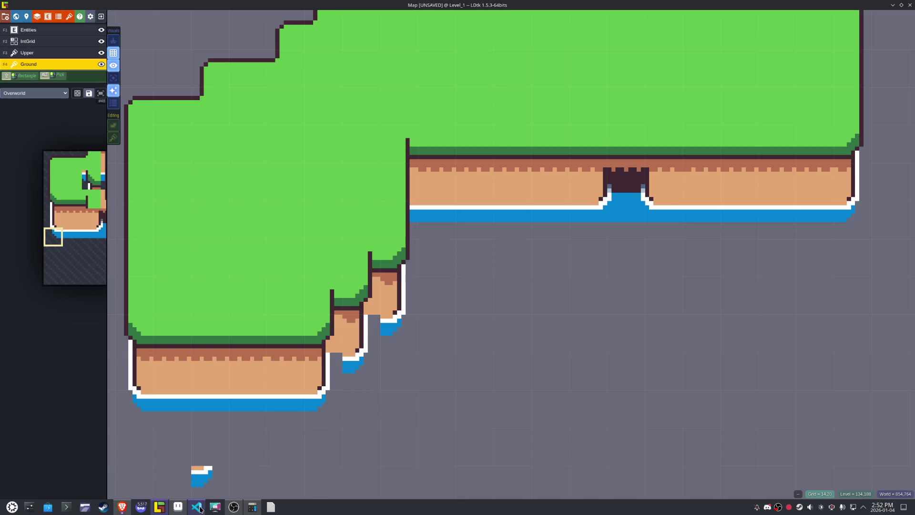
pyautogui.click(177, 506)
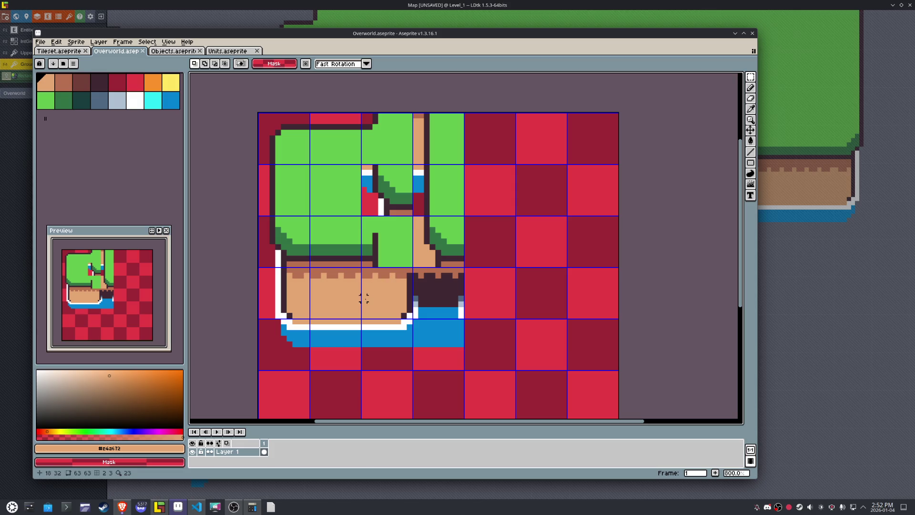
# - Paint tan over the dark bumps along the dirt's top row and save Overworld
pyautogui.press('b')
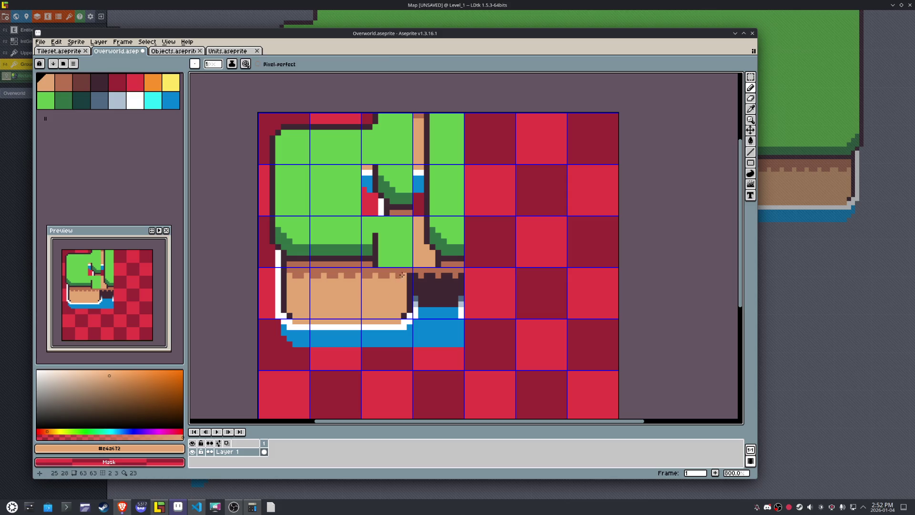
pyautogui.moveTo(402, 275); pyautogui.dragTo(294, 278)
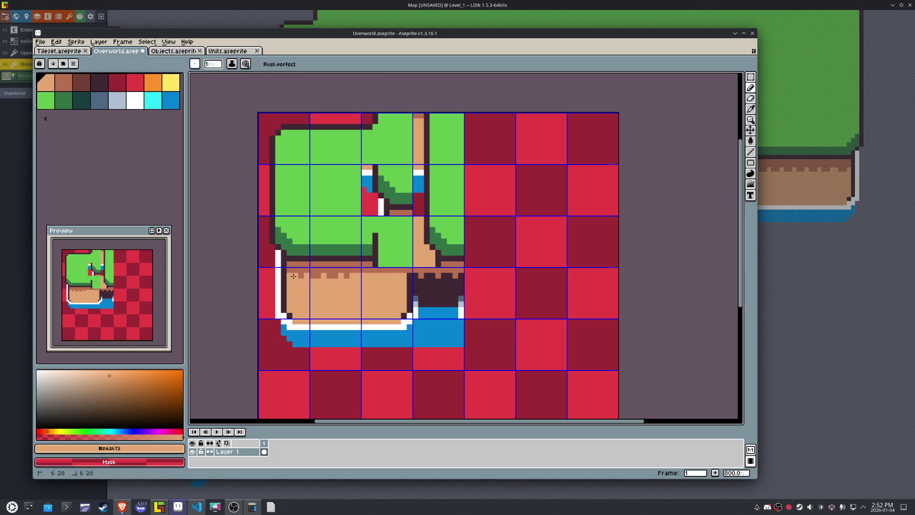
pyautogui.moveTo(295, 277); pyautogui.dragTo(350, 276)
pyautogui.hotkey('ctrl', 's')
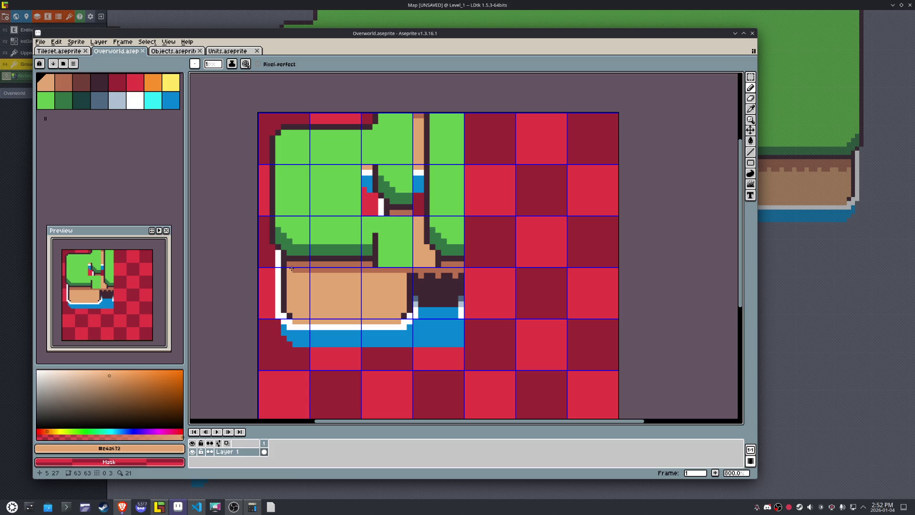
# - Run the export script to export the tileset image and check the refreshed LDtk map
pyautogui.click(40, 42)
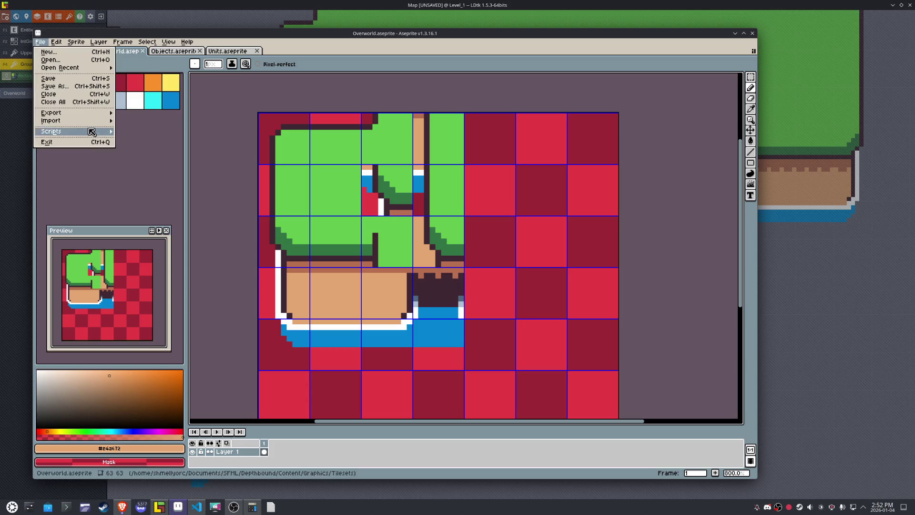
pyautogui.moveTo(92, 132)
pyautogui.click(152, 116)
pyautogui.click(548, 333)
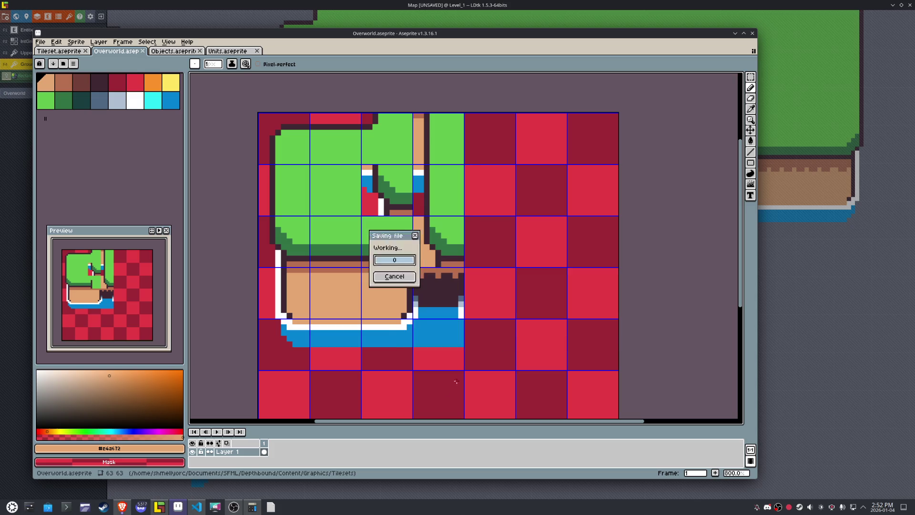
pyautogui.click(160, 507)
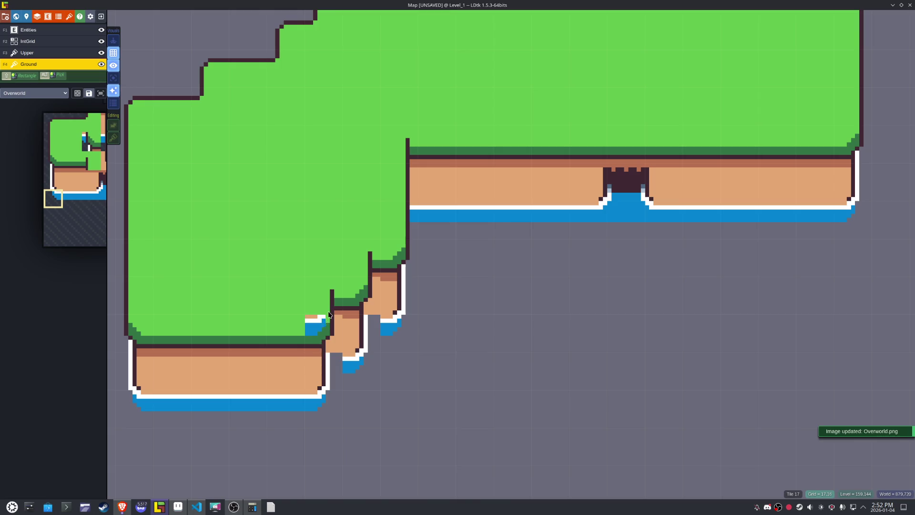
# - Sample the dark outline and brown dirt-edge colours from the Overworld canvas
pyautogui.click(178, 507)
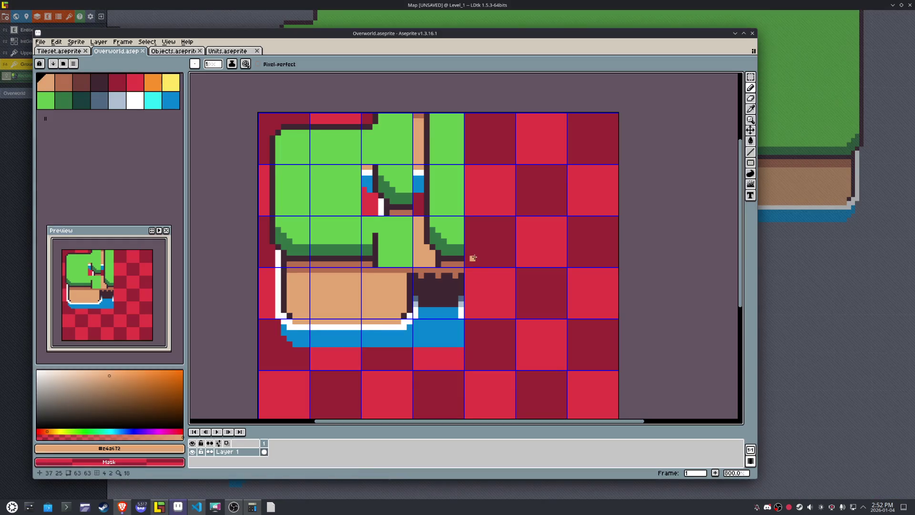
pyautogui.press('i')
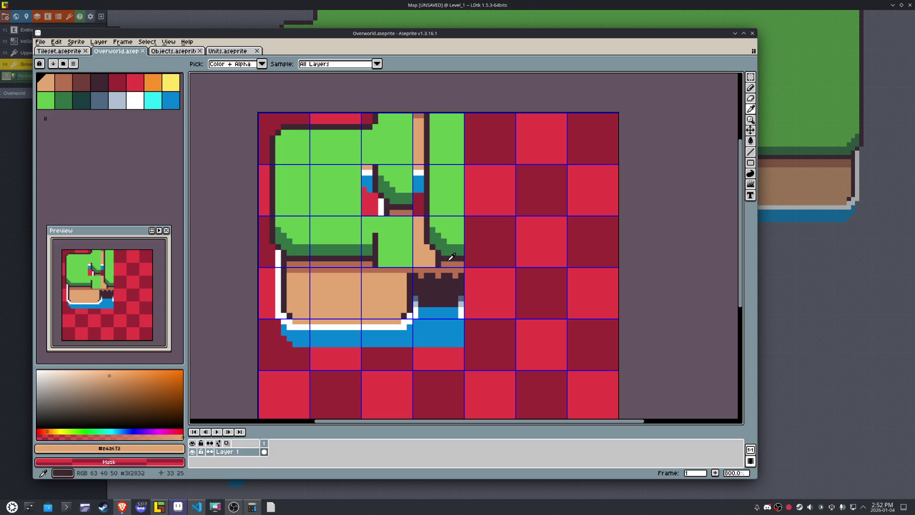
pyautogui.click(447, 260)
pyautogui.press('b')
pyautogui.press('i')
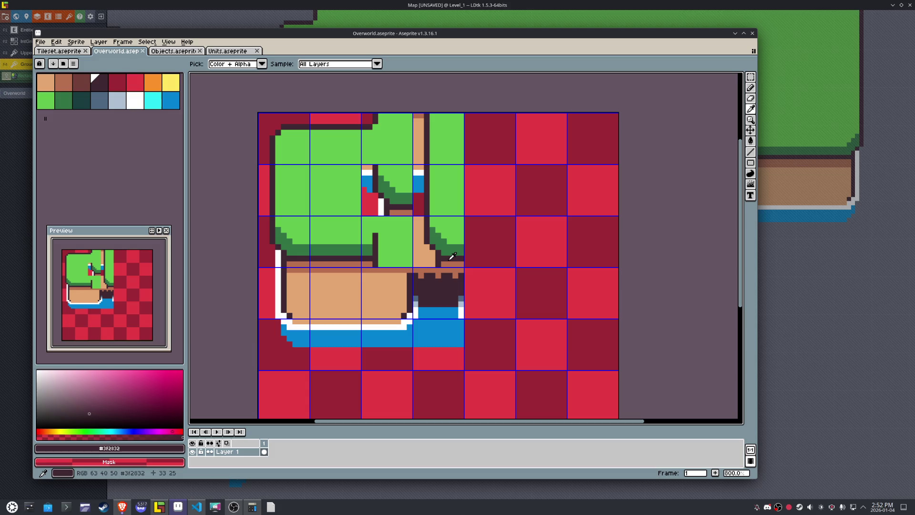
pyautogui.click(449, 261)
pyautogui.press('b')
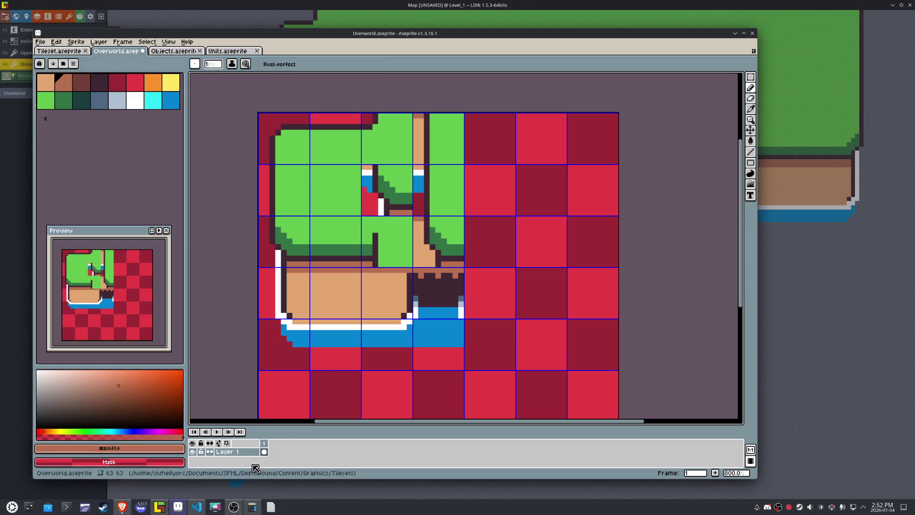
pyautogui.click(157, 508)
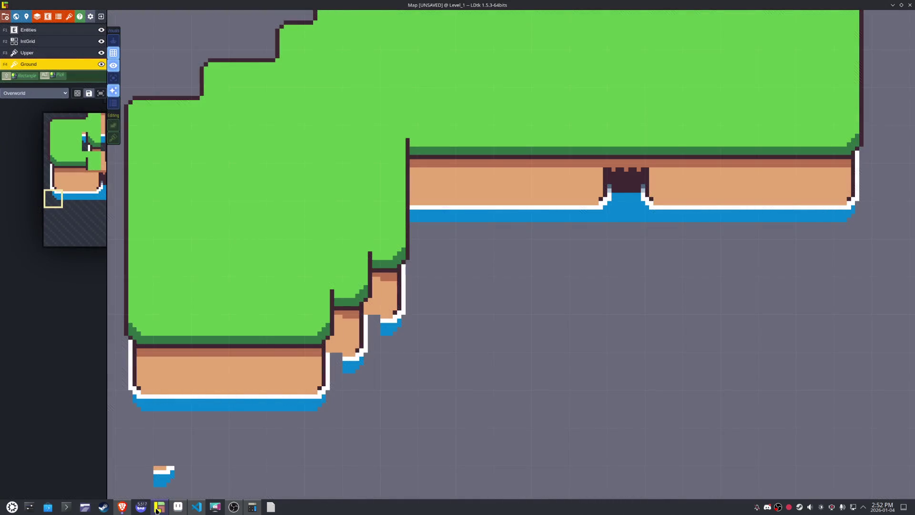
# - Save Overworld and export the sprite sheet as Overworld.png
pyautogui.click(157, 508)
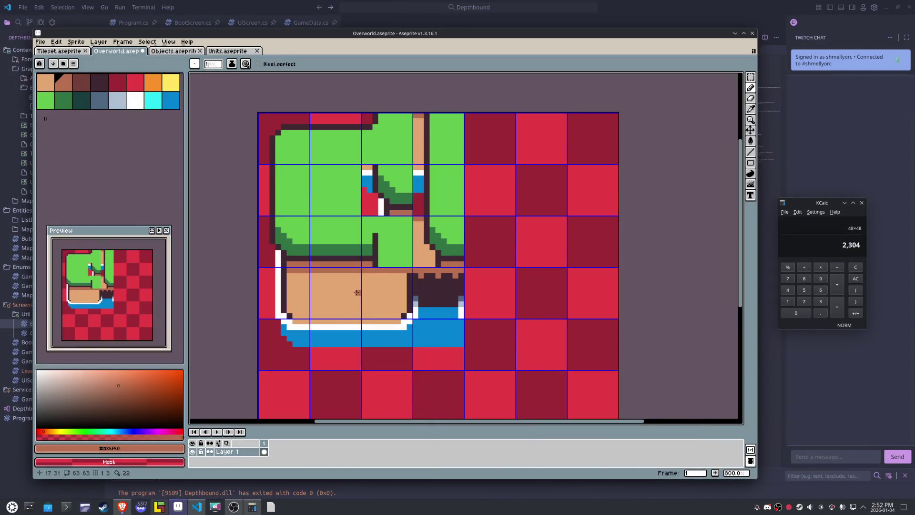
pyautogui.hotkey('ctrl', 's')
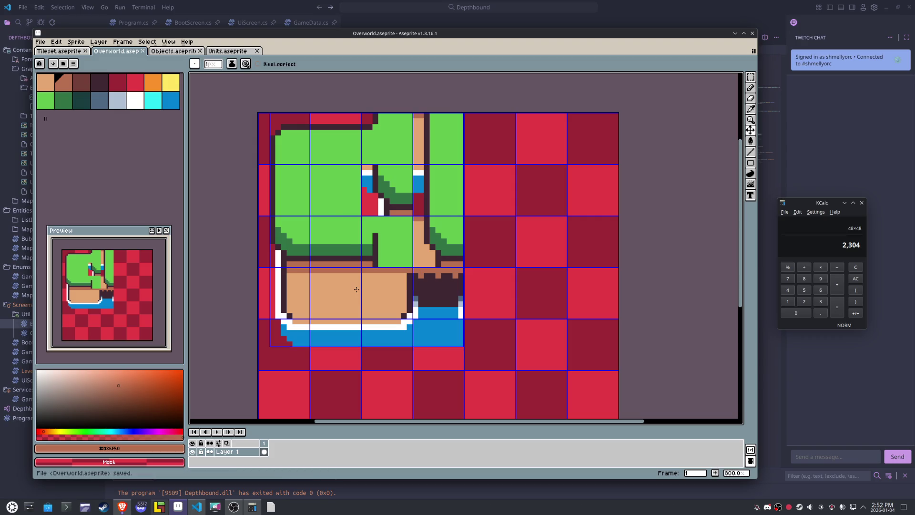
pyautogui.click(40, 42)
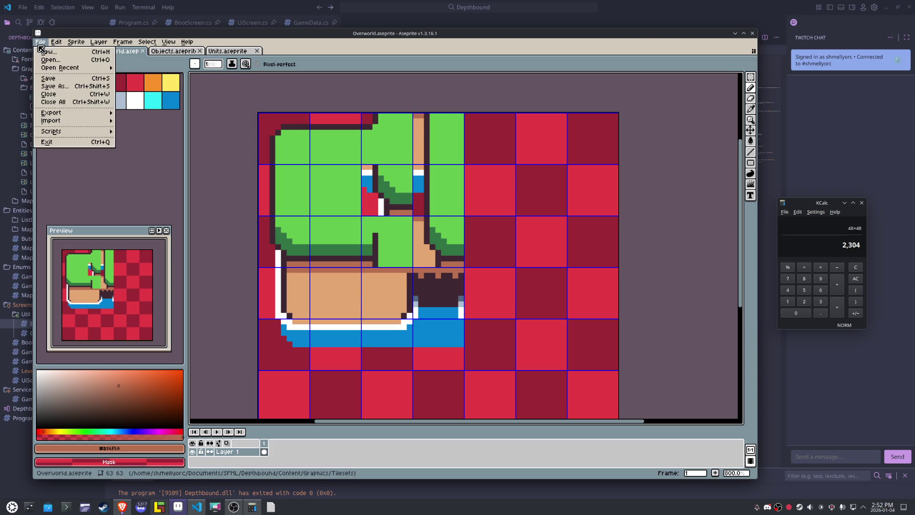
pyautogui.moveTo(66, 116)
pyautogui.click(143, 121)
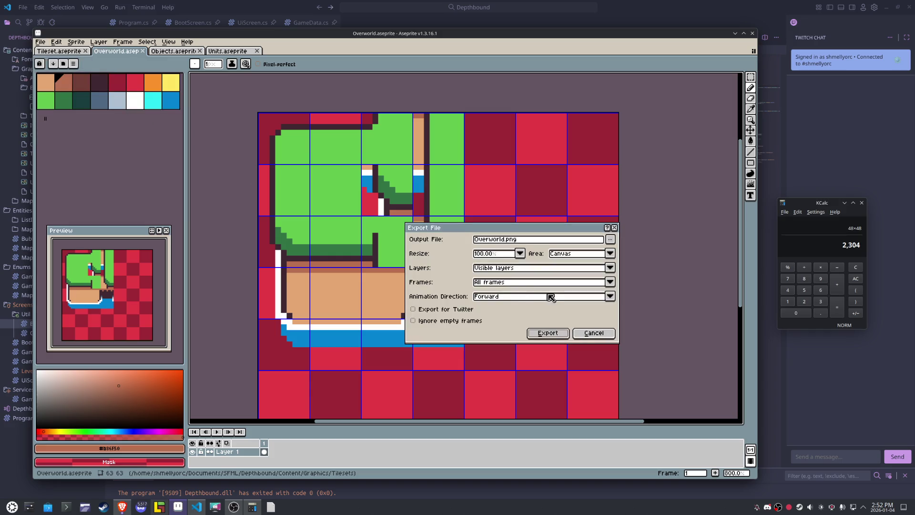
pyautogui.click(550, 333)
# - Compare the updated map in LDtk against the Overworld tileset in Aseprite
pyautogui.click(159, 507)
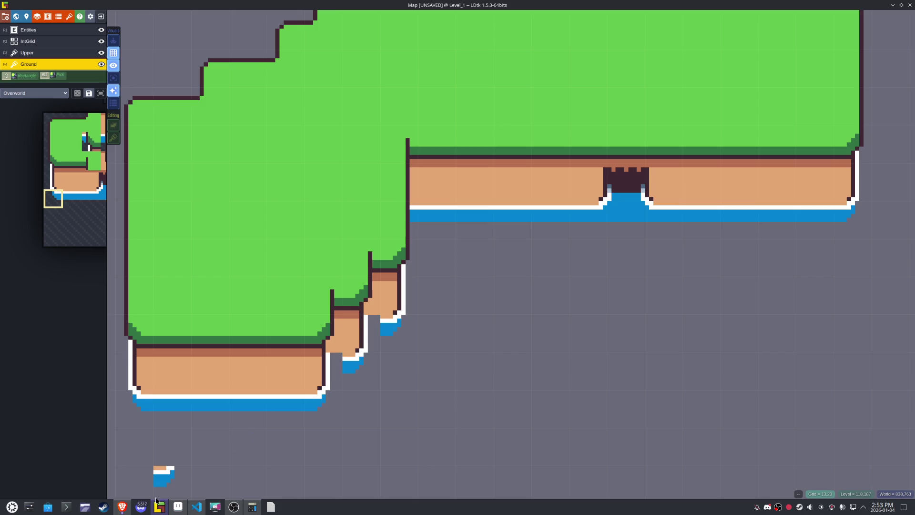
pyautogui.click(178, 506)
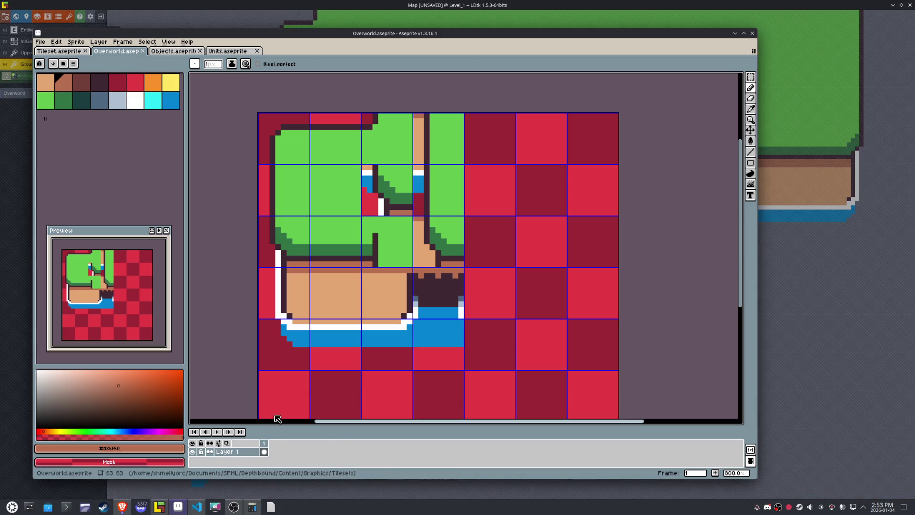
pyautogui.click(166, 511)
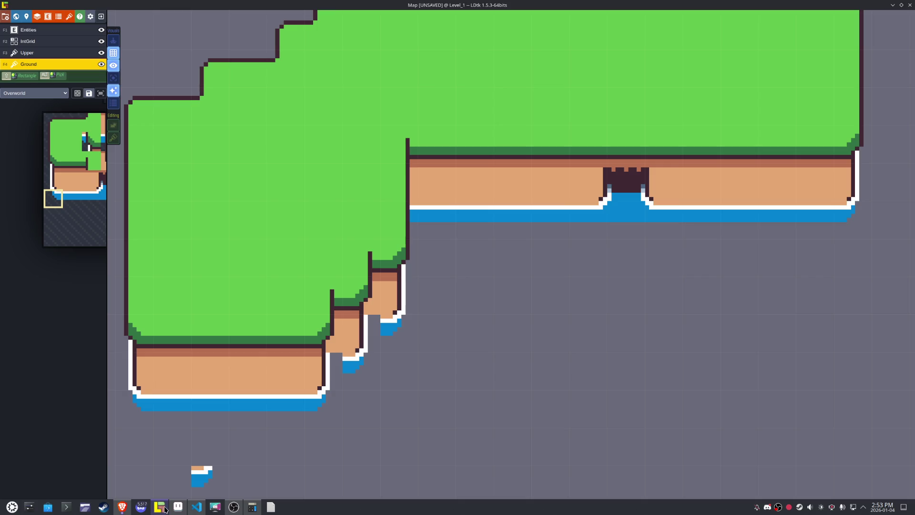
pyautogui.click(178, 506)
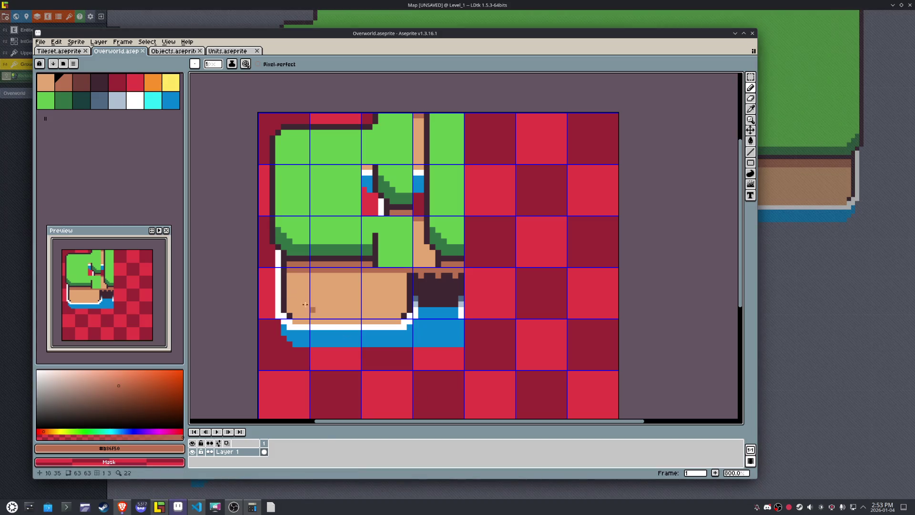
# - Select the cliff's left-end tile and shift it one cell right and up into the top row
pyautogui.press('m')
pyautogui.moveTo(285, 285); pyautogui.dragTo(286, 290)
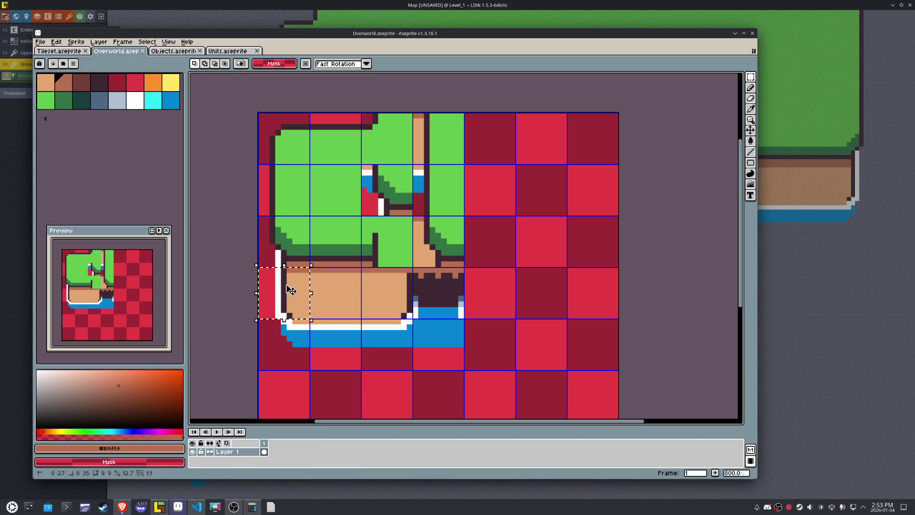
pyautogui.hotkey('shift', 'Right')
pyautogui.hotkey('shift', 'Right')
pyautogui.hotkey('shift', 'Right')
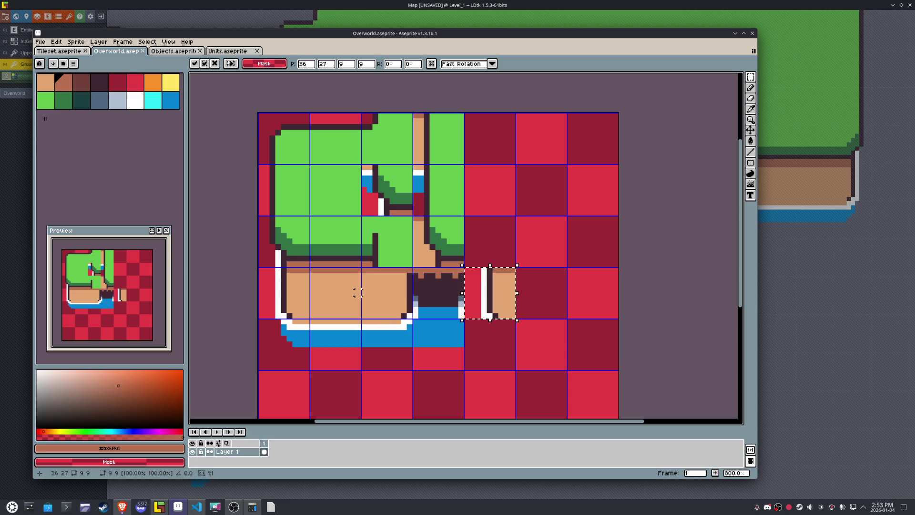
pyautogui.hotkey('shift', 'Up')
pyautogui.hotkey('shift', 'Up')
pyautogui.hotkey('shift', 'Up')
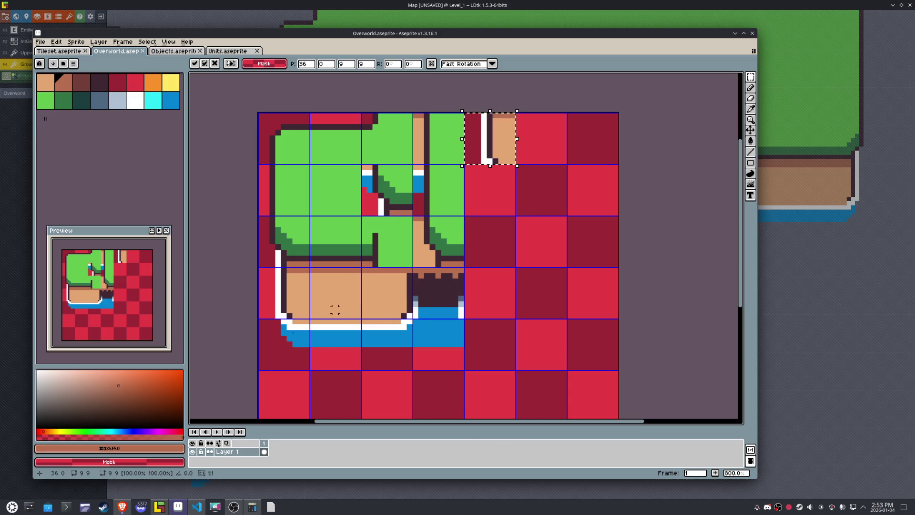
# - Try a water cliff corner tile on the LDtk map, undo it, and drop the moved tile in Aseprite
pyautogui.click(162, 511)
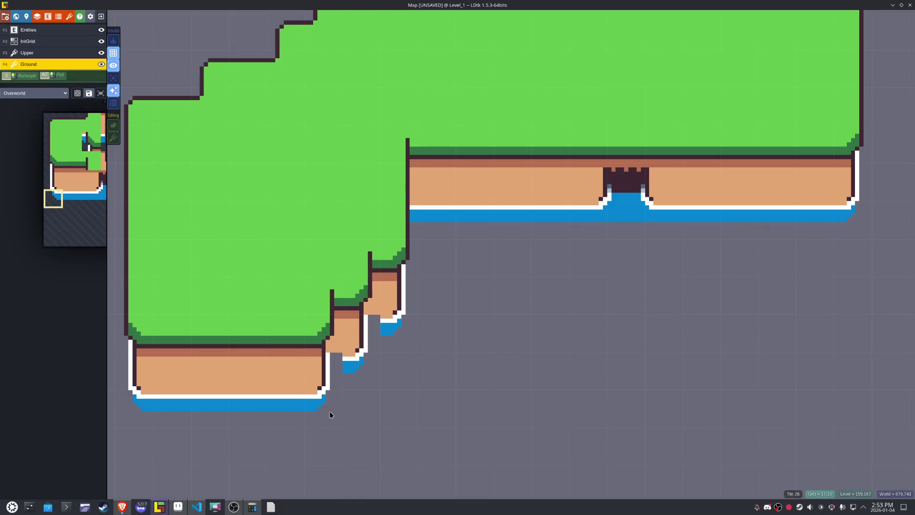
pyautogui.click(335, 375)
pyautogui.hotkey('ctrl', 'z')
pyautogui.click(181, 511)
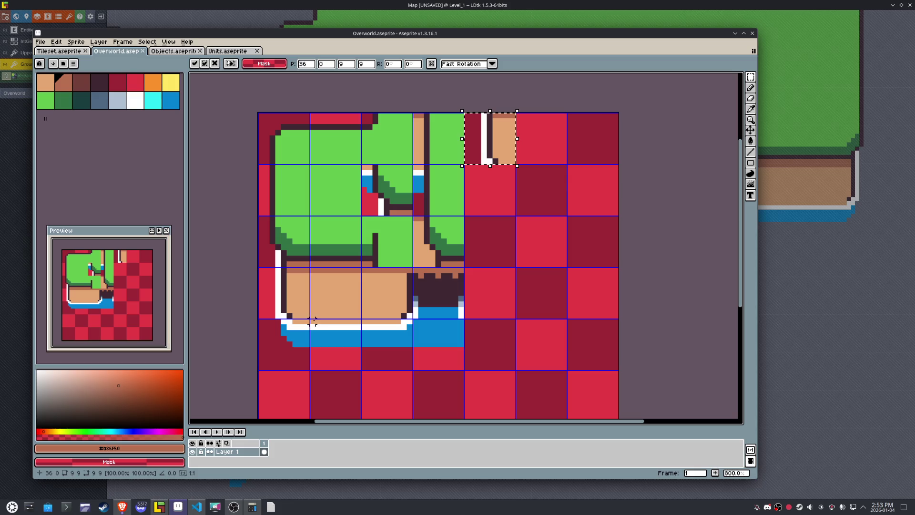
pyautogui.hotkey('ctrl', 'd')
# - Move the shore tile right and up, and the end cap tile down beside it
pyautogui.moveTo(341, 327); pyautogui.dragTo(345, 332)
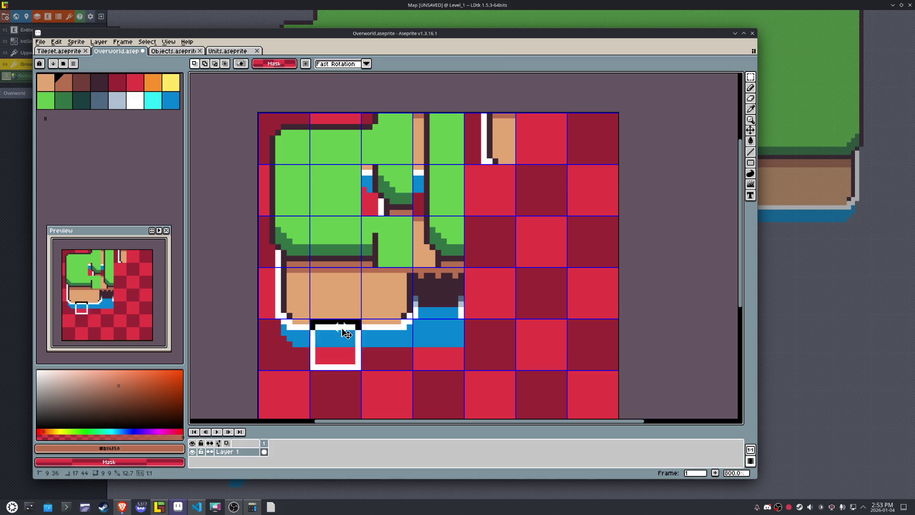
pyautogui.press('Right')
pyautogui.press('Right')
pyautogui.press('Right')
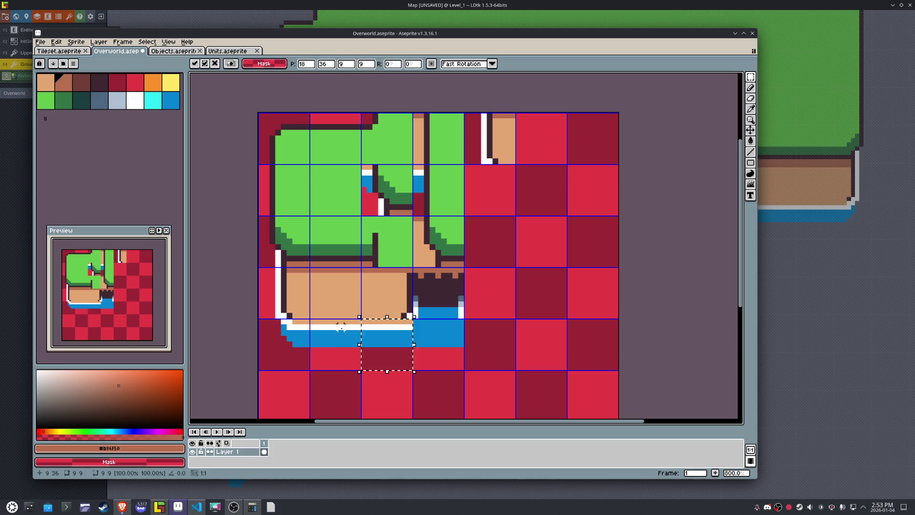
pyautogui.press('Up')
pyautogui.press('Up')
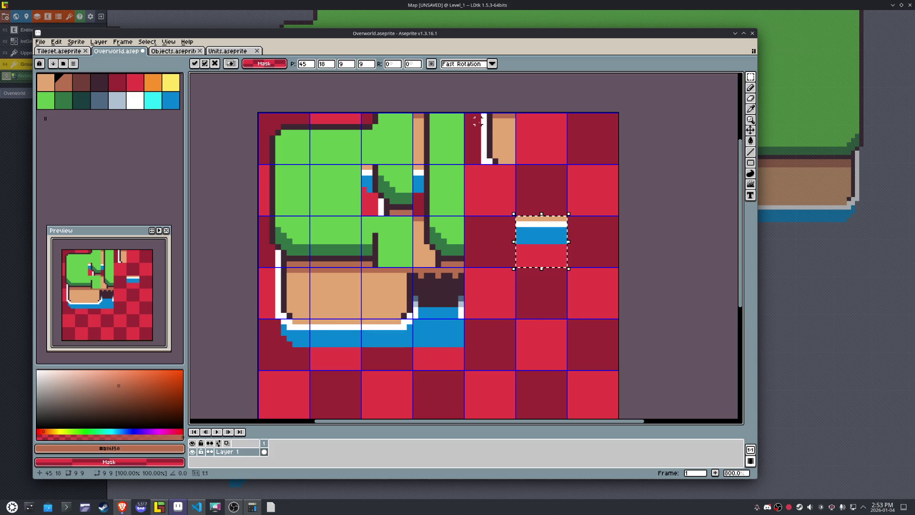
pyautogui.moveTo(476, 125); pyautogui.dragTo(478, 127)
pyautogui.press('Down')
pyautogui.press('Down')
pyautogui.press('Right')
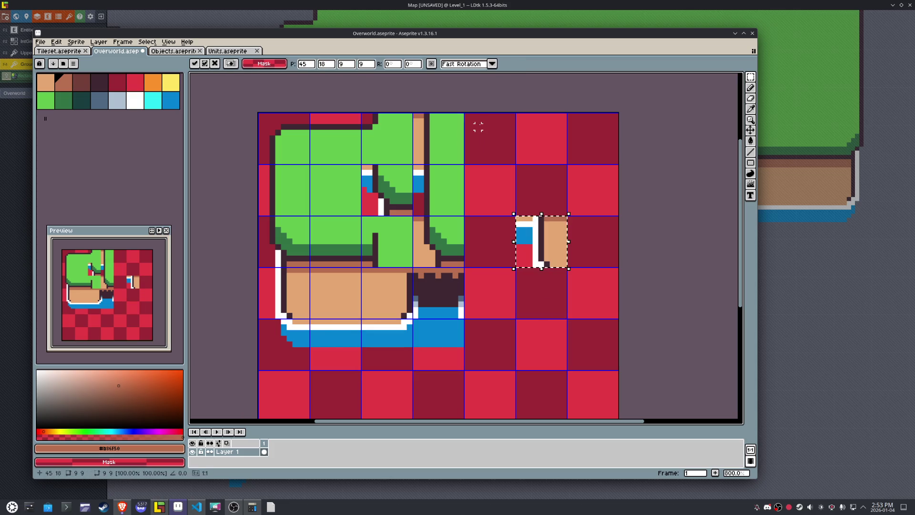
pyautogui.press('b')
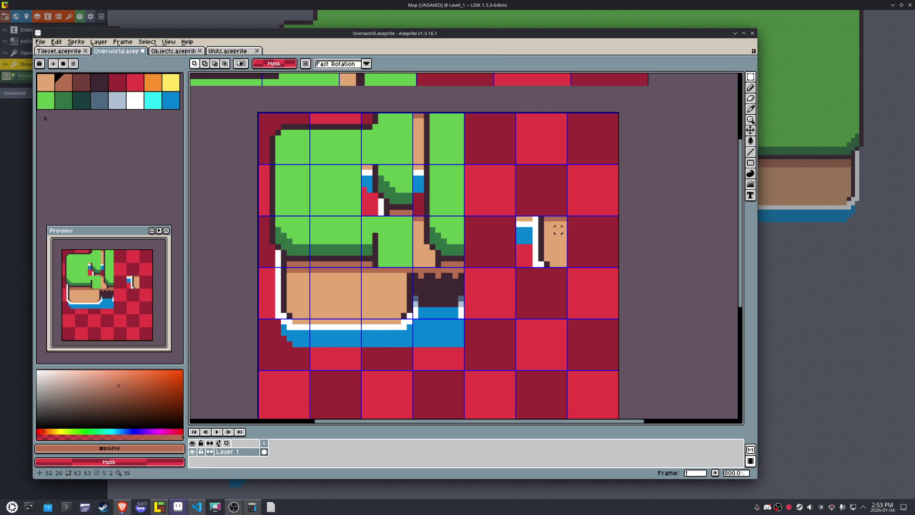
# - Paint the remaining end-cap edge pixels white
pyautogui.scroll(2, 559, 231)
pyautogui.keyDown('alt'); pyautogui.click(521, 232); pyautogui.keyUp('alt')
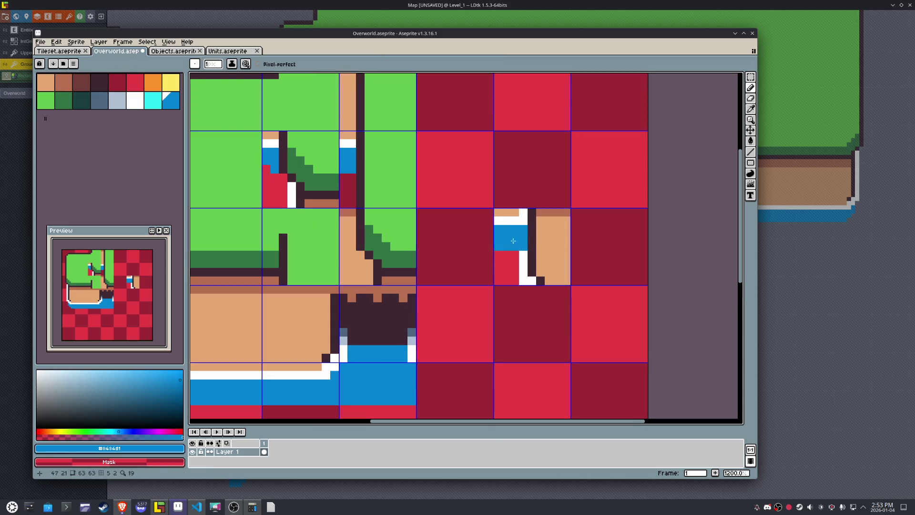
pyautogui.keyDown('alt'); pyautogui.click(523, 255); pyautogui.keyUp('alt')
pyautogui.moveTo(523, 255); pyautogui.dragTo(522, 230)
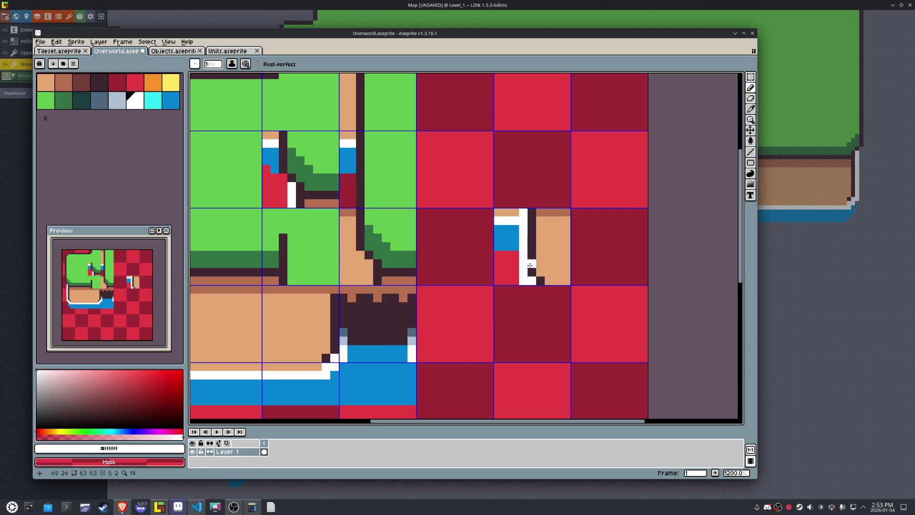
# - Nudge the end-cap tile one tile down and left and save
pyautogui.scroll(-2, 530, 265)
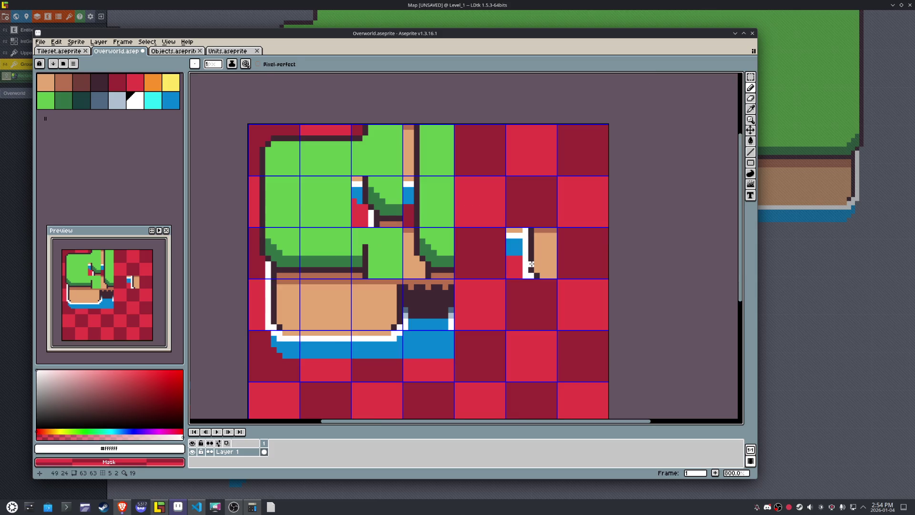
pyautogui.press('m')
pyautogui.moveTo(531, 263); pyautogui.dragTo(537, 253)
pyautogui.hotkey('shift', 'Down')
pyautogui.hotkey('shift', 'Left')
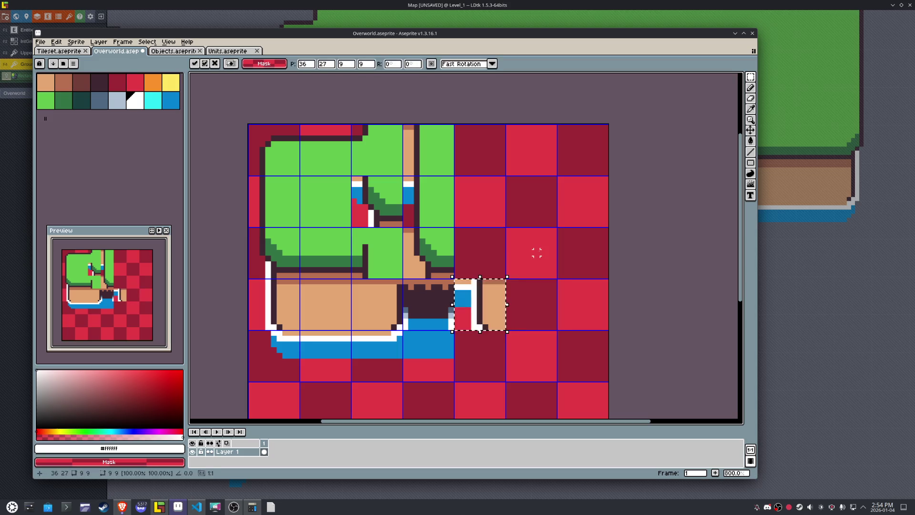
pyautogui.hotkey('ctrl', 's')
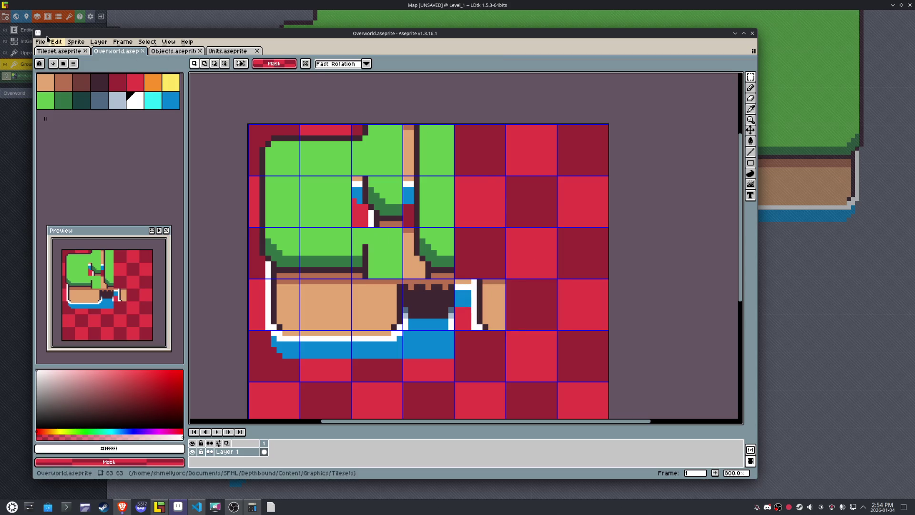
# - Export the tileset as Overworld.png and view it in LDtk
pyautogui.click(40, 42)
pyautogui.moveTo(71, 116)
pyautogui.click(143, 118)
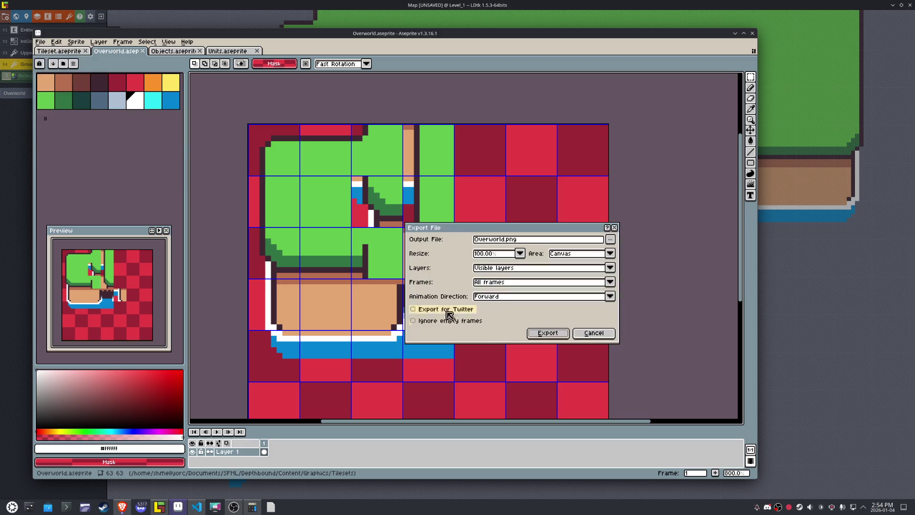
pyautogui.click(547, 332)
pyautogui.click(161, 507)
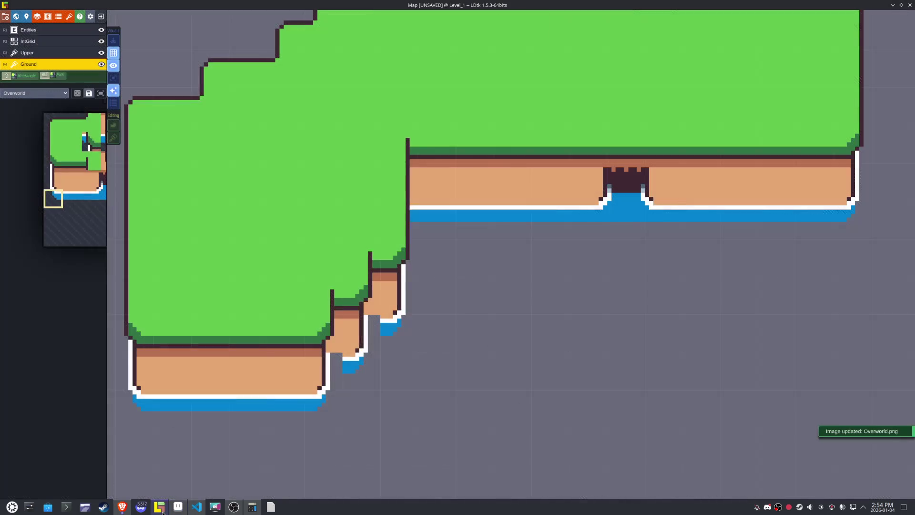
# - Stamp the new end-cap tile, mirrored horizontally, into the notch on the map
pyautogui.moveTo(51, 204)
pyautogui.click(132, 180)
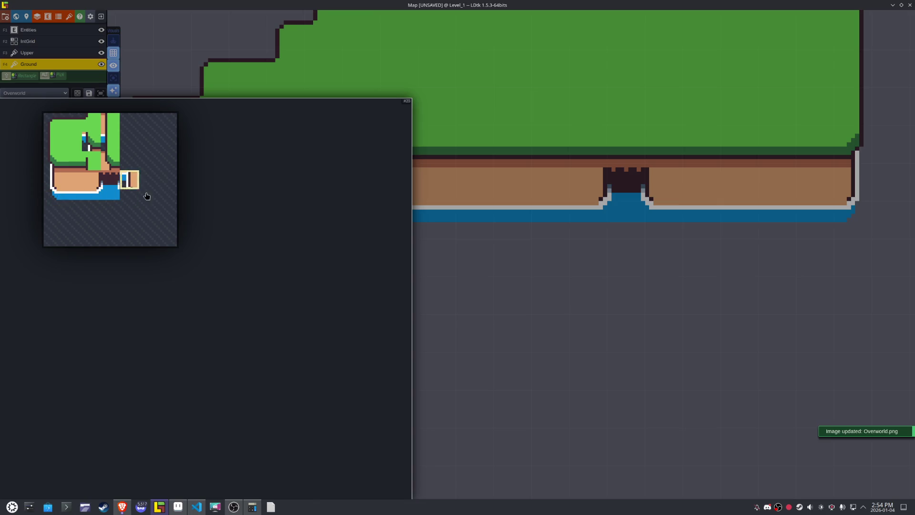
pyautogui.press('x')
pyautogui.click(352, 326)
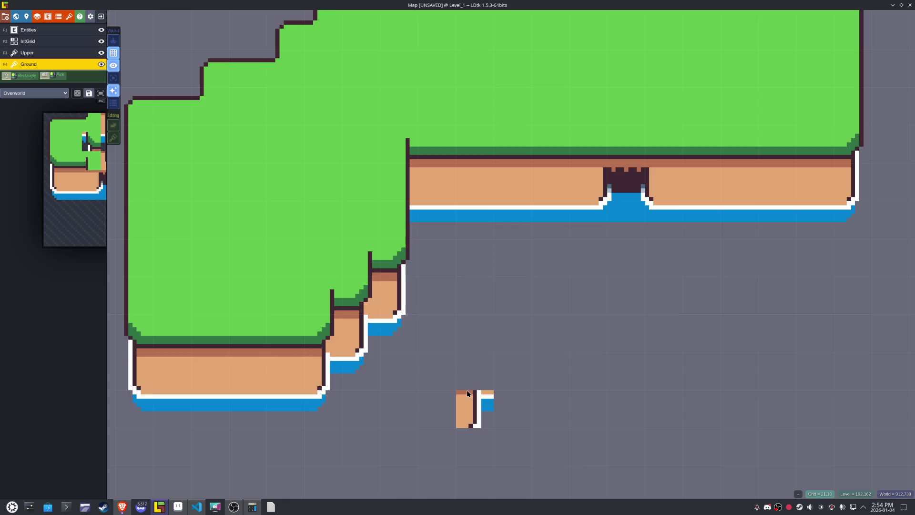
pyautogui.click(179, 508)
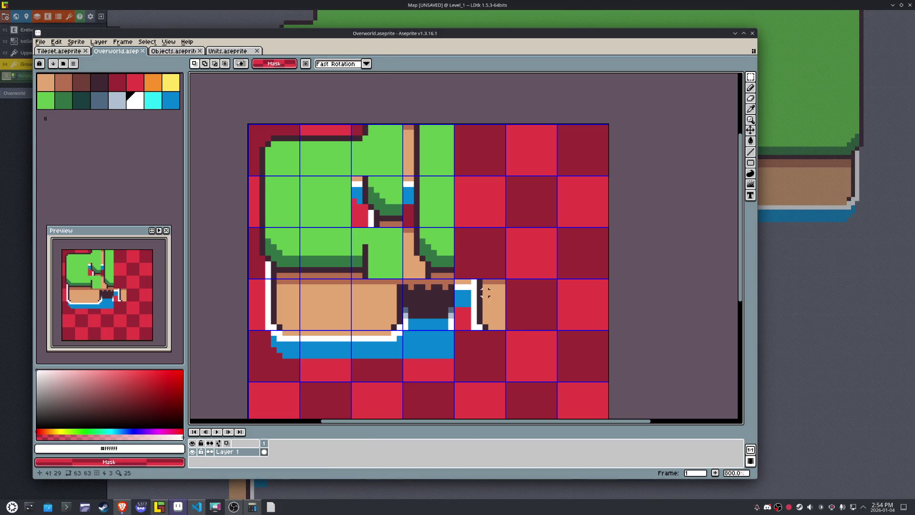
# - Paint the end-cap tile's two white corner pixels sand
pyautogui.keyDown('alt'); pyautogui.click(473, 282); pyautogui.keyUp('alt')
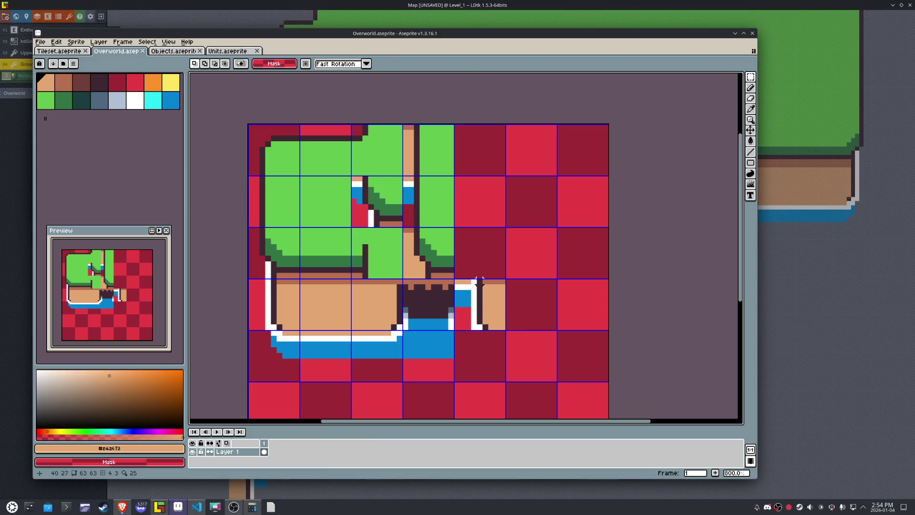
pyautogui.scroll(3, 479, 283)
pyautogui.press('b')
pyautogui.click(469, 281)
pyautogui.click(469, 291)
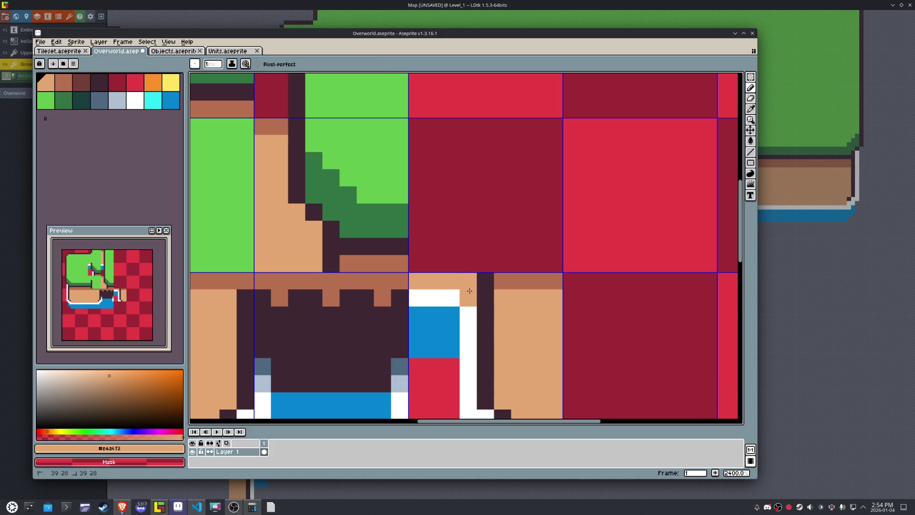
pyautogui.scroll(-3, 470, 291)
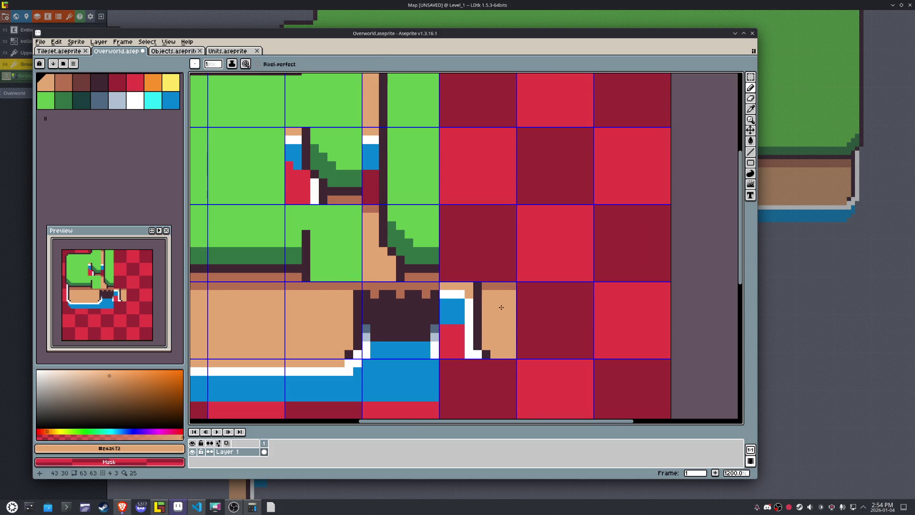
pyautogui.keyDown('alt'); pyautogui.click(470, 292); pyautogui.keyUp('alt')
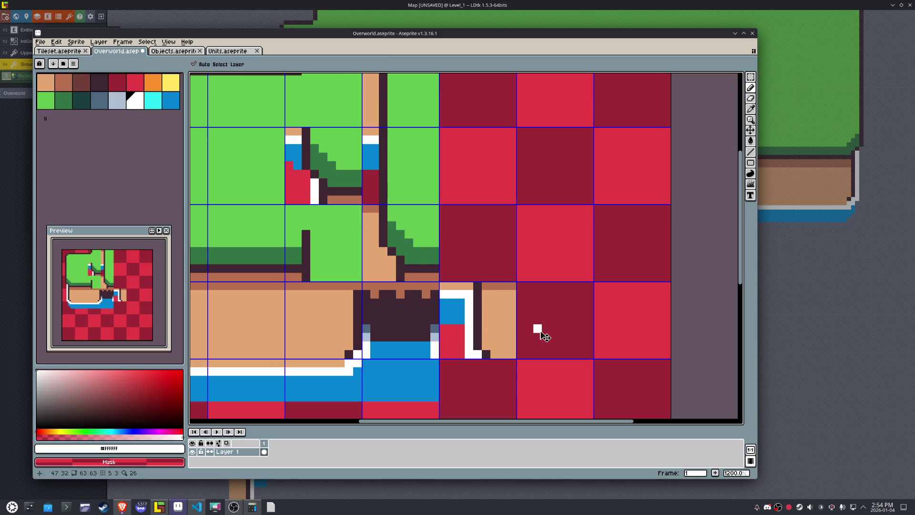
# - Save Overworld and re-export the updated Overworld.png for LDtk
pyautogui.hotkey('ctrl', 's')
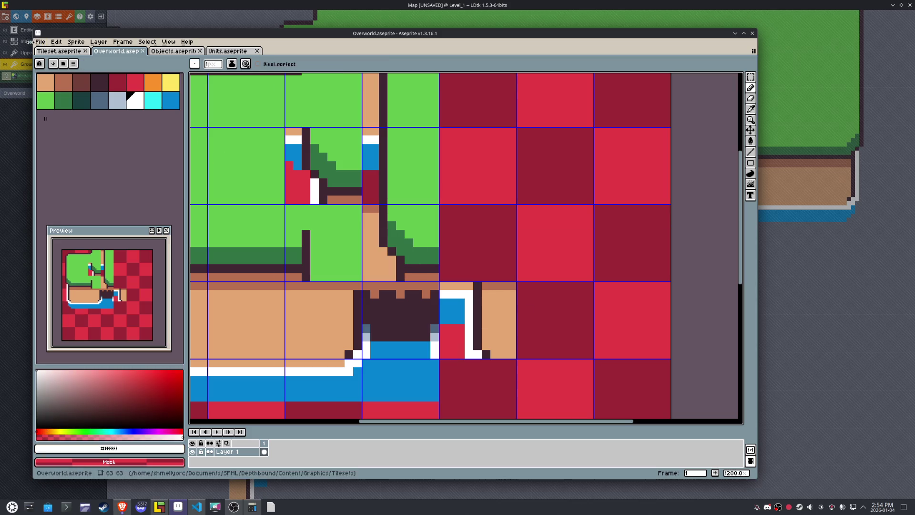
pyautogui.click(39, 43)
pyautogui.moveTo(74, 117)
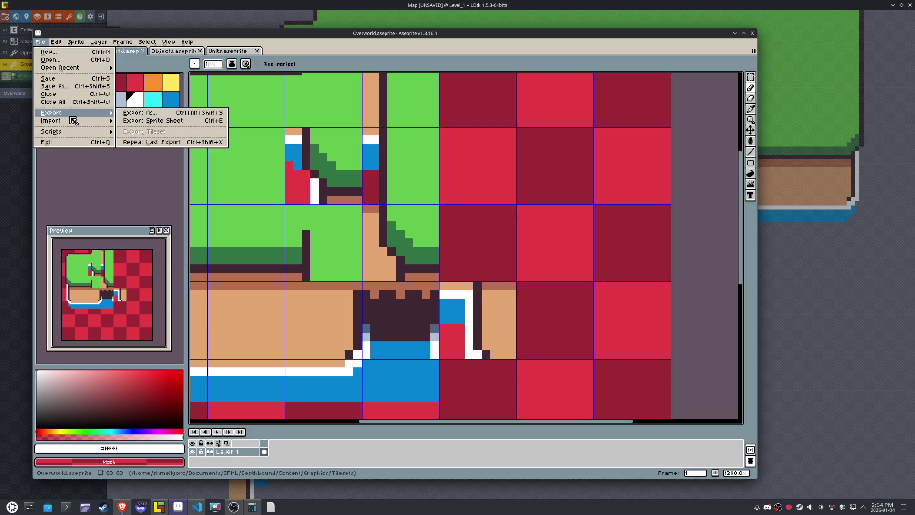
pyautogui.click(125, 116)
pyautogui.click(546, 332)
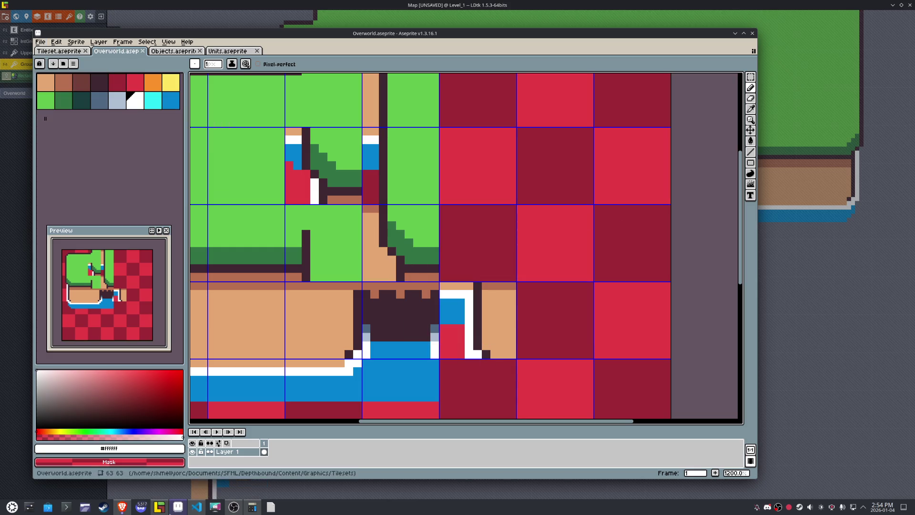
pyautogui.hotkey('alt', 'Tab')
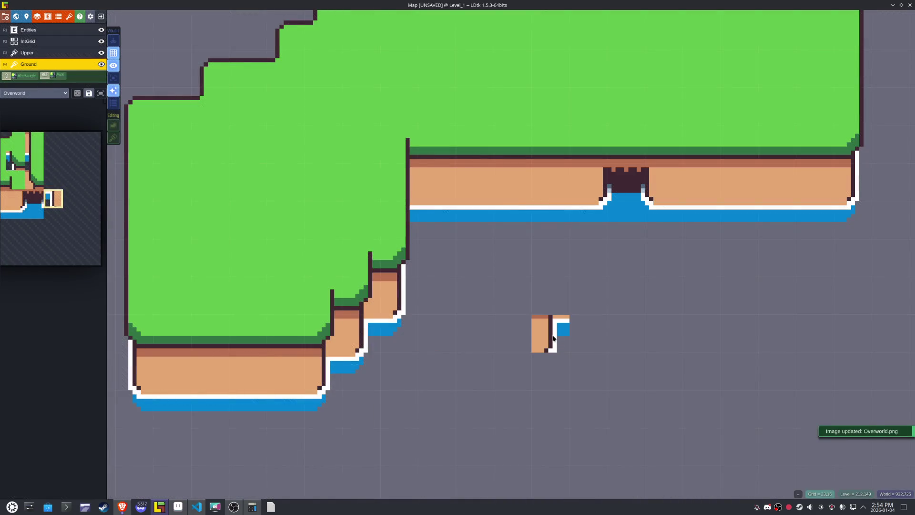
pyautogui.scroll(-2, 553, 338)
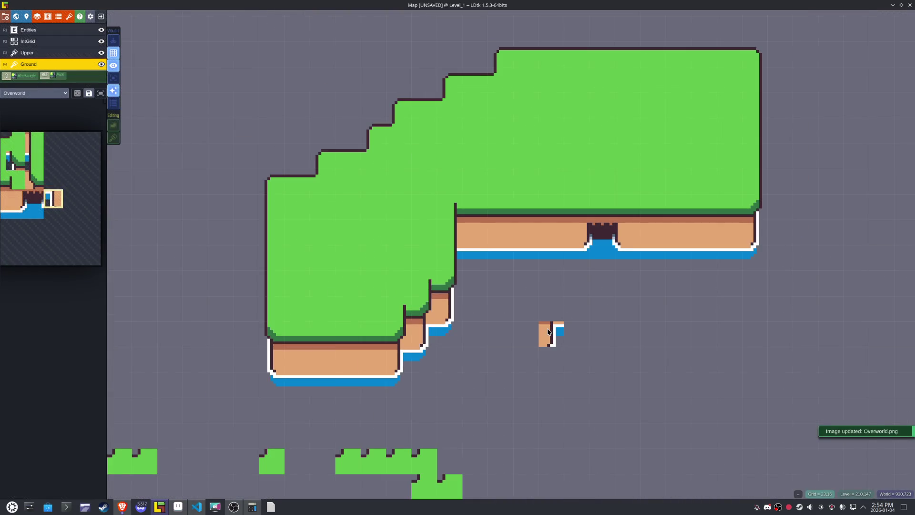
pyautogui.moveTo(558, 320)
pyautogui.mouseDown()
pyautogui.moveTo(542, 333)
pyautogui.moveTo(485, 342)
pyautogui.moveTo(451, 261)
pyautogui.mouseUp()
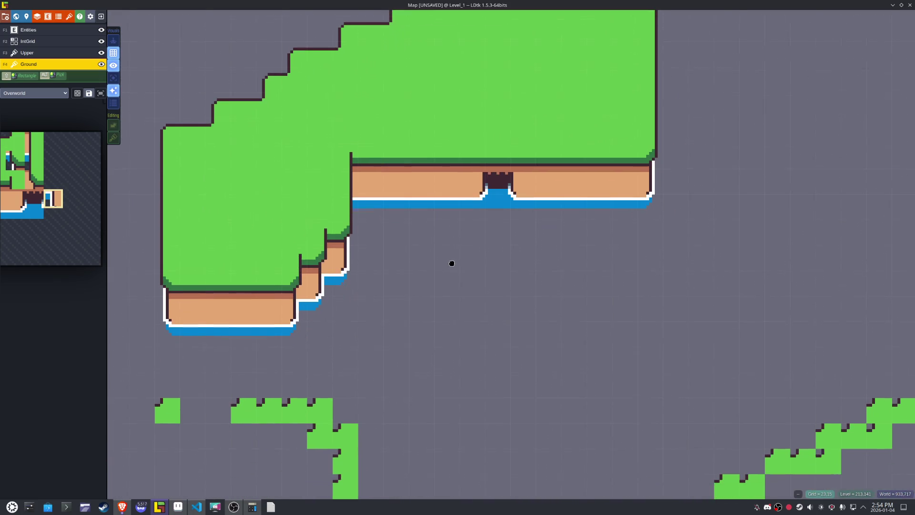
pyautogui.scroll(-5, 467, 271)
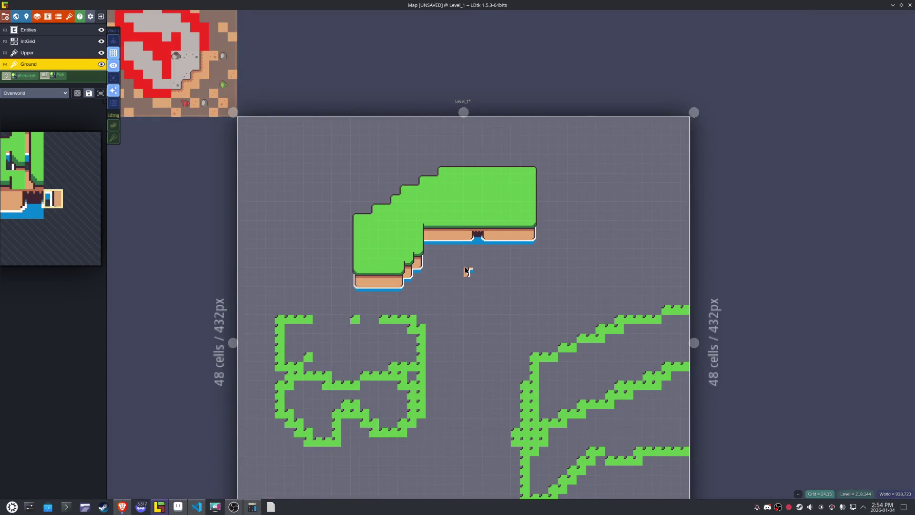
pyautogui.scroll(4, 529, 138)
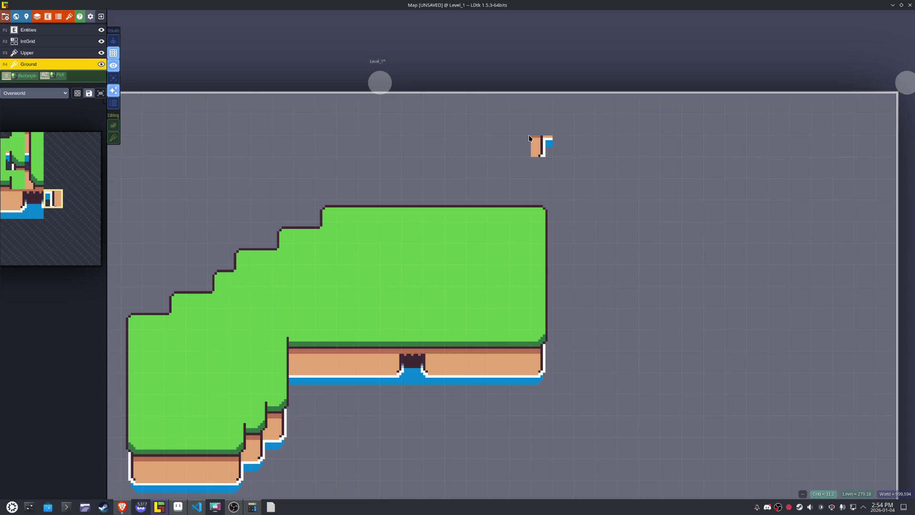
pyautogui.scroll(-3, 528, 138)
pyautogui.moveTo(512, 313); pyautogui.dragTo(537, 172)
pyautogui.scroll(7, 527, 214)
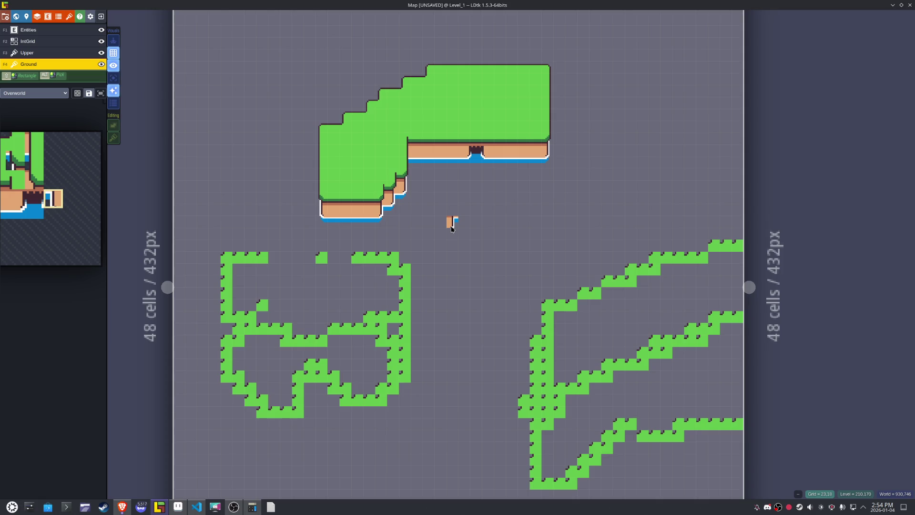
pyautogui.click(173, 508)
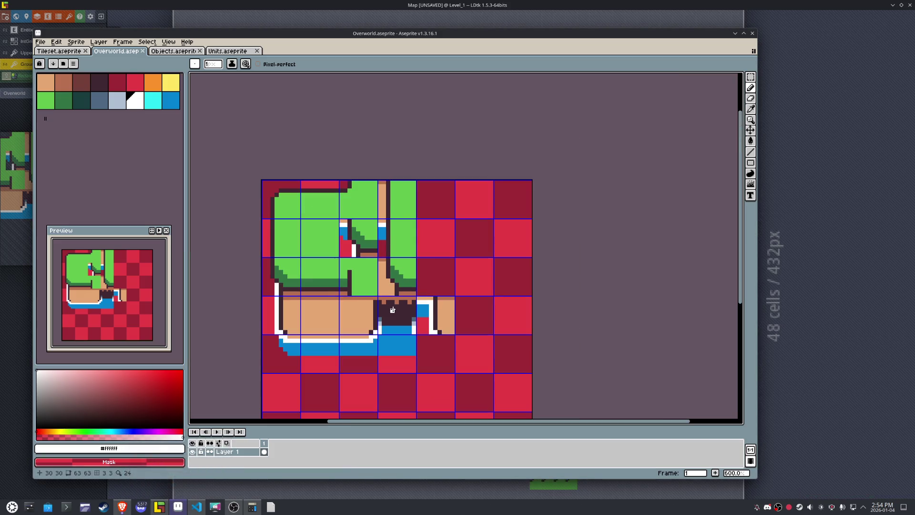
# - Select the 3x3 block of empty red cells at the tileset's top right
pyautogui.press('m')
pyautogui.moveTo(448, 199); pyautogui.dragTo(519, 279)
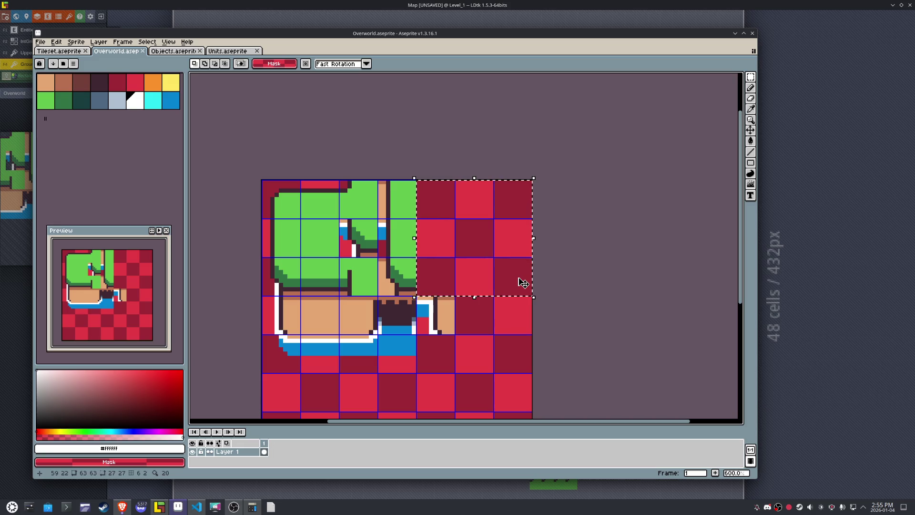
pyautogui.moveTo(469, 337)
pyautogui.mouseDown()
pyautogui.moveTo(486, 221)
pyautogui.moveTo(445, 260)
pyautogui.mouseUp()
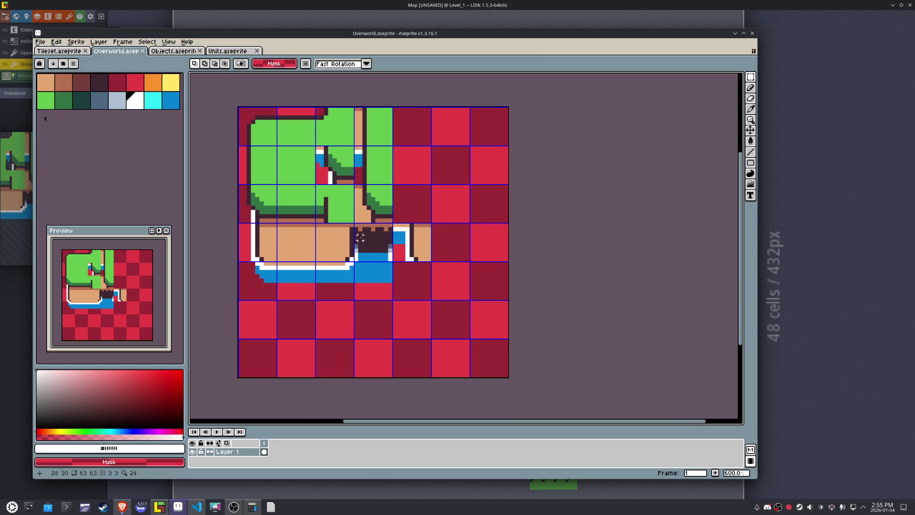
pyautogui.scroll(1, 416, 161)
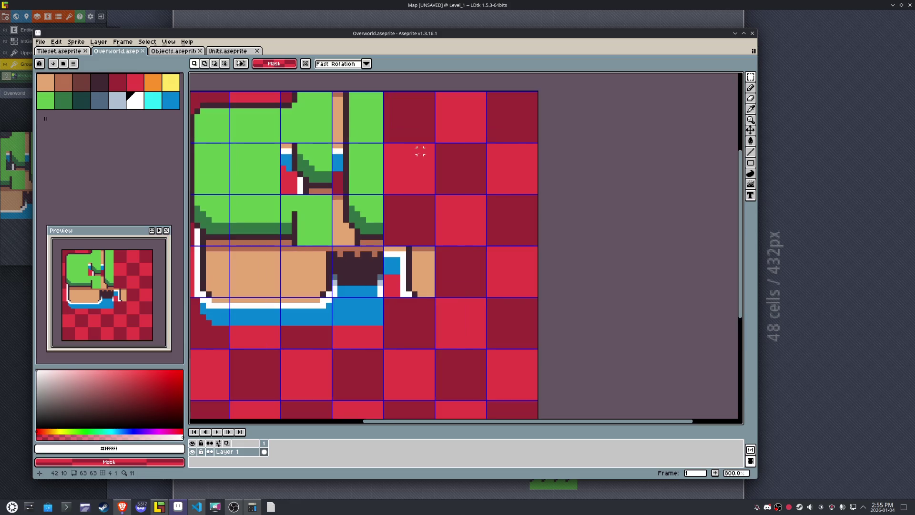
pyautogui.moveTo(418, 148); pyautogui.dragTo(407, 230)
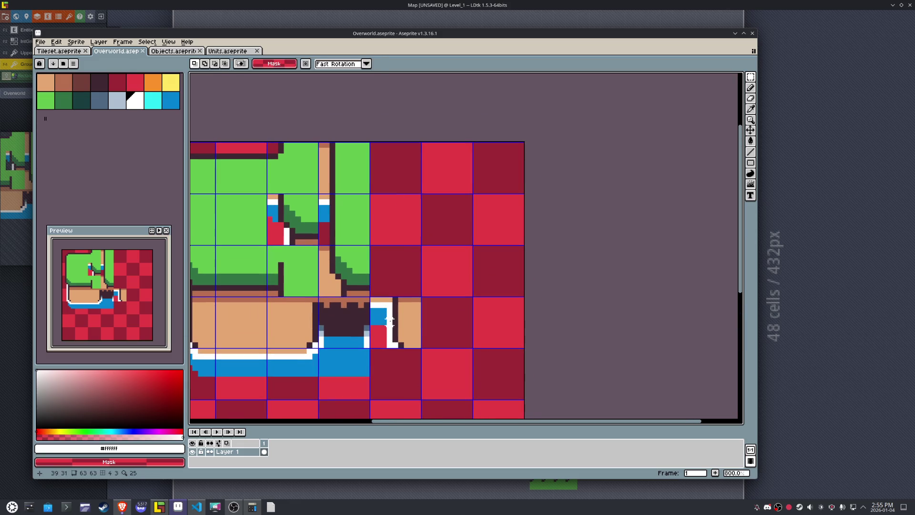
pyautogui.press('space')
pyautogui.moveTo(400, 161); pyautogui.dragTo(486, 253)
# - Fill the 3x3 selection with palette cyan using the Paint Bucket
pyautogui.press('i')
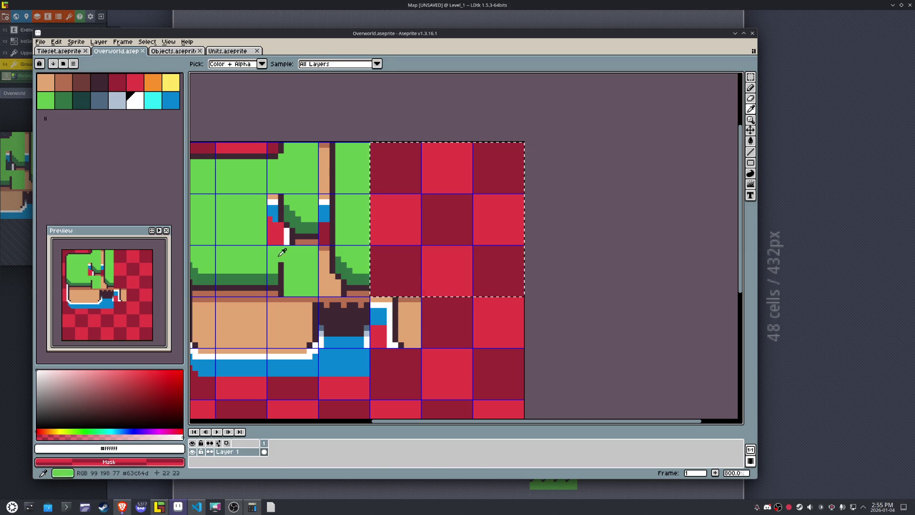
pyautogui.click(152, 100)
pyautogui.press('g')
pyautogui.click(422, 176)
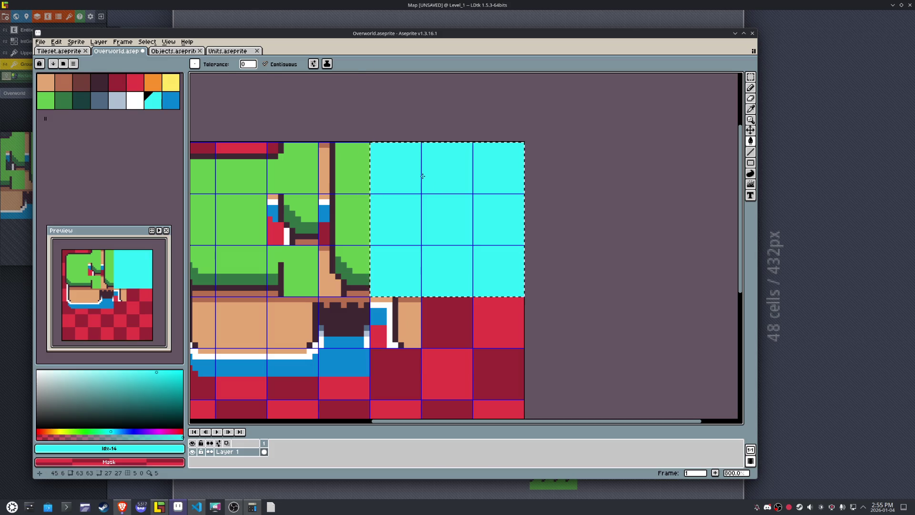
# - Copy the cyan hex code 2ce8f4 and bring LDtk to the front
pyautogui.press('i')
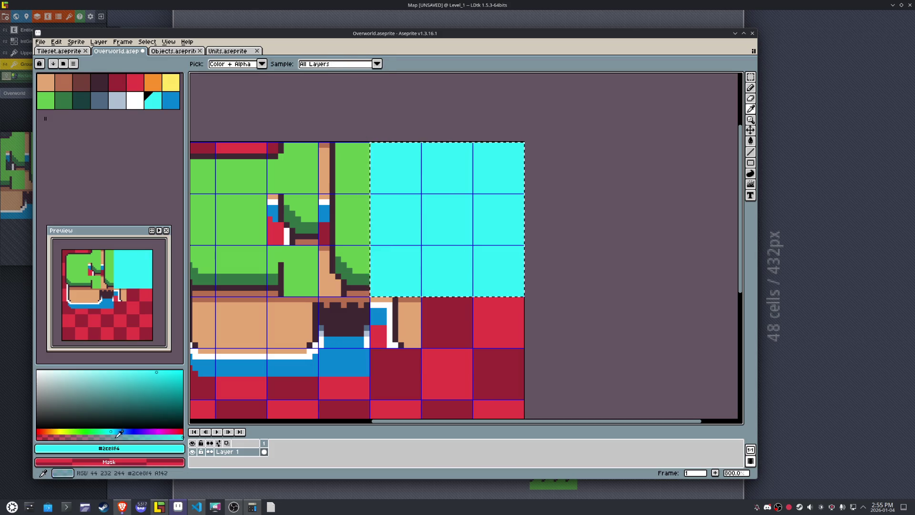
pyautogui.click(119, 447)
pyautogui.doubleClick(147, 389)
pyautogui.hotkey('ctrl', 'c')
pyautogui.press('Escape')
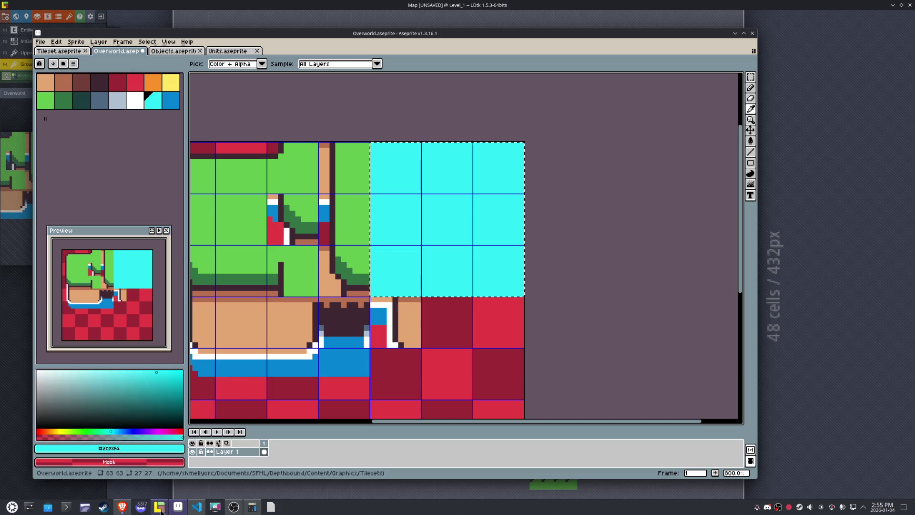
pyautogui.hotkey('alt', 'Tab')
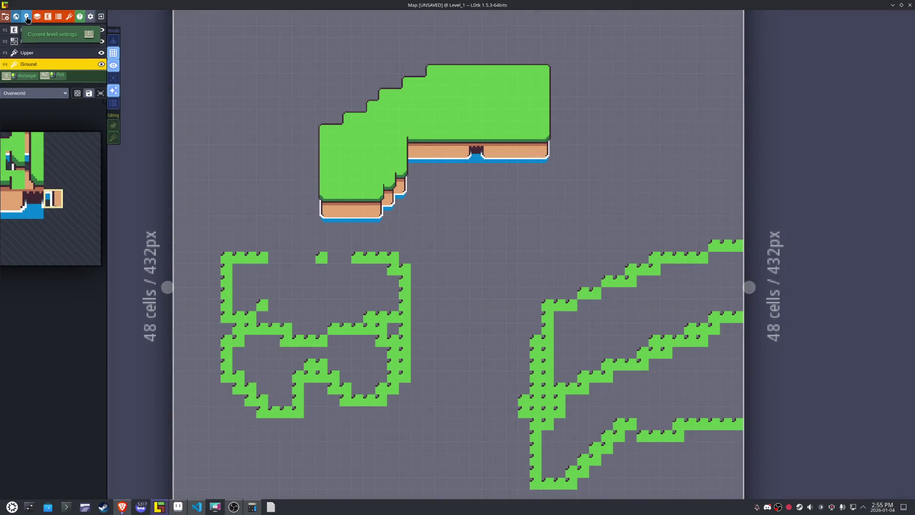
# - Set Level_1's background colour to the pasted cyan 2ce8f4
pyautogui.click(26, 16)
pyautogui.click(55, 148)
pyautogui.hotkey('ctrl', 'v')
pyautogui.press('Return')
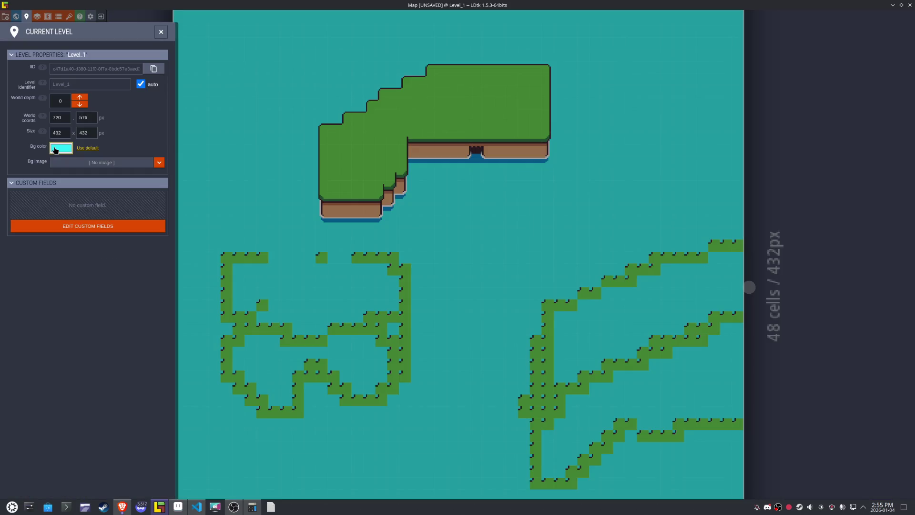
pyautogui.click(161, 31)
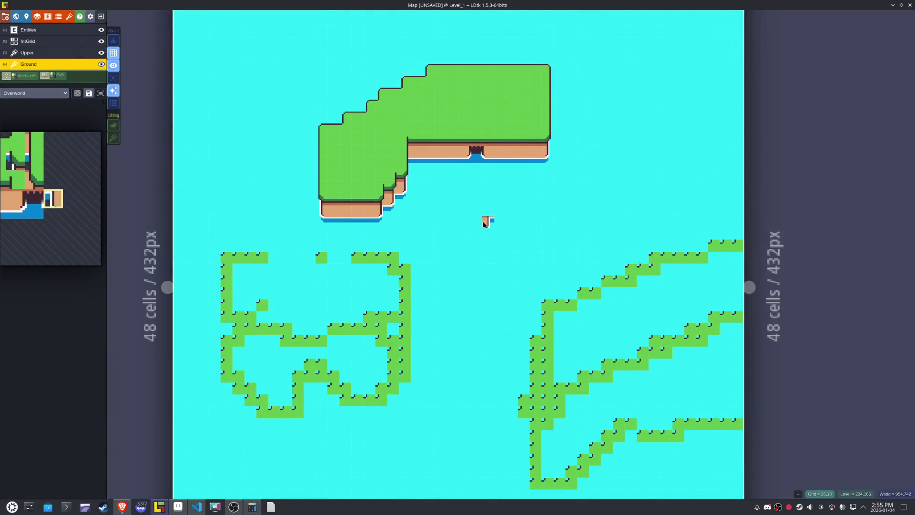
# - Save the Map project and return to Aseprite
pyautogui.scroll(3, 470, 279)
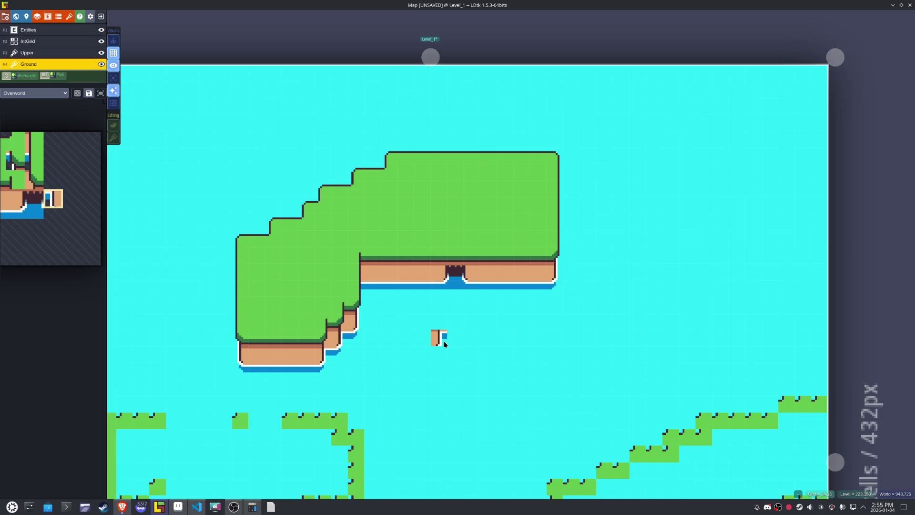
pyautogui.hotkey('ctrl', 's')
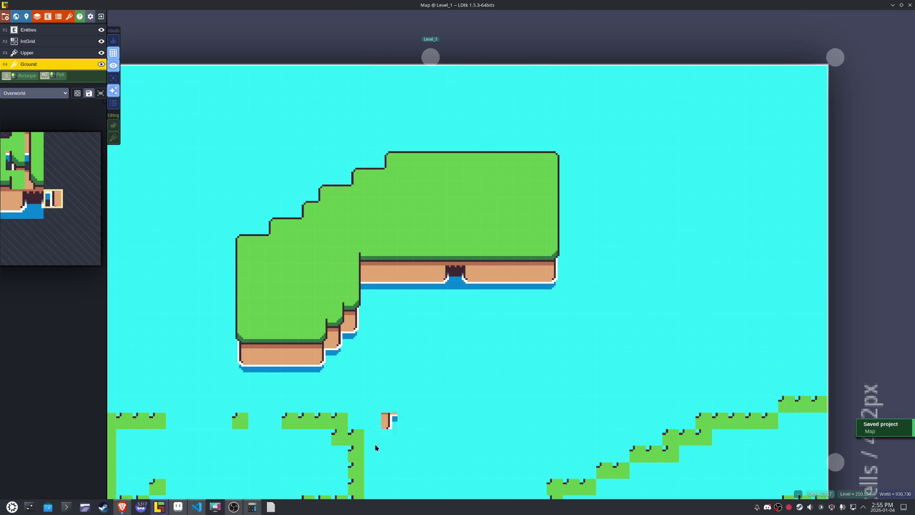
pyautogui.click(178, 507)
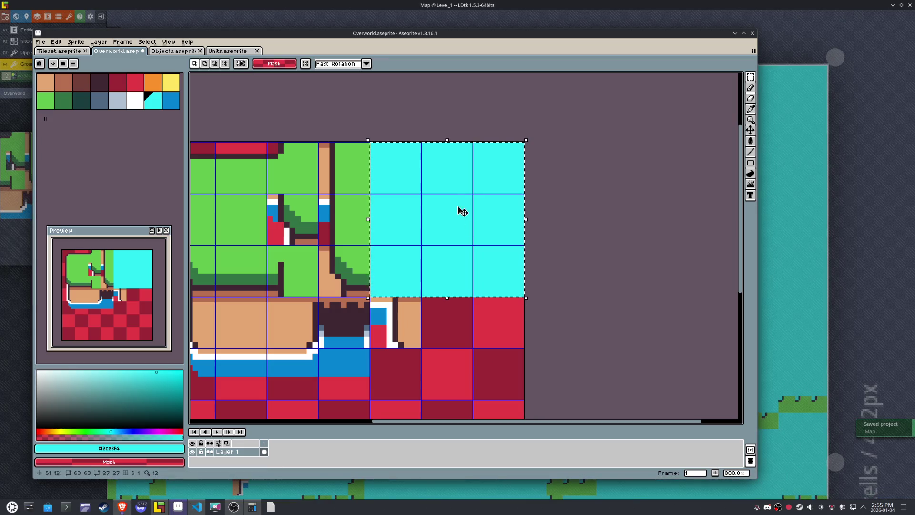
# - Pencil a white round head on a two-pixel-wide stem in the cyan block, then pick #3f2832
pyautogui.press('i')
pyautogui.click(391, 316)
pyautogui.press('m')
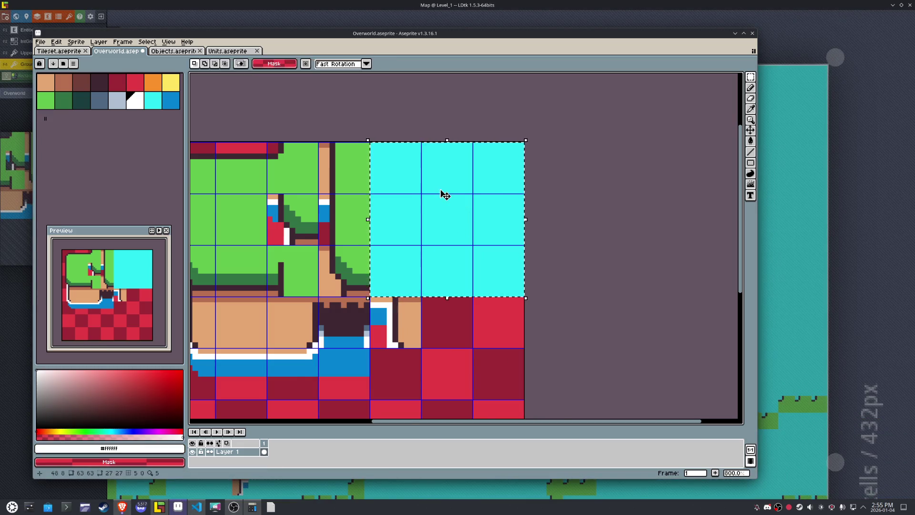
pyautogui.scroll(2, 444, 195)
pyautogui.press('b')
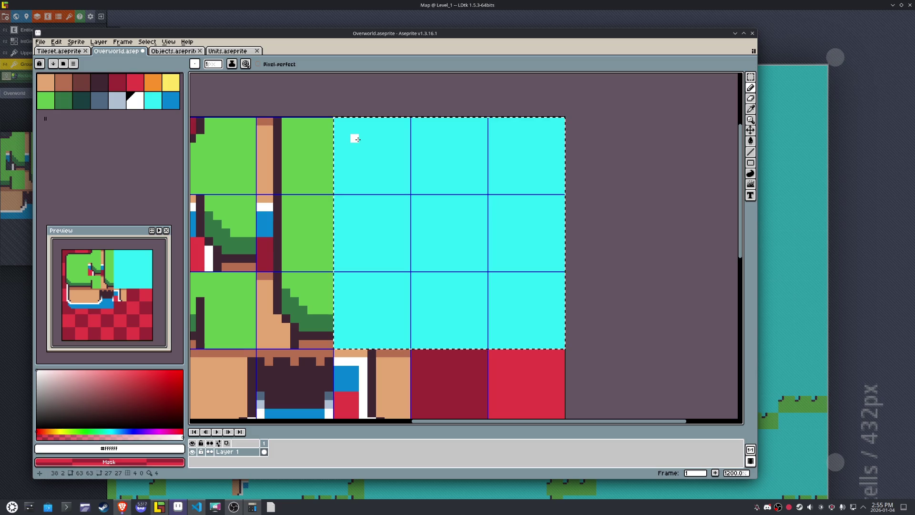
pyautogui.moveTo(353, 137)
pyautogui.mouseDown()
pyautogui.moveTo(370, 138)
pyautogui.moveTo(390, 173)
pyautogui.moveTo(355, 173)
pyautogui.moveTo(357, 143)
pyautogui.moveTo(376, 158)
pyautogui.moveTo(364, 182)
pyautogui.moveTo(372, 295)
pyautogui.mouseUp()
pyautogui.click(393, 173)
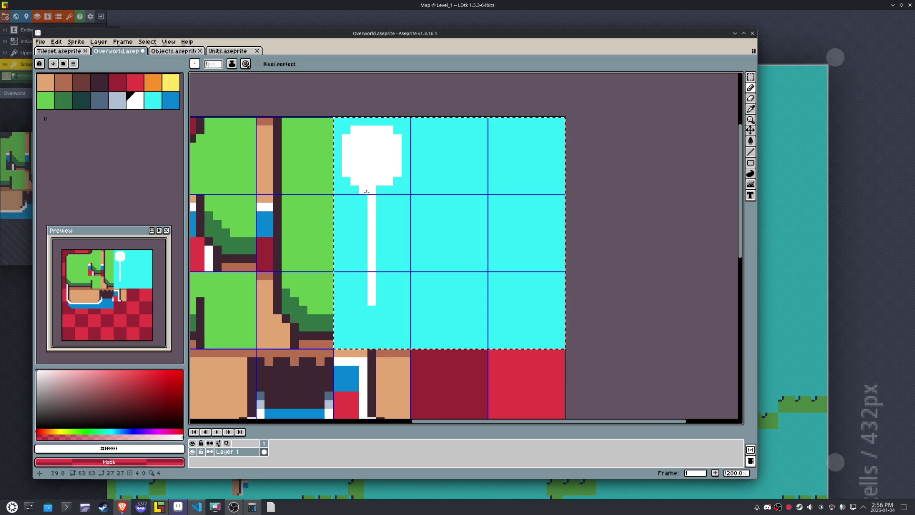
pyautogui.moveTo(366, 192)
pyautogui.mouseDown()
pyautogui.moveTo(362, 298)
pyautogui.moveTo(384, 215)
pyautogui.mouseUp()
pyautogui.scroll(-3, 392, 180)
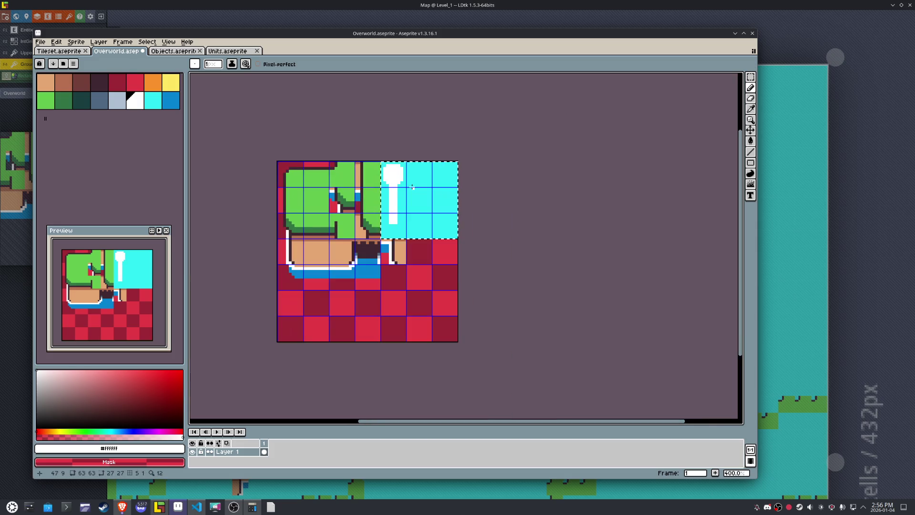
pyautogui.scroll(3, 392, 181)
pyautogui.press('i')
pyautogui.click(281, 234)
# - Outline the white head and stem in dark #3f2832
pyautogui.press('b')
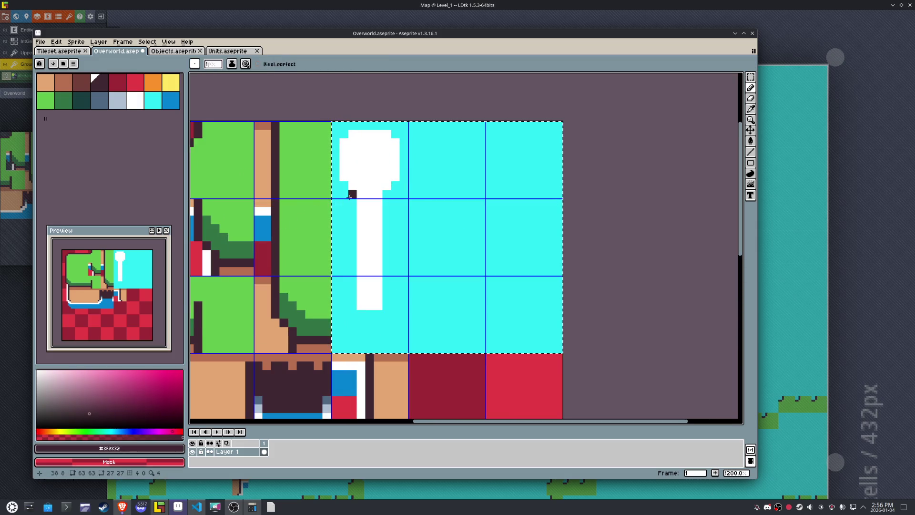
pyautogui.moveTo(352, 193); pyautogui.dragTo(340, 182)
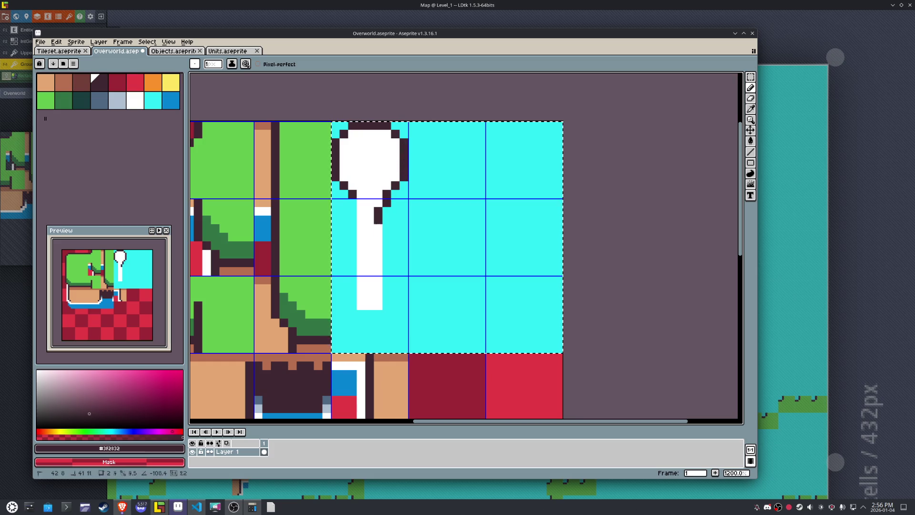
pyautogui.moveTo(379, 219)
pyautogui.mouseDown()
pyautogui.moveTo(389, 302)
pyautogui.moveTo(353, 194)
pyautogui.mouseUp()
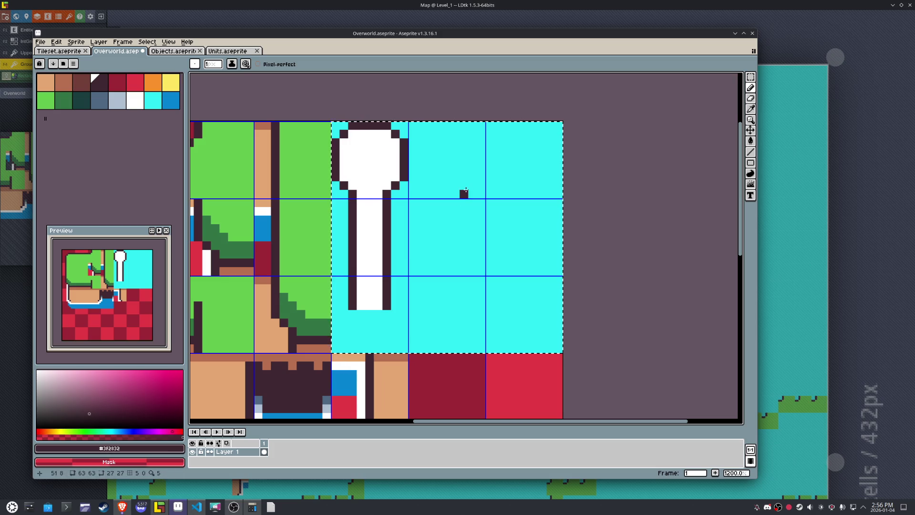
# - Paint a blue #0484d1 patch inside the round head
pyautogui.click(170, 100)
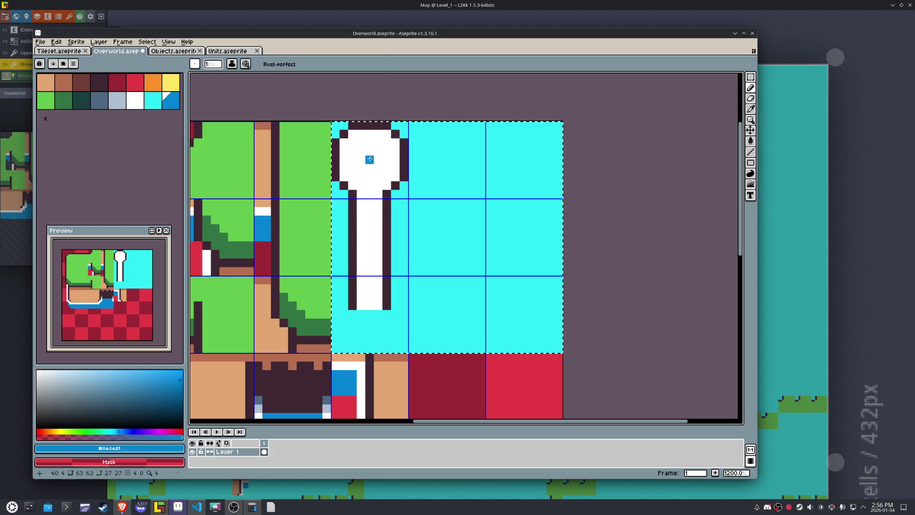
pyautogui.moveTo(378, 151)
pyautogui.mouseDown()
pyautogui.moveTo(368, 165)
pyautogui.moveTo(380, 165)
pyautogui.mouseUp()
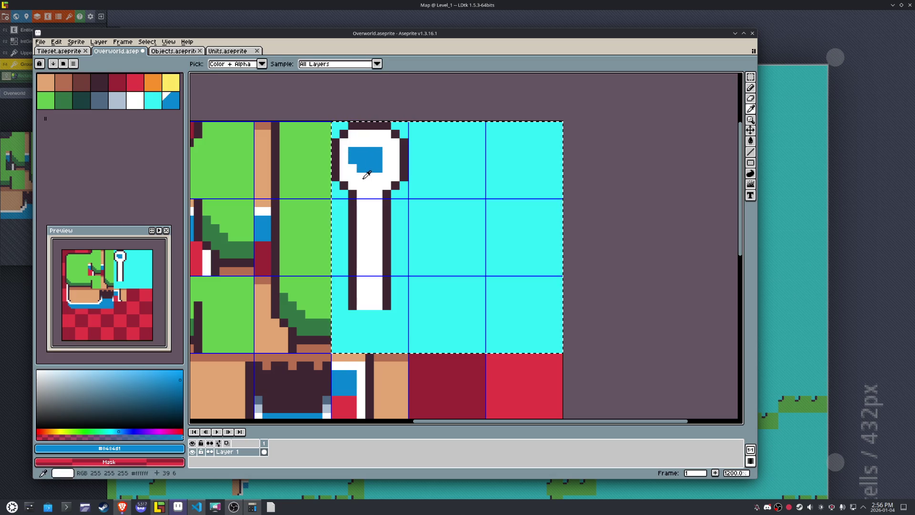
pyautogui.keyDown('alt'); pyautogui.click(370, 159); pyautogui.keyUp('alt')
pyautogui.scroll(-4, 447, 178)
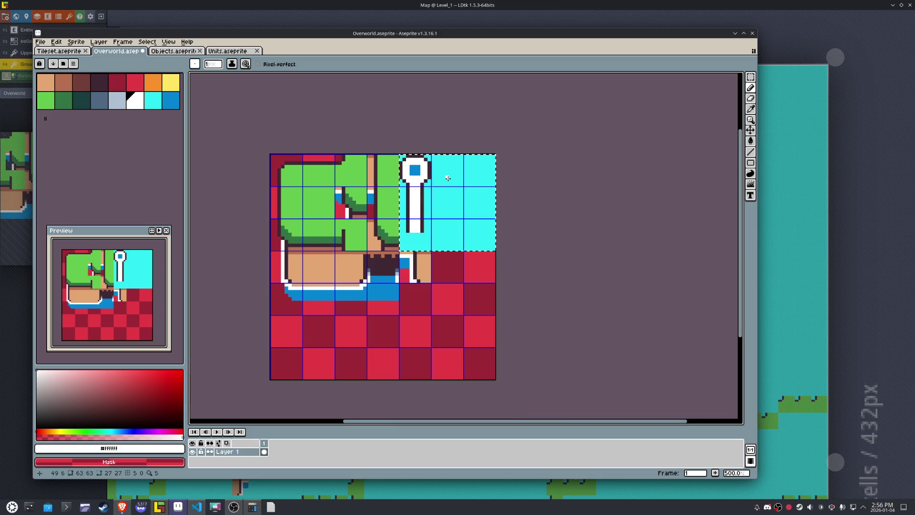
pyautogui.scroll(5, 445, 177)
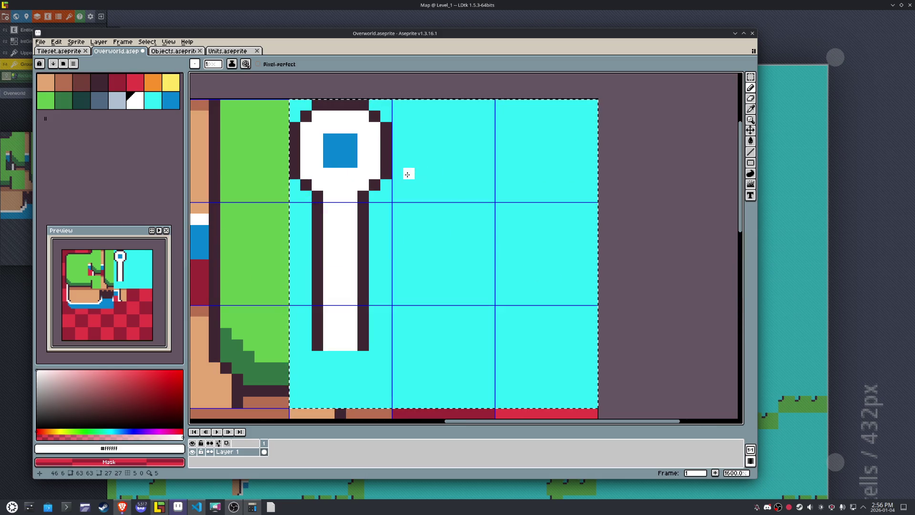
# - Shade three inner head corners light grey and turn the blue square's bottom row white
pyautogui.click(121, 104)
pyautogui.click(375, 173)
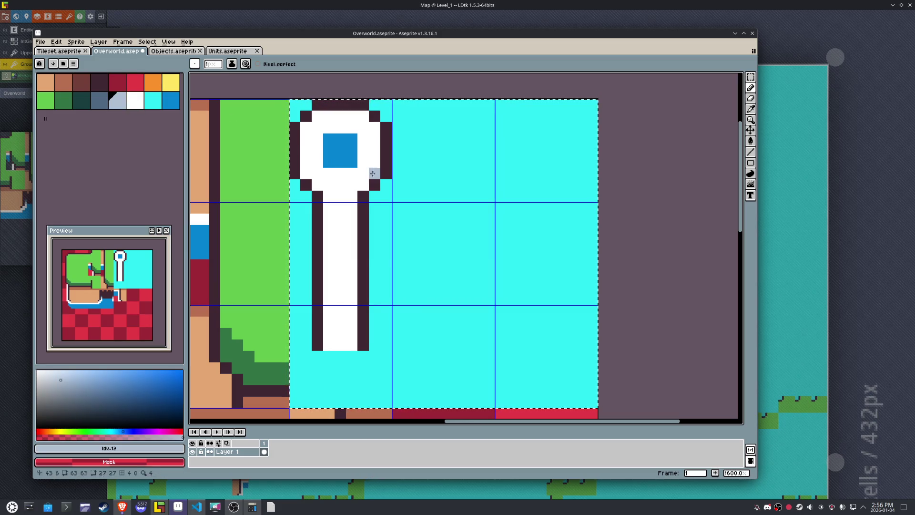
pyautogui.click(363, 185)
pyautogui.click(317, 185)
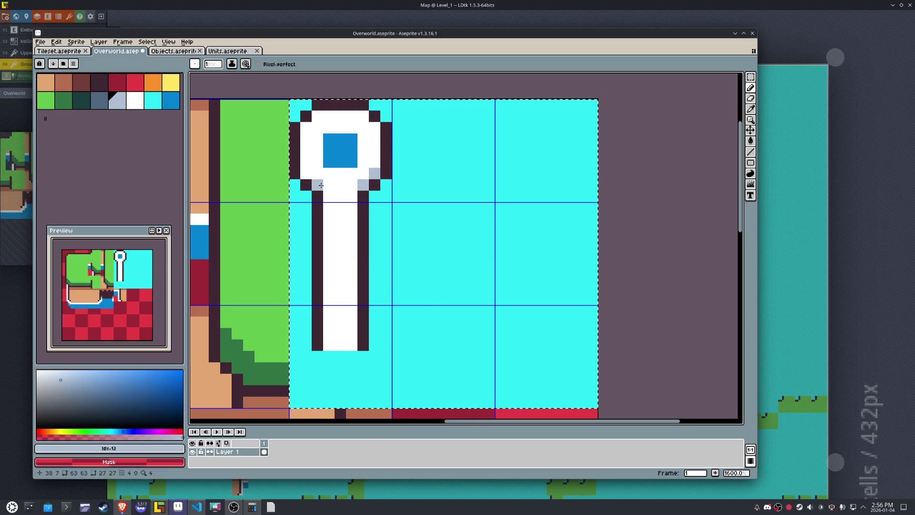
pyautogui.keyDown('alt'); pyautogui.click(351, 174); pyautogui.keyUp('alt')
pyautogui.moveTo(352, 162); pyautogui.dragTo(329, 161)
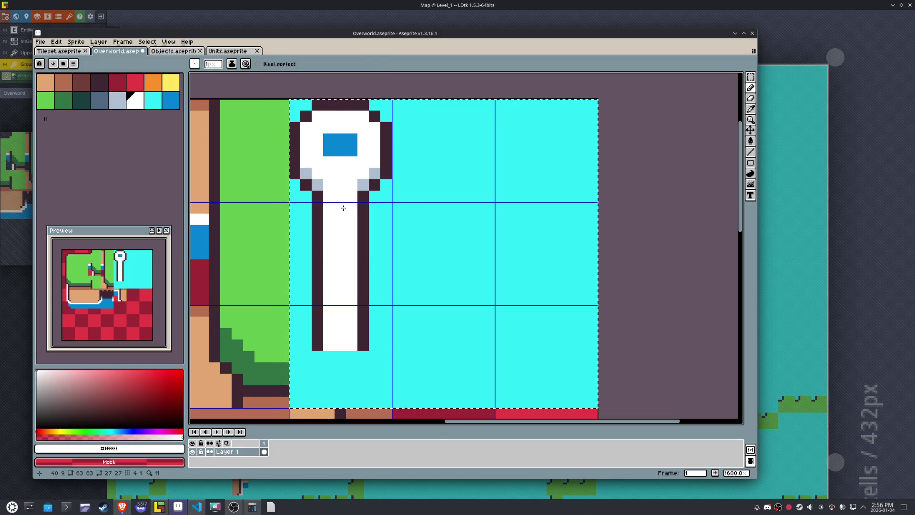
# - Darken the row along the blue square's top, restoring two of those pixels to white
pyautogui.press('i')
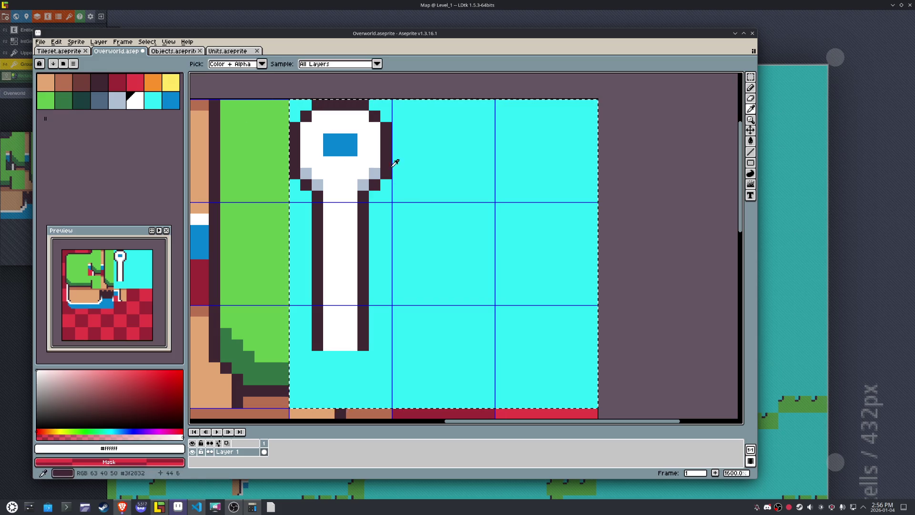
pyautogui.keyDown('alt'); pyautogui.click(389, 144); pyautogui.keyUp('alt')
pyautogui.moveTo(353, 127); pyautogui.dragTo(336, 133)
pyautogui.click(329, 139)
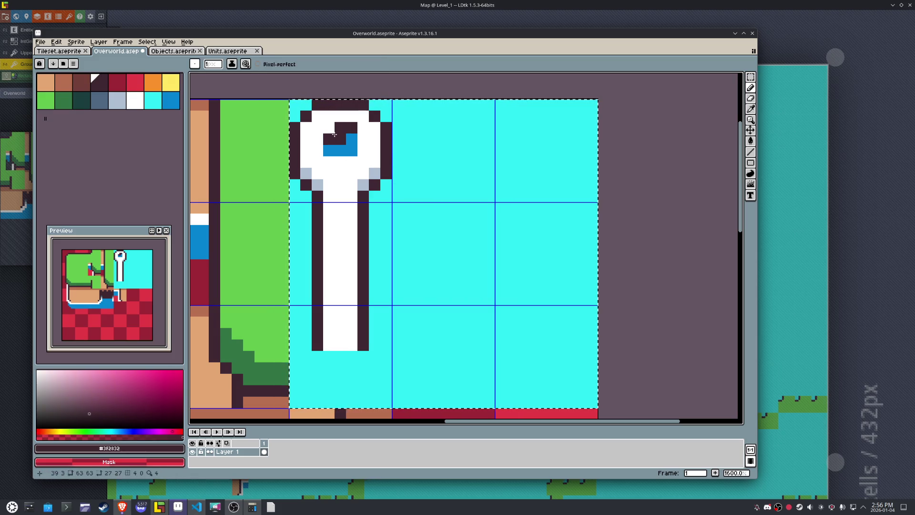
pyautogui.click(351, 139)
pyautogui.keyDown('alt'); pyautogui.click(348, 117); pyautogui.keyUp('alt')
pyautogui.click(346, 126)
pyautogui.click(340, 128)
pyautogui.scroll(-4, 347, 126)
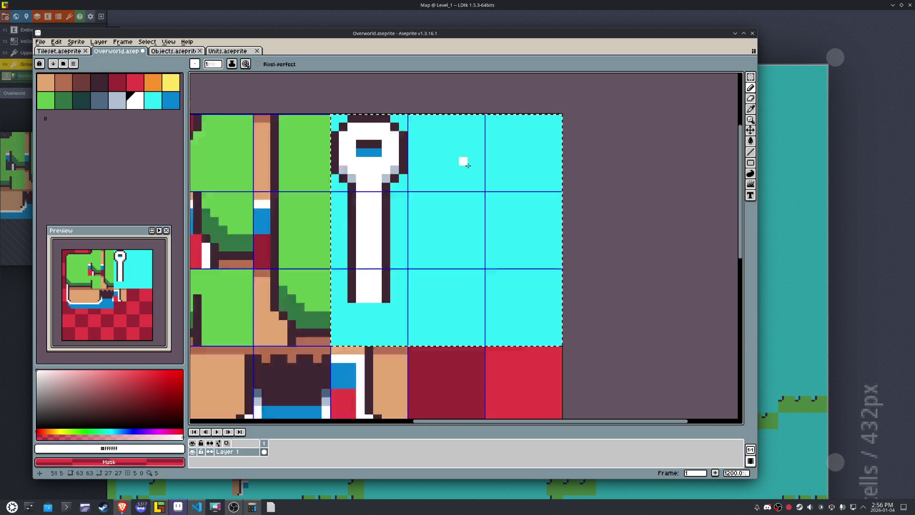
pyautogui.scroll(3, 417, 164)
# - Pick blue #0484d1 from the canvas for the Pencil
pyautogui.press('i')
pyautogui.click(417, 164)
pyautogui.press('b')
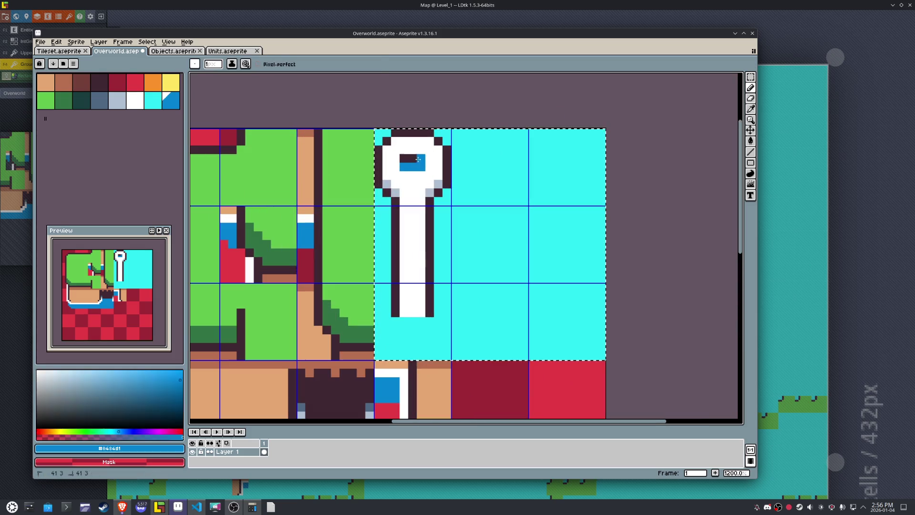
pyautogui.scroll(-5, 528, 185)
pyautogui.scroll(3, 527, 184)
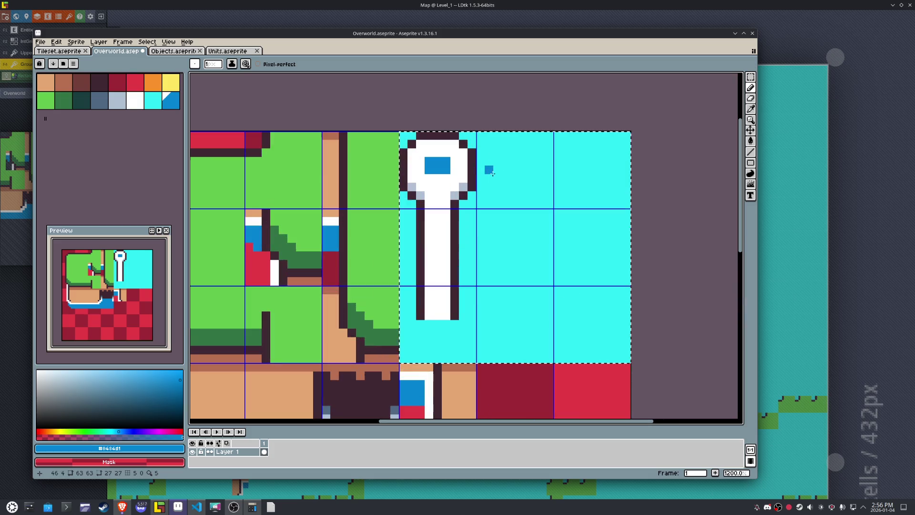
pyautogui.scroll(3, 528, 185)
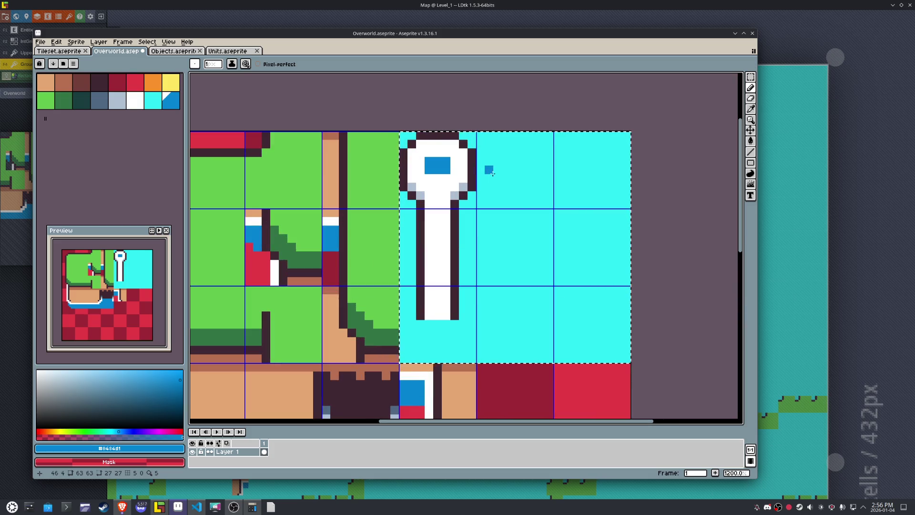
# - Copy the rounded end tile, move the copy down one tile and flip it vertically
pyautogui.press('m')
pyautogui.moveTo(479, 166); pyautogui.dragTo(400, 209)
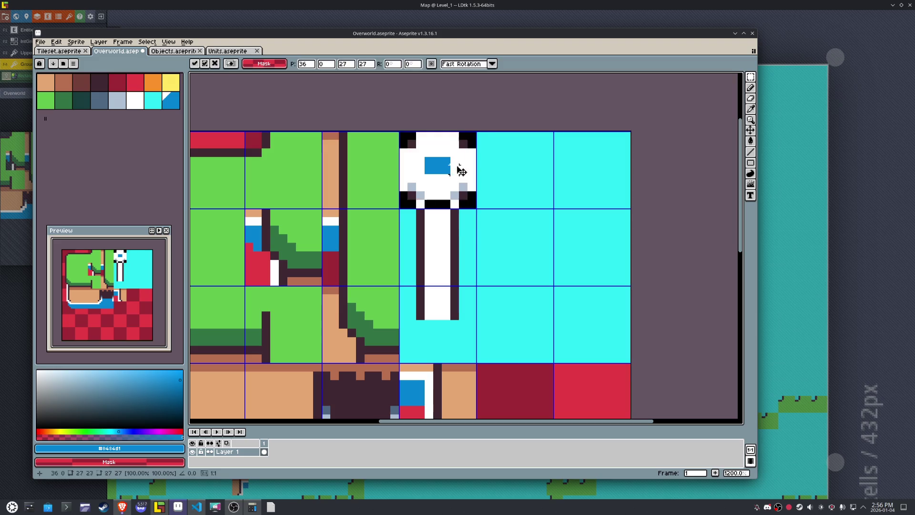
pyautogui.hotkey('ctrl', 'c')
pyautogui.hotkey('ctrl', 'v')
pyautogui.hotkey('shift', 'Down')
pyautogui.hotkey('shift', 'Down')
pyautogui.hotkey('shift', 'v')
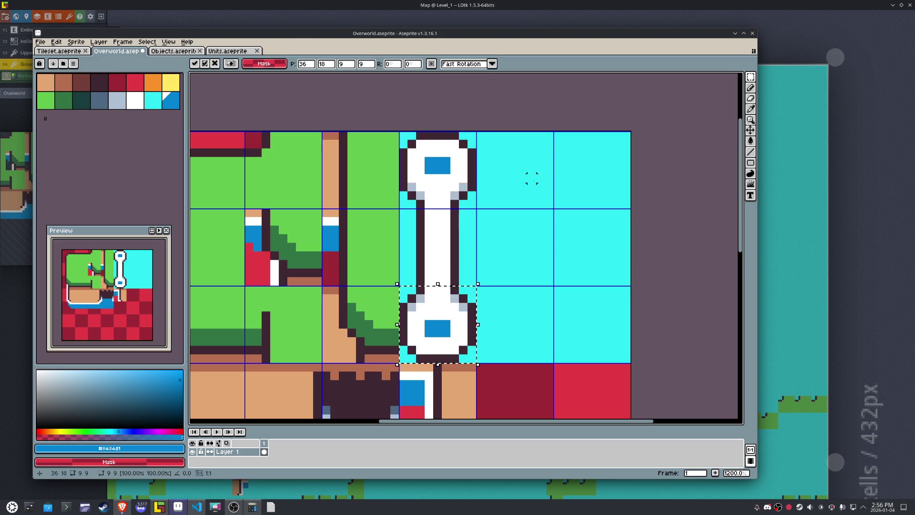
# - Touch up the lower cap: grey line beneath, blue pixels above its square, white bottom row
pyautogui.press('i')
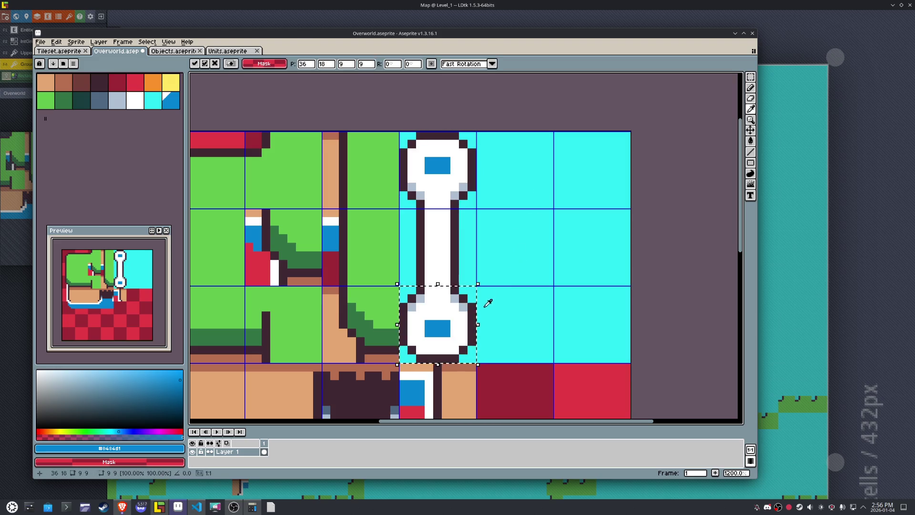
pyautogui.click(471, 304)
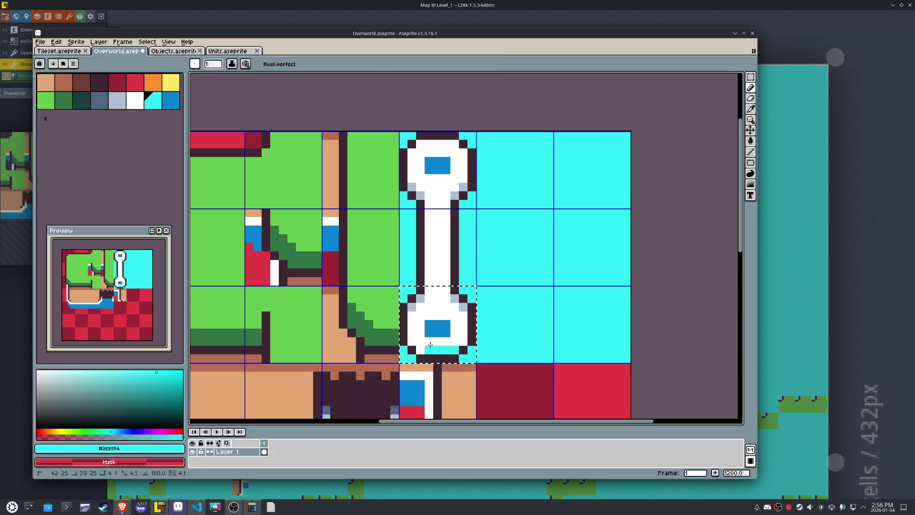
pyautogui.click(463, 307)
pyautogui.press('b')
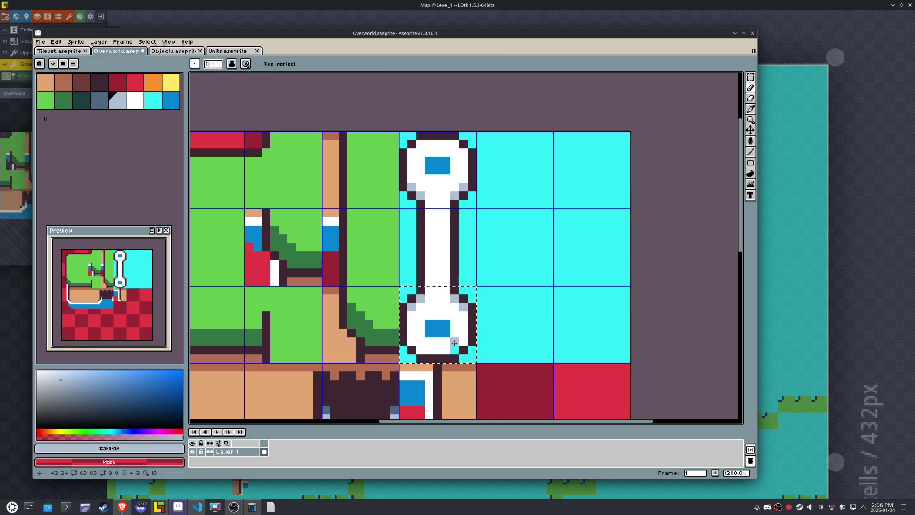
pyautogui.click(454, 351)
pyautogui.keyDown('shift'); pyautogui.click(429, 350); pyautogui.keyUp('shift')
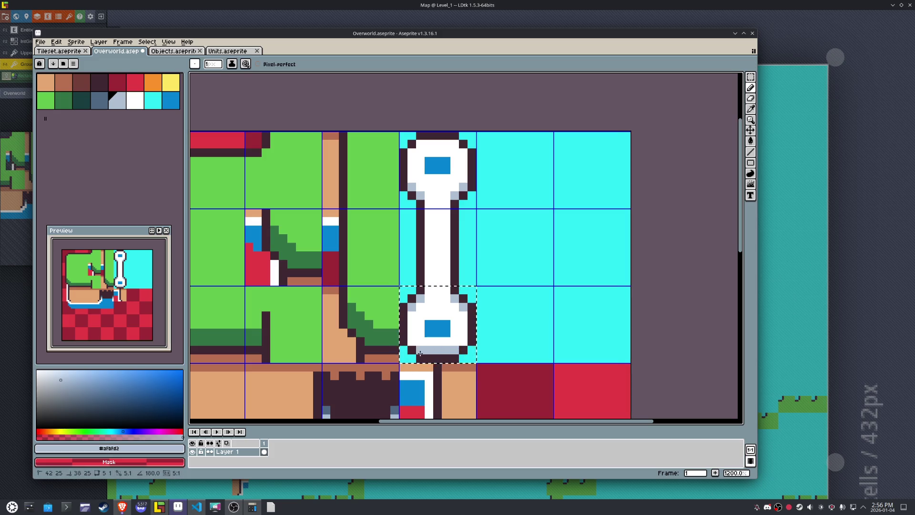
pyautogui.click(892, 5)
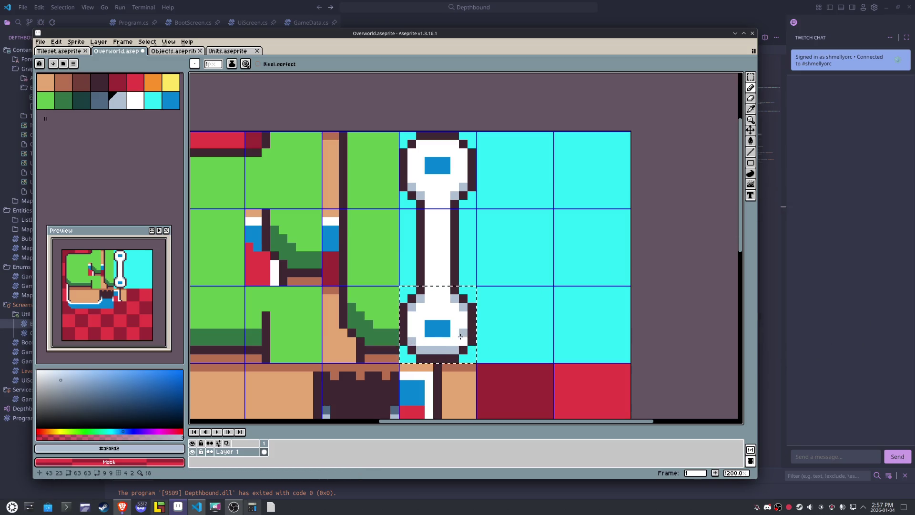
pyautogui.keyDown('alt'); pyautogui.click(452, 300); pyautogui.keyUp('alt')
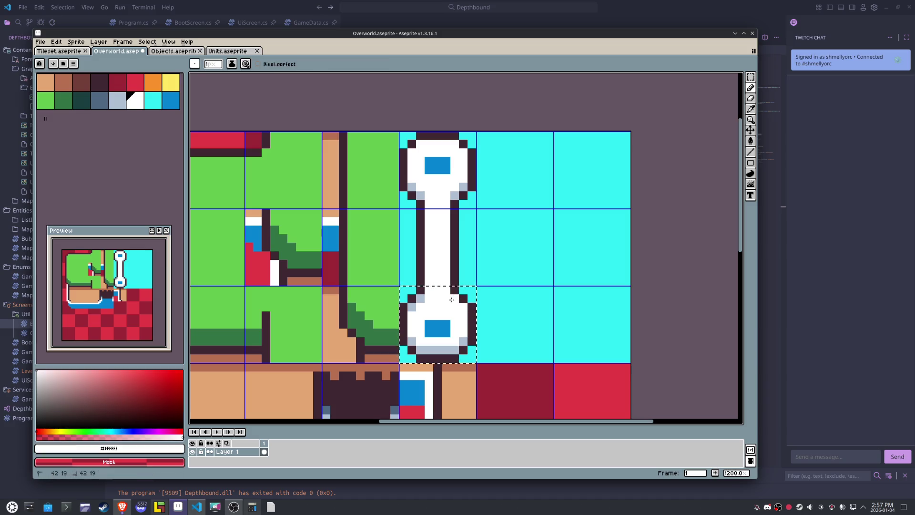
pyautogui.keyDown('alt'); pyautogui.click(436, 324); pyautogui.keyUp('alt')
pyautogui.moveTo(446, 316); pyautogui.dragTo(428, 334)
pyautogui.keyDown('alt'); pyautogui.click(429, 340); pyautogui.keyUp('alt')
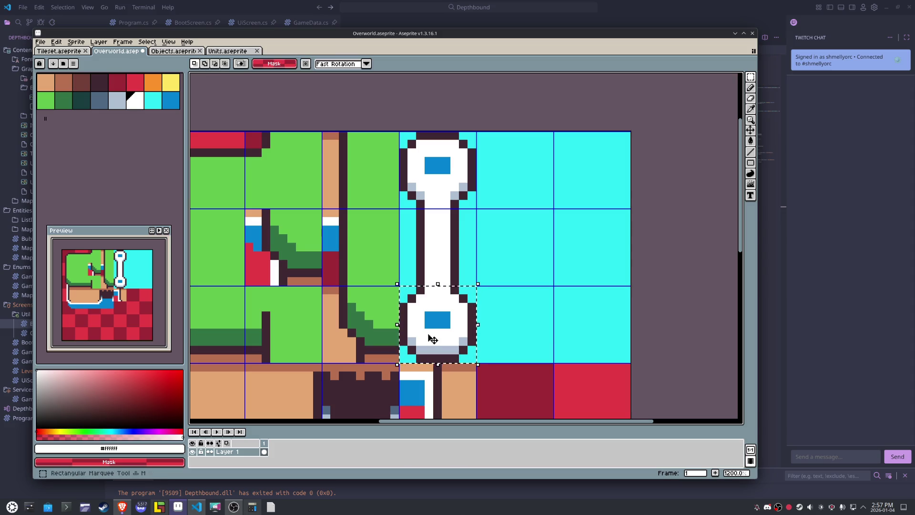
# - Cut the 3x3 cyan road block and shift it down to the tileset's bottom-right corner
pyautogui.scroll(-5, 461, 249)
pyautogui.moveTo(461, 249); pyautogui.dragTo(436, 213)
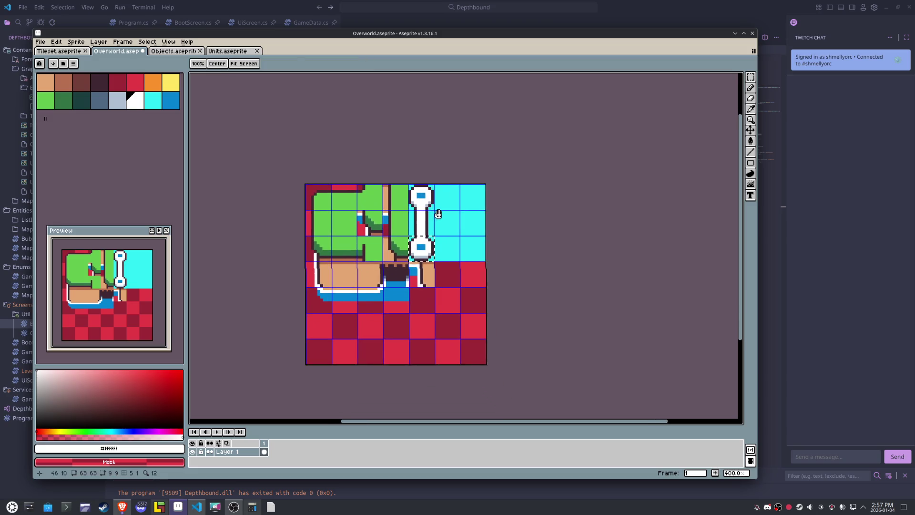
pyautogui.moveTo(410, 184)
pyautogui.mouseDown()
pyautogui.moveTo(473, 243)
pyautogui.moveTo(537, 256)
pyautogui.mouseUp()
pyautogui.hotkey('ctrl', 'x')
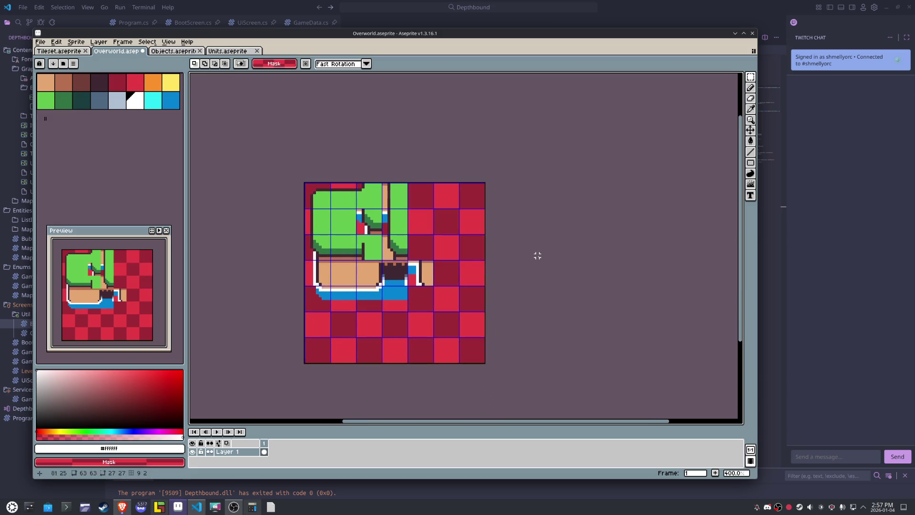
pyautogui.hotkey('ctrl', 'v')
pyautogui.hotkey('shift', 'Down')
pyautogui.hotkey('shift', 'Down')
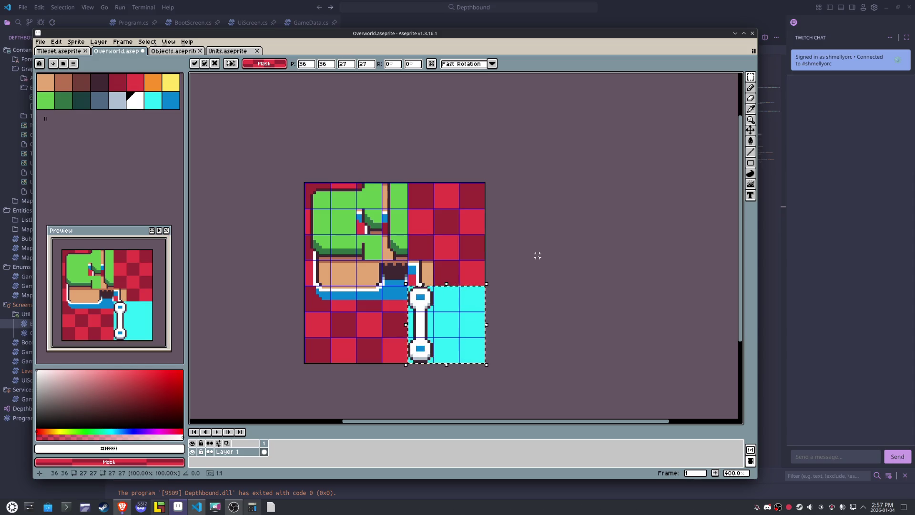
pyautogui.click(76, 41)
# - Resize the canvas to 144×144 pixels with the anchor at top-left
pyautogui.click(101, 90)
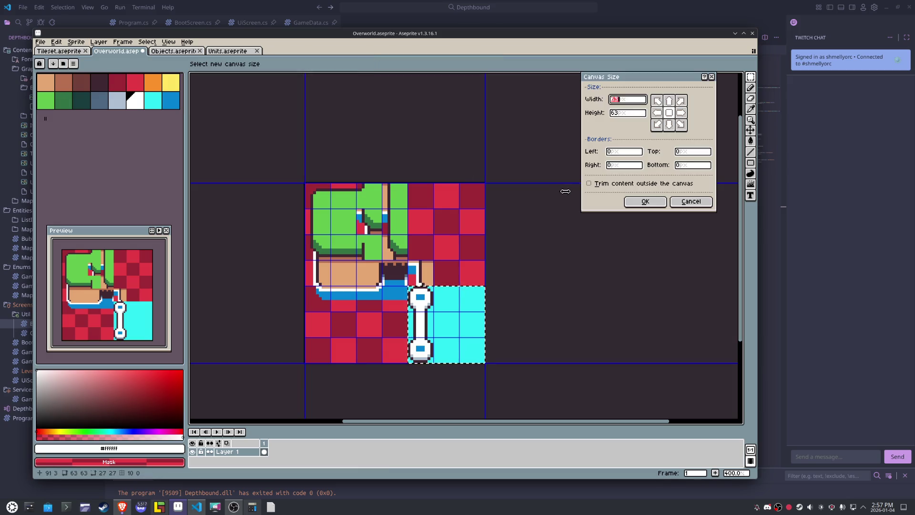
pyautogui.write('9*')
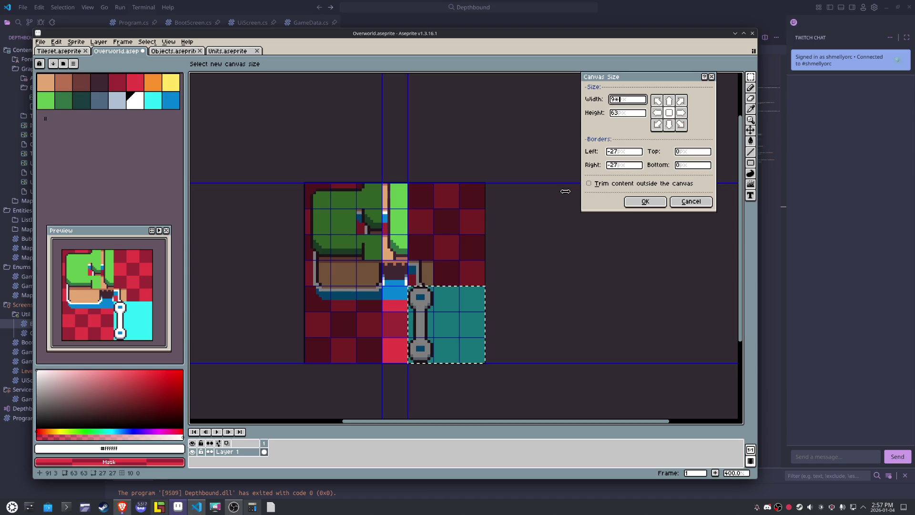
pyautogui.press('BackSpace')
pyautogui.write('108')
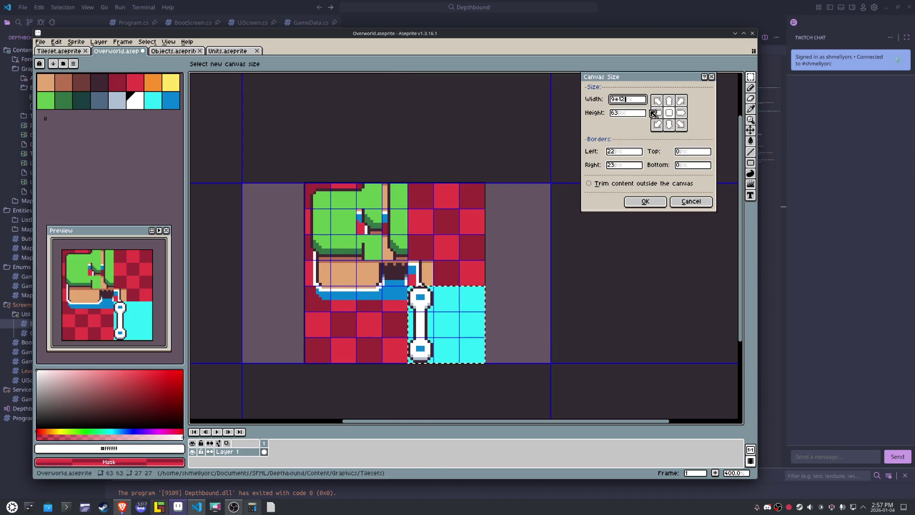
pyautogui.click(637, 115)
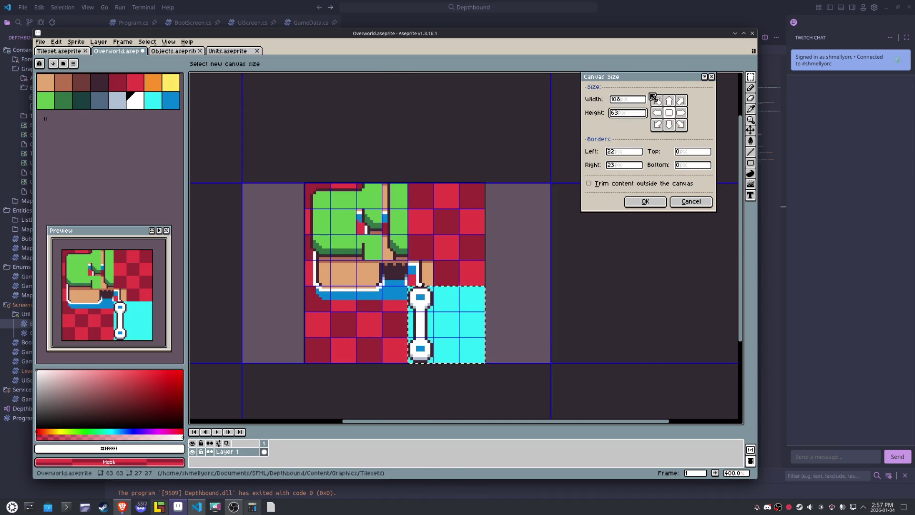
pyautogui.click(657, 100)
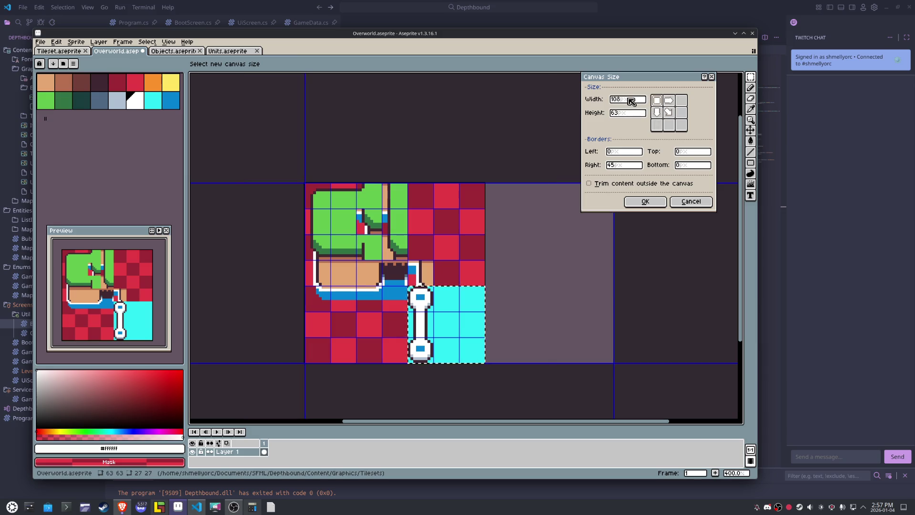
pyautogui.click(631, 100)
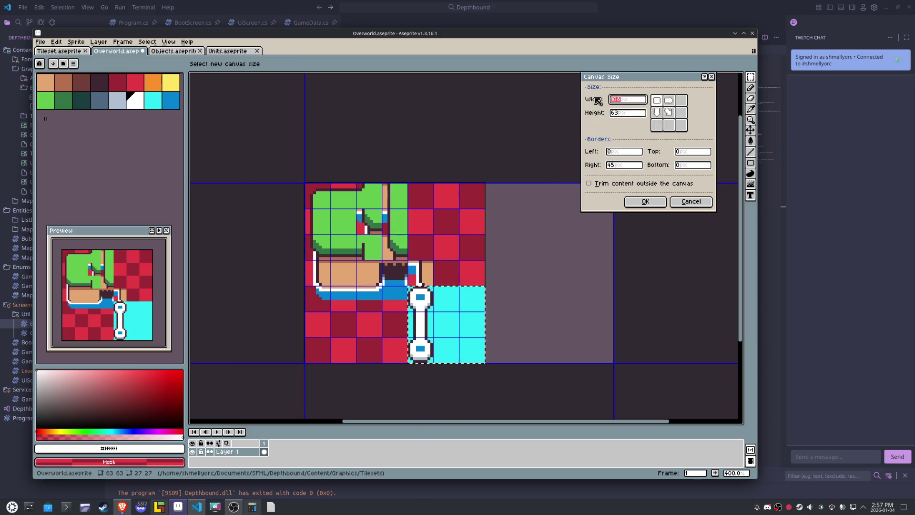
pyautogui.write('144')
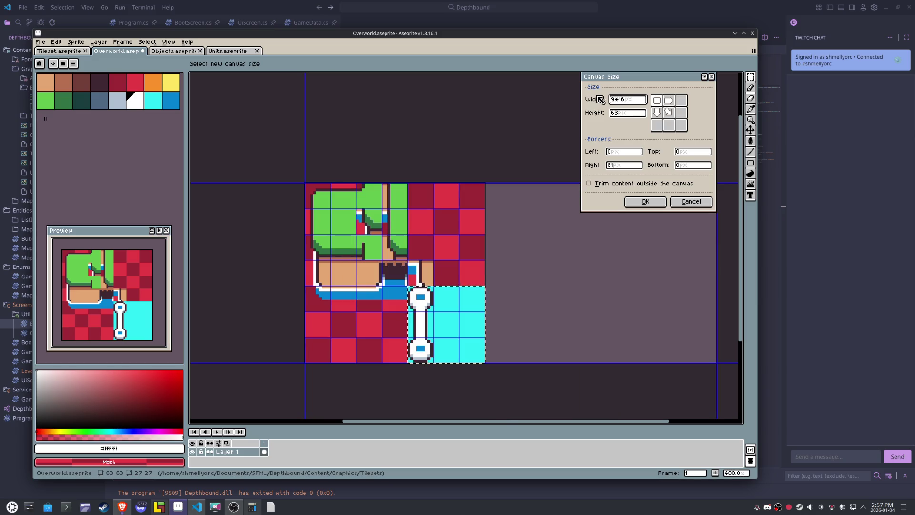
pyautogui.click(634, 114)
pyautogui.write('144')
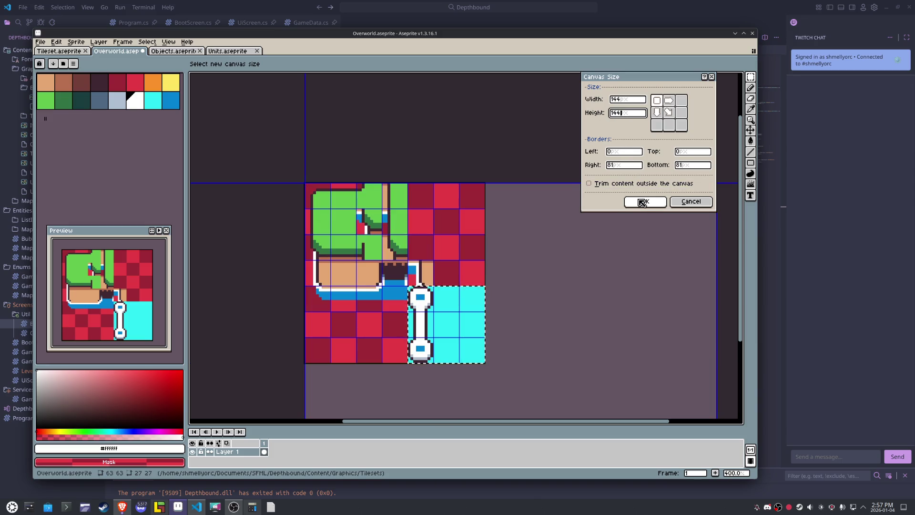
pyautogui.click(642, 202)
pyautogui.moveTo(376, 300)
pyautogui.mouseDown()
pyautogui.moveTo(401, 153)
pyautogui.moveTo(399, 173)
pyautogui.mouseUp()
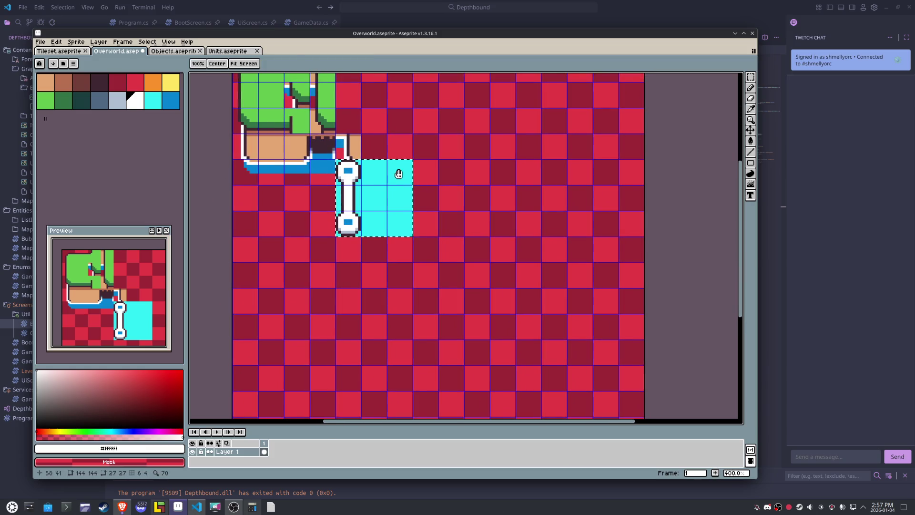
# - Drag a 90×90 pixel selection from the canvas's top-left corner around the existing tiles
pyautogui.scroll(-2, 399, 176)
pyautogui.scroll(1, 402, 180)
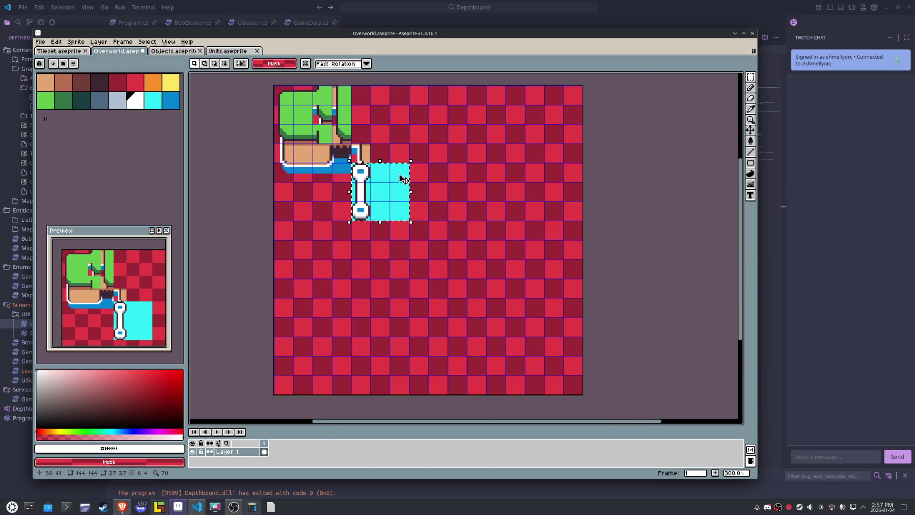
pyautogui.moveTo(279, 95); pyautogui.dragTo(273, 105)
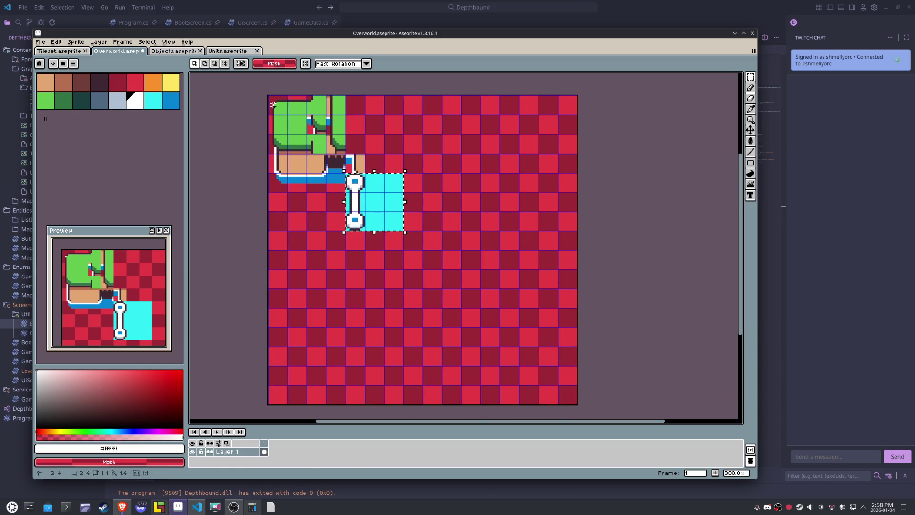
pyautogui.moveTo(269, 97)
pyautogui.mouseDown()
pyautogui.moveTo(455, 300)
pyautogui.moveTo(477, 299)
pyautogui.mouseUp()
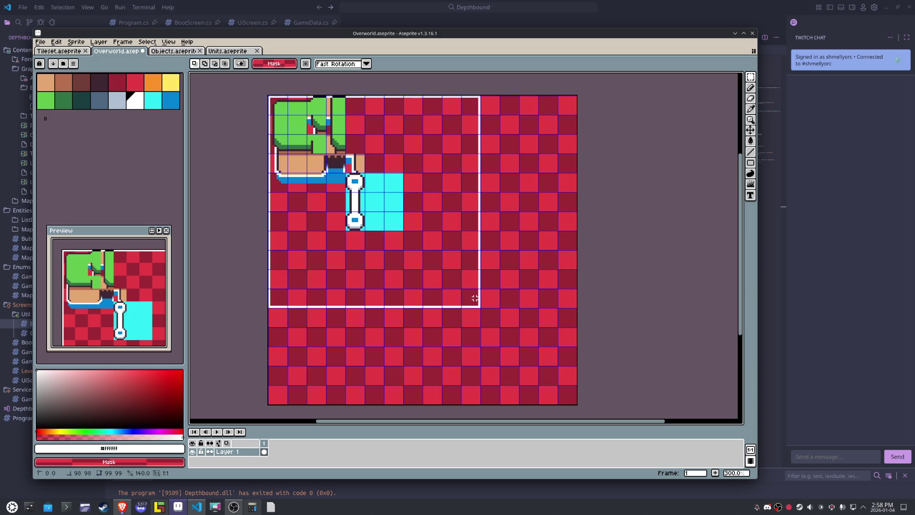
pyautogui.moveTo(475, 299)
pyautogui.mouseDown()
pyautogui.moveTo(450, 280)
pyautogui.moveTo(427, 279)
pyautogui.moveTo(427, 292)
pyautogui.moveTo(425, 244)
pyautogui.moveTo(427, 291)
pyautogui.moveTo(449, 277)
pyautogui.mouseUp()
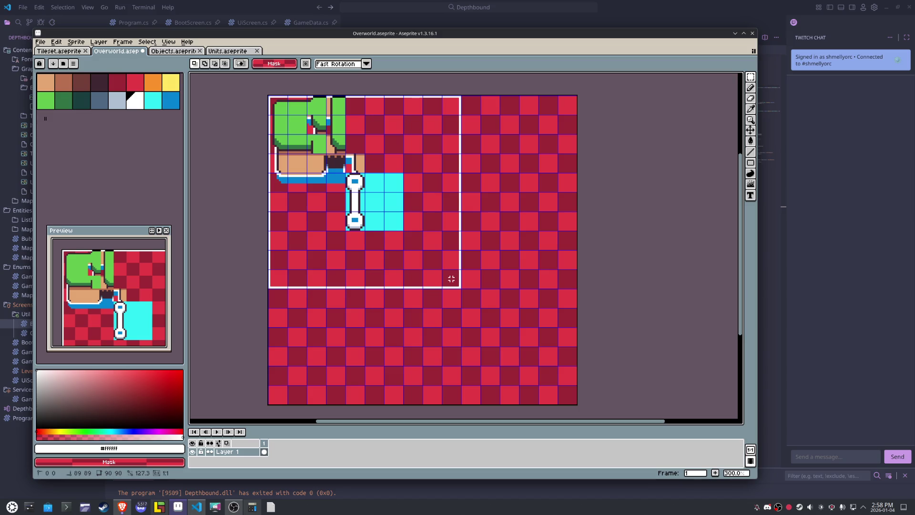
pyautogui.moveTo(452, 290)
pyautogui.mouseDown()
pyautogui.moveTo(451, 308)
pyautogui.moveTo(451, 283)
pyautogui.mouseUp()
# - Crop the sprite to the 90×90 selection
pyautogui.moveTo(451, 283); pyautogui.dragTo(451, 283)
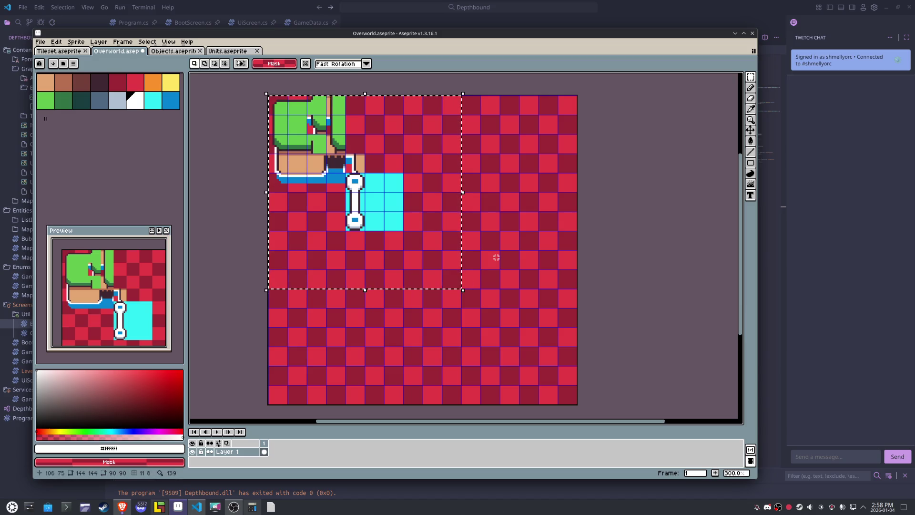
pyautogui.click(76, 42)
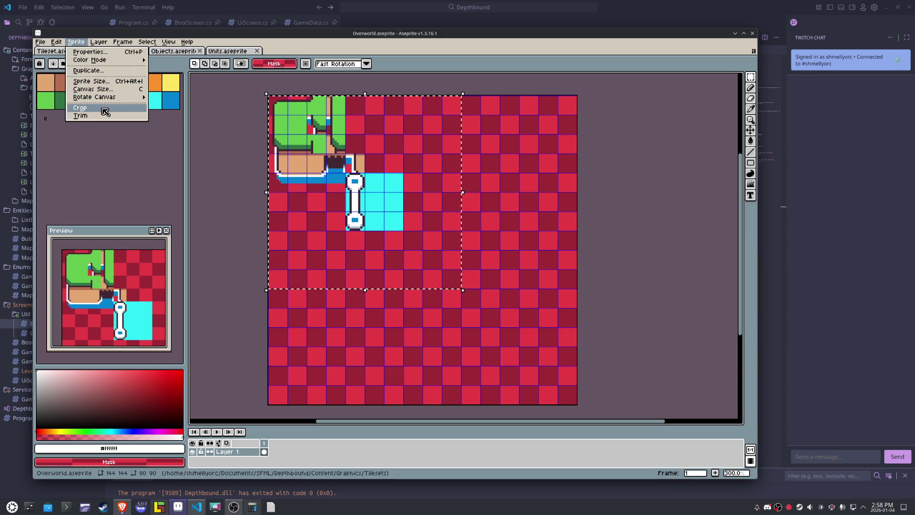
pyautogui.click(79, 107)
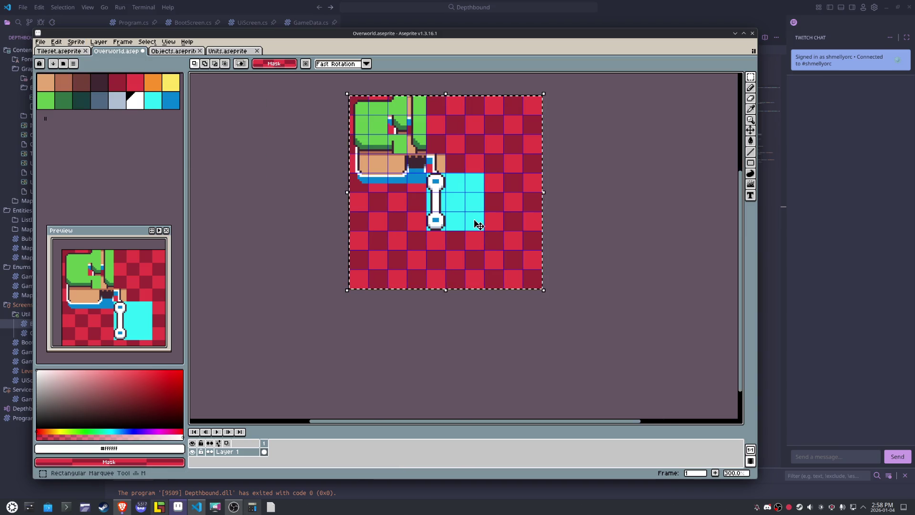
pyautogui.click(553, 255)
# - Move the cyan road block flush into the bottom-left corner and commit it
pyautogui.moveTo(474, 220)
pyautogui.mouseDown()
pyautogui.moveTo(428, 173)
pyautogui.moveTo(457, 200)
pyautogui.mouseUp()
pyautogui.hotkey('shift', 'Right')
pyautogui.hotkey('shift', 'Right')
pyautogui.hotkey('shift', 'Down')
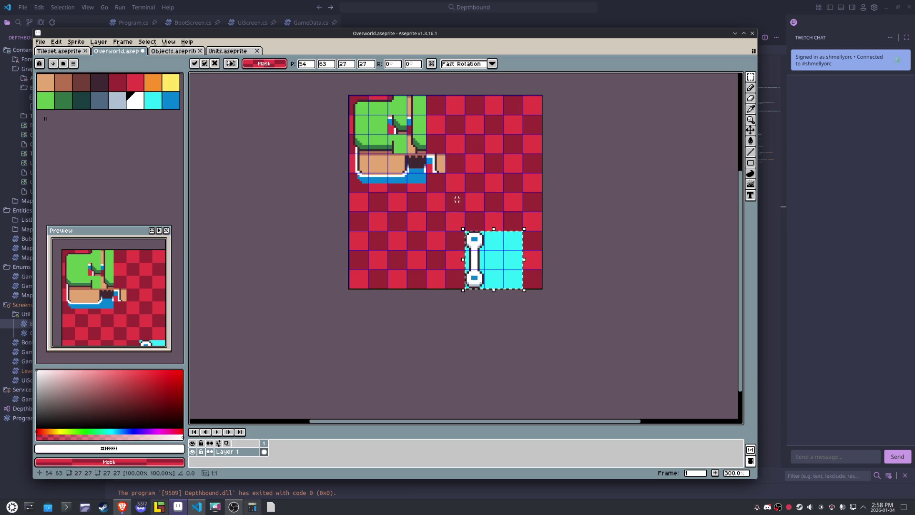
pyautogui.hotkey('shift', 'Left')
pyautogui.hotkey('shift', 'Left')
pyautogui.hotkey('shift', 'Left')
pyautogui.hotkey('shift', 'Left')
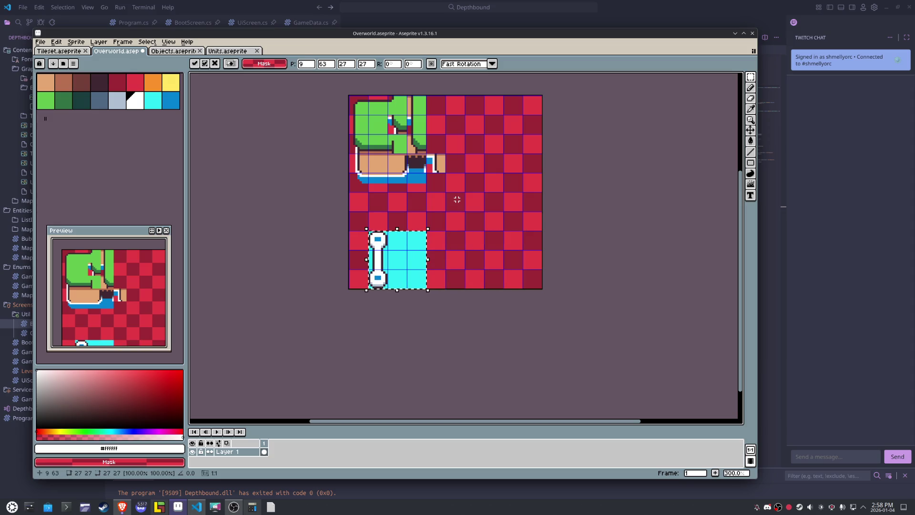
pyautogui.click(457, 199)
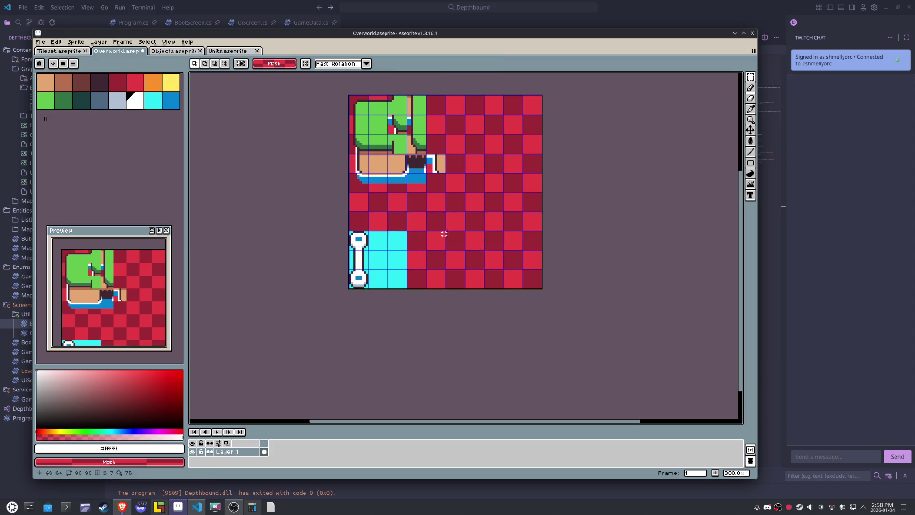
pyautogui.scroll(3, 375, 240)
# - Shift the vertical capsule road column one tile to the right
pyautogui.moveTo(344, 277)
pyautogui.mouseDown()
pyautogui.moveTo(341, 224)
pyautogui.moveTo(344, 305)
pyautogui.mouseUp()
pyautogui.hotkey('shift', 'Right')
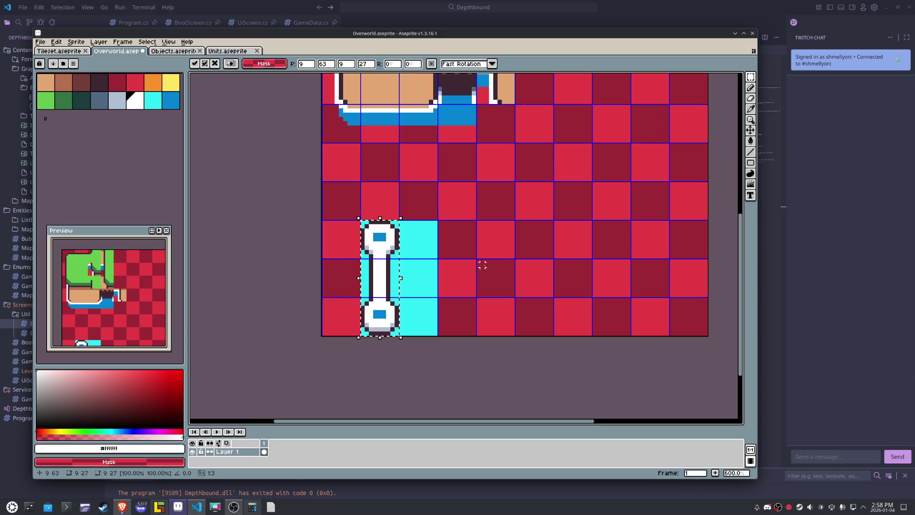
pyautogui.click(486, 265)
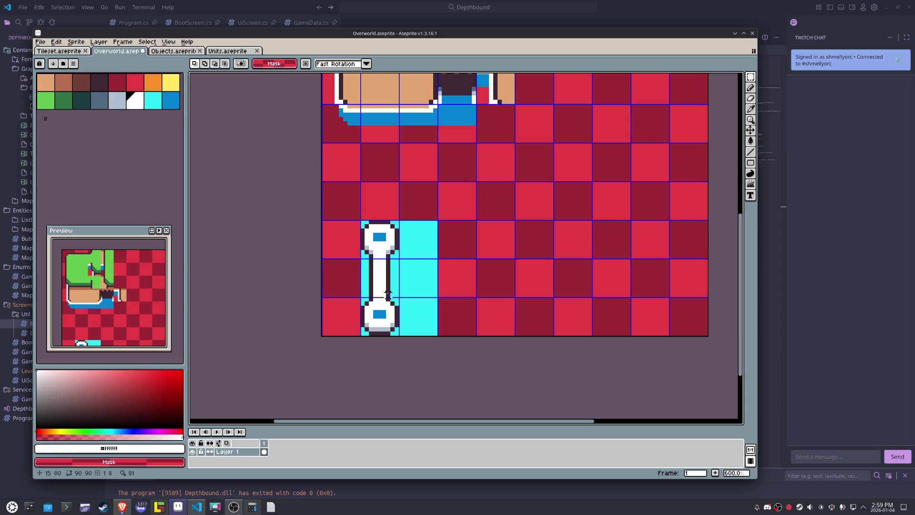
# - Copy the middle straight road tile onto the tile above the junction
pyautogui.moveTo(387, 295); pyautogui.dragTo(366, 262)
pyautogui.moveTo(364, 223); pyautogui.dragTo(379, 242)
pyautogui.moveTo(366, 262); pyautogui.dragTo(395, 286)
pyautogui.hotkey('ctrl', 'c')
pyautogui.hotkey('ctrl', 'v')
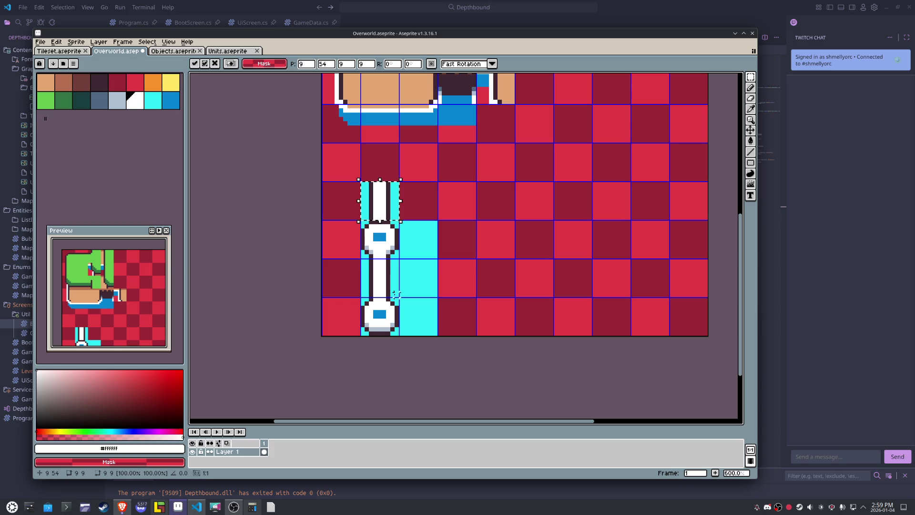
pyautogui.press('Return')
# - Add horizontal road arms left and right of the hub using a 90°-rotated straight tile
pyautogui.hotkey('ctrl', 'v')
pyautogui.hotkey('shift', 'Left')
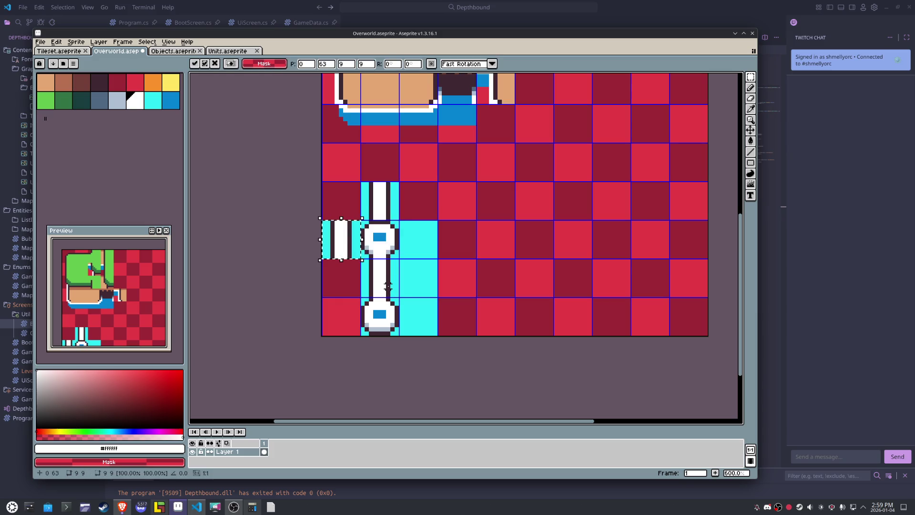
pyautogui.moveTo(356, 200); pyautogui.dragTo(302, 225)
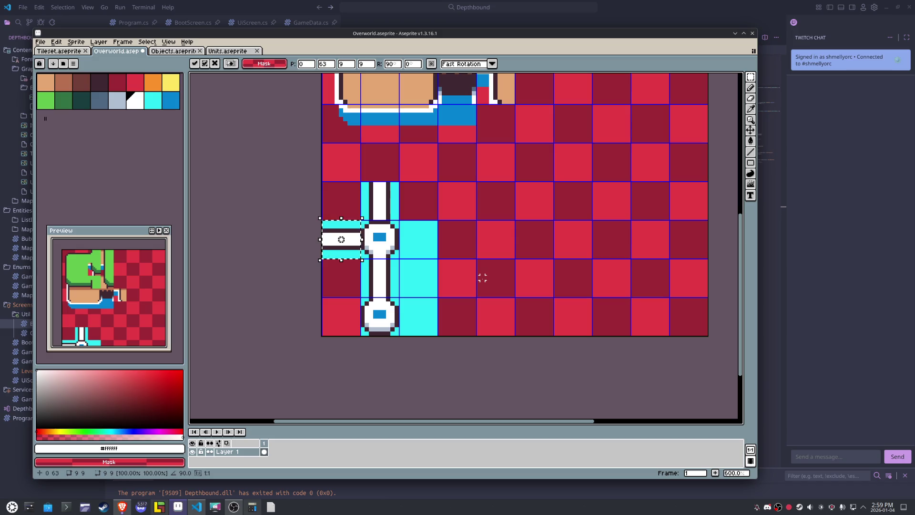
pyautogui.press('Return')
pyautogui.hotkey('ctrl', 'c')
pyautogui.hotkey('ctrl', 'v')
pyautogui.hotkey('shift', 'Right')
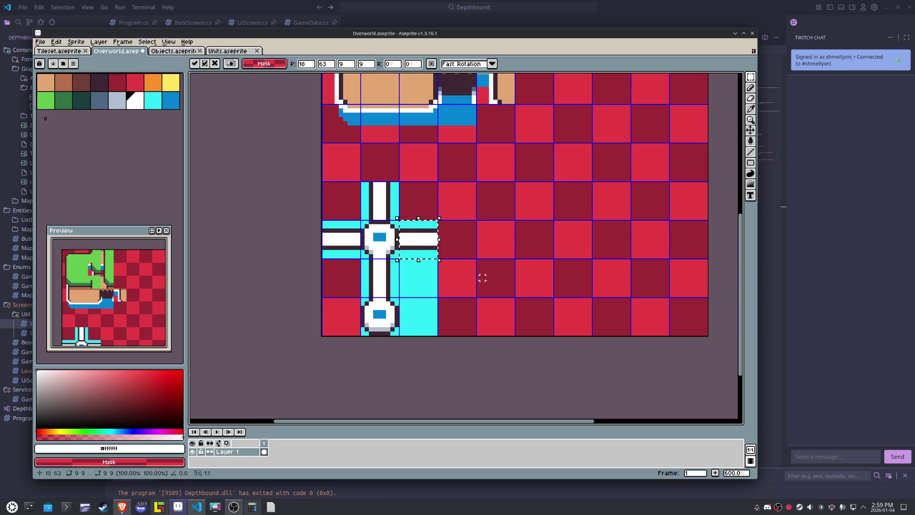
pyautogui.hotkey('ctrl', 'd')
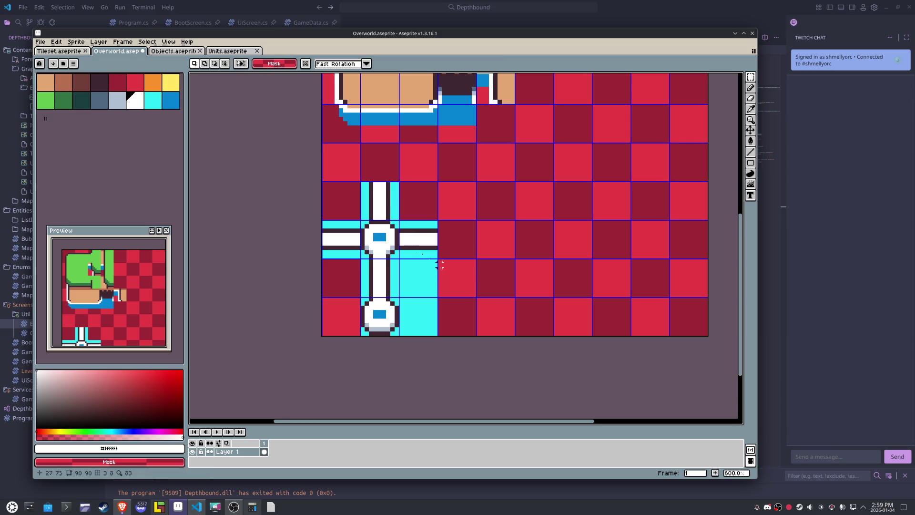
pyautogui.scroll(4, 439, 265)
# - Pencil a grey shading line under the junction's left and right road arms, then zoom back out
pyautogui.press('b')
pyautogui.keyDown('alt'); pyautogui.click(351, 288); pyautogui.keyUp('alt')
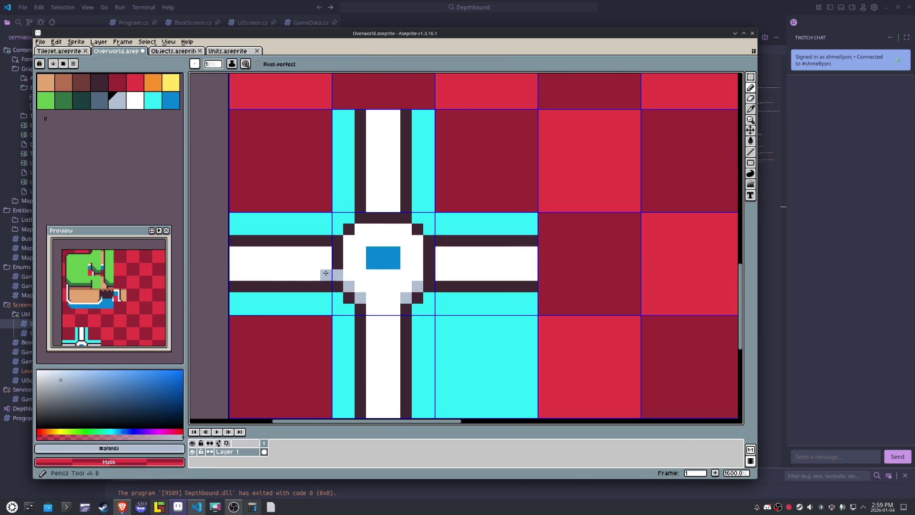
pyautogui.moveTo(286, 269)
pyautogui.mouseDown()
pyautogui.moveTo(346, 267)
pyautogui.moveTo(293, 273)
pyautogui.mouseUp()
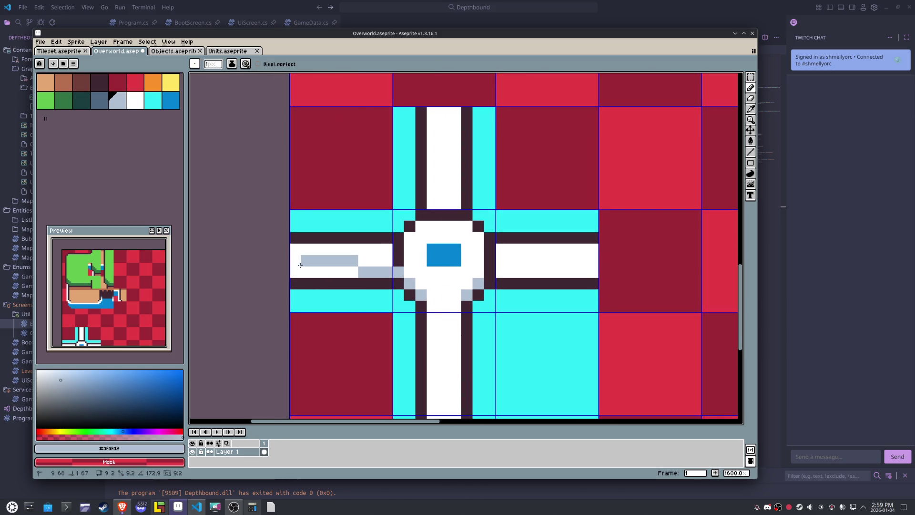
pyautogui.keyDown('alt'); pyautogui.click(411, 255); pyautogui.keyUp('alt')
pyautogui.keyDown('alt'); pyautogui.click(490, 274); pyautogui.keyUp('alt')
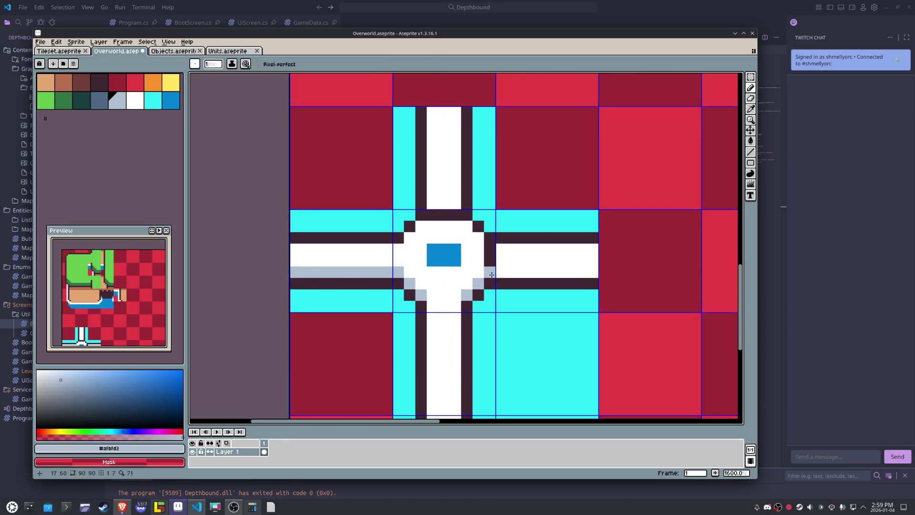
pyautogui.moveTo(492, 275); pyautogui.dragTo(593, 272)
pyautogui.keyDown('alt'); pyautogui.click(525, 247); pyautogui.keyUp('alt')
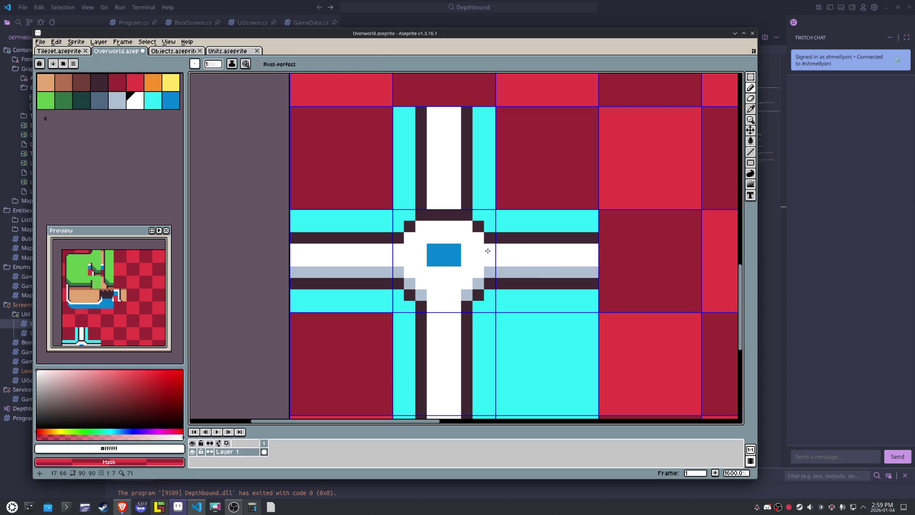
pyautogui.scroll(-3, 434, 216)
pyautogui.moveTo(511, 235); pyautogui.dragTo(460, 253)
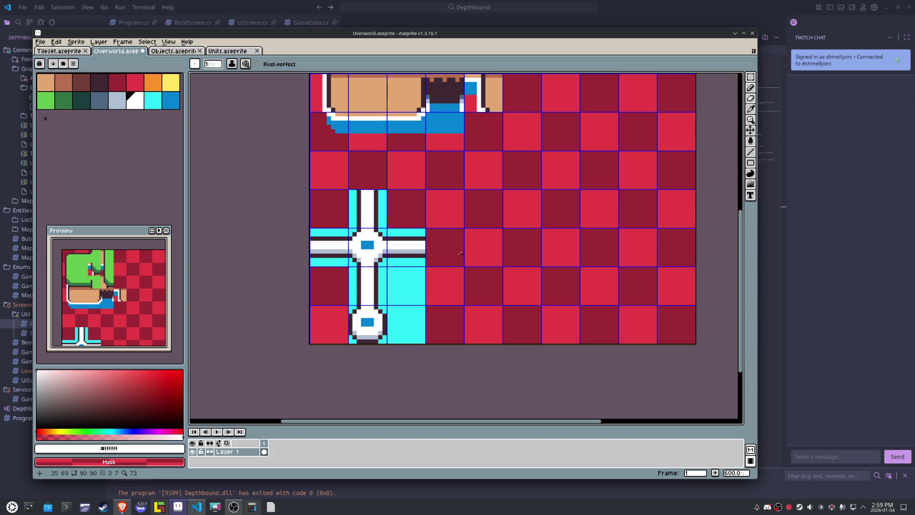
pyautogui.press('m')
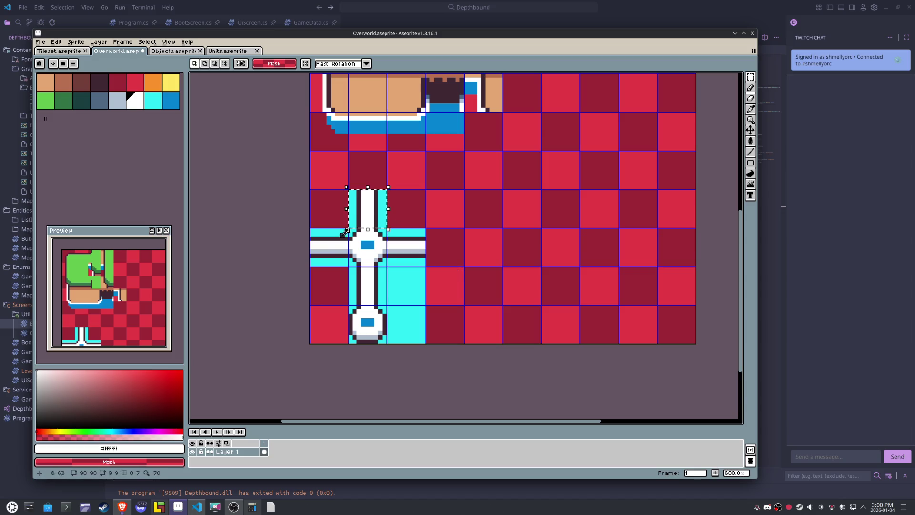
# - Erase the junction's top, left and right road arm cells
pyautogui.moveTo(358, 203); pyautogui.dragTo(379, 222)
pyautogui.moveTo(317, 236); pyautogui.dragTo(341, 259)
pyautogui.press('Delete')
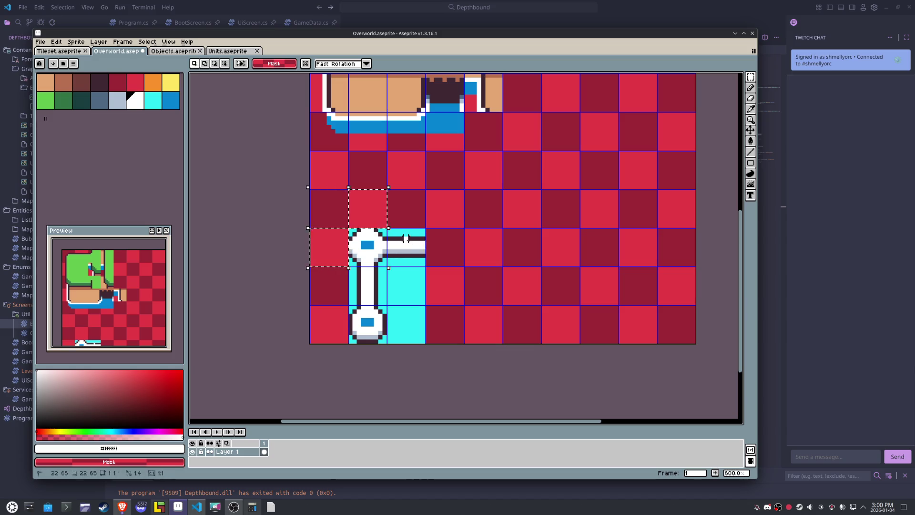
pyautogui.moveTo(398, 238); pyautogui.dragTo(420, 260)
pyautogui.press('Delete')
pyautogui.hotkey('ctrl', 'd')
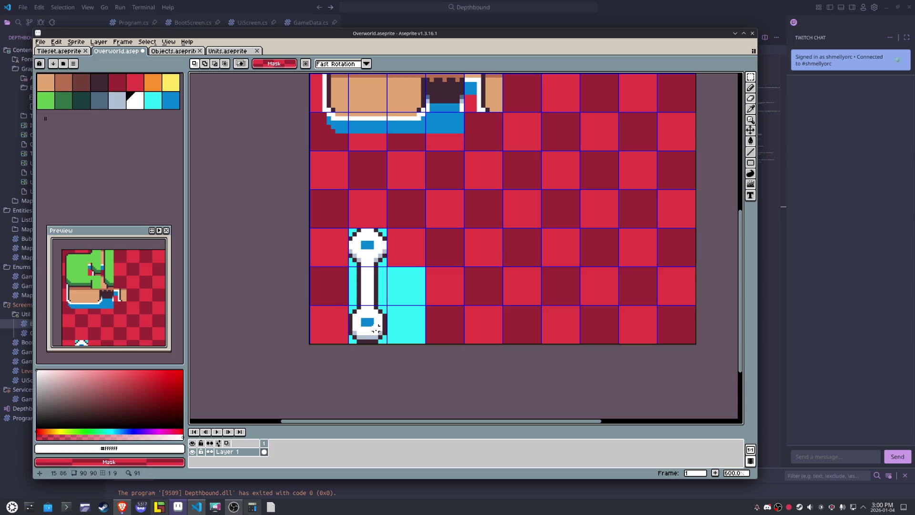
# - Copy the lower knob tile over the upper knob tile
pyautogui.moveTo(376, 328); pyautogui.dragTo(361, 316)
pyautogui.click(491, 264)
pyautogui.click(372, 314)
pyautogui.moveTo(372, 335); pyautogui.dragTo(372, 258)
pyautogui.click(385, 319)
# - Erase the cyan column and move the straight road tile three tiles right
pyautogui.moveTo(415, 289); pyautogui.dragTo(415, 329)
pyautogui.press('Delete')
pyautogui.hotkey('ctrl', 'd')
pyautogui.click(358, 289)
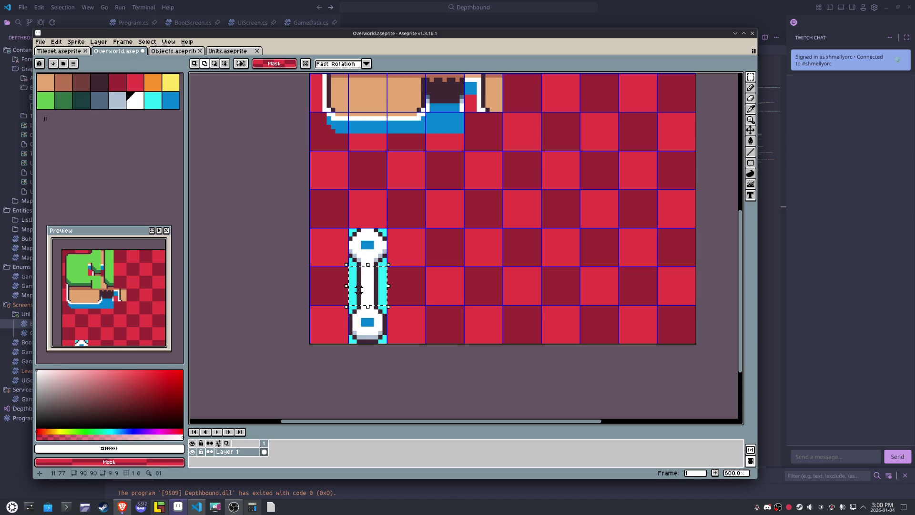
pyautogui.moveTo(358, 289); pyautogui.dragTo(474, 289)
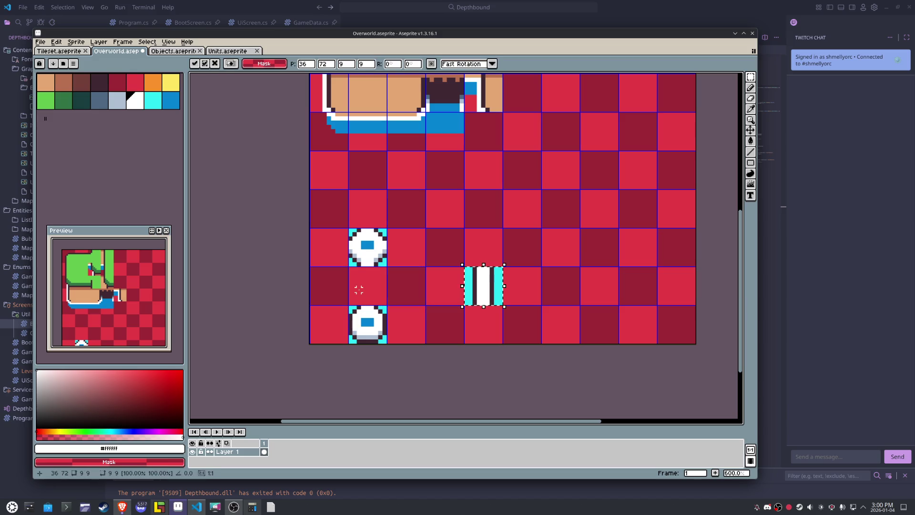
pyautogui.click(354, 256)
# - Reposition the knob tiles with arrow keys, duplicating a knob into separate round caps
pyautogui.press('Left')
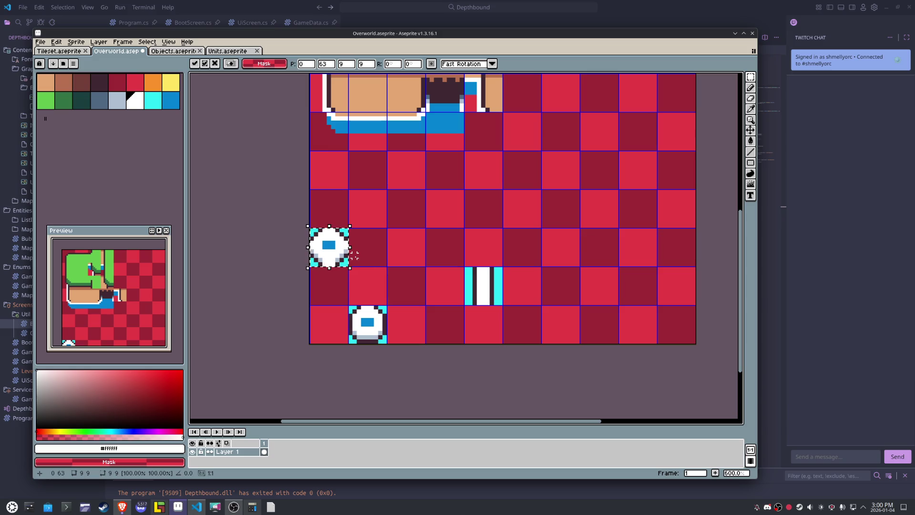
pyautogui.press('Return')
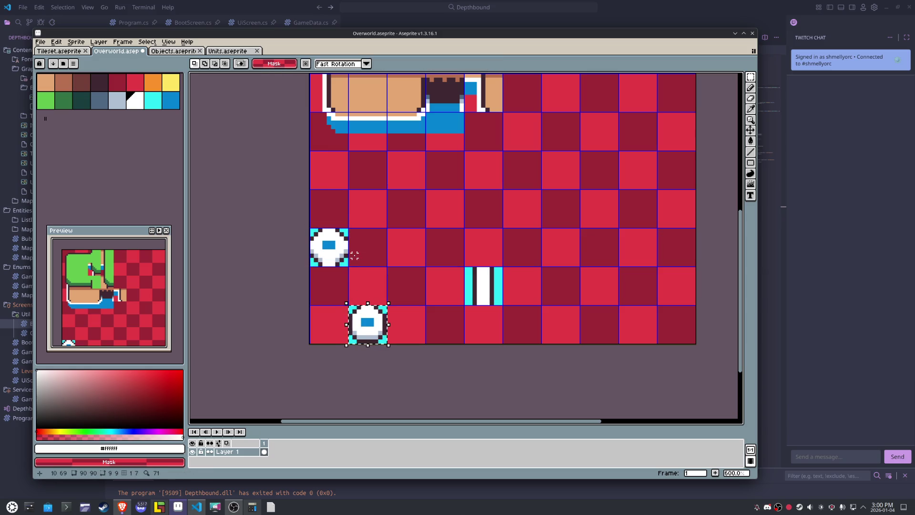
pyautogui.press('Up')
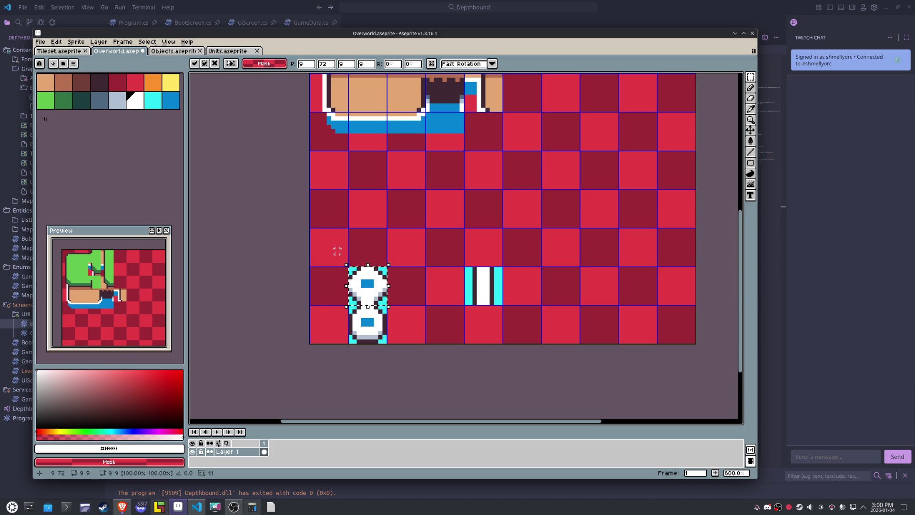
pyautogui.press('Left')
pyautogui.press('Up')
pyautogui.press('Right')
pyautogui.press('Right')
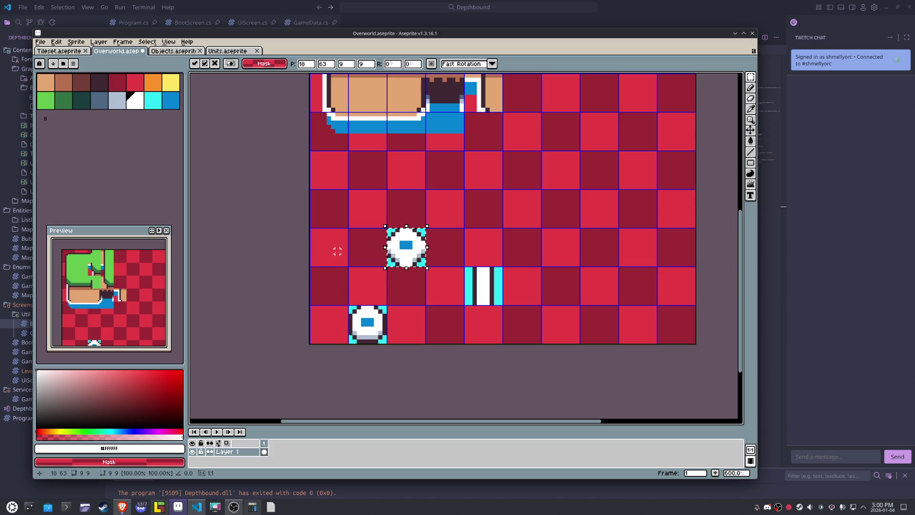
pyautogui.press('Right')
pyautogui.press('Return')
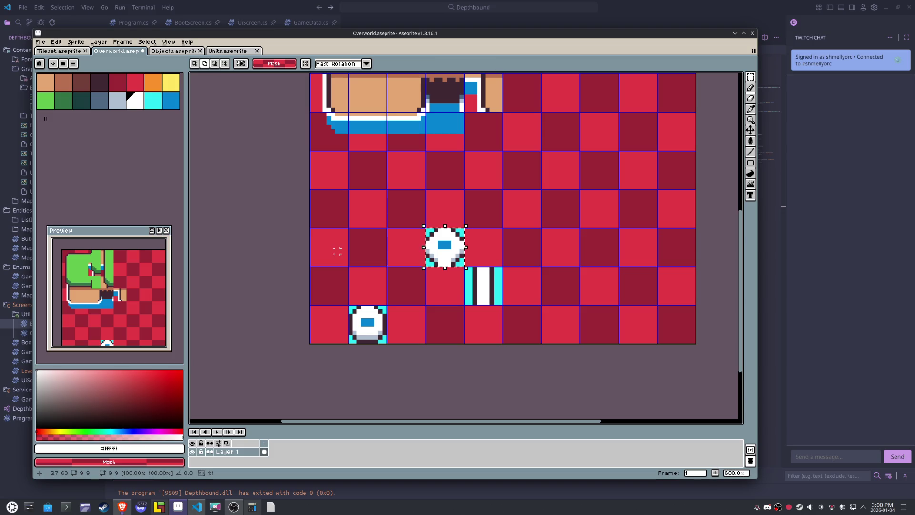
pyautogui.press('Left')
# - Draw a dark outline line down the duplicated knob's right edge
pyautogui.scroll(3, 350, 223)
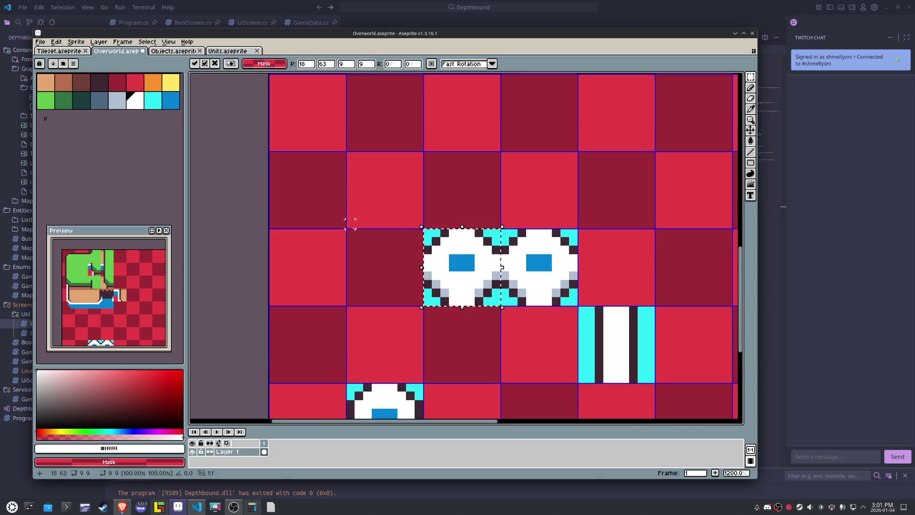
pyautogui.scroll(3, 447, 254)
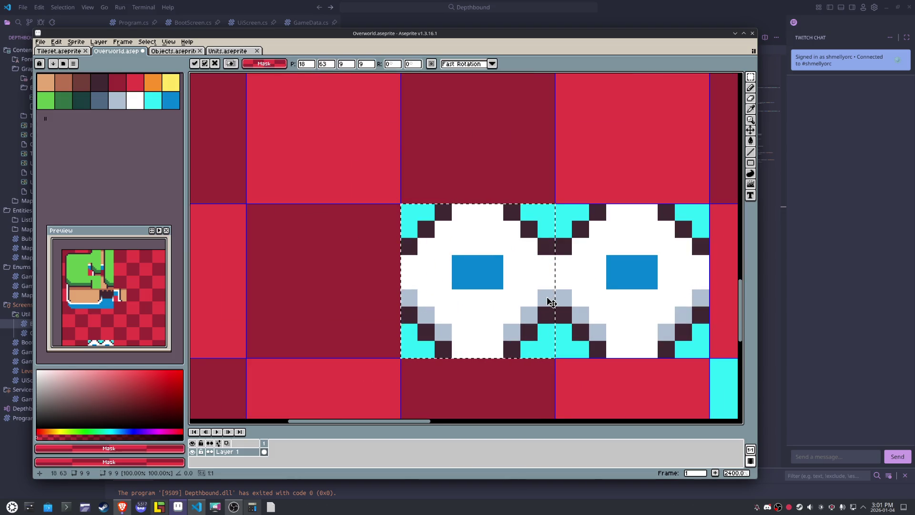
pyautogui.press('b')
pyautogui.keyDown('alt'); pyautogui.click(546, 314); pyautogui.keyUp('alt')
pyautogui.moveTo(546, 298); pyautogui.dragTo(542, 256)
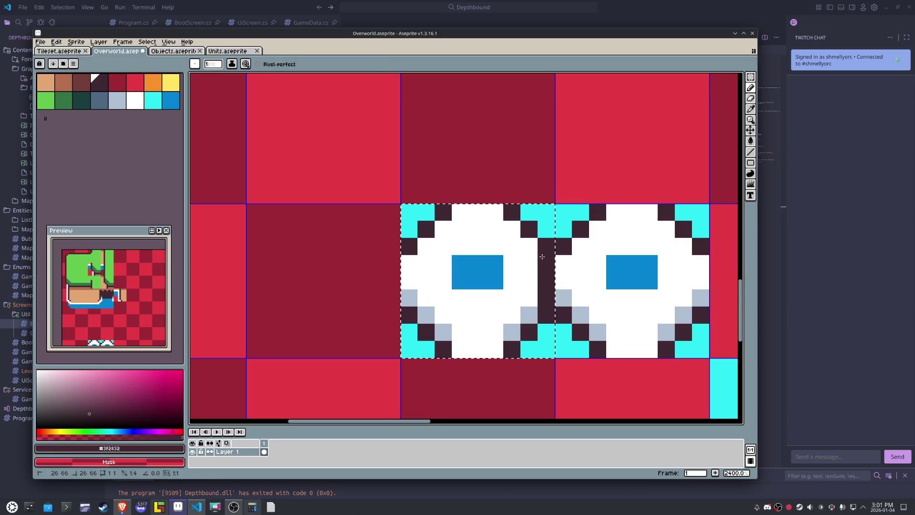
pyautogui.press('i')
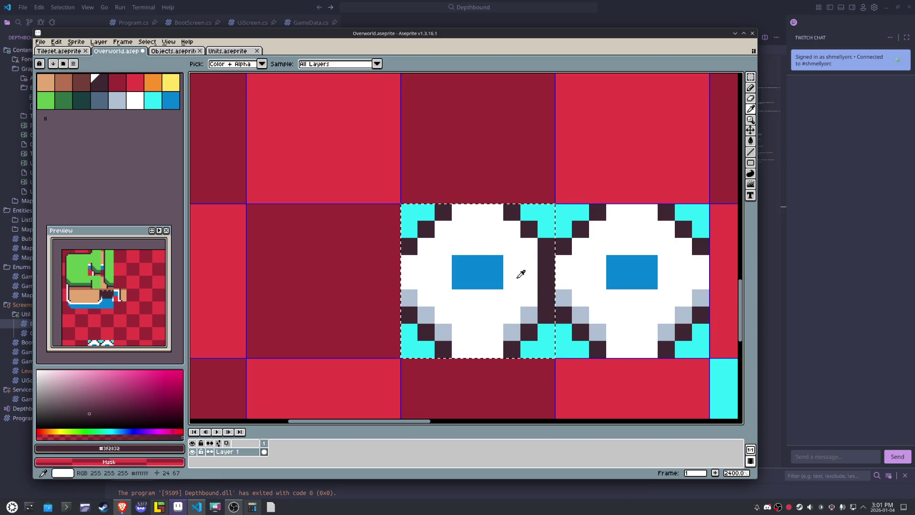
pyautogui.press('b')
pyautogui.click(517, 276)
pyautogui.scroll(-2, 517, 276)
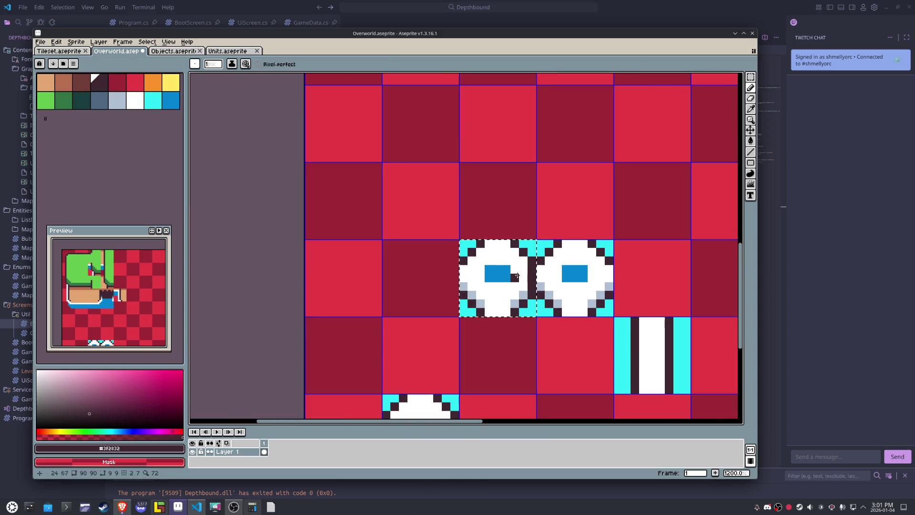
pyautogui.hotkey('ctrl', 'z')
# - Duplicate the round tile one tile to the left
pyautogui.press('m')
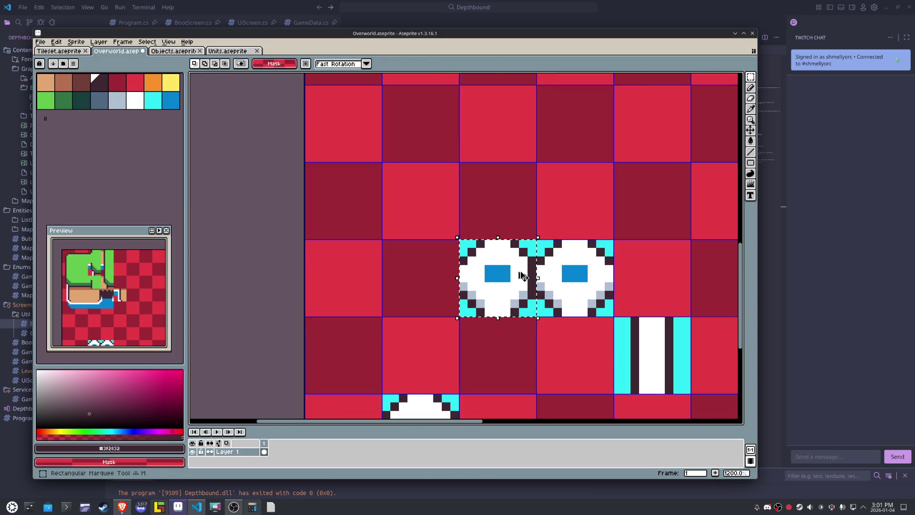
pyautogui.moveTo(523, 277); pyautogui.dragTo(445, 277)
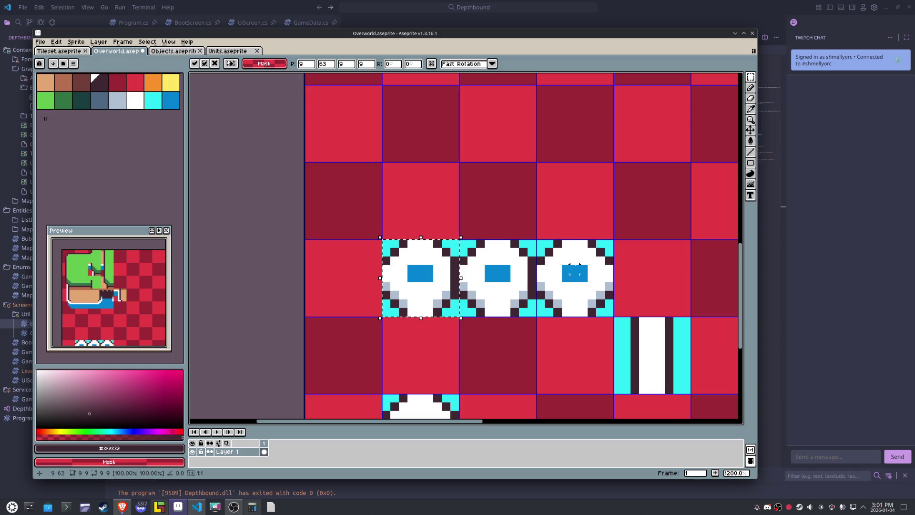
pyautogui.moveTo(574, 269)
pyautogui.mouseDown()
pyautogui.moveTo(391, 274)
pyautogui.moveTo(437, 269)
pyautogui.mouseUp()
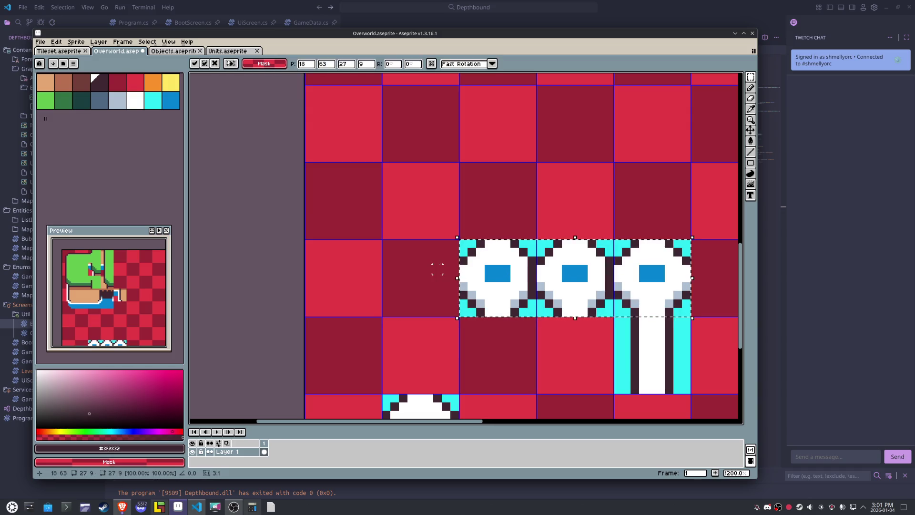
pyautogui.hotkey('ctrl', 'z')
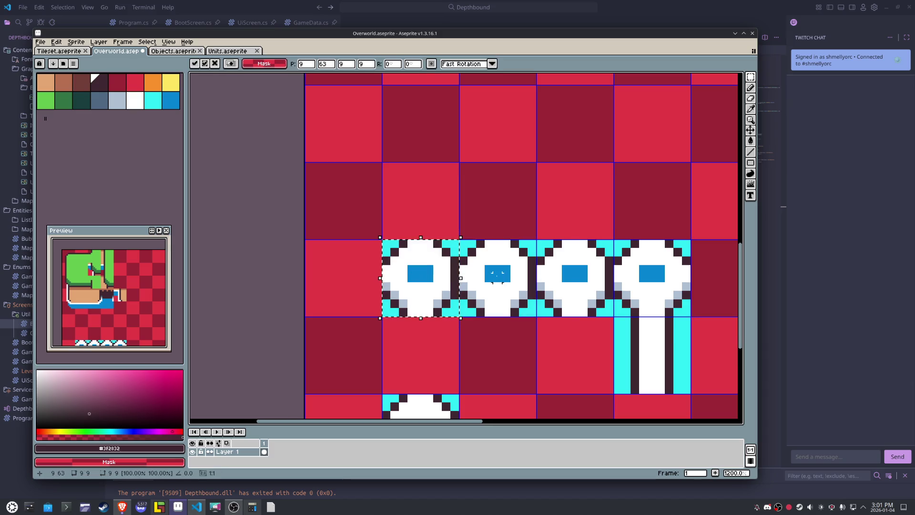
# - Paint dark top and bottom rows and a light grey bottom band on the left round tile
pyautogui.press('b')
pyautogui.keyDown('alt'); pyautogui.click(447, 293); pyautogui.keyUp('alt')
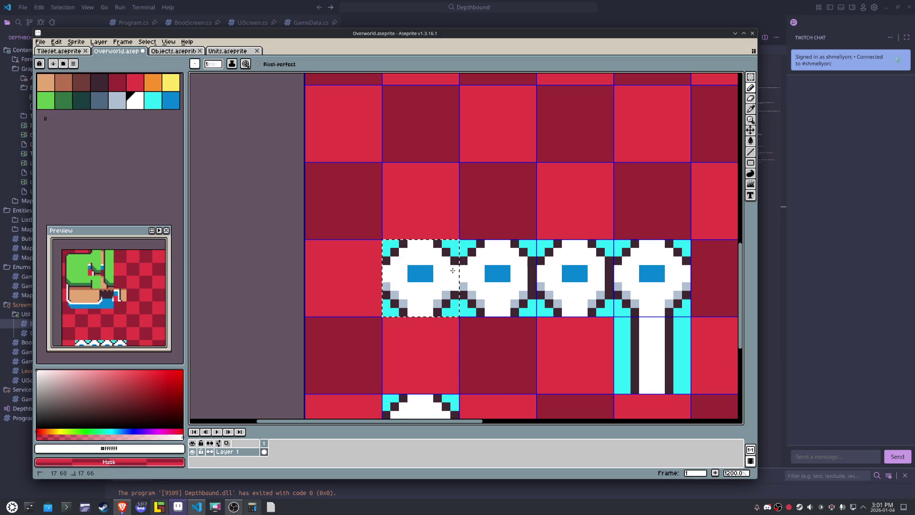
pyautogui.keyDown('alt'); pyautogui.click(437, 304); pyautogui.keyUp('alt')
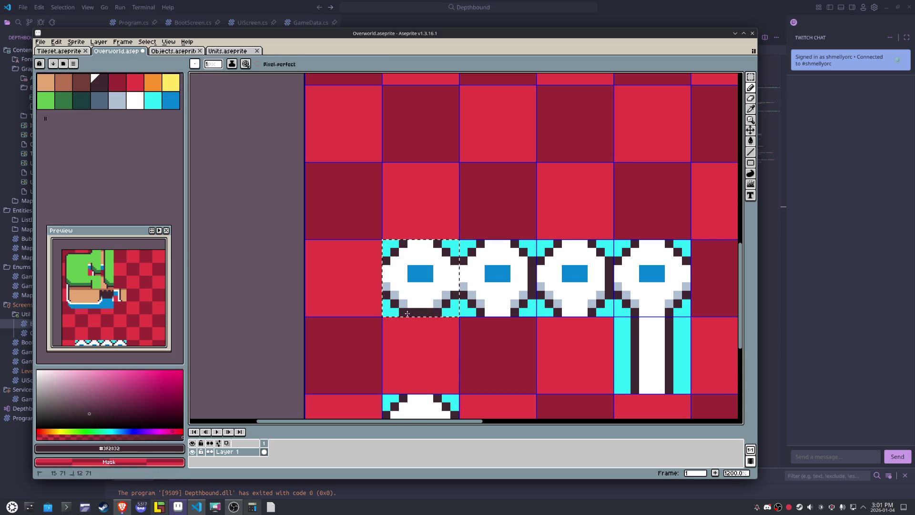
pyautogui.moveTo(437, 312); pyautogui.dragTo(402, 312)
pyautogui.moveTo(402, 244); pyautogui.dragTo(438, 243)
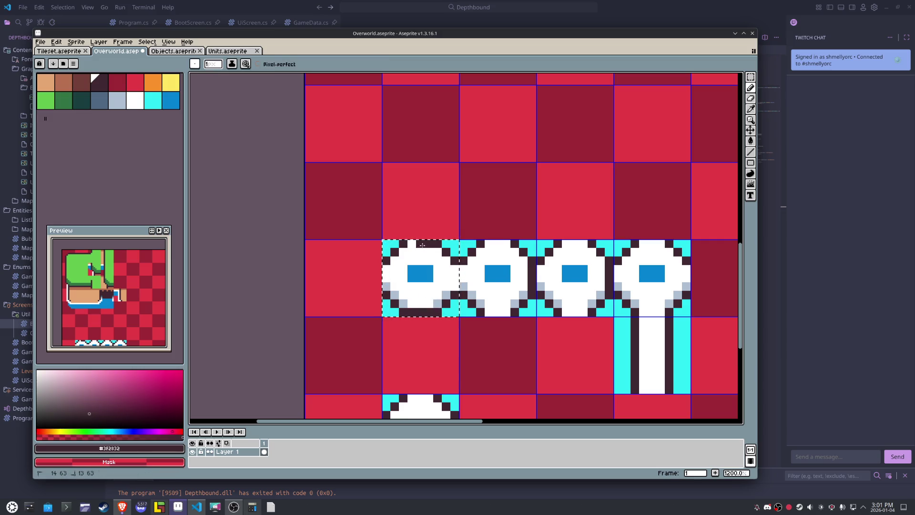
pyautogui.keyDown('alt'); pyautogui.click(446, 303); pyautogui.keyUp('alt')
pyautogui.moveTo(402, 303); pyautogui.dragTo(439, 303)
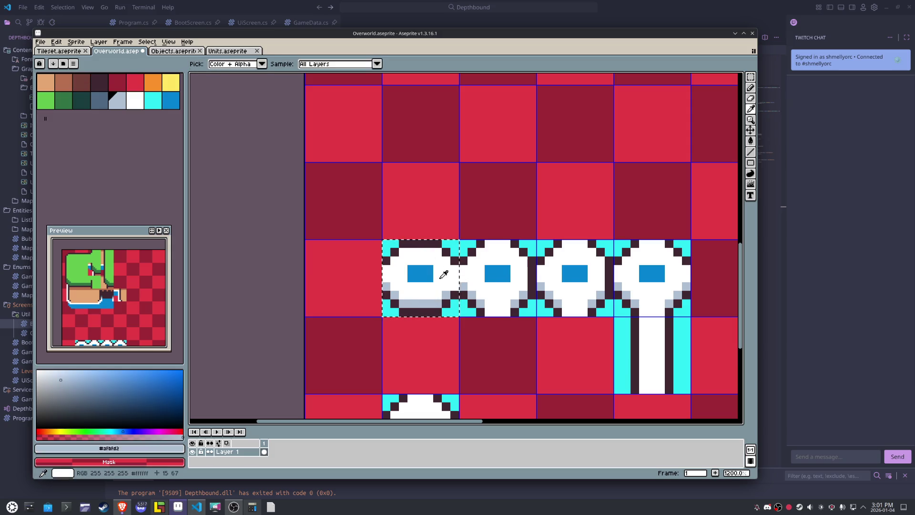
pyautogui.scroll(-2, 443, 274)
pyautogui.scroll(1, 439, 277)
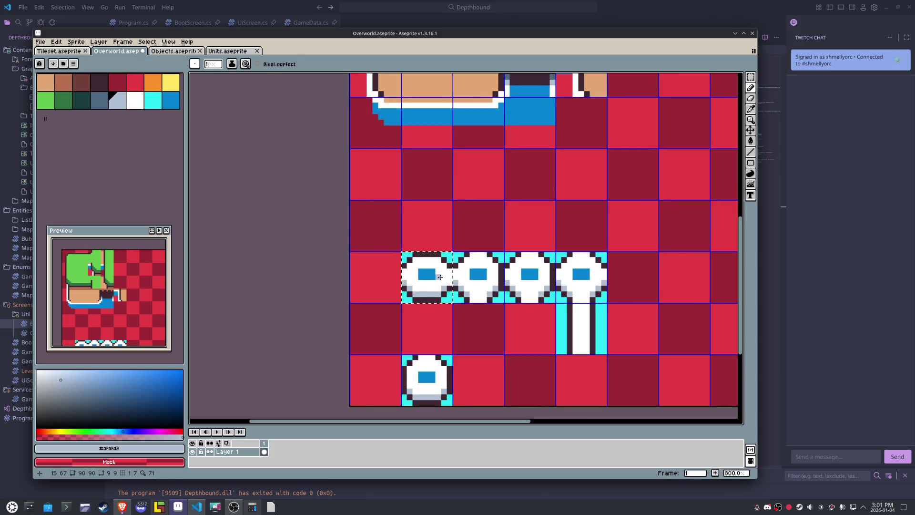
# - Nudge the selected tile up one tile and outline its left edge in dark
pyautogui.press('m')
pyautogui.hotkey('shift', 'Up')
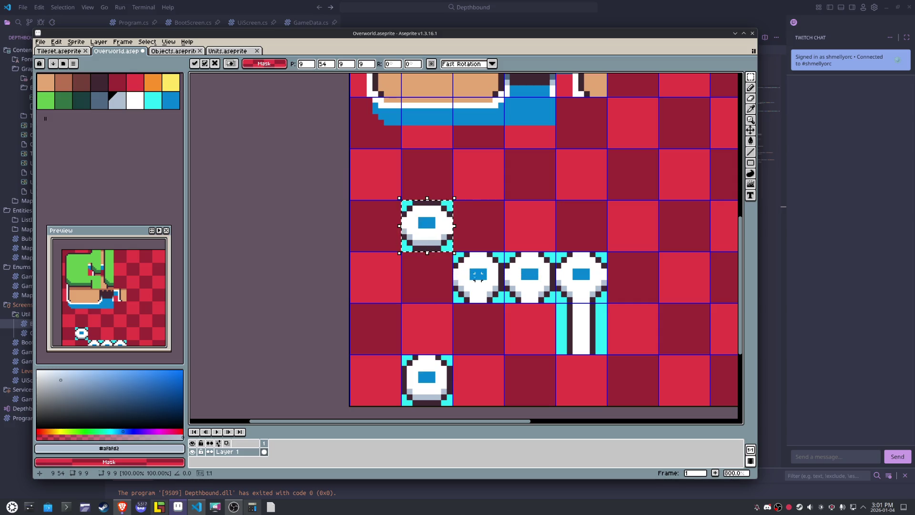
pyautogui.keyDown('alt'); pyautogui.click(459, 282); pyautogui.keyUp('alt')
pyautogui.press('b')
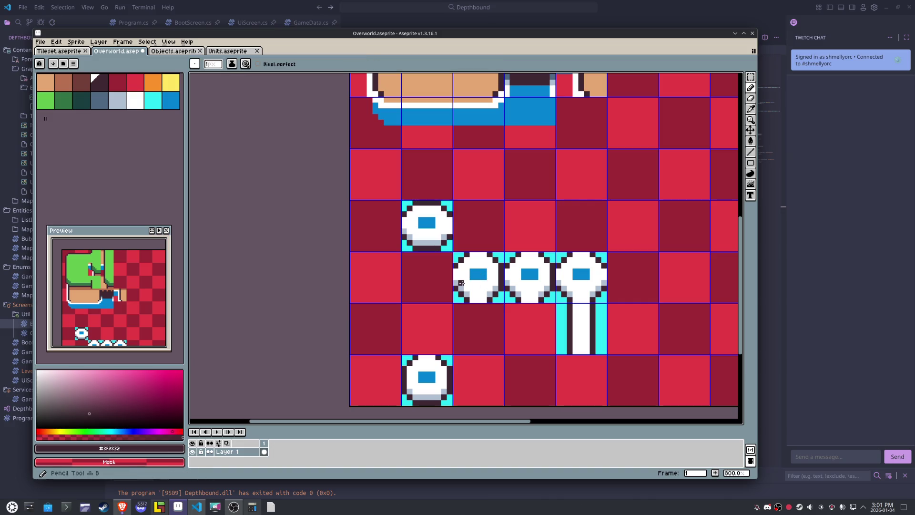
pyautogui.moveTo(456, 287); pyautogui.dragTo(456, 268)
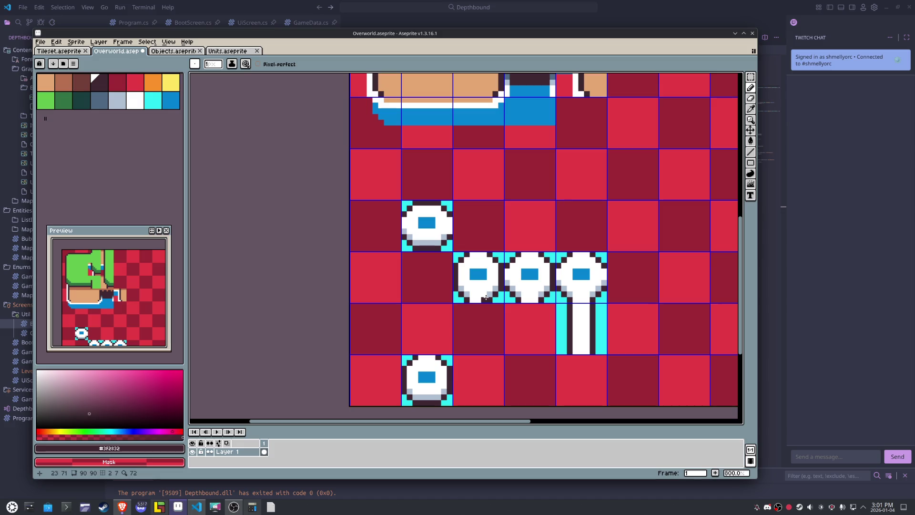
# - Move the middle-left round tile up one tile and select the tile beside the stem
pyautogui.press('m')
pyautogui.moveTo(498, 302); pyautogui.dragTo(479, 296)
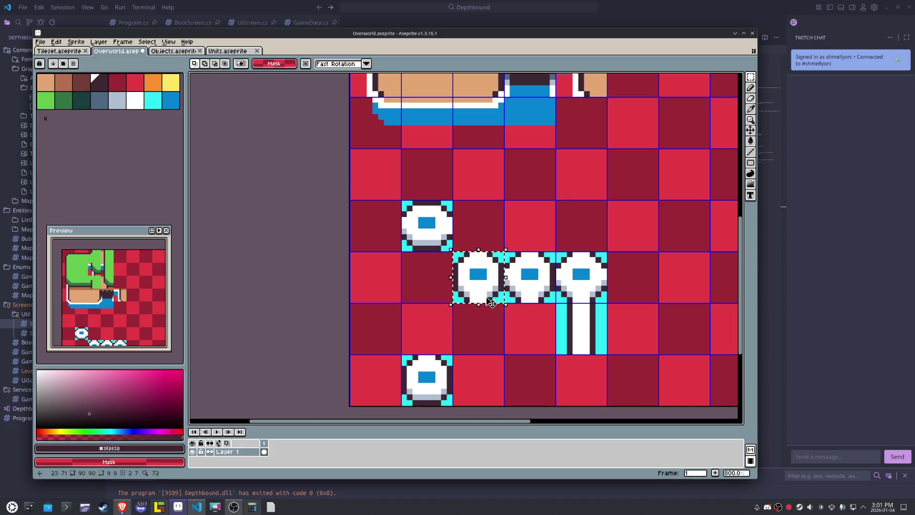
pyautogui.hotkey('shift', 'Up')
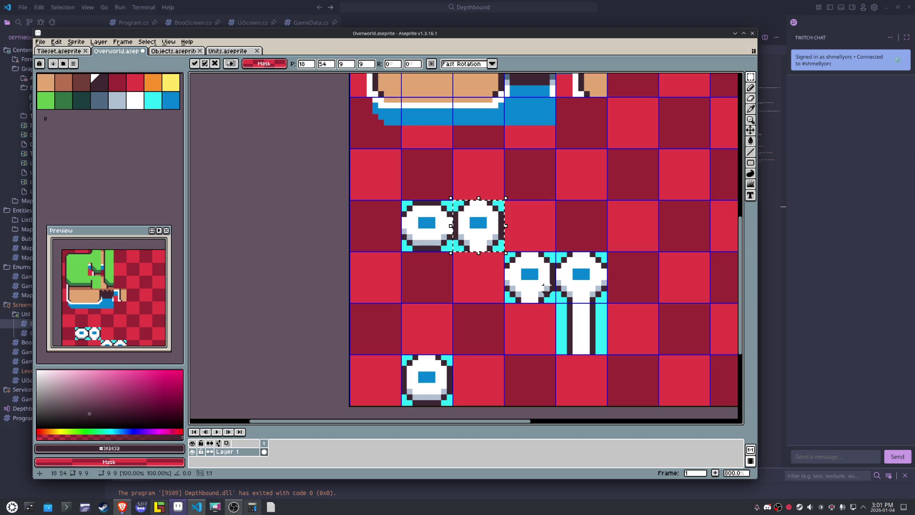
pyautogui.hotkey('ctrl', 'd')
pyautogui.moveTo(541, 288); pyautogui.dragTo(513, 260)
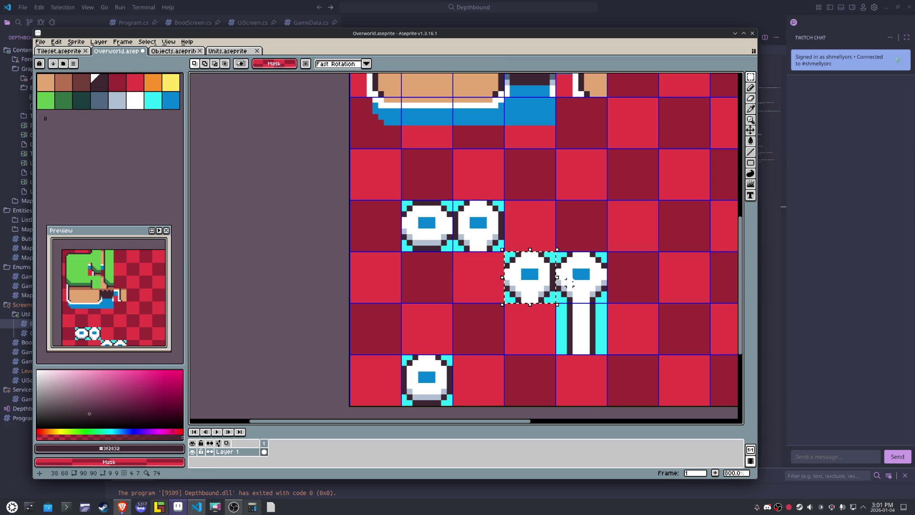
# - Move the two upper round tiles right so they sit above the lower pair
pyautogui.moveTo(586, 283); pyautogui.dragTo(566, 262)
pyautogui.hscroll(3, 477, 248)
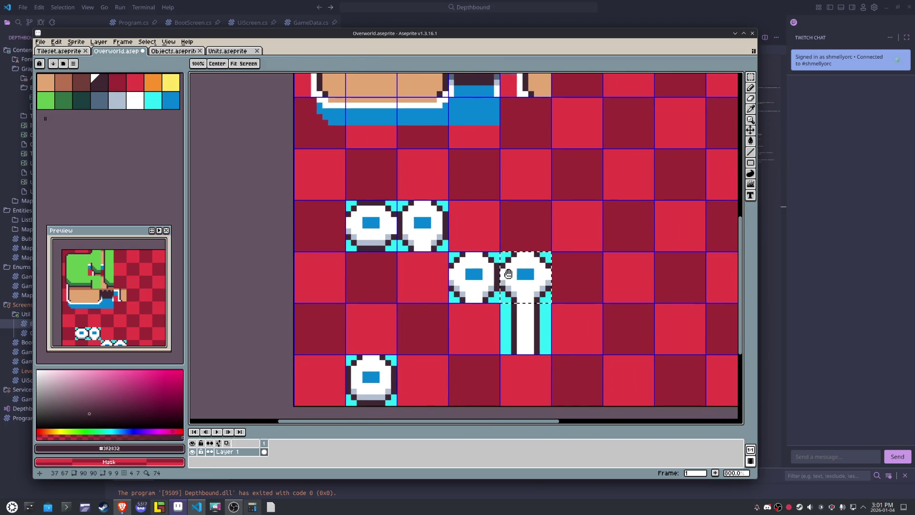
pyautogui.moveTo(383, 232); pyautogui.dragTo(416, 232)
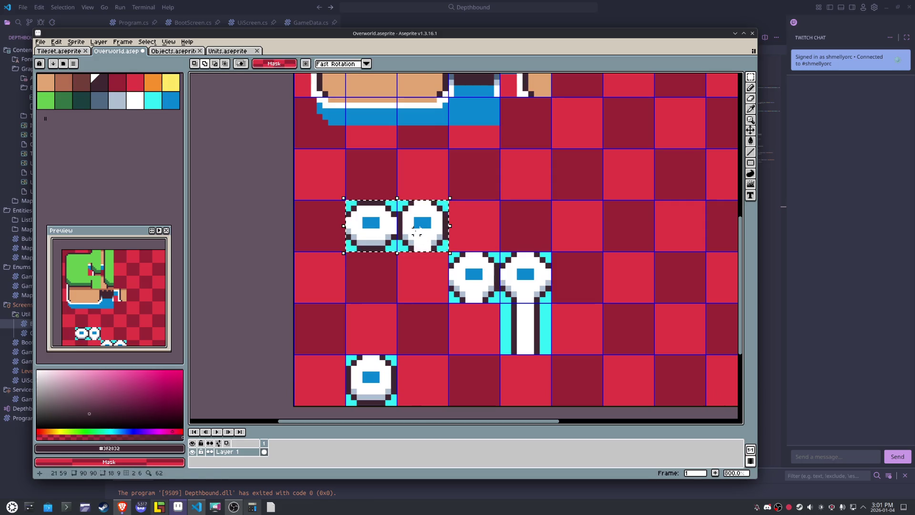
pyautogui.hotkey('shift', 'Right')
pyautogui.hotkey('shift', 'Right')
pyautogui.click(388, 248)
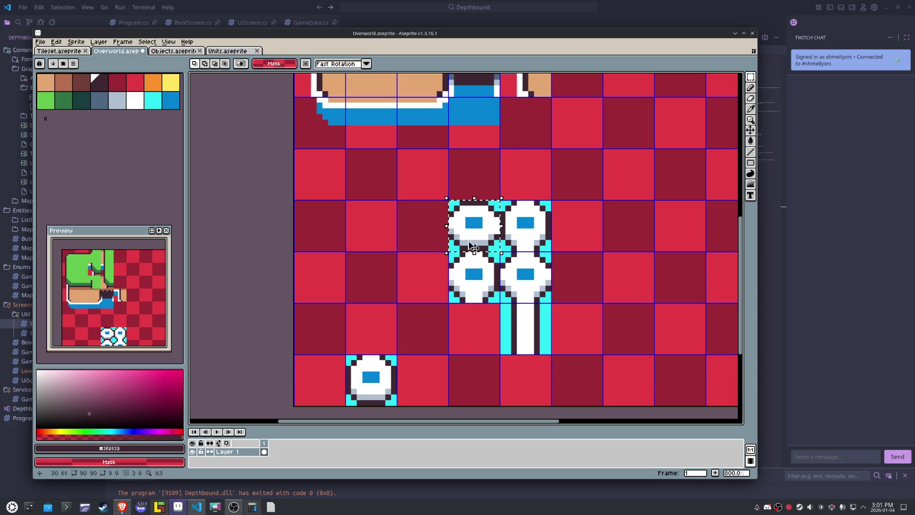
pyautogui.moveTo(449, 251); pyautogui.dragTo(473, 279)
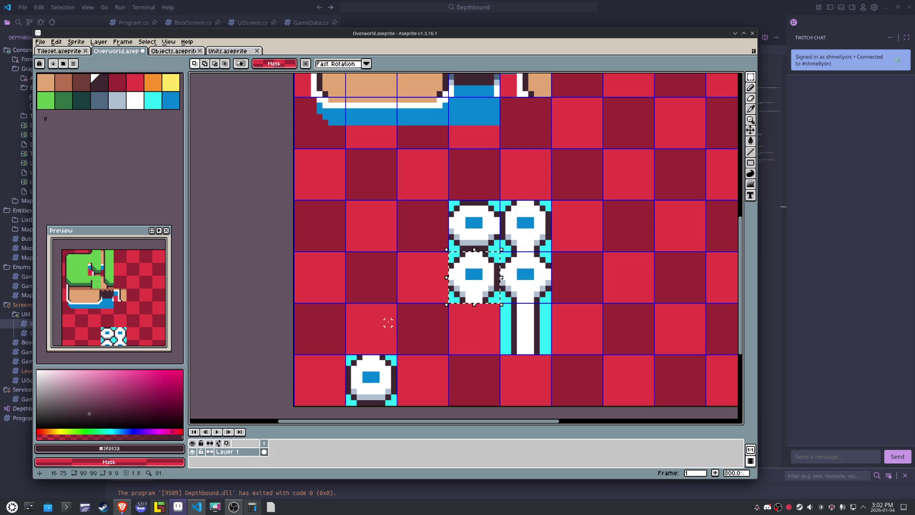
# - Paste a copy of the lone bottom tile one tile higher and flip it vertically
pyautogui.moveTo(377, 365); pyautogui.dragTo(386, 381)
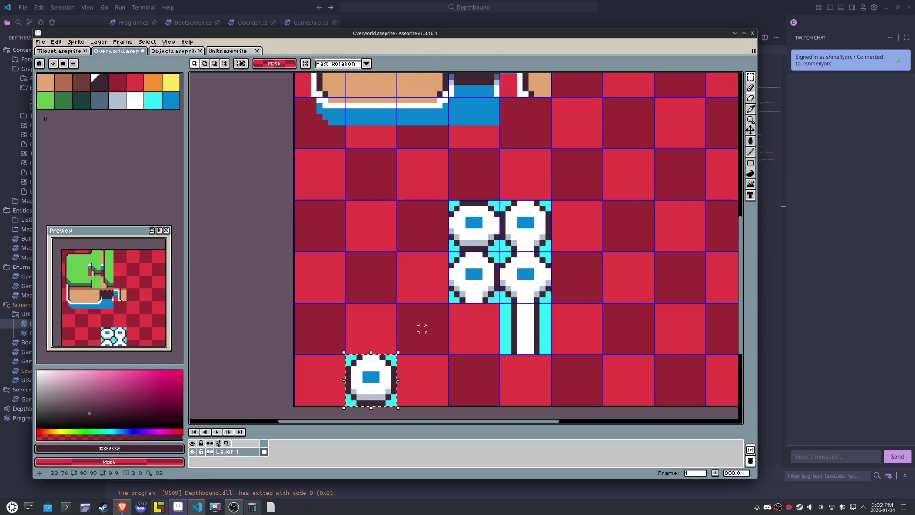
pyautogui.hotkey('ctrl', 'c')
pyautogui.hotkey('ctrl', 'v')
pyautogui.hotkey('shift', 'v')
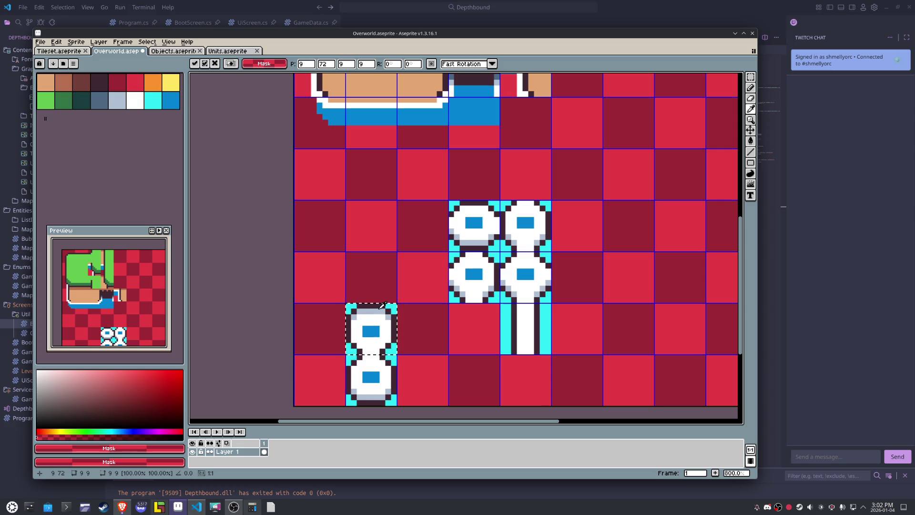
# - Fill the copied tile's interior white and extend its blue window upward
pyautogui.press('g')
pyautogui.click(383, 334)
pyautogui.press('i')
pyautogui.click(380, 308)
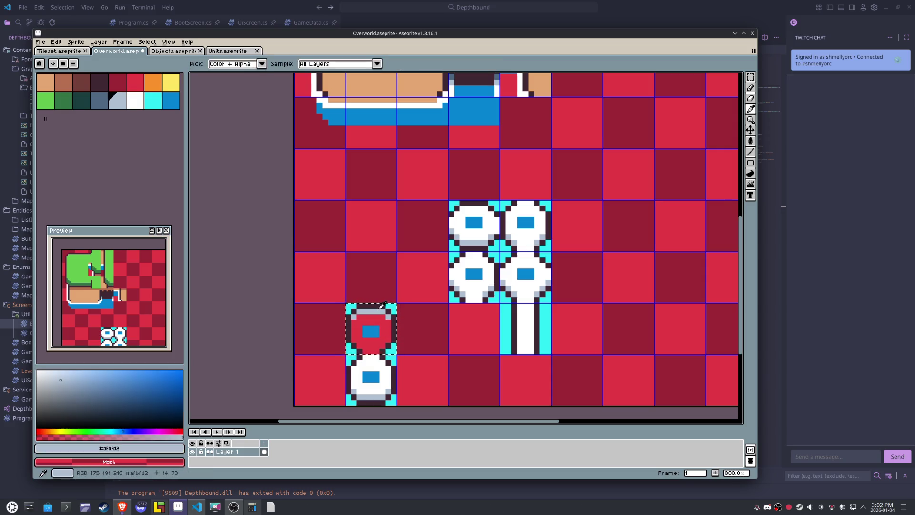
pyautogui.press('g')
pyautogui.keyDown('alt'); pyautogui.click(372, 367); pyautogui.keyUp('alt')
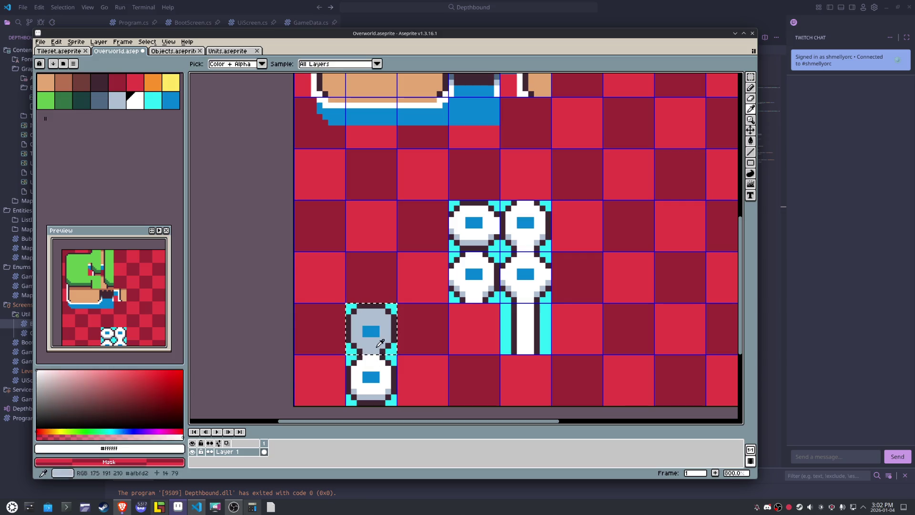
pyautogui.click(376, 347)
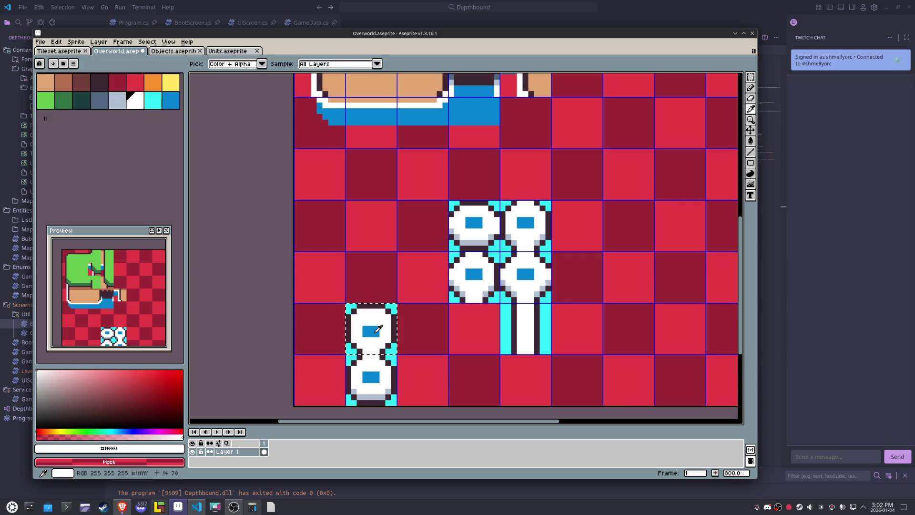
pyautogui.keyDown('alt'); pyautogui.click(374, 326); pyautogui.keyUp('alt')
pyautogui.press('b')
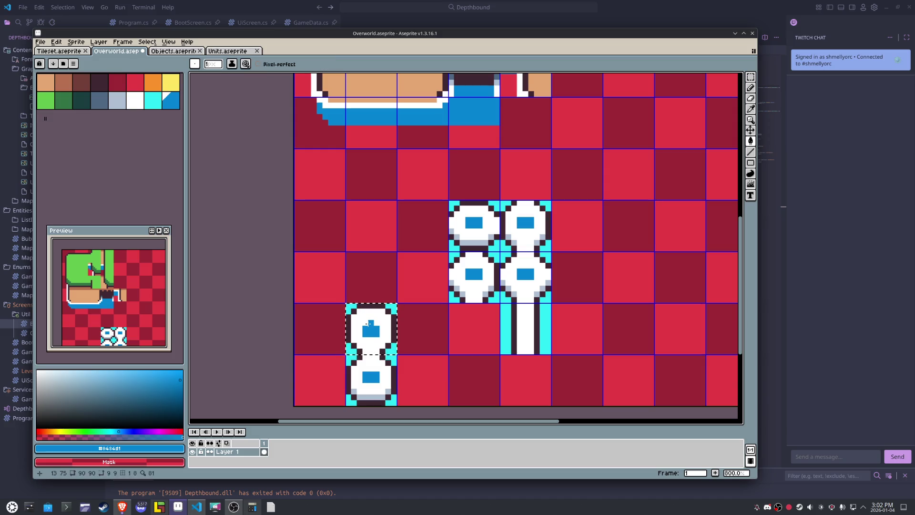
pyautogui.click(369, 323)
pyautogui.keyDown('alt'); pyautogui.click(381, 321); pyautogui.keyUp('alt')
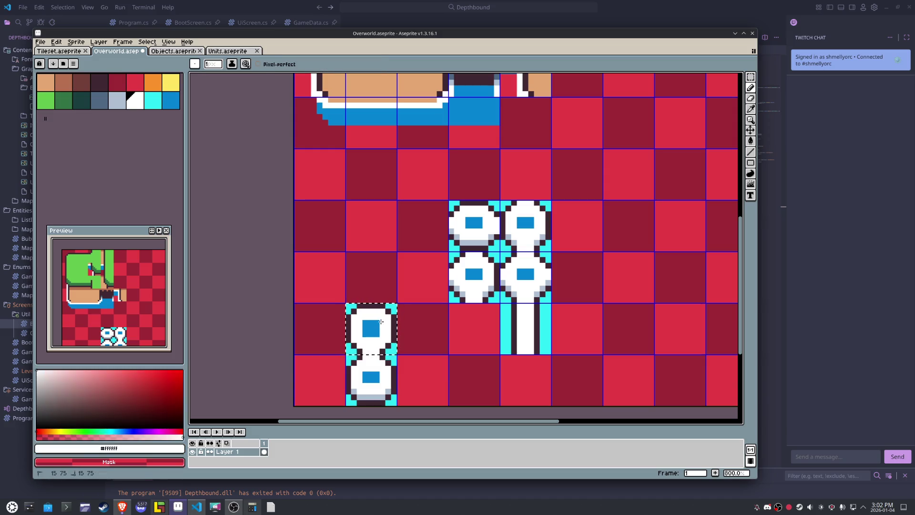
# - Pick the light grey and then blue drawing colours, and pan over the tile columns
pyautogui.press('m')
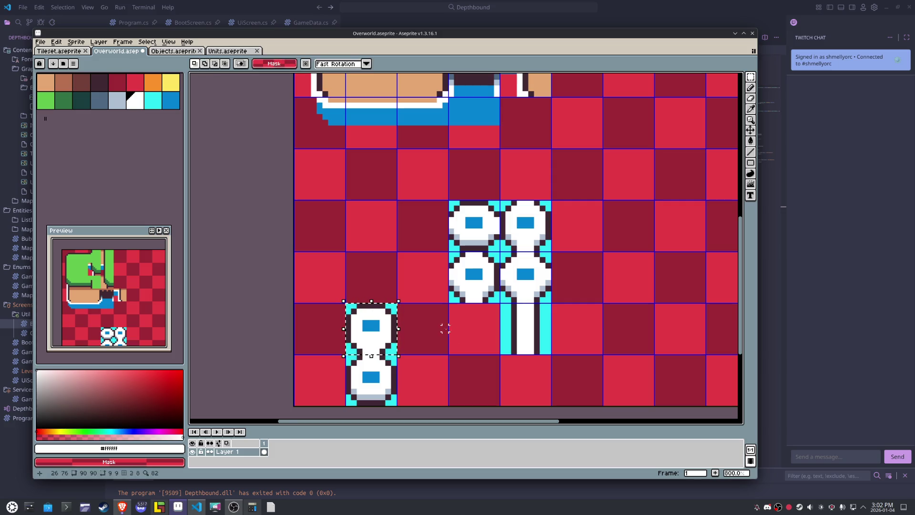
pyautogui.scroll(2, 432, 327)
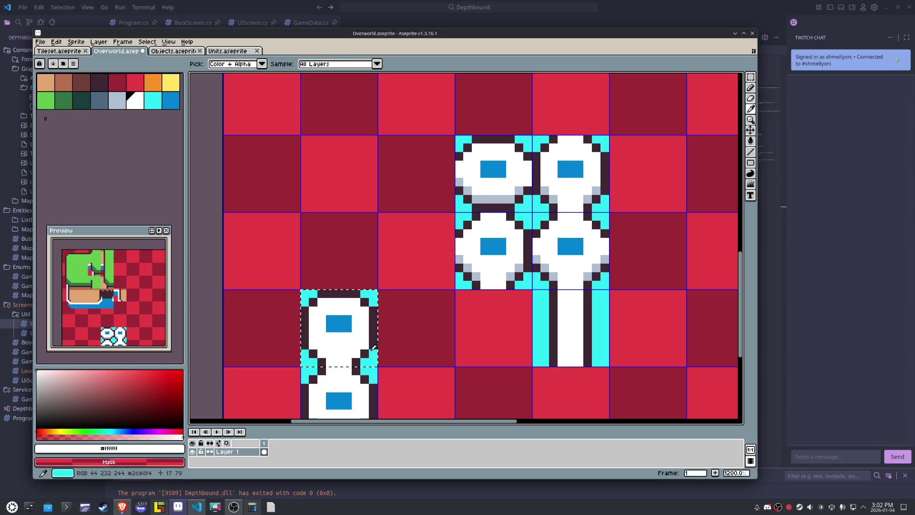
pyautogui.press('[')
pyautogui.press('b')
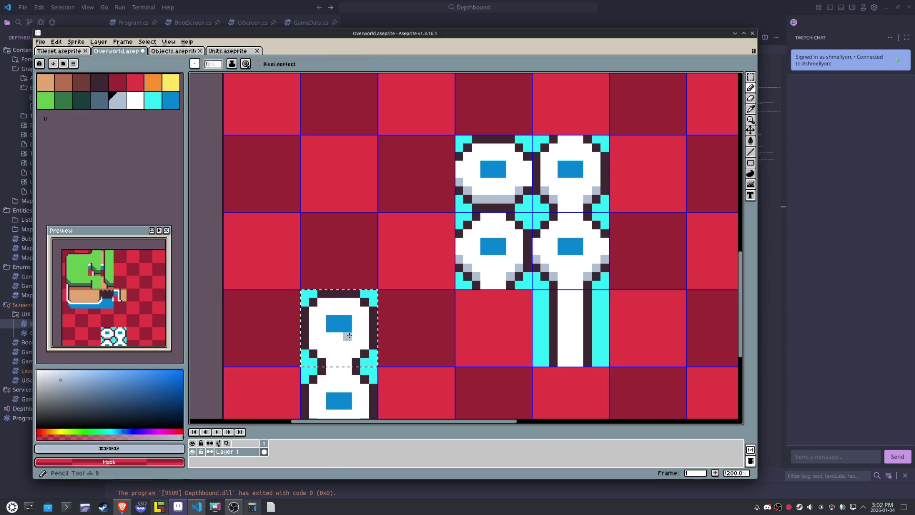
pyautogui.scroll(-3, 452, 327)
pyautogui.scroll(1, 455, 325)
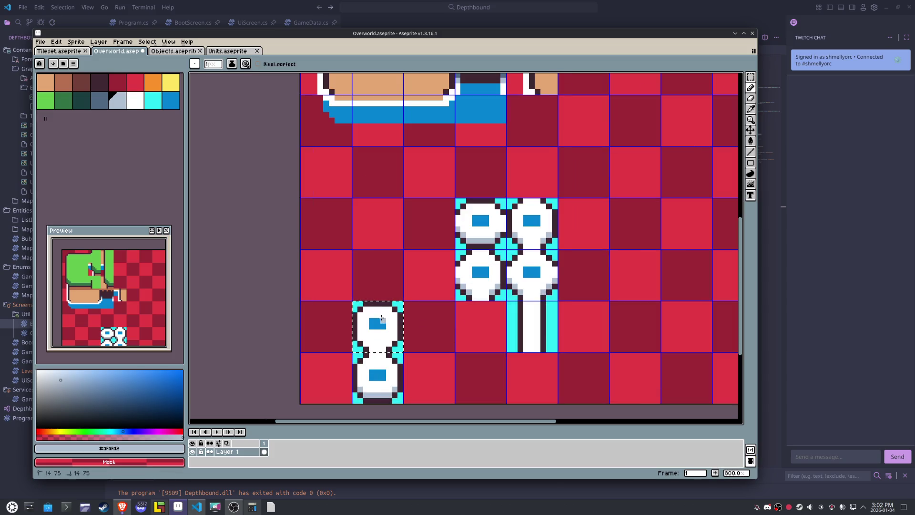
pyautogui.press(']')
pyautogui.press(']')
pyautogui.press(']')
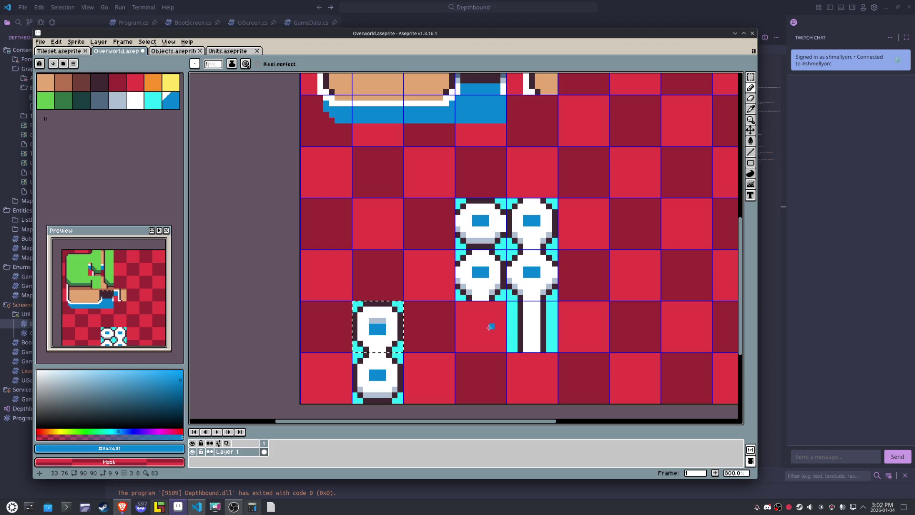
pyautogui.moveTo(476, 327); pyautogui.dragTo(438, 302)
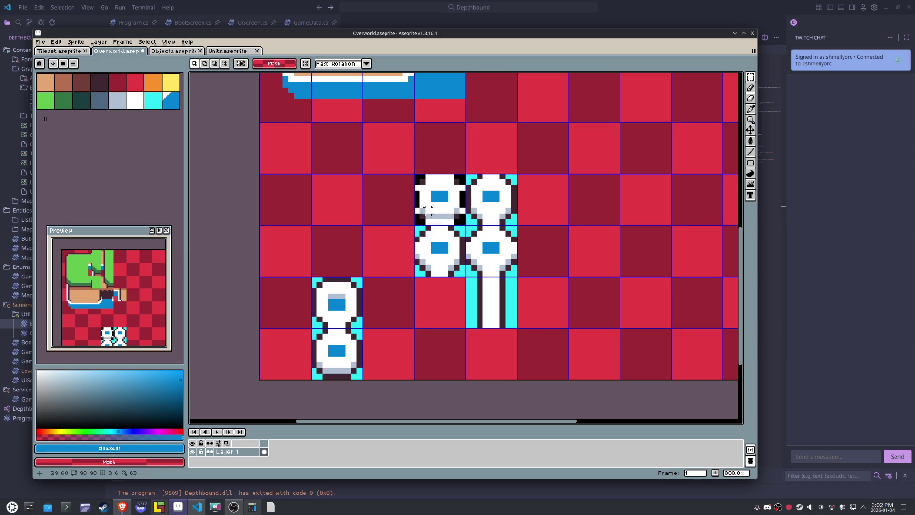
# - Copy a round tile and place it atop the left column
pyautogui.moveTo(423, 191)
pyautogui.mouseDown()
pyautogui.moveTo(457, 219)
pyautogui.moveTo(443, 200)
pyautogui.moveTo(391, 200)
pyautogui.mouseUp()
pyautogui.press('Down')
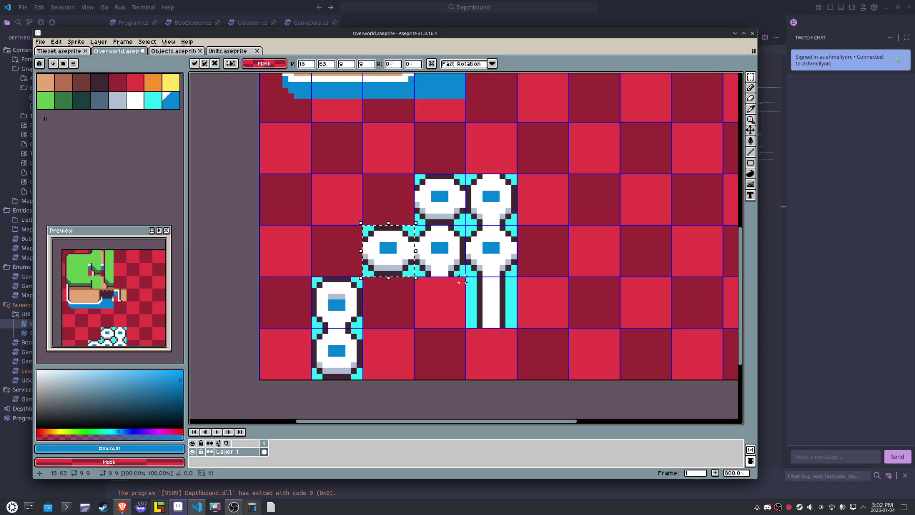
pyautogui.press('Left')
pyautogui.press('Return')
pyautogui.press('b')
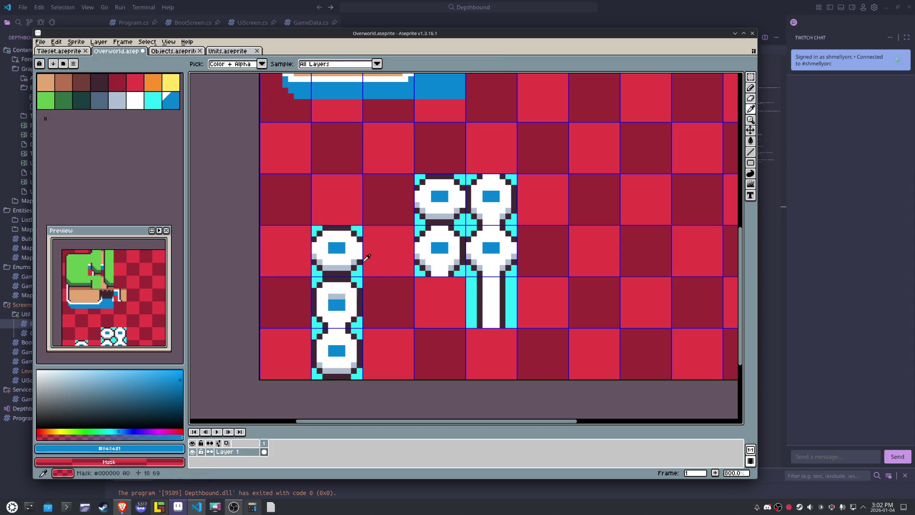
pyautogui.keyDown('alt'); pyautogui.click(359, 255); pyautogui.keyUp('alt')
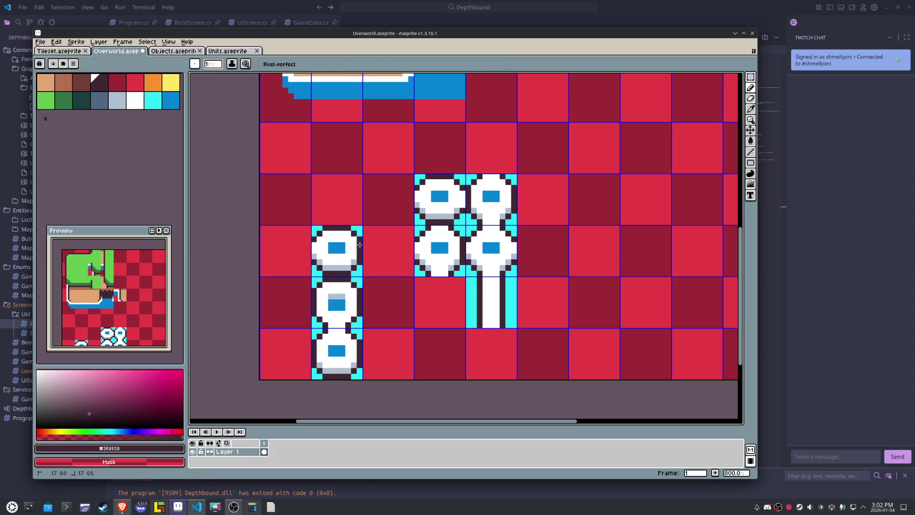
# - Paint the top tile's window top row light grey-blue and tidy its blue and white pixels
pyautogui.scroll(5, 313, 242)
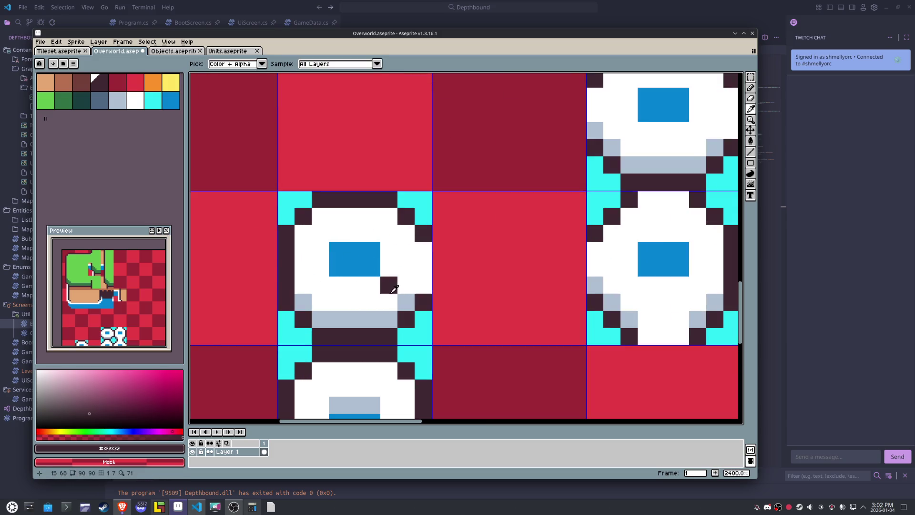
pyautogui.keyDown('alt'); pyautogui.click(406, 297); pyautogui.keyUp('alt')
pyautogui.click(418, 288)
pyautogui.scroll(-2, 402, 228)
pyautogui.click(377, 174)
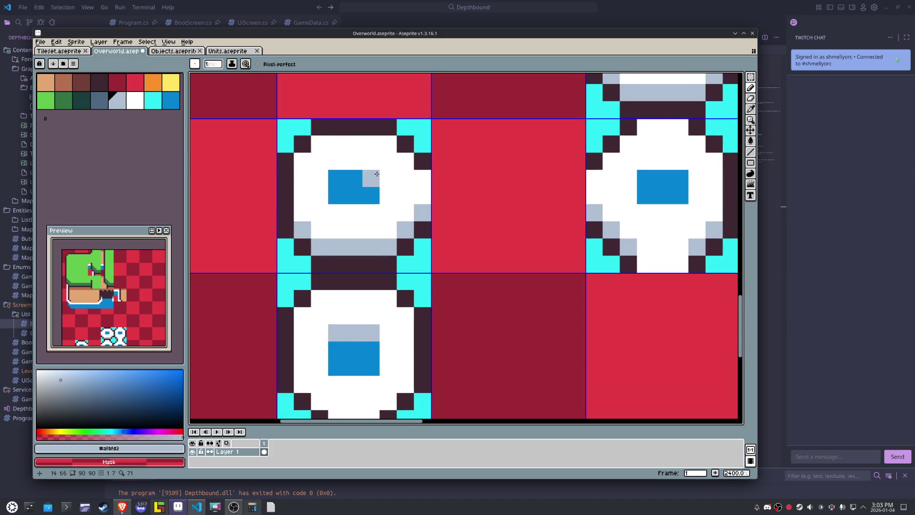
pyautogui.moveTo(372, 177)
pyautogui.mouseDown()
pyautogui.moveTo(333, 177)
pyautogui.moveTo(369, 212)
pyautogui.moveTo(336, 212)
pyautogui.moveTo(357, 212)
pyautogui.mouseUp()
pyautogui.keyDown('alt'); pyautogui.click(367, 210); pyautogui.keyUp('alt')
pyautogui.keyDown('alt'); pyautogui.click(340, 194); pyautogui.keyUp('alt')
pyautogui.keyDown('alt'); pyautogui.click(393, 206); pyautogui.keyUp('alt')
pyautogui.click(388, 196)
pyautogui.click(344, 212)
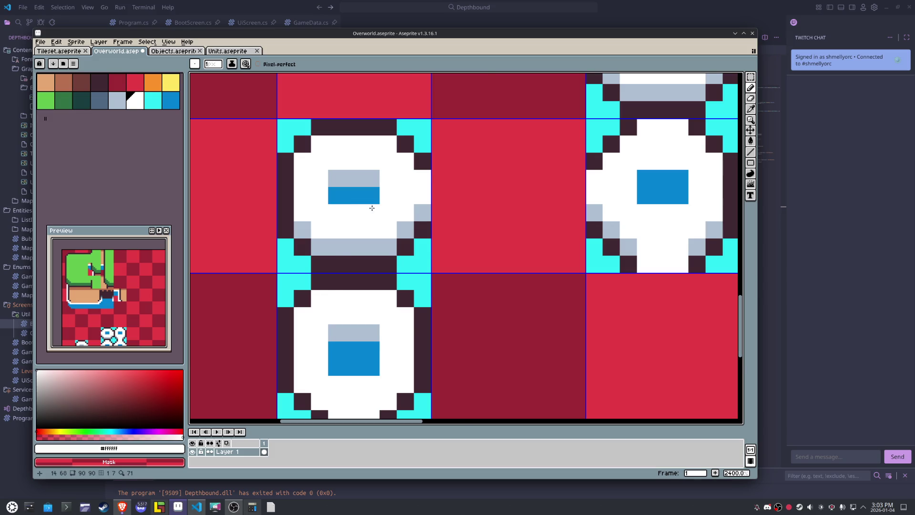
pyautogui.scroll(-2, 414, 271)
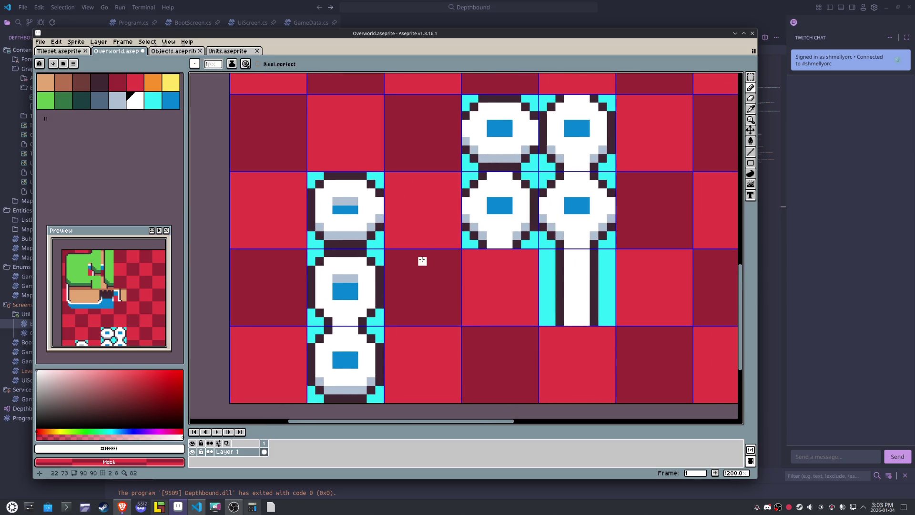
# - Repaint the bottom and middle tiles' window strips in light grey-blue and blue
pyautogui.keyDown('alt'); pyautogui.click(346, 278); pyautogui.keyUp('alt')
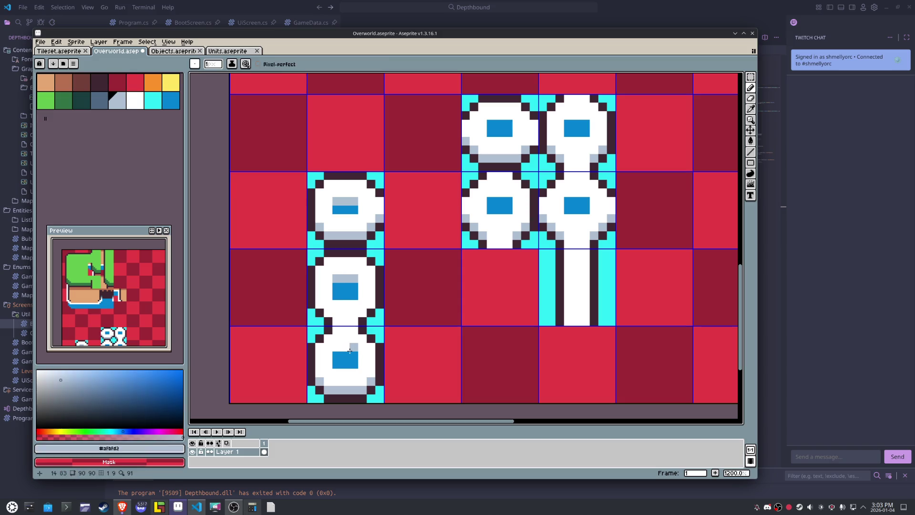
pyautogui.click(342, 351)
pyautogui.click(349, 353)
pyautogui.moveTo(354, 286); pyautogui.dragTo(335, 288)
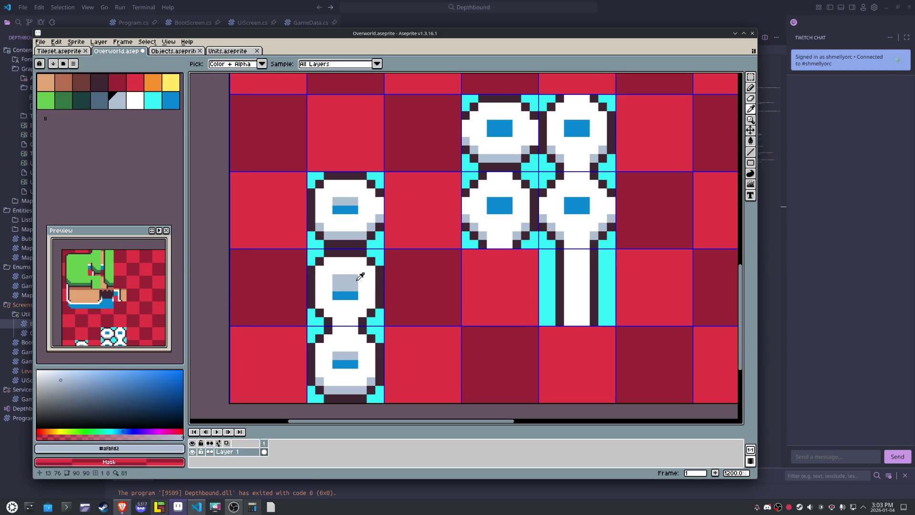
pyautogui.keyDown('alt'); pyautogui.click(367, 273); pyautogui.keyUp('alt')
pyautogui.click(337, 278)
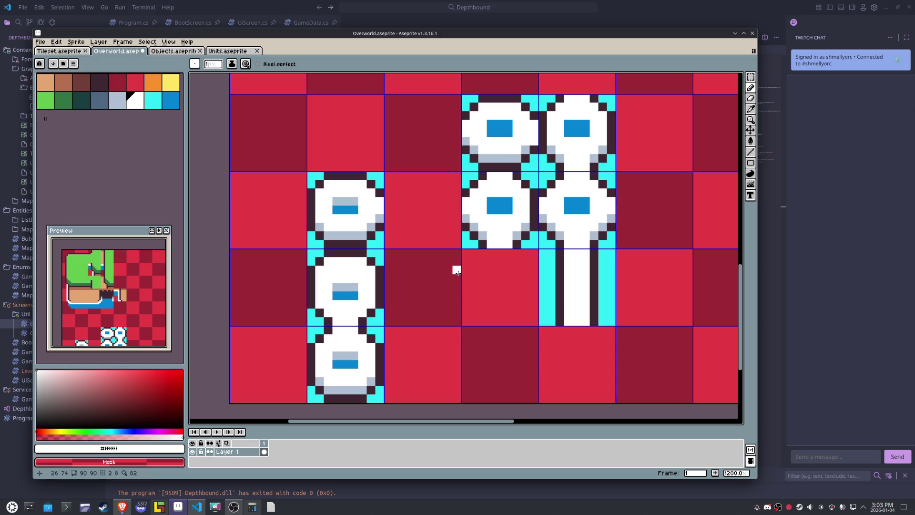
pyautogui.press('alt')
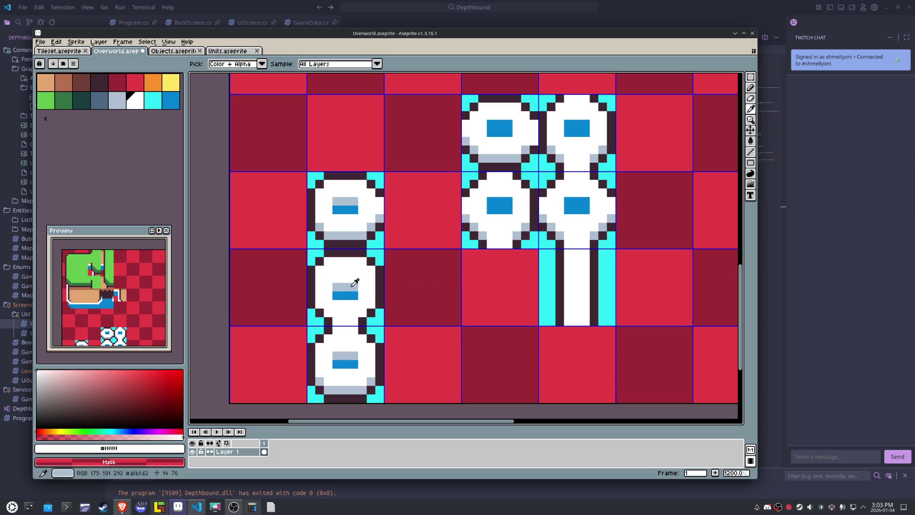
pyautogui.keyDown('alt'); pyautogui.click(354, 283); pyautogui.keyUp('alt')
pyautogui.moveTo(354, 278)
pyautogui.mouseDown()
pyautogui.moveTo(336, 278)
pyautogui.moveTo(351, 290)
pyautogui.mouseUp()
pyautogui.keyDown('alt'); pyautogui.click(345, 295); pyautogui.keyUp('alt')
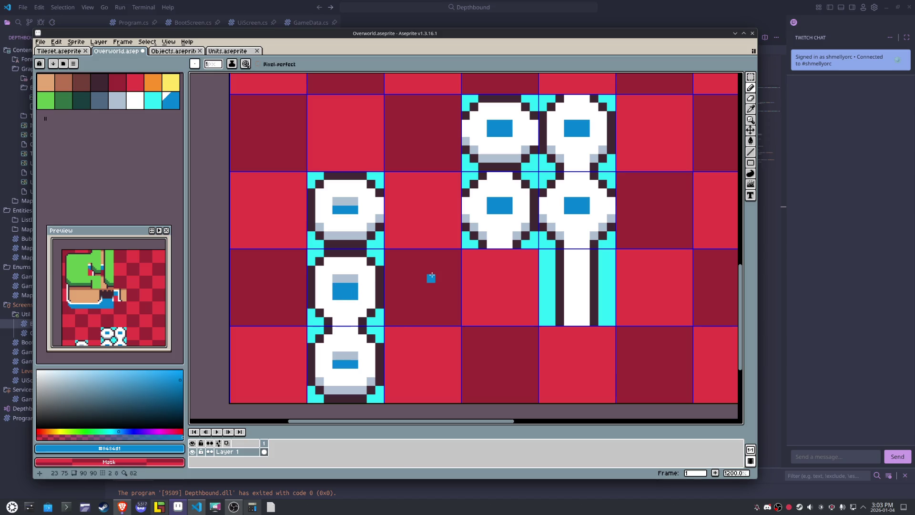
pyautogui.scroll(-3, 431, 276)
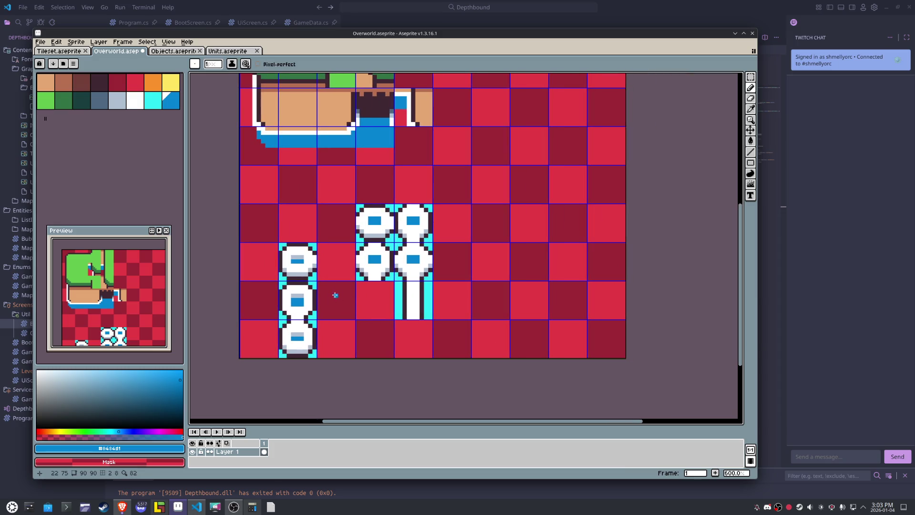
# - Commit the left tile column, then shift the round-tile pair two tiles left and one down
pyautogui.press('m')
pyautogui.moveTo(300, 265)
pyautogui.mouseDown()
pyautogui.moveTo(309, 328)
pyautogui.moveTo(270, 329)
pyautogui.mouseUp()
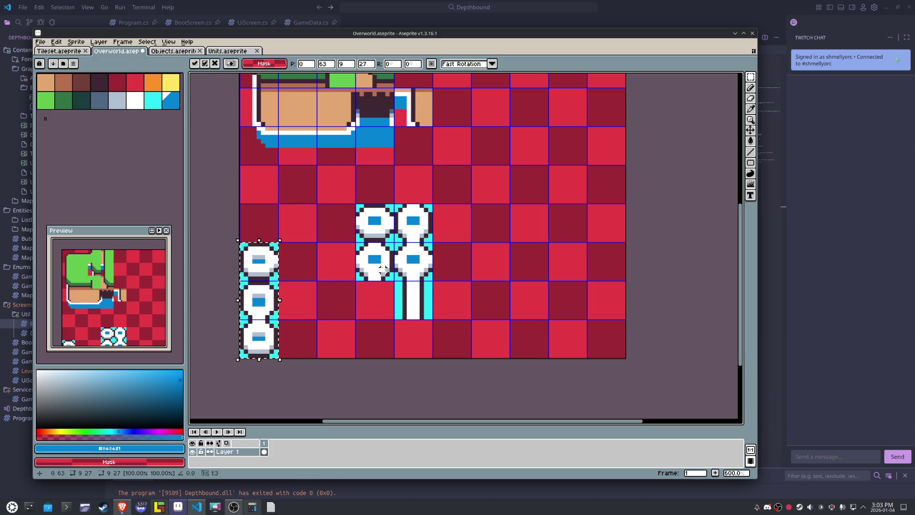
pyautogui.click(382, 268)
pyautogui.moveTo(383, 268); pyautogui.dragTo(371, 220)
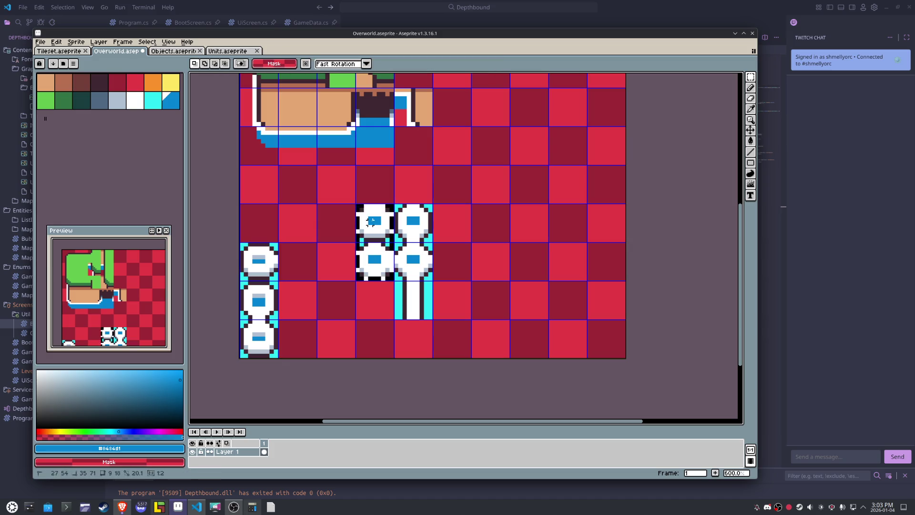
pyautogui.hotkey('shift', 'Left')
pyautogui.hotkey('shift', 'Down')
pyautogui.hotkey('shift', 'Left')
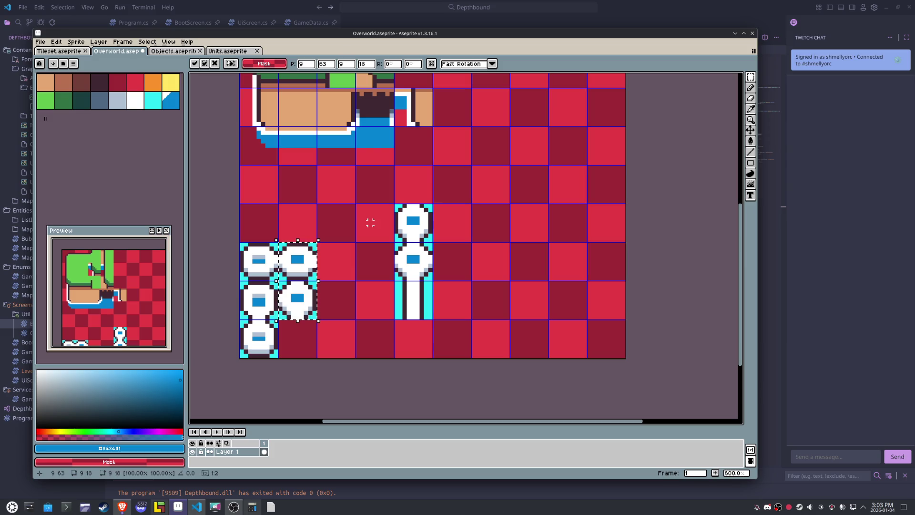
# - Move the round tile above the stem two tiles down and one tile left
pyautogui.click(401, 257)
pyautogui.hotkey('shift', 'Down')
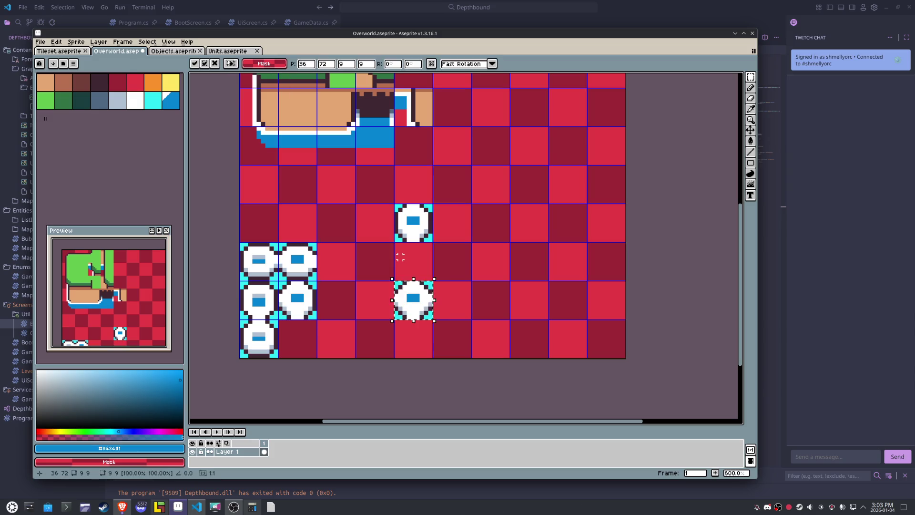
pyautogui.hotkey('shift', 'Down')
pyautogui.hotkey('shift', 'Left')
pyautogui.hotkey('shift', 'Left')
pyautogui.hotkey('shift', 'Left')
pyautogui.click(404, 256)
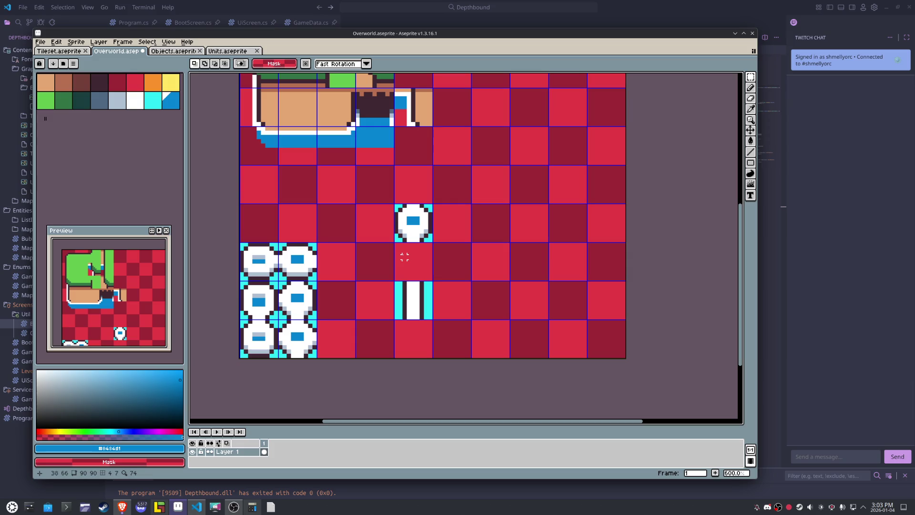
# - Move the lone upper round tile two cells down and two cells left, undoing a stray drag
pyautogui.scroll(1, 404, 253)
pyautogui.click(292, 283)
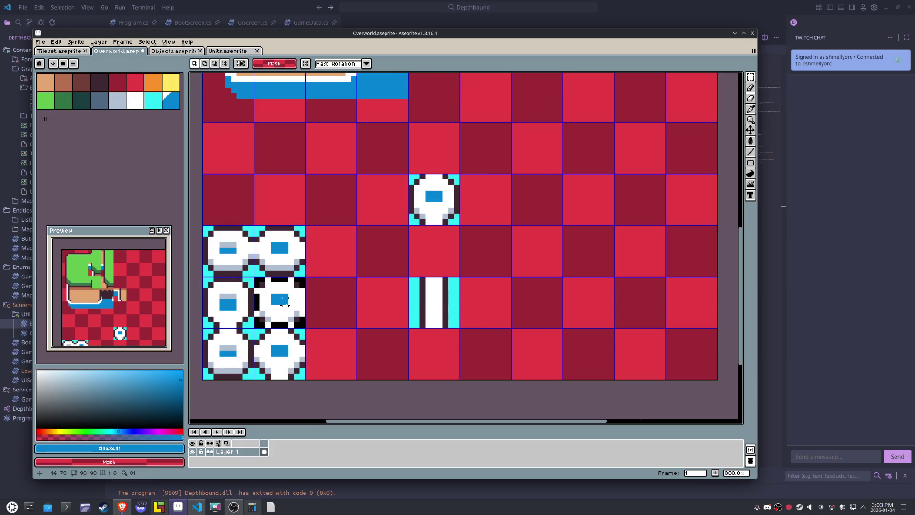
pyautogui.moveTo(291, 283); pyautogui.dragTo(286, 257)
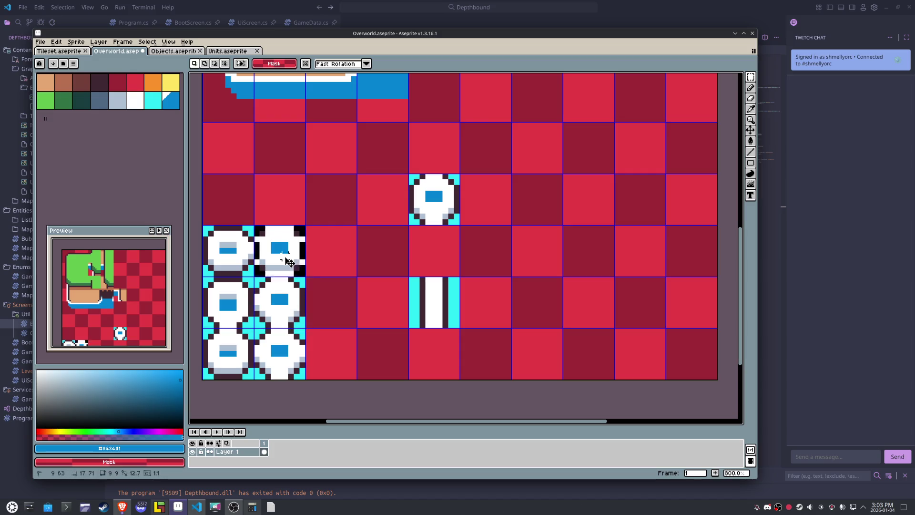
pyautogui.hotkey('ctrl', 'z')
pyautogui.click(437, 197)
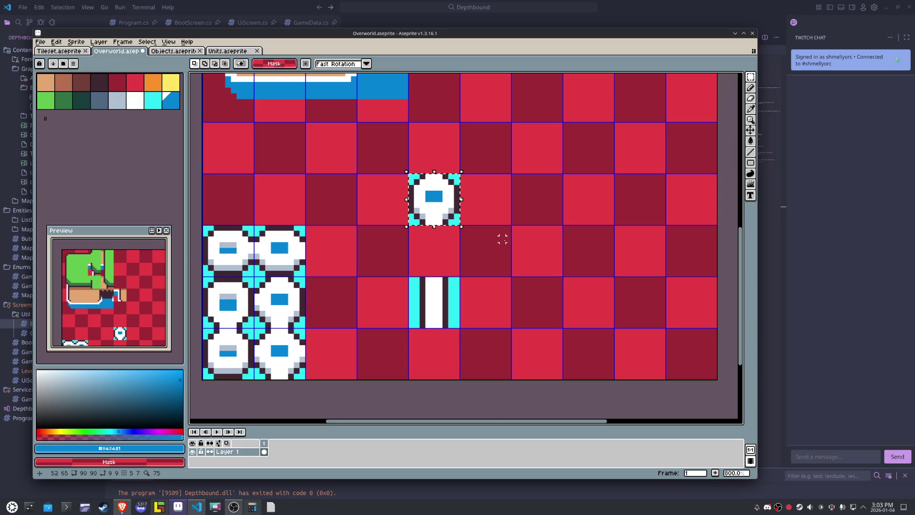
pyautogui.hotkey('shift', 'Down')
pyautogui.hotkey('shift', 'Left')
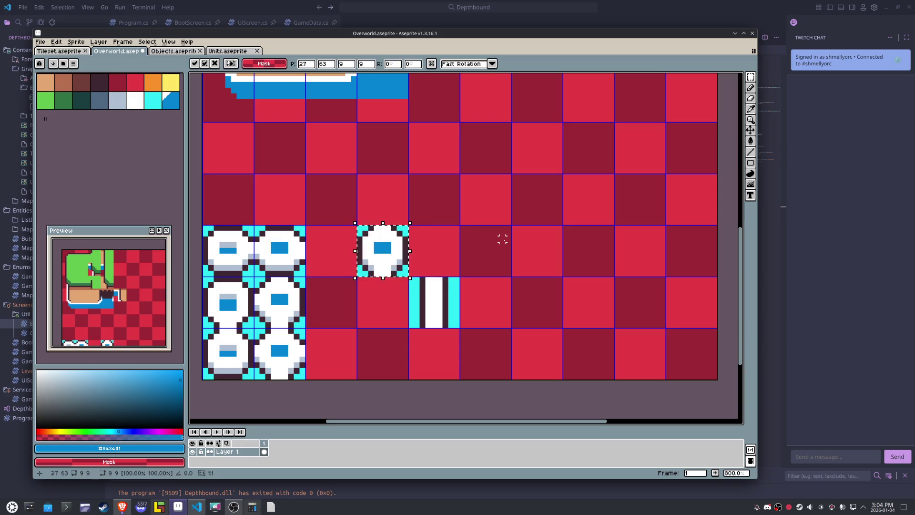
pyautogui.hotkey('shift', 'Left')
pyautogui.hotkey('shift', 'Down')
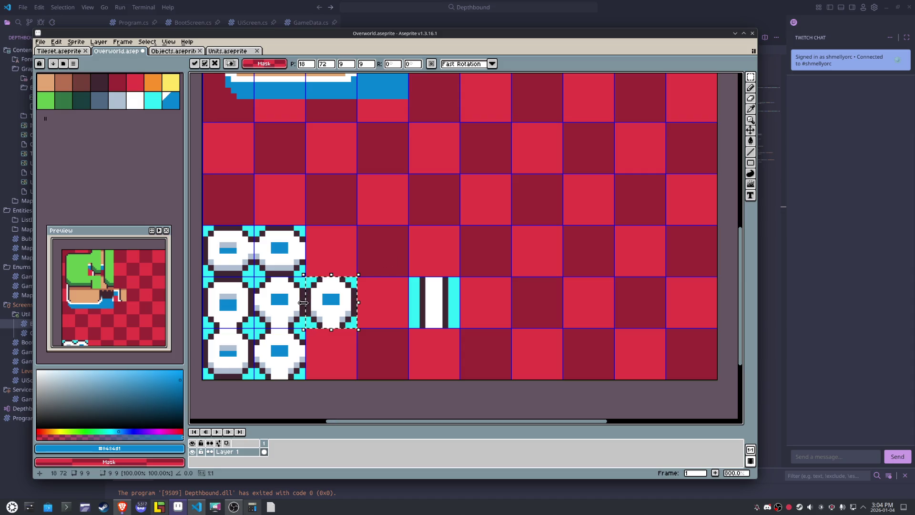
# - Paint the tile's dark right-edge pixel white and nudge the tile up one cell
pyautogui.scroll(5, 388, 317)
pyautogui.keyDown('alt'); pyautogui.click(434, 306); pyautogui.keyUp('alt')
pyautogui.click(451, 313)
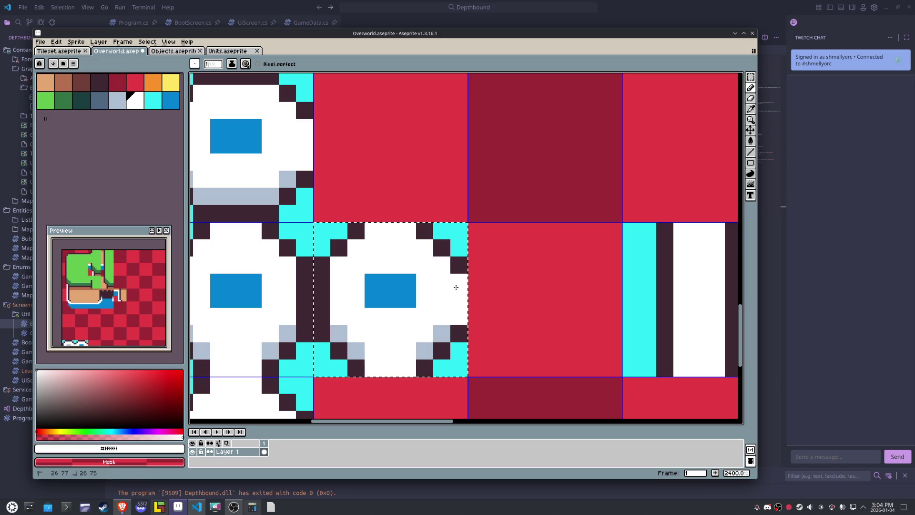
pyautogui.scroll(-3, 482, 284)
pyautogui.press('m')
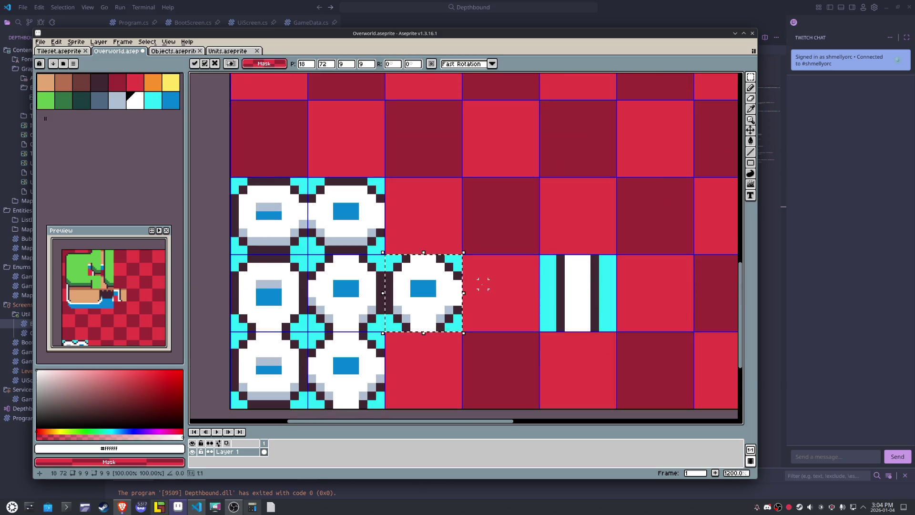
pyautogui.hotkey('shift', 'Up')
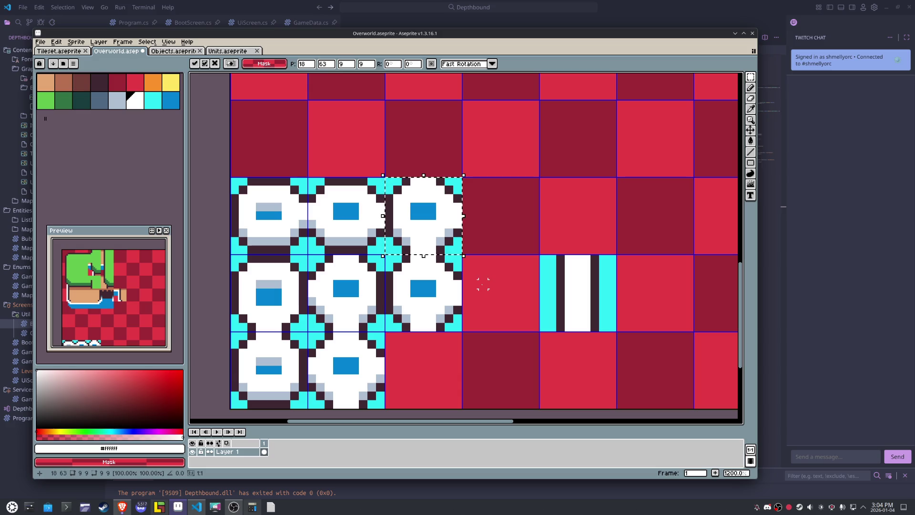
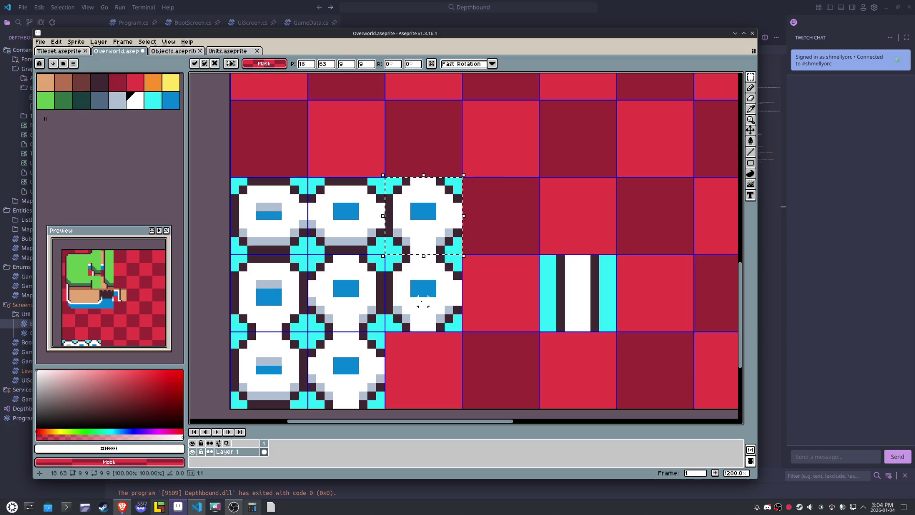
# - Move the copied node tile down one cell into the middle row's third slot
pyautogui.hotkey('shift', 'Down')
pyautogui.moveTo(438, 310); pyautogui.dragTo(378, 282)
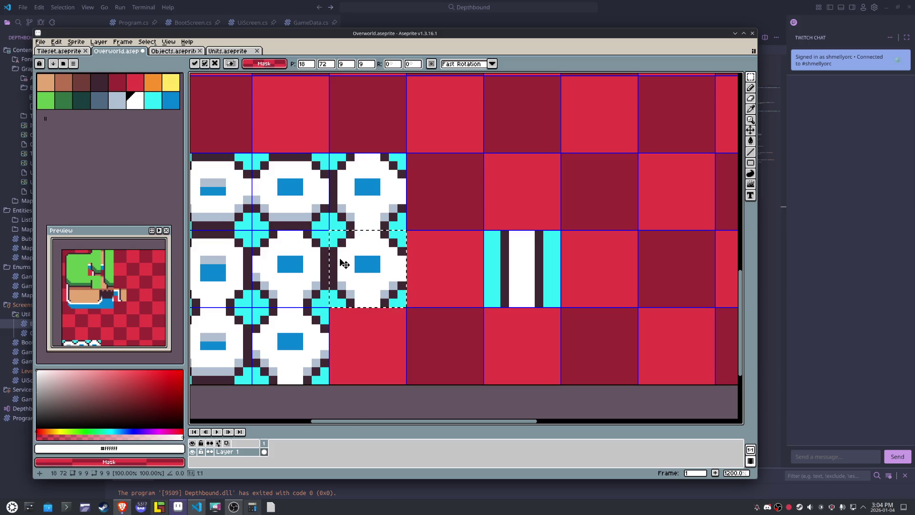
pyautogui.scroll(1, 349, 285)
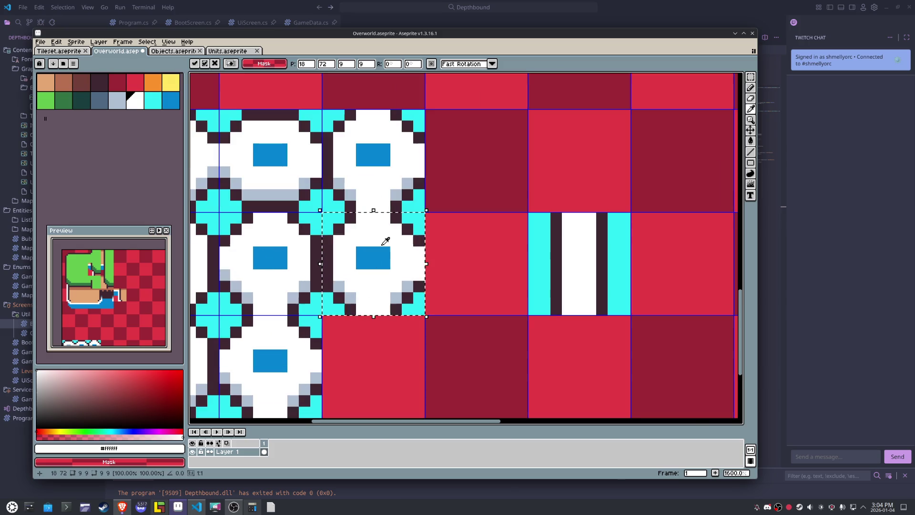
# - Repaint the copied tile's top edge with dark outline and light-grey pixels so it connects
pyautogui.press('i')
pyautogui.click(395, 215)
pyautogui.moveTo(395, 215); pyautogui.dragTo(361, 218)
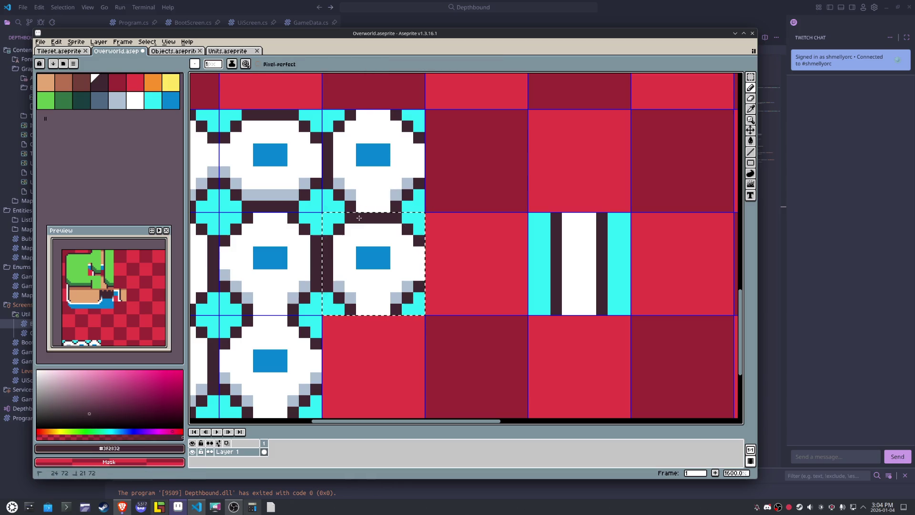
pyautogui.keyDown('alt'); pyautogui.click(338, 283); pyautogui.keyUp('alt')
pyautogui.click(328, 276)
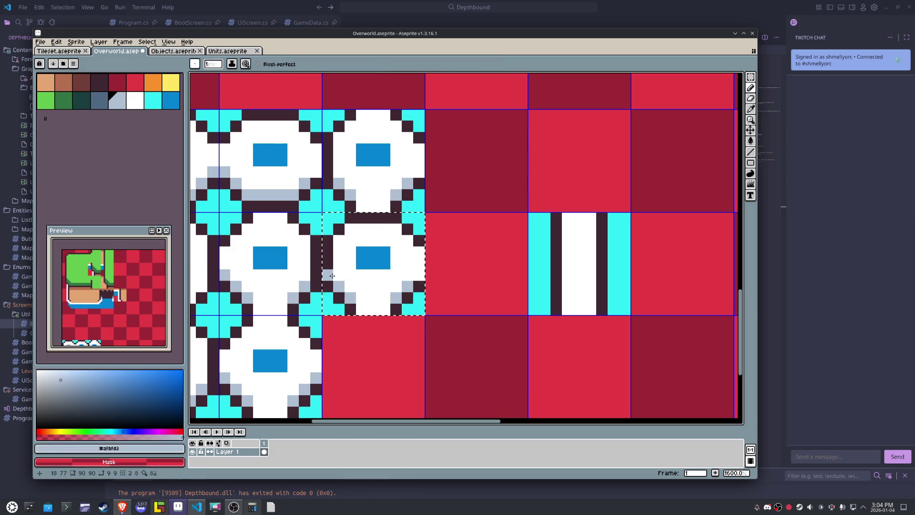
pyautogui.keyDown('alt'); pyautogui.click(351, 259); pyautogui.keyUp('alt')
pyautogui.scroll(-2, 377, 241)
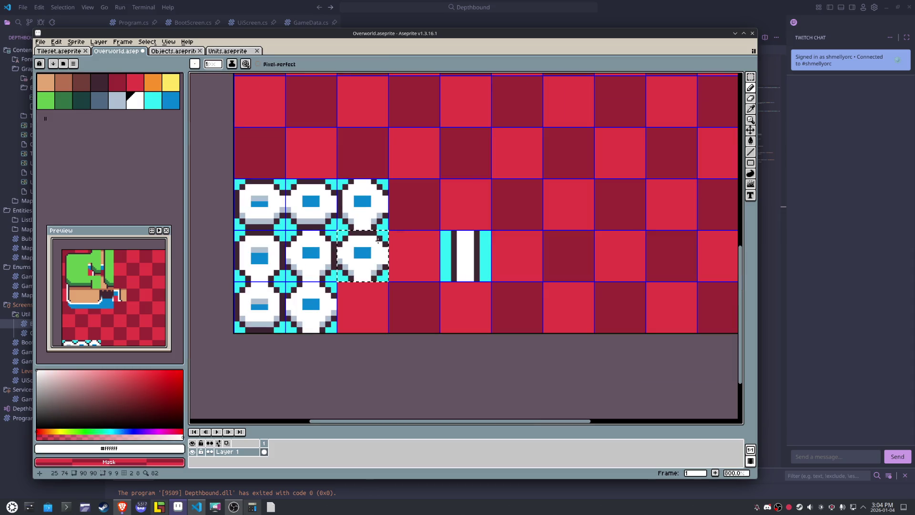
pyautogui.press('m')
pyautogui.click(431, 260)
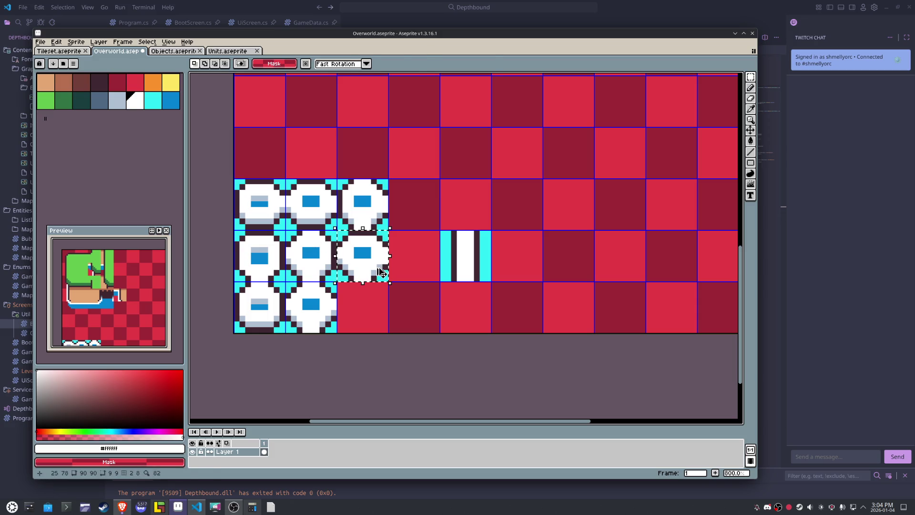
# - Copy the node tile into the bottom-right slot and redo its dark and light-grey bottom-edge pixels
pyautogui.keyDown('ctrl'); pyautogui.moveTo(381, 273); pyautogui.dragTo(381, 324); pyautogui.keyUp('ctrl')
pyautogui.scroll(2, 432, 311)
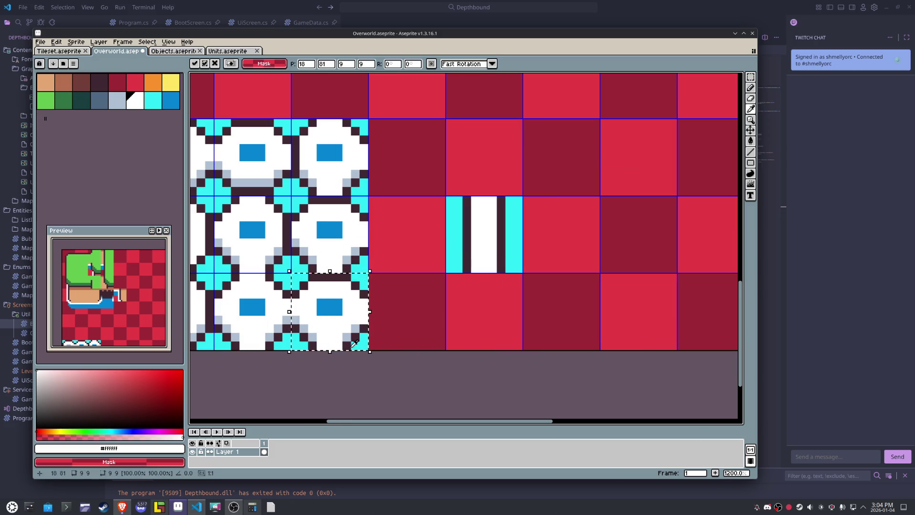
pyautogui.moveTo(339, 347); pyautogui.dragTo(328, 347)
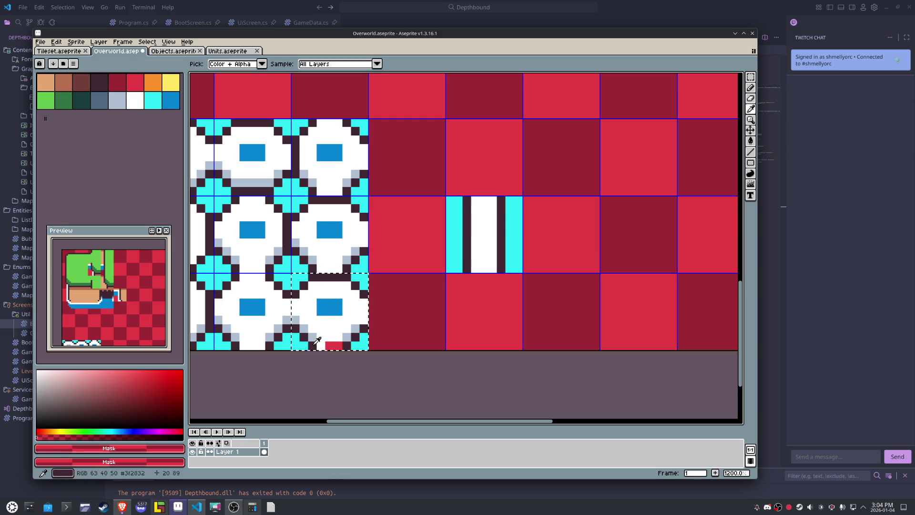
pyautogui.keyDown('alt'); pyautogui.click(317, 340); pyautogui.keyUp('alt')
pyautogui.click(329, 345)
pyautogui.scroll(1, 321, 339)
pyautogui.keyDown('alt'); pyautogui.click(351, 328); pyautogui.keyUp('alt')
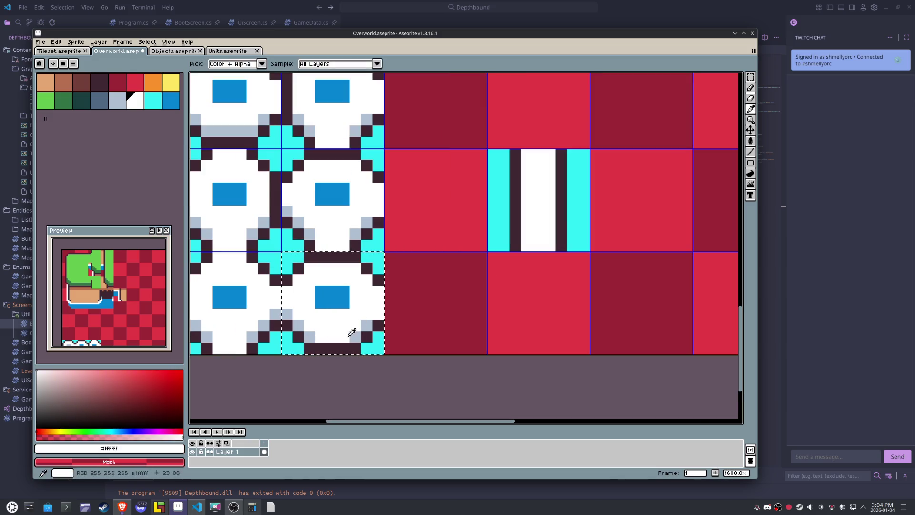
pyautogui.keyDown('alt'); pyautogui.click(317, 334); pyautogui.keyUp('alt')
pyautogui.moveTo(311, 337); pyautogui.dragTo(354, 335)
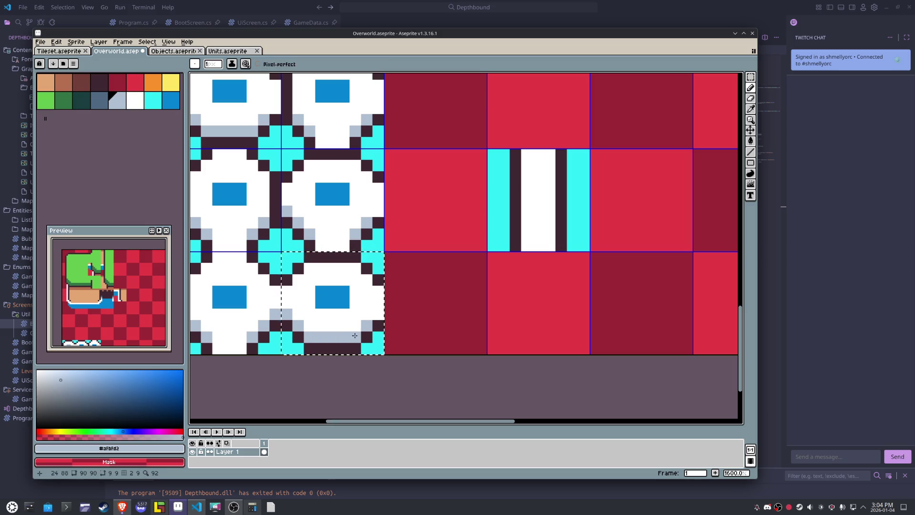
# - Turn a dark pixel in the new tile's top row white
pyautogui.keyDown('alt'); pyautogui.click(348, 274); pyautogui.keyUp('alt')
pyautogui.click(338, 260)
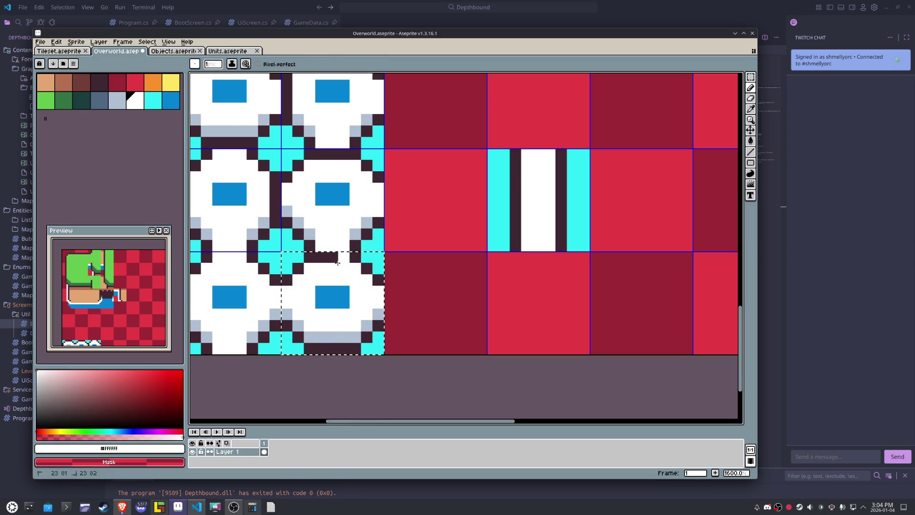
pyautogui.press('alt')
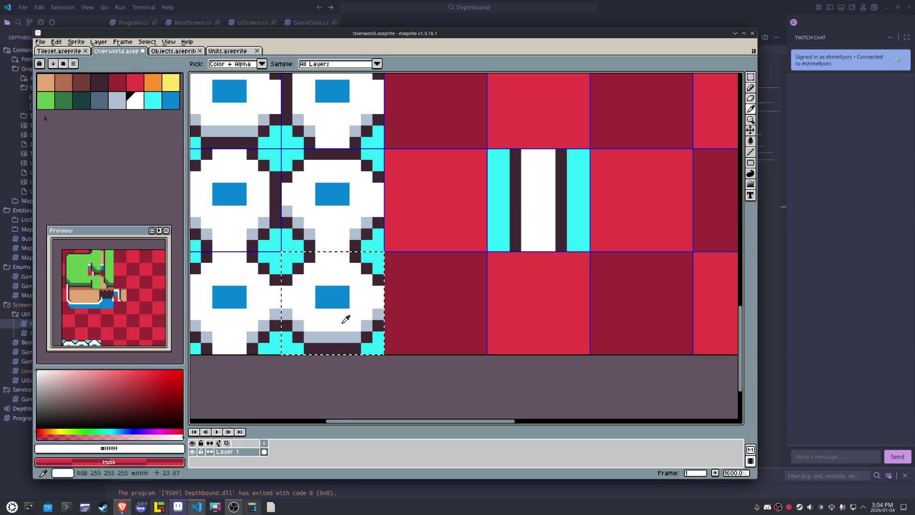
pyautogui.scroll(-2, 334, 260)
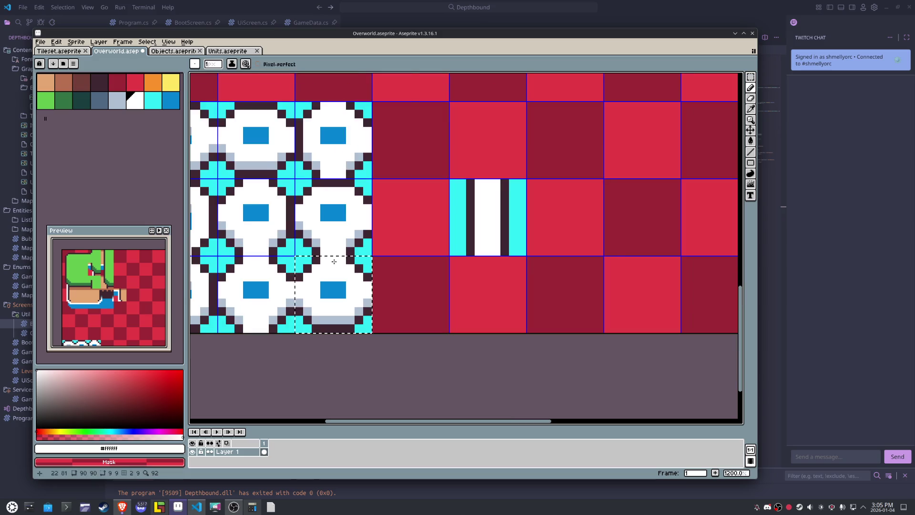
pyautogui.press('alt')
# - Recolour the light pixels of the middle- and bottom-left blue squares with dark blue #0484d1
pyautogui.scroll(2, 248, 234)
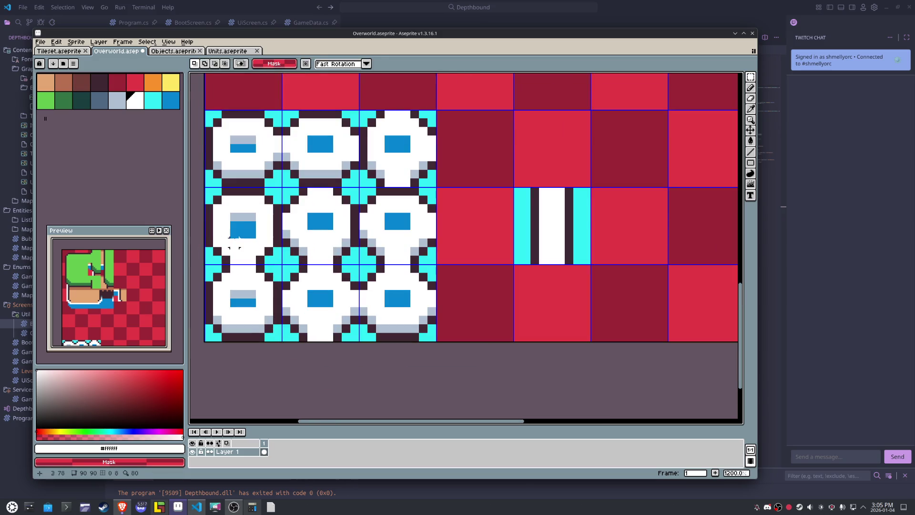
pyautogui.keyDown('alt'); pyautogui.click(248, 227); pyautogui.keyUp('alt')
pyautogui.click(243, 217)
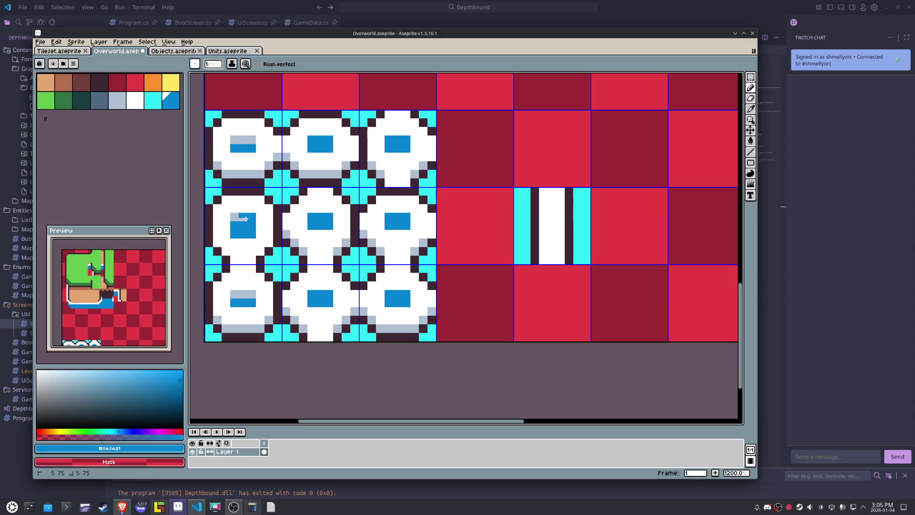
pyautogui.keyDown('alt'); pyautogui.click(269, 234); pyautogui.keyUp('alt')
pyautogui.click(239, 235)
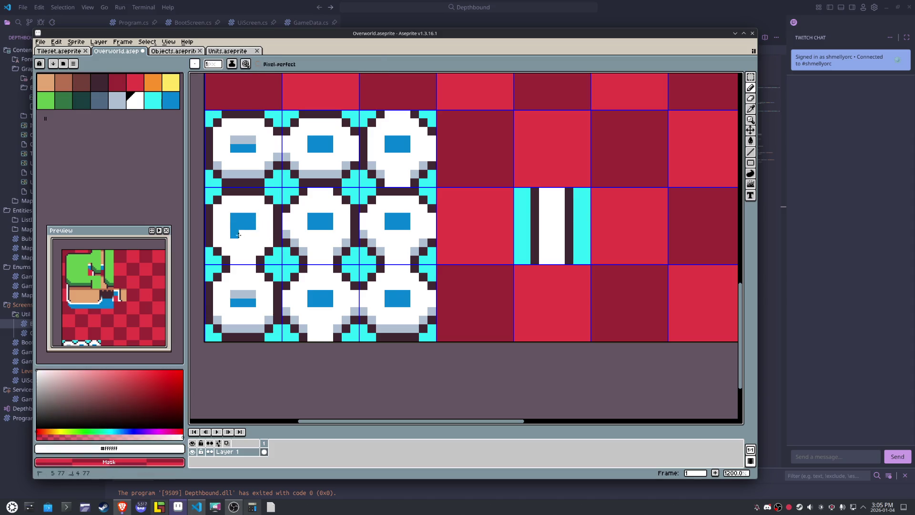
pyautogui.keyDown('alt'); pyautogui.click(253, 299); pyautogui.keyUp('alt')
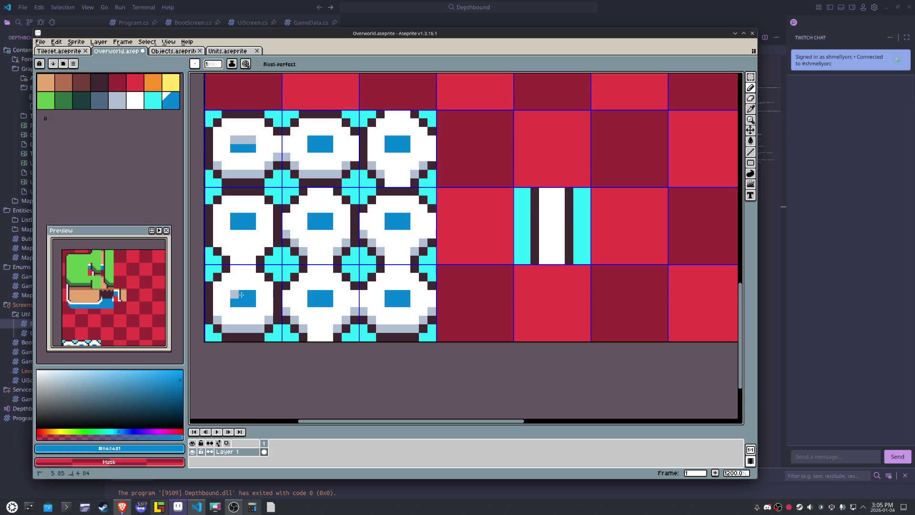
pyautogui.click(235, 295)
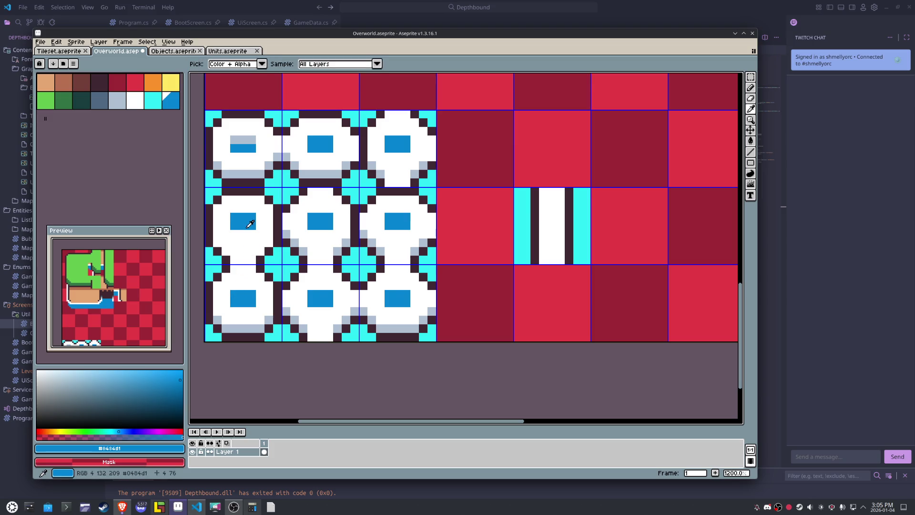
# - Fix the middle-left square's rows and paint the top-left square's light top row dark blue
pyautogui.moveTo(252, 234)
pyautogui.mouseDown()
pyautogui.moveTo(235, 232)
pyautogui.moveTo(253, 216)
pyautogui.mouseUp()
pyautogui.keyDown('alt'); pyautogui.click(241, 209); pyautogui.keyUp('alt')
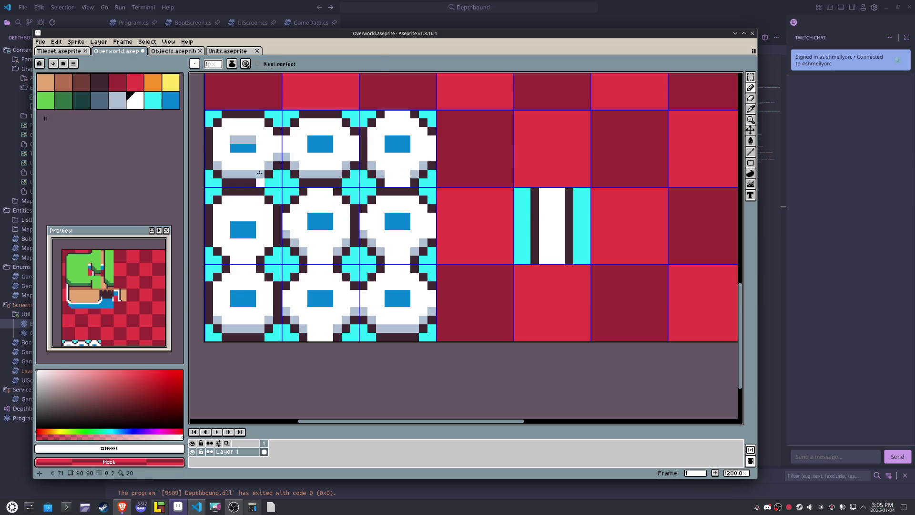
pyautogui.keyDown('alt'); pyautogui.click(243, 147); pyautogui.keyUp('alt')
pyautogui.moveTo(253, 140); pyautogui.dragTo(237, 140)
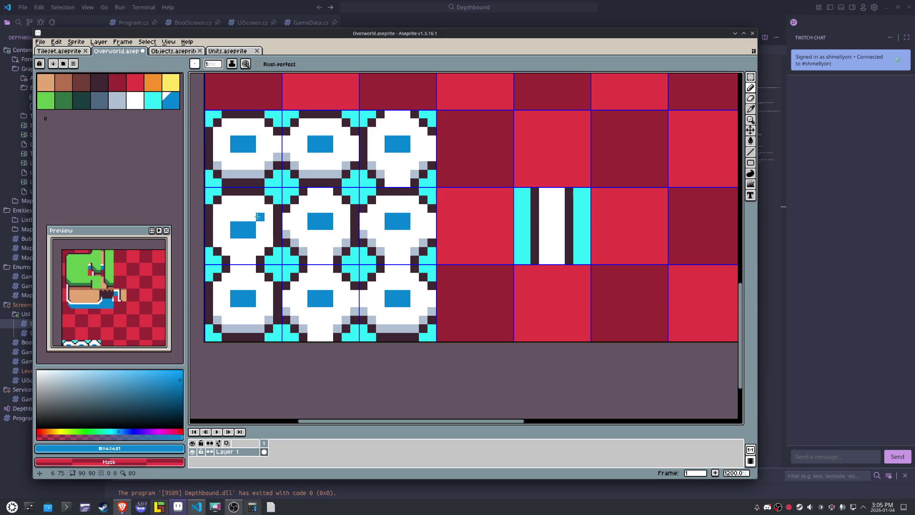
pyautogui.moveTo(256, 217)
pyautogui.mouseDown()
pyautogui.moveTo(231, 217)
pyautogui.moveTo(255, 233)
pyautogui.mouseUp()
pyautogui.keyDown('alt'); pyautogui.click(223, 214); pyautogui.keyUp('alt')
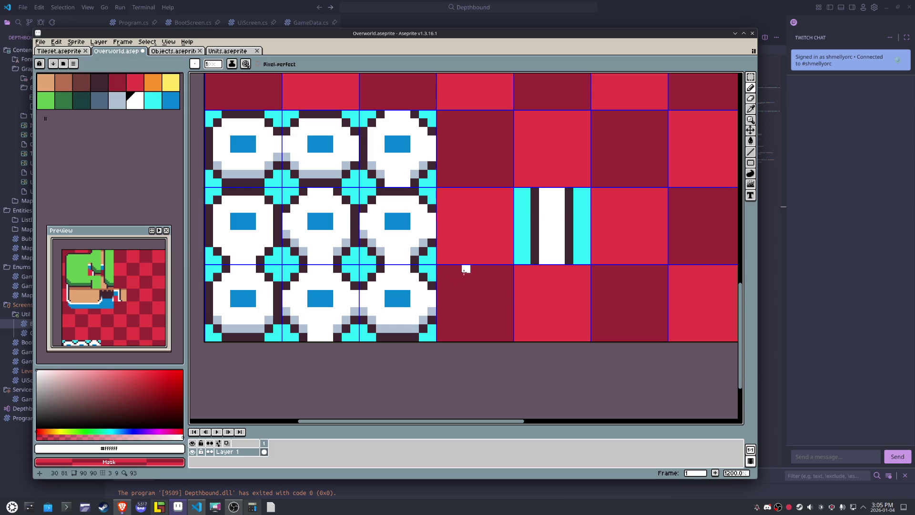
pyautogui.scroll(-3, 471, 269)
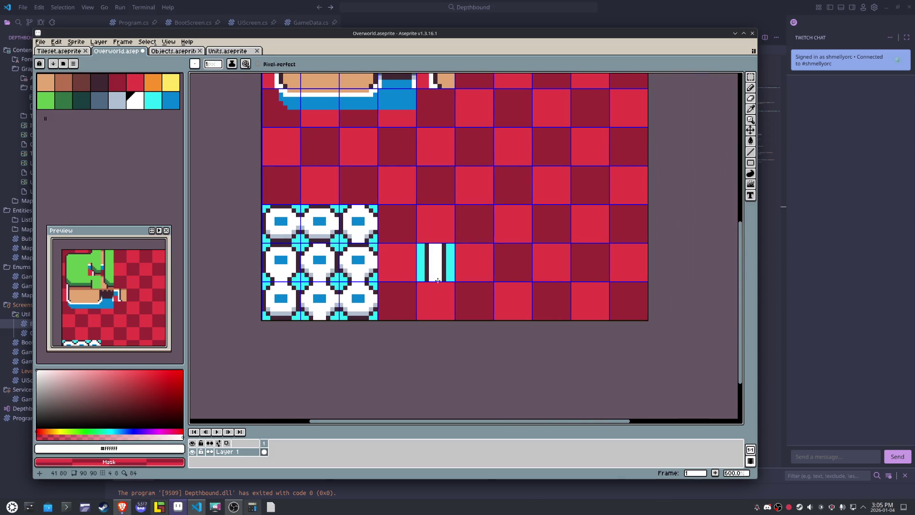
# - Move the striped path tile one slot down-left-up and rotate it to horizontal stripes
pyautogui.press('m')
pyautogui.moveTo(415, 243); pyautogui.dragTo(440, 279)
pyautogui.hotkey('shift', 'Down')
pyautogui.hotkey('shift', 'Left')
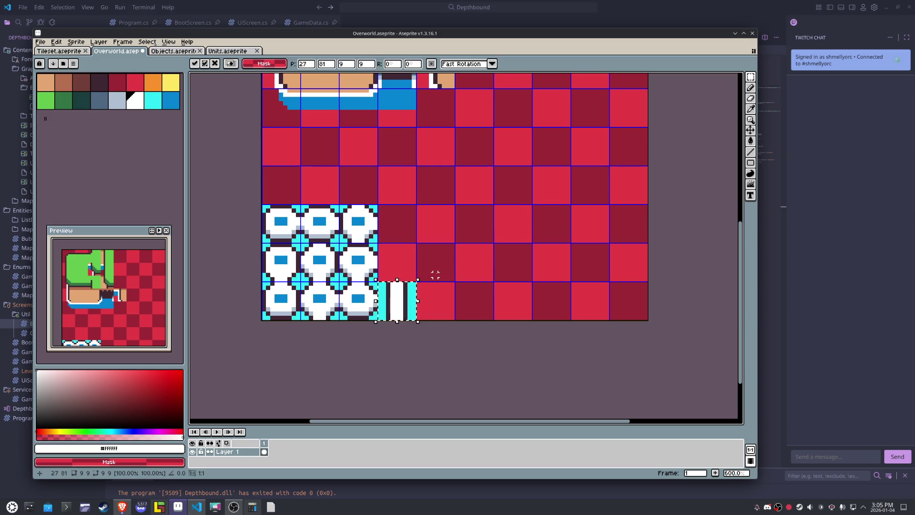
pyautogui.hotkey('shift', 'Up')
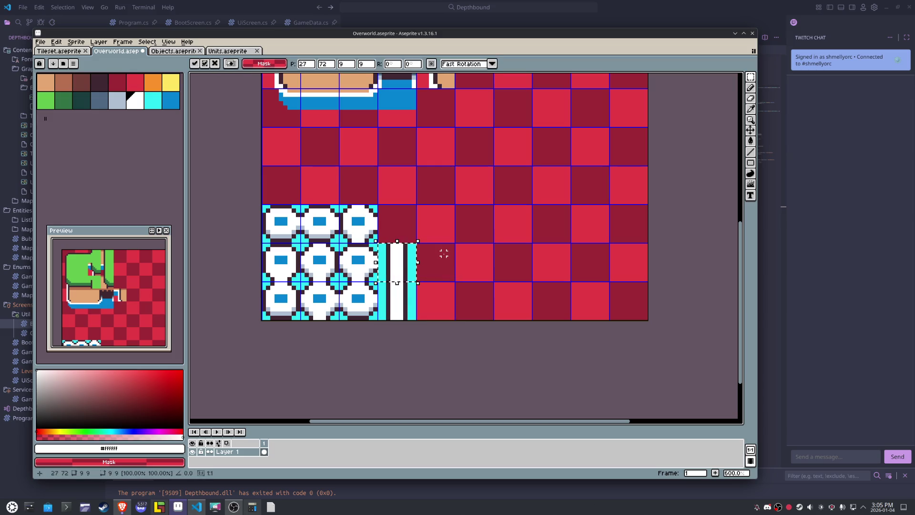
pyautogui.hotkey('shift', 'r')
pyautogui.click(468, 215)
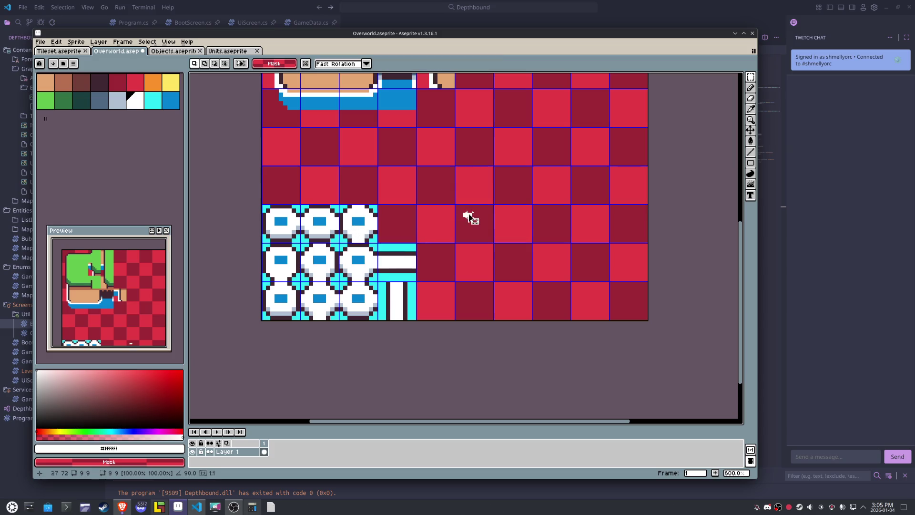
# - Delete every cyan pixel from the node tile block using a non-contiguous colour selection
pyautogui.moveTo(285, 218)
pyautogui.mouseDown()
pyautogui.moveTo(362, 305)
pyautogui.moveTo(410, 314)
pyautogui.mouseUp()
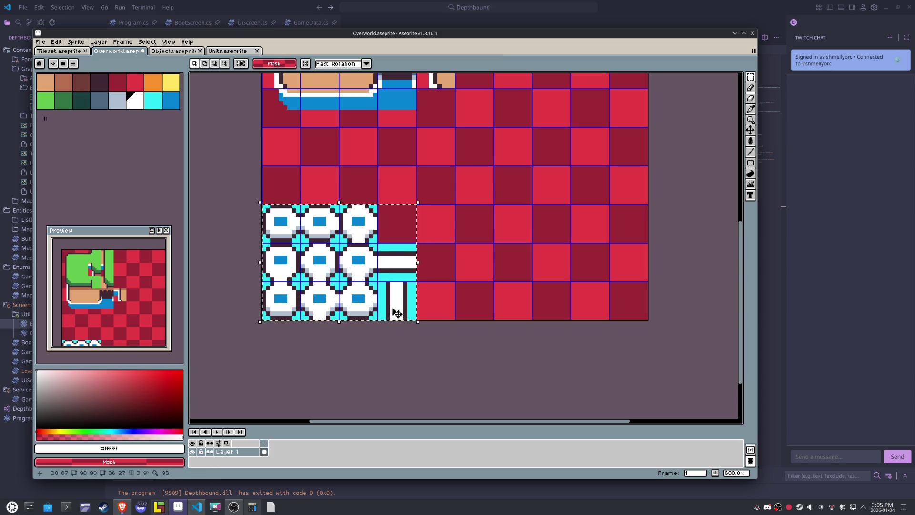
pyautogui.press('w')
pyautogui.click(265, 64)
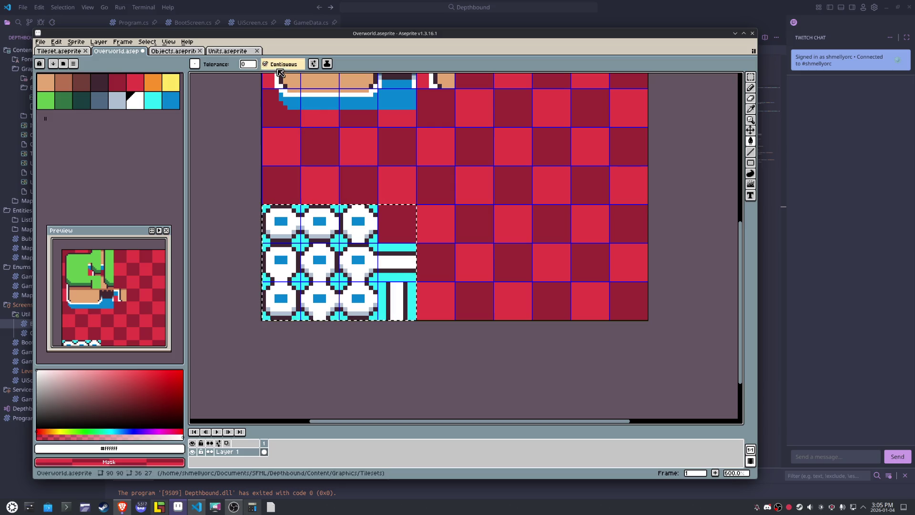
pyautogui.click(406, 278)
pyautogui.press('Delete')
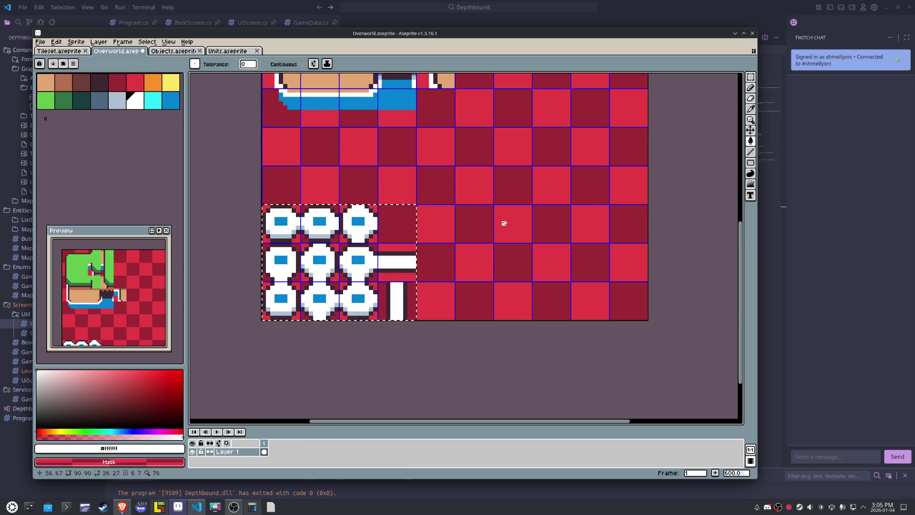
pyautogui.press('m')
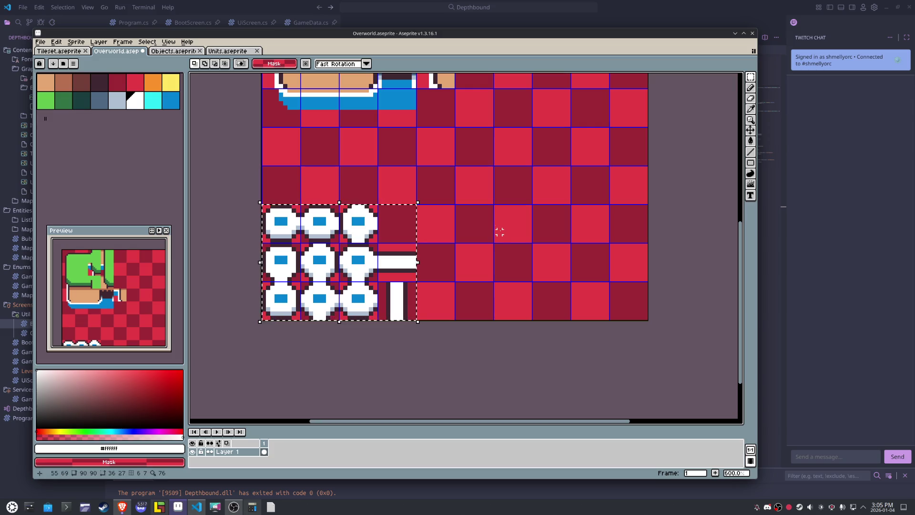
pyautogui.click(499, 231)
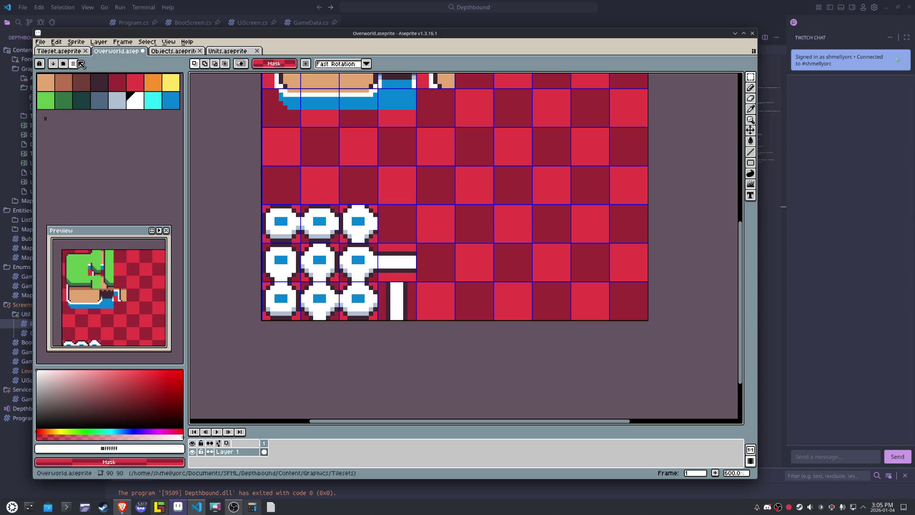
# - Export the sprite as a sprite sheet to Overworld.png
pyautogui.click(40, 42)
pyautogui.moveTo(57, 117)
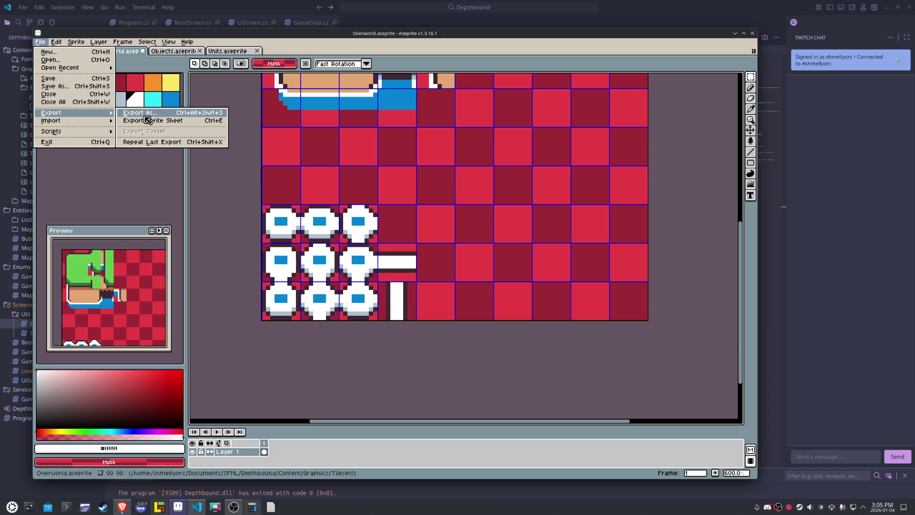
pyautogui.click(152, 120)
pyautogui.click(543, 340)
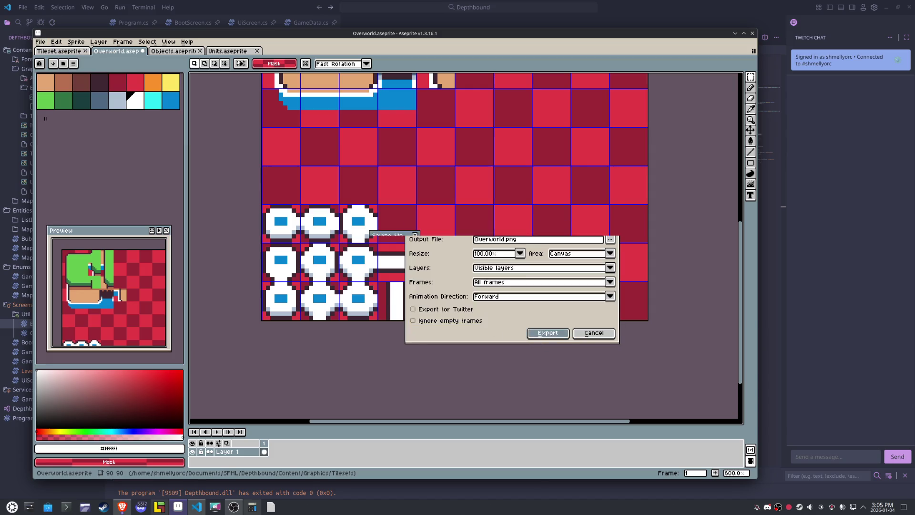
pyautogui.click(166, 511)
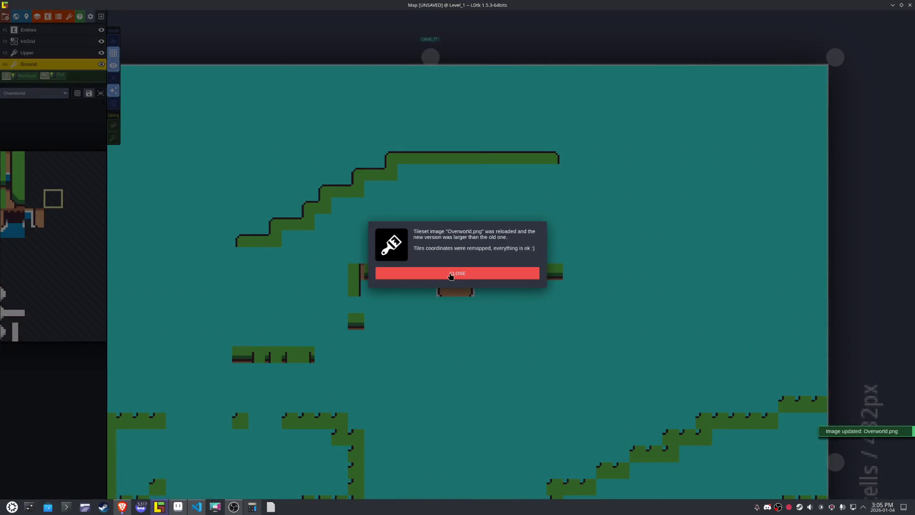
# - Reload the updated Overworld tileset and erase all old tiles from the Level_1 Ground layer
pyautogui.click(457, 275)
pyautogui.scroll(-3, 380, 316)
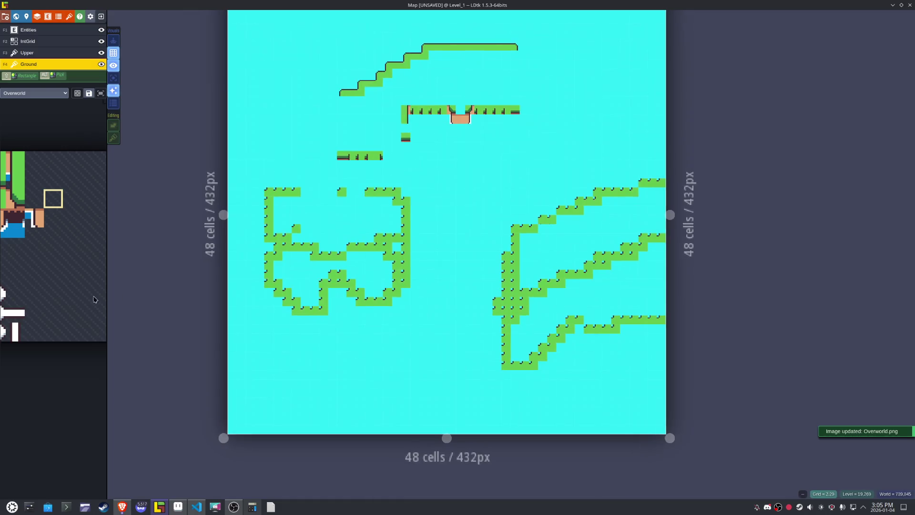
pyautogui.moveTo(20, 318)
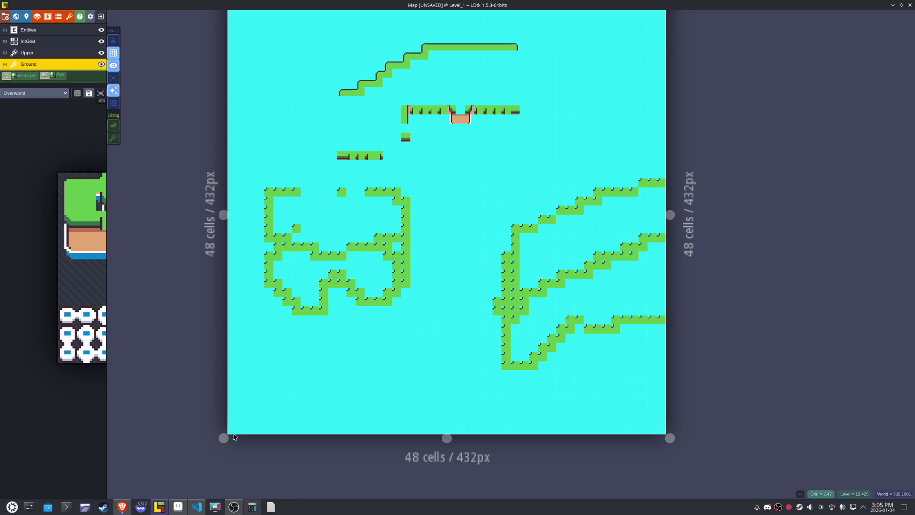
pyautogui.click(177, 506)
pyautogui.scroll(-1, 375, 287)
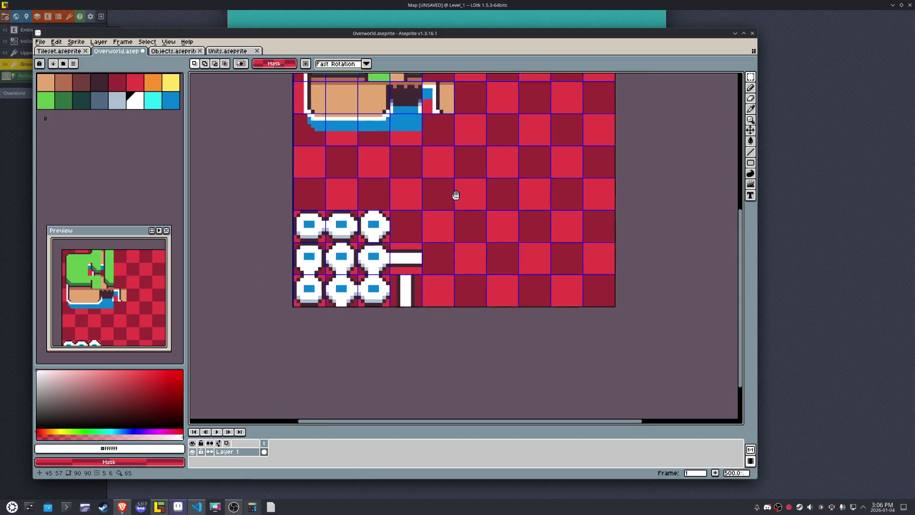
pyautogui.moveTo(453, 194); pyautogui.dragTo(394, 351)
pyautogui.click(179, 507)
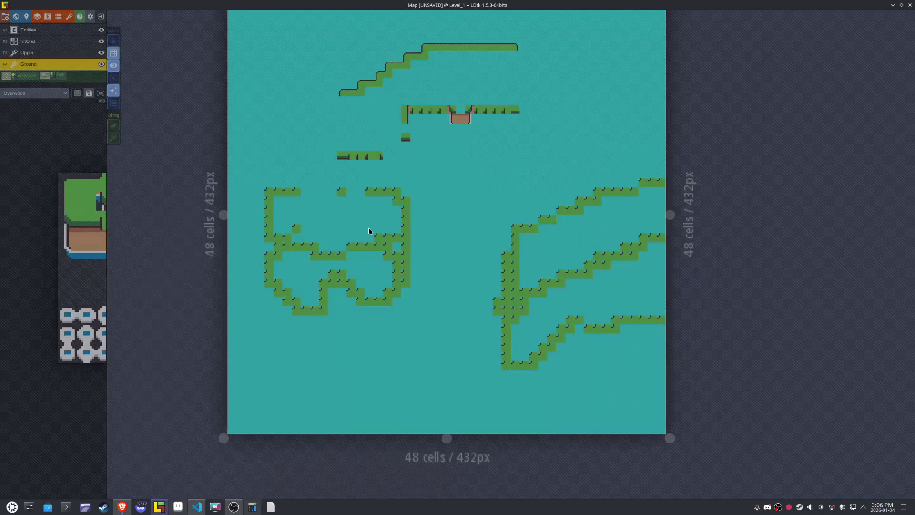
pyautogui.moveTo(259, 41)
pyautogui.mouseDown()
pyautogui.moveTo(343, 118)
pyautogui.moveTo(547, 367)
pyautogui.moveTo(609, 393)
pyautogui.moveTo(605, 387)
pyautogui.mouseUp()
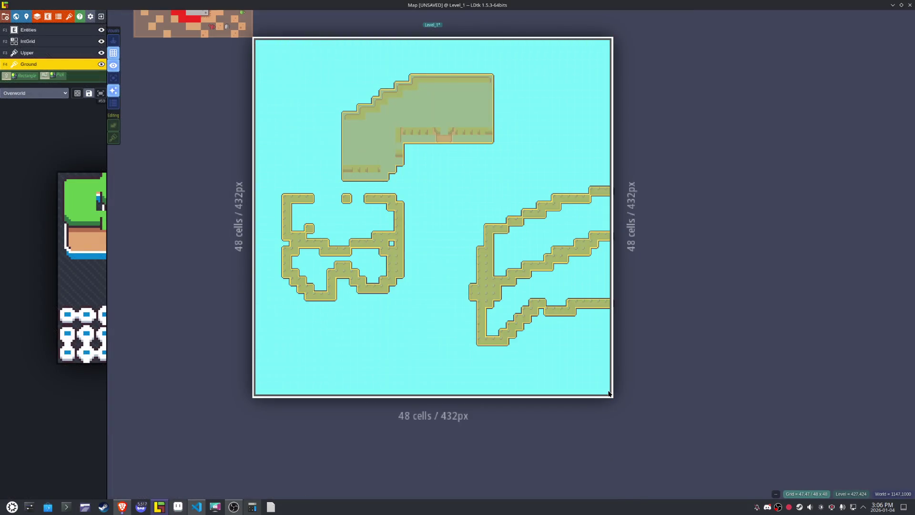
# - Paint a patch of plain grass tiles with a grass-edge tile to start the island
pyautogui.moveTo(86, 226)
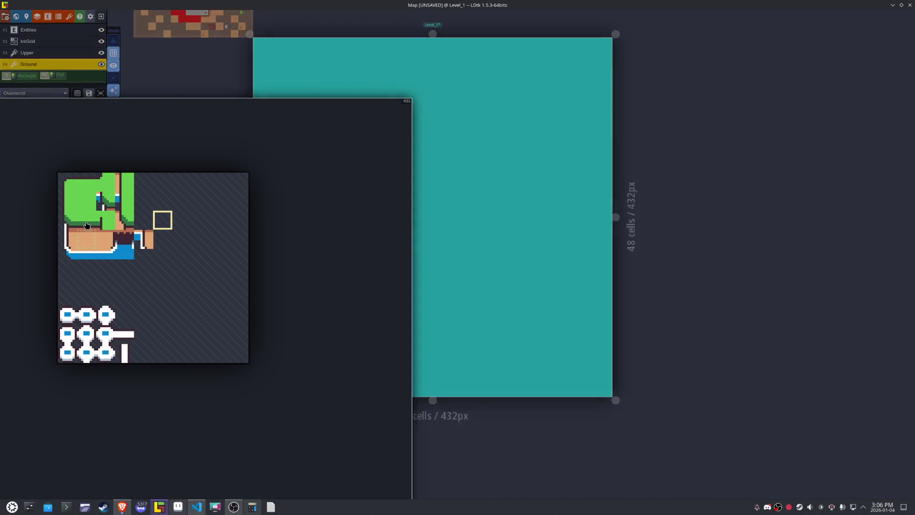
pyautogui.click(86, 207)
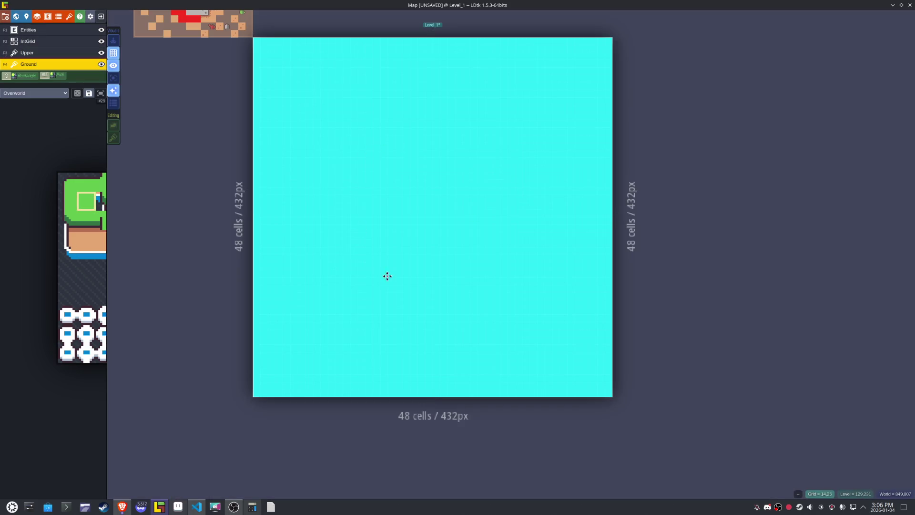
pyautogui.scroll(2, 291, 365)
pyautogui.scroll(2, 291, 366)
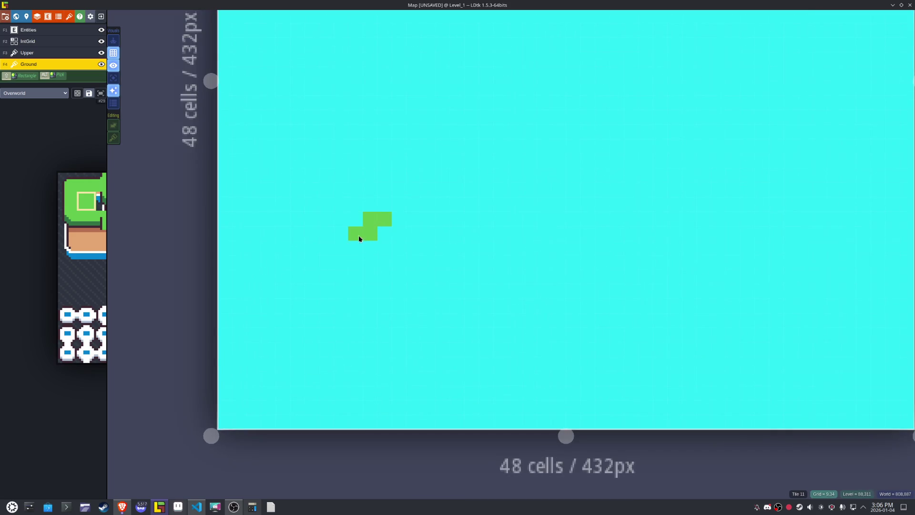
pyautogui.moveTo(359, 239); pyautogui.dragTo(391, 269)
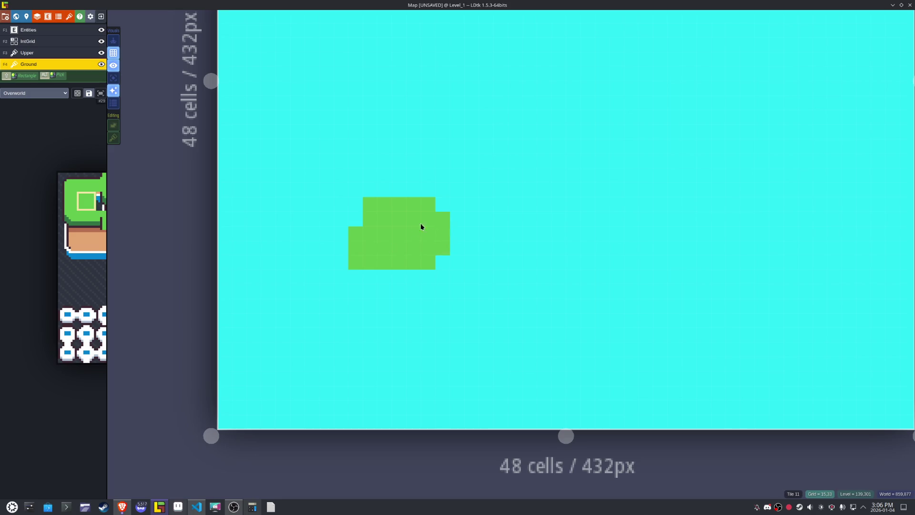
pyautogui.moveTo(73, 305)
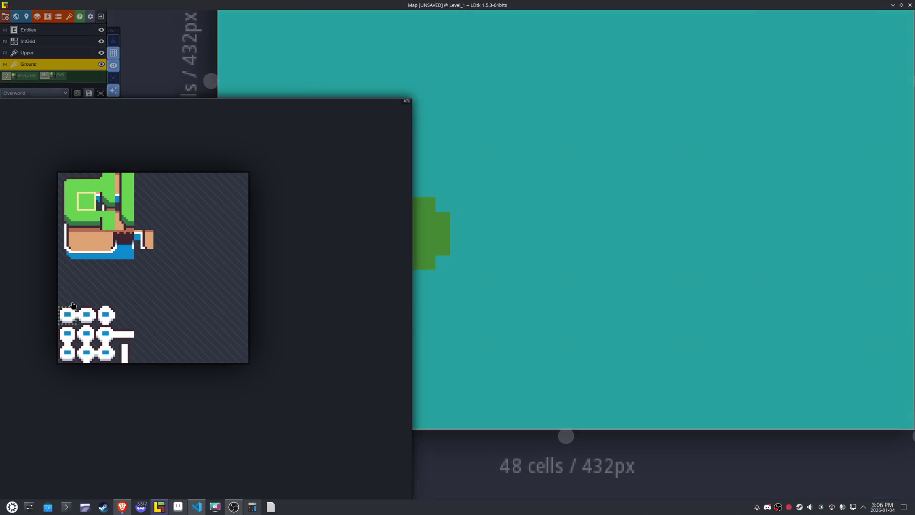
pyautogui.click(64, 221)
pyautogui.click(343, 250)
pyautogui.moveTo(93, 207)
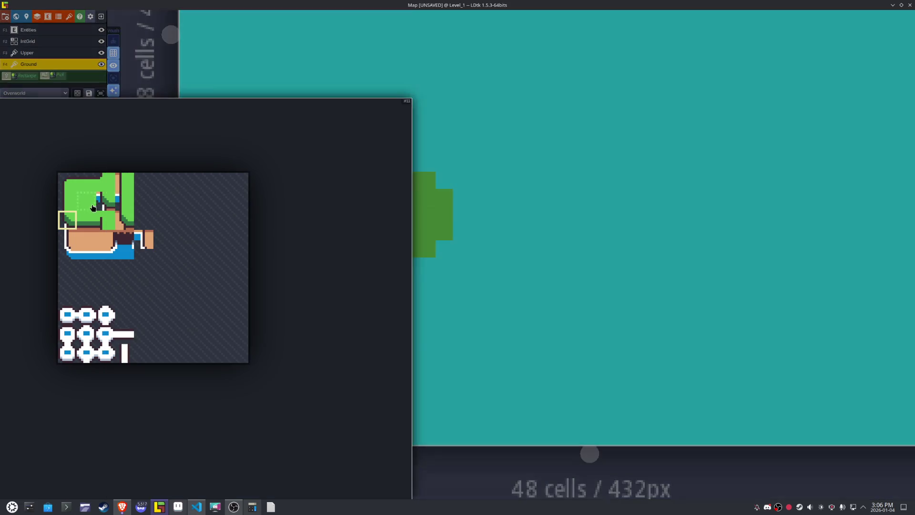
pyautogui.click(84, 183)
pyautogui.click(478, 265)
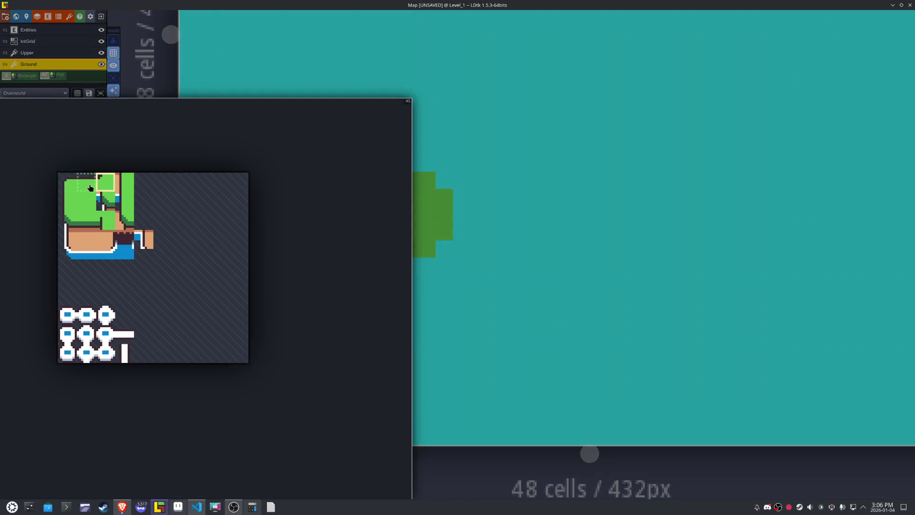
# - Add outlined left and right edges and a bottom-right corner to the island
pyautogui.click(91, 187)
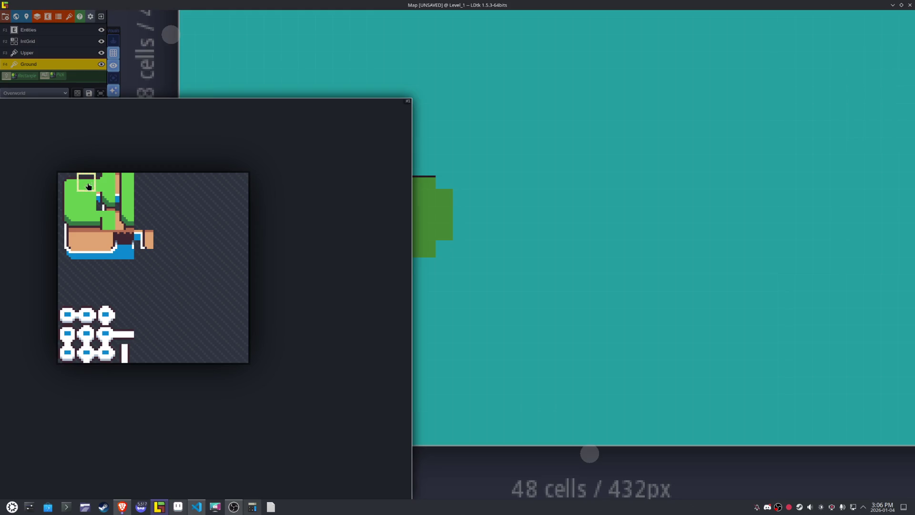
pyautogui.click(67, 182)
pyautogui.press('x')
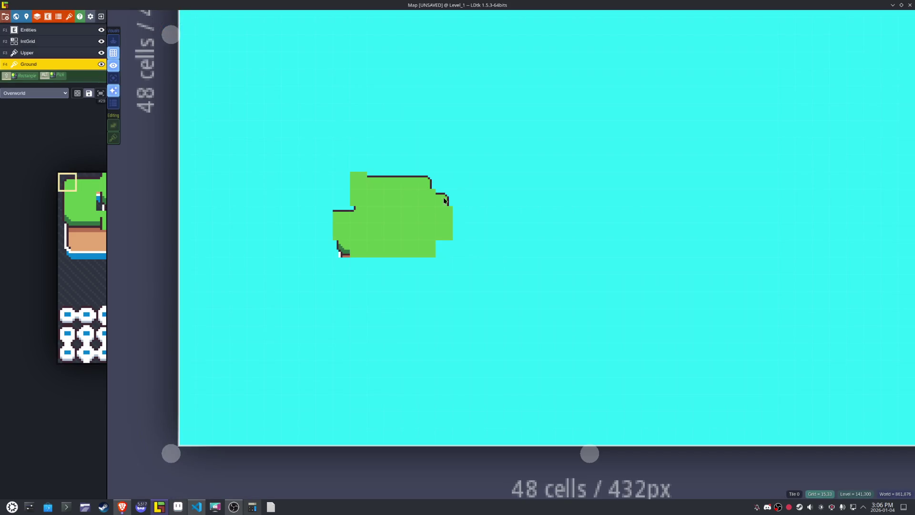
pyautogui.press('x')
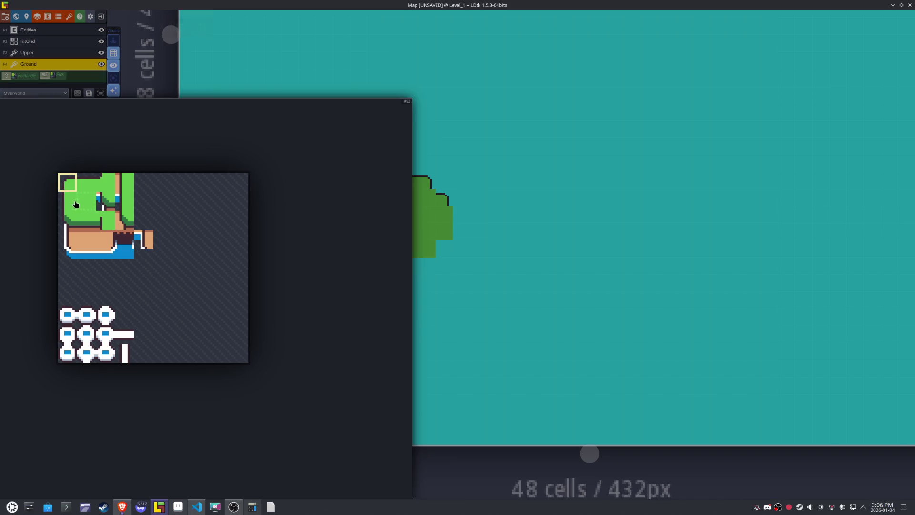
pyautogui.click(67, 201)
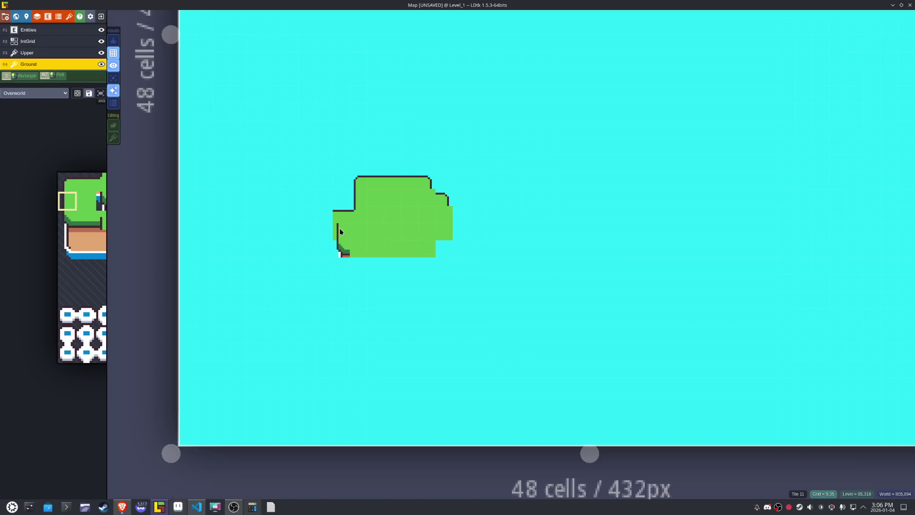
pyautogui.click(339, 229)
pyautogui.moveTo(201, 237)
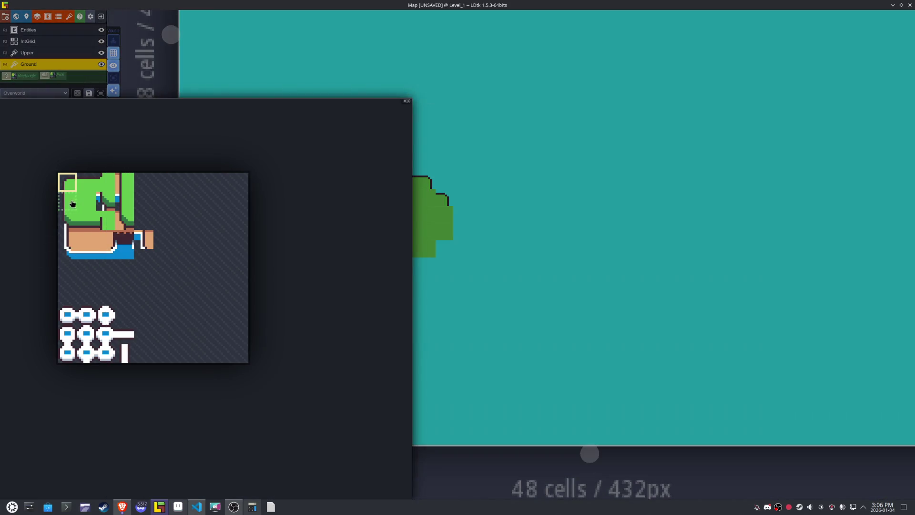
pyautogui.click(72, 204)
pyautogui.moveTo(440, 214); pyautogui.dragTo(440, 231)
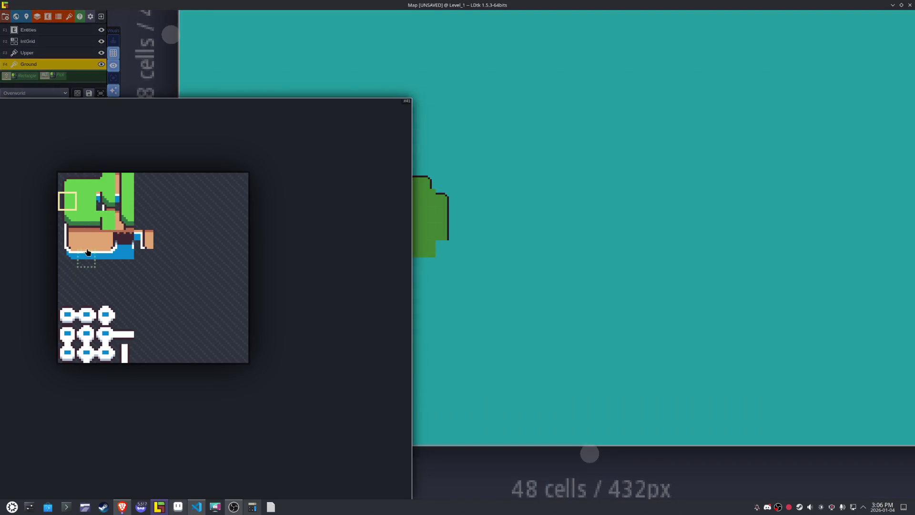
pyautogui.click(67, 219)
pyautogui.click(426, 255)
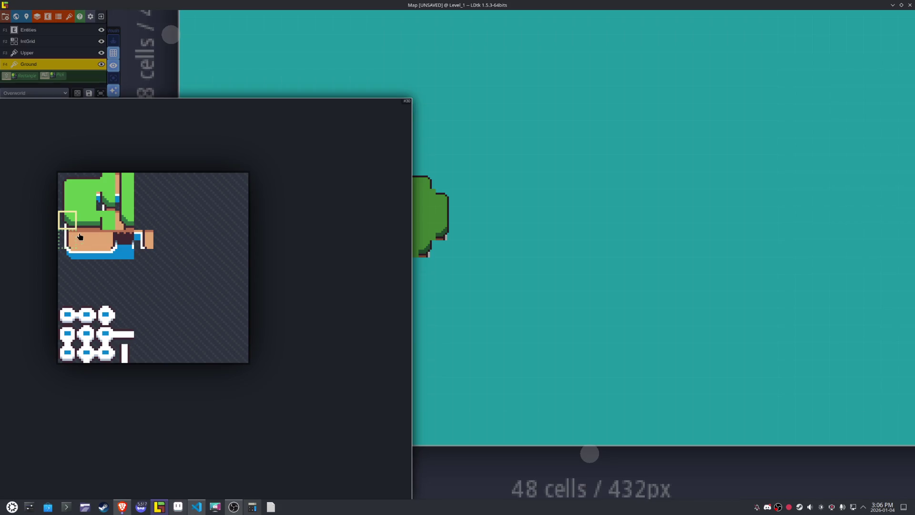
# - Place a horizontally mirrored cliff corner and another grass-edge tile on the island's right side
pyautogui.scroll(3, 427, 256)
pyautogui.moveTo(129, 218)
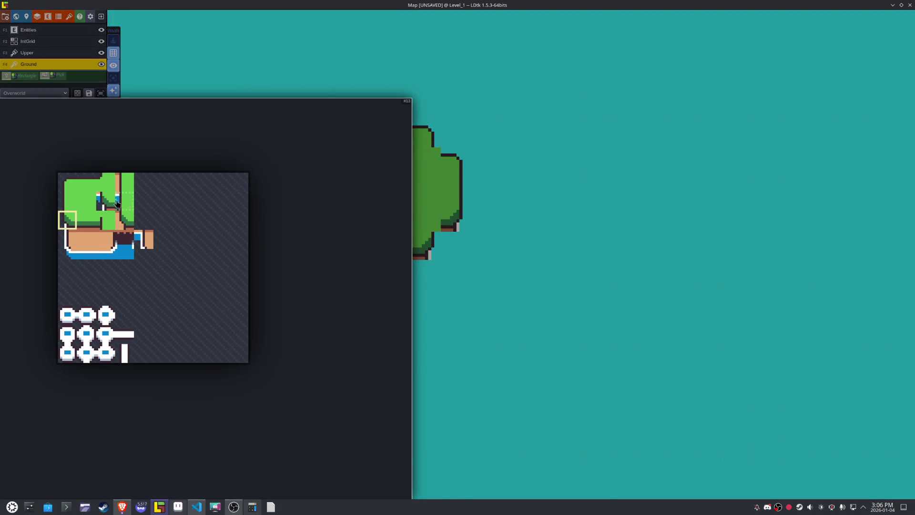
pyautogui.click(112, 202)
pyautogui.press('x')
pyautogui.click(435, 210)
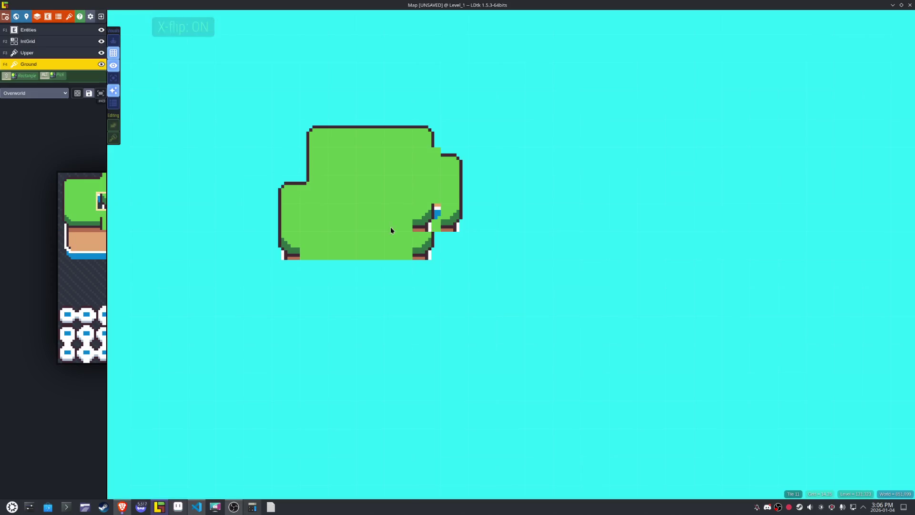
pyautogui.moveTo(17, 257)
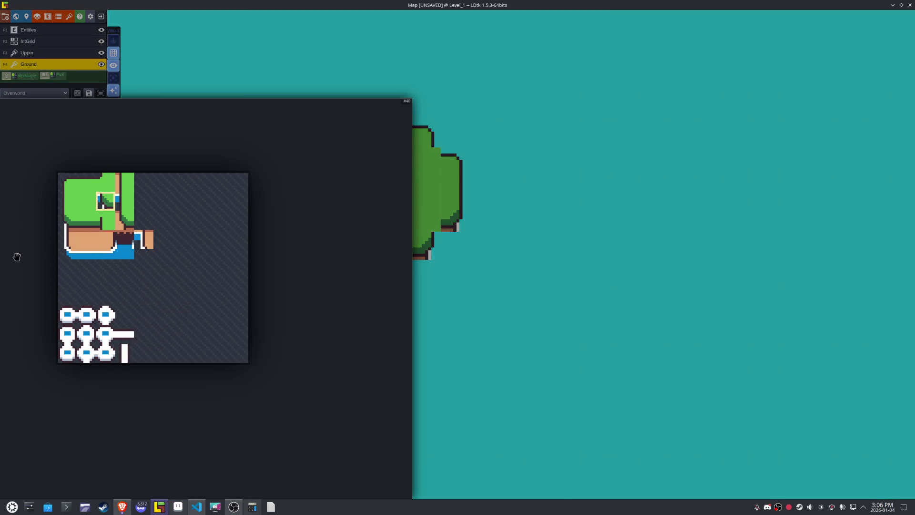
pyautogui.click(88, 225)
pyautogui.click(420, 224)
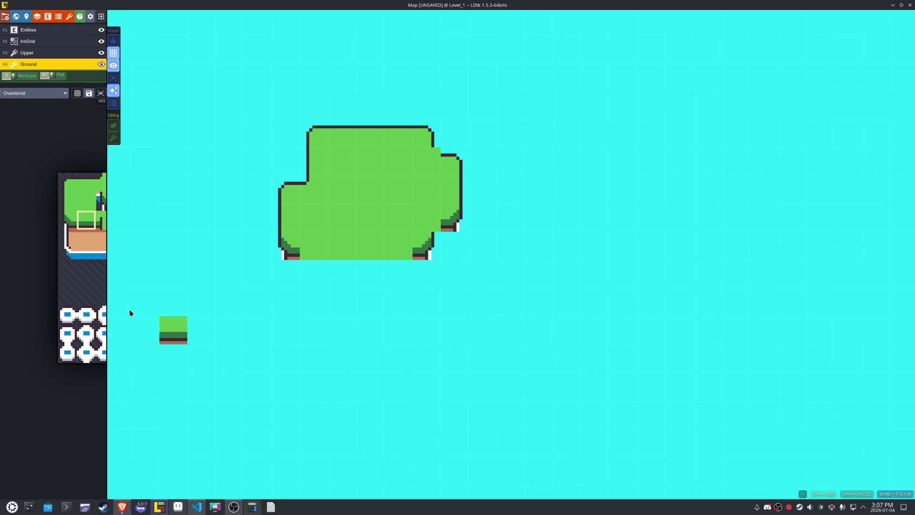
pyautogui.moveTo(64, 257)
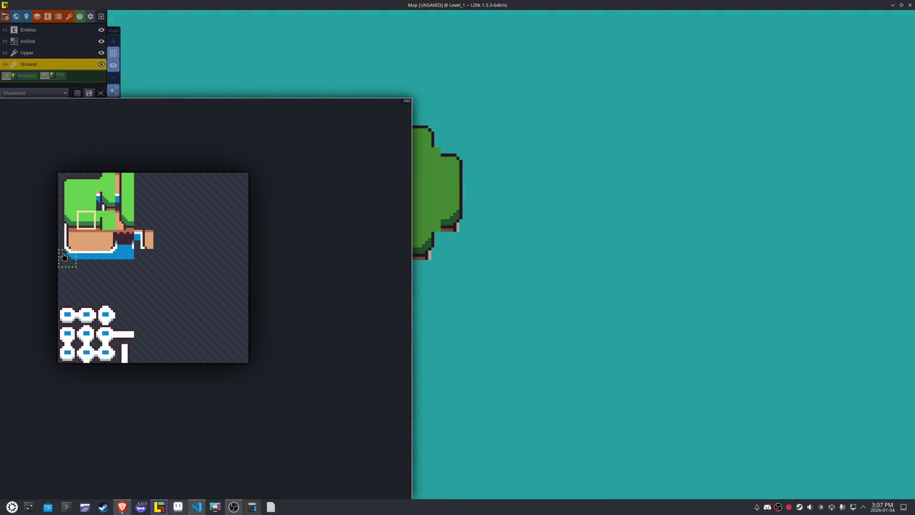
# - Copy a grass tile five cells right into a spare Overworld.aseprite slot, then return to LDtk
pyautogui.click(178, 511)
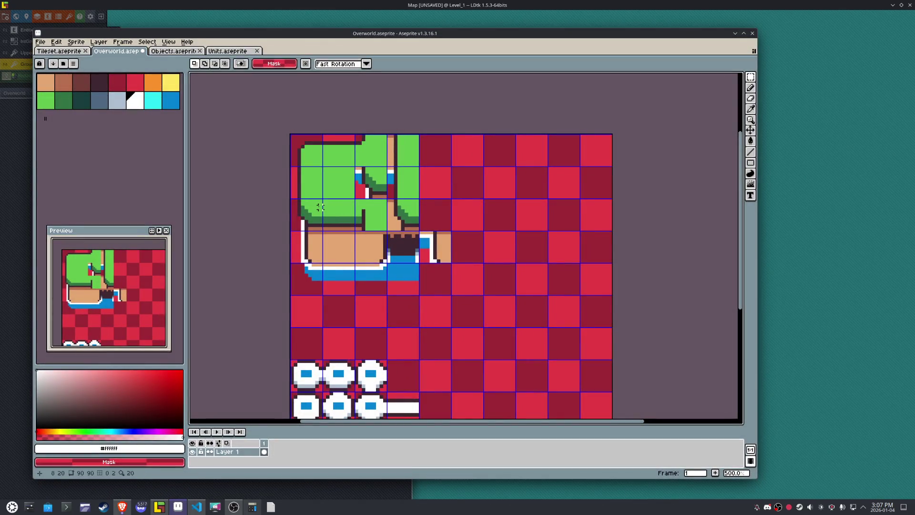
pyautogui.moveTo(317, 186); pyautogui.dragTo(320, 189)
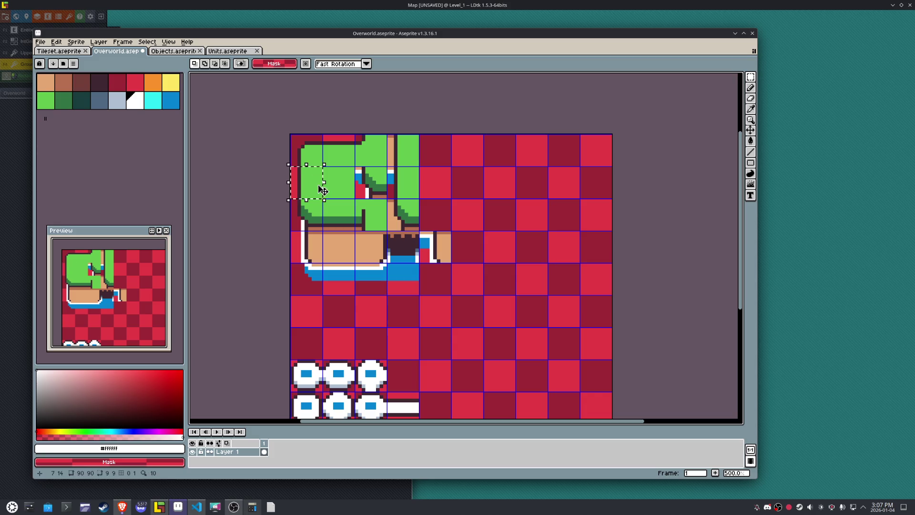
pyautogui.click(159, 506)
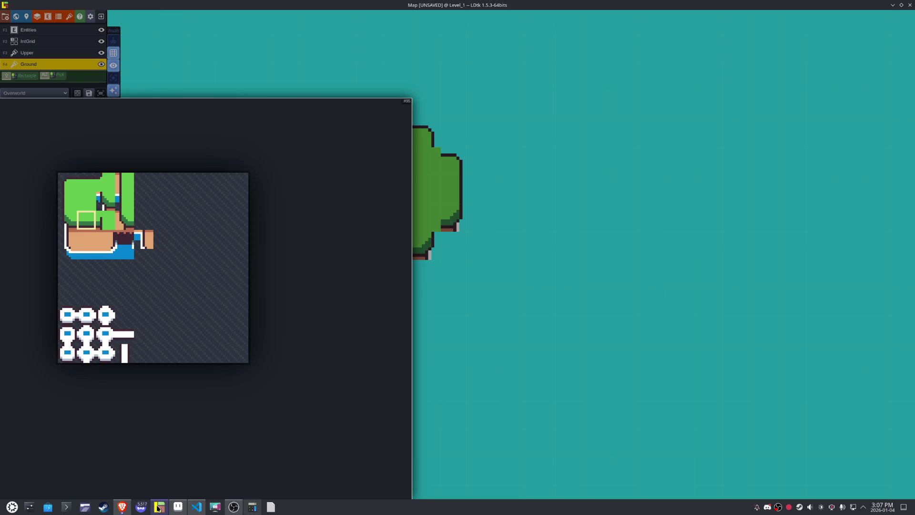
pyautogui.click(157, 507)
pyautogui.moveTo(322, 198); pyautogui.dragTo(354, 231)
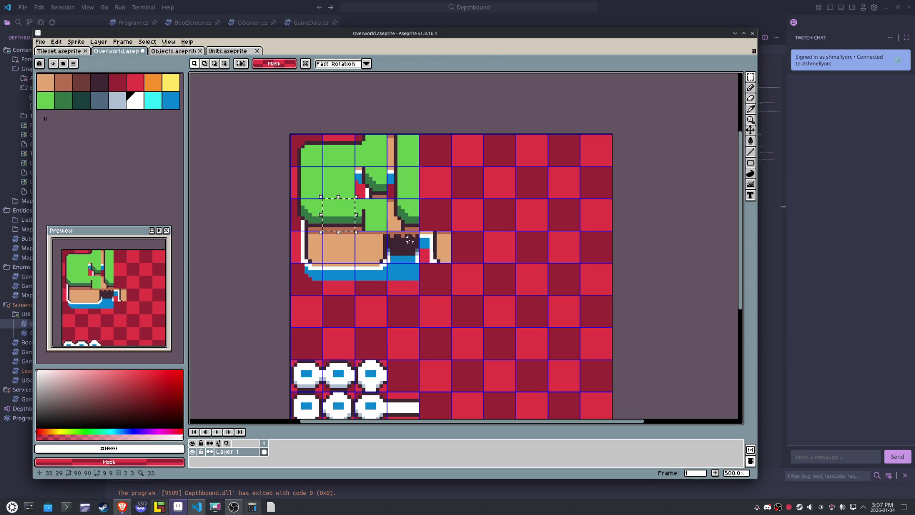
pyautogui.hotkey('shift', 'Right')
pyautogui.hotkey('shift', 'Right')
pyautogui.hotkey('shift', 'Right')
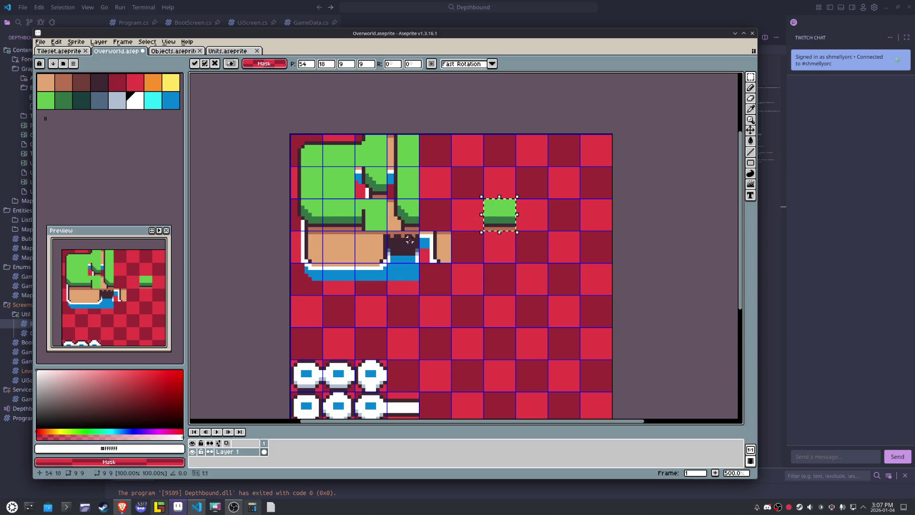
pyautogui.write('9')
pyautogui.press('Return')
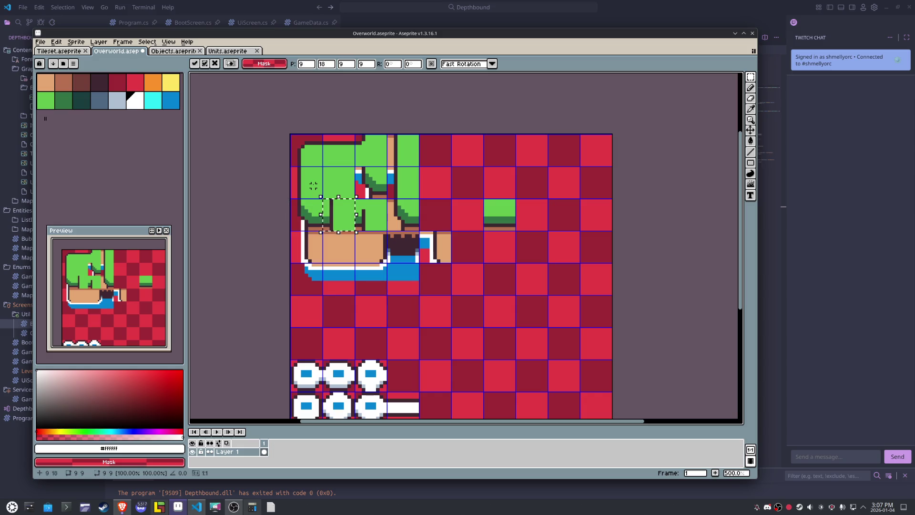
pyautogui.hotkey('shift', 'Right')
pyautogui.hotkey('shift', 'Right')
pyautogui.hotkey('shift', 'Right')
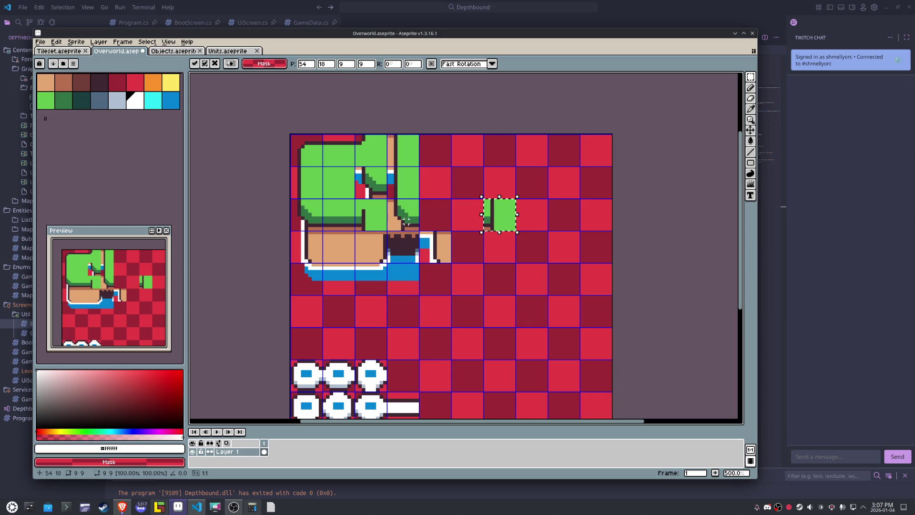
pyautogui.moveTo(376, 217); pyautogui.dragTo(389, 230)
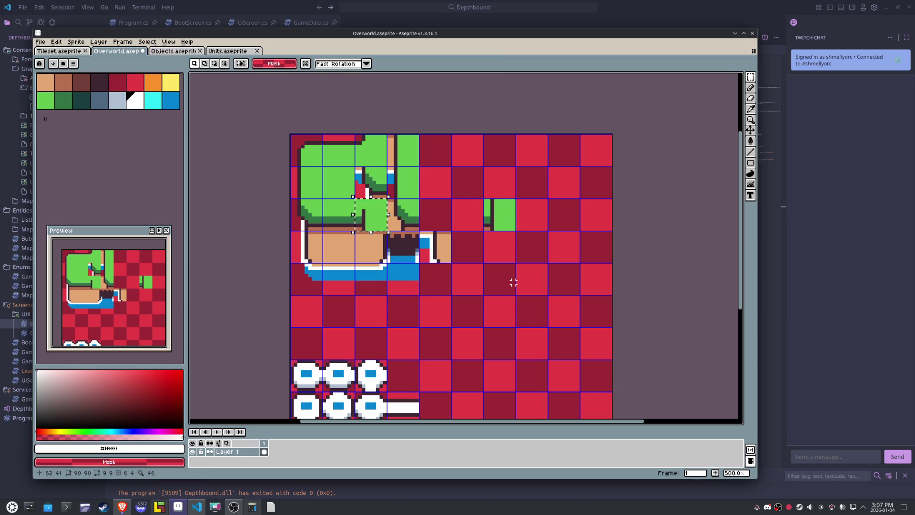
pyautogui.hotkey('alt', 'Tab')
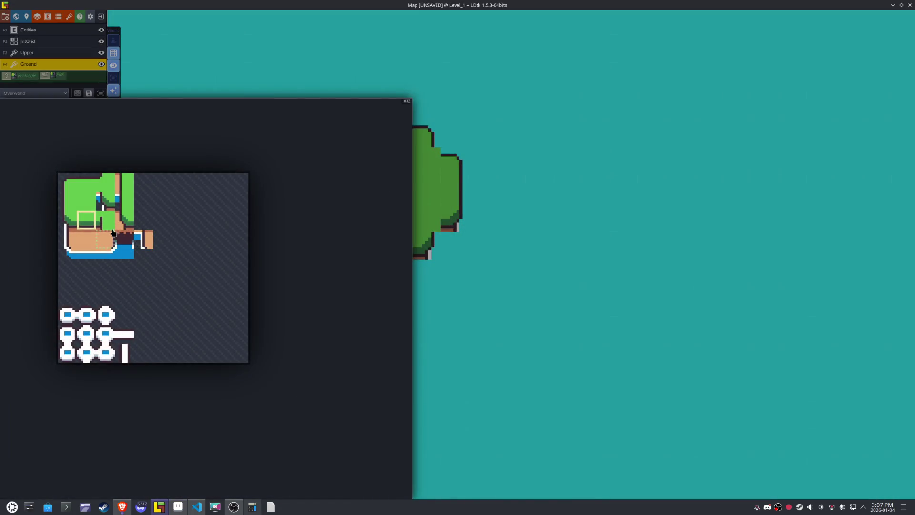
# - Paint the missing grass edge along the island's bottom row
pyautogui.click(101, 219)
pyautogui.press('x')
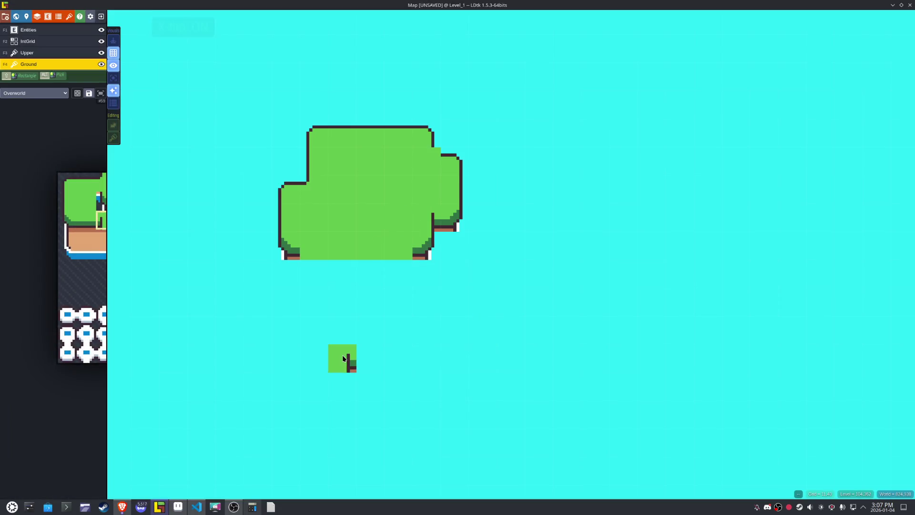
pyautogui.moveTo(106, 268)
pyautogui.click(86, 217)
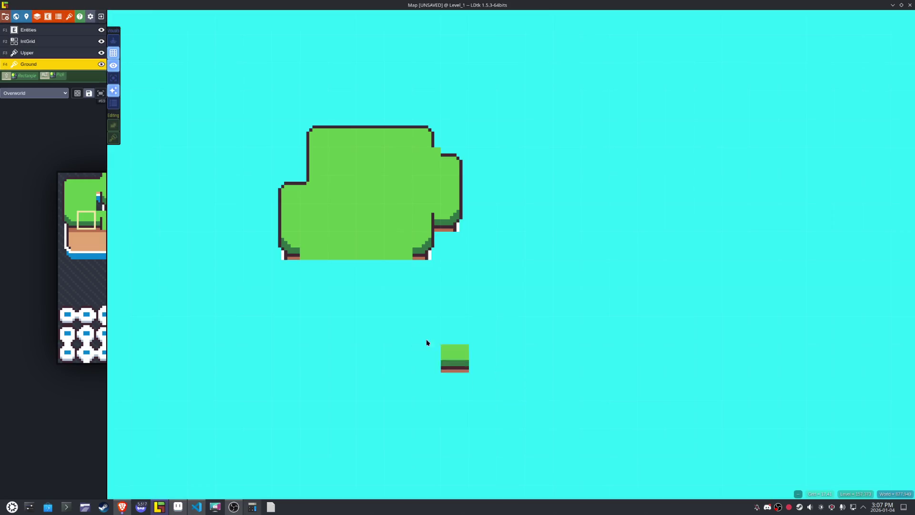
pyautogui.moveTo(384, 250); pyautogui.dragTo(312, 252)
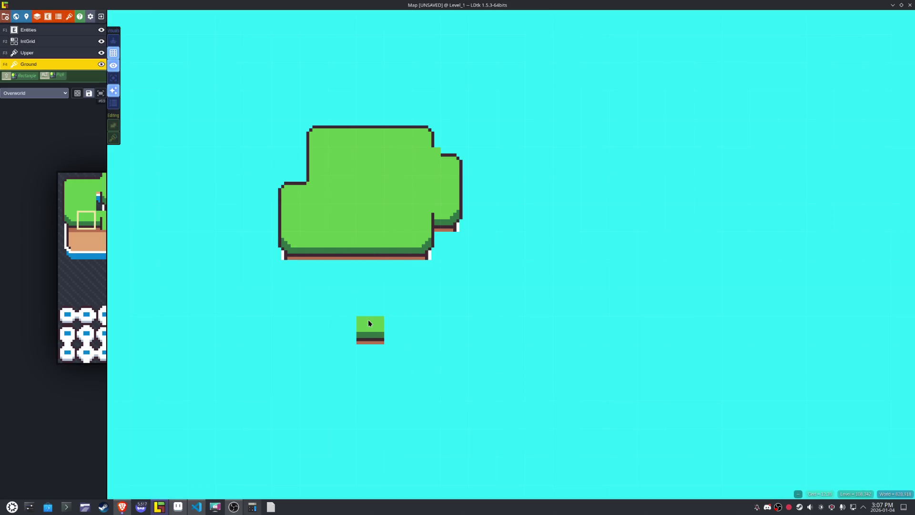
# - Paint dirt cliff pieces under both bottom corners and the right ledge, mirrored on the right
pyautogui.moveTo(52, 253)
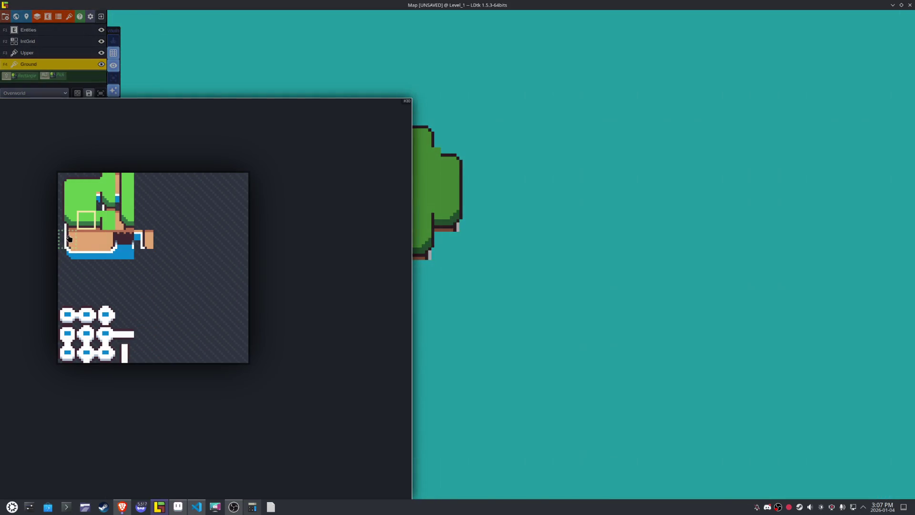
pyautogui.click(69, 238)
pyautogui.click(287, 274)
pyautogui.press('x')
pyautogui.click(417, 282)
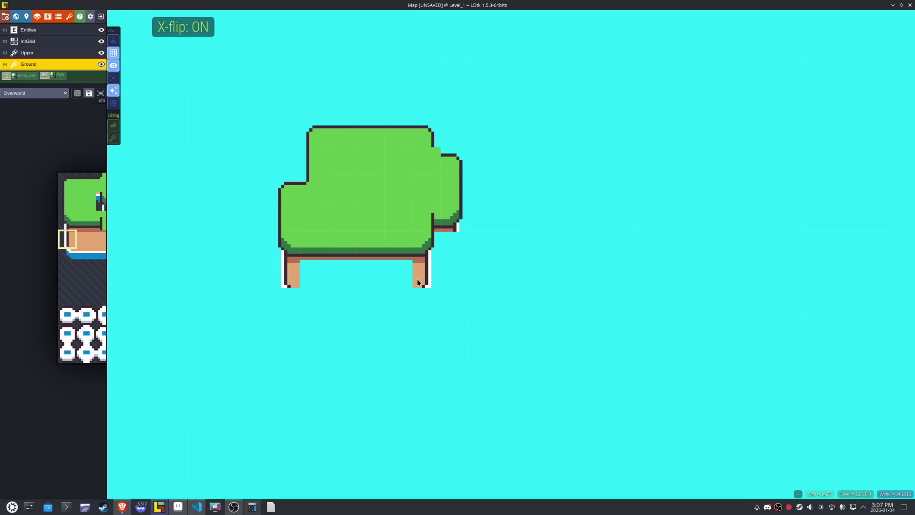
pyautogui.moveTo(58, 261)
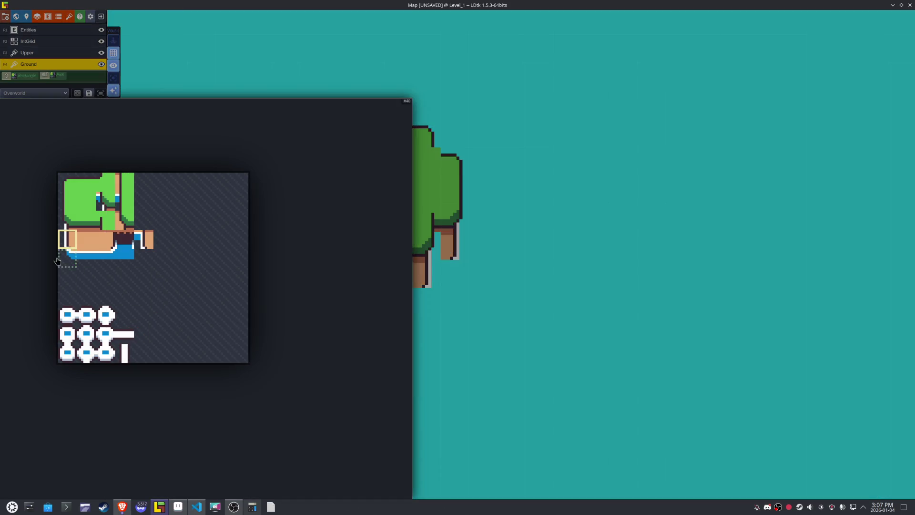
pyautogui.click(123, 197)
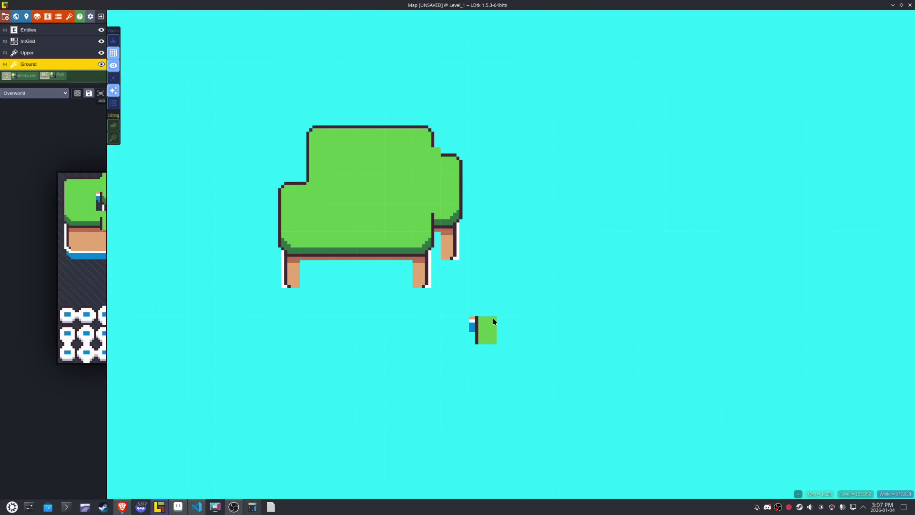
pyautogui.press('x')
pyautogui.click(455, 255)
# - Try further horizontally flipped cliff tiles, then choose a plain dirt tile
pyautogui.moveTo(42, 226)
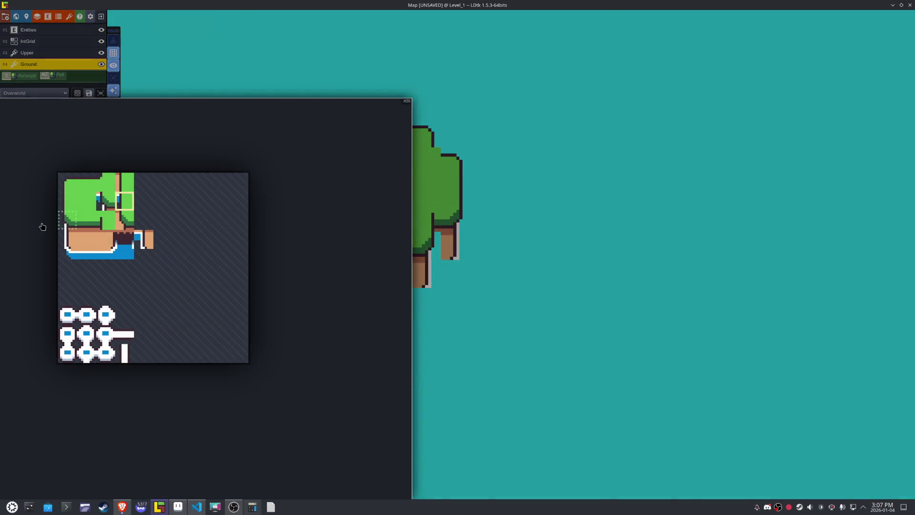
pyautogui.click(121, 187)
pyautogui.press('x')
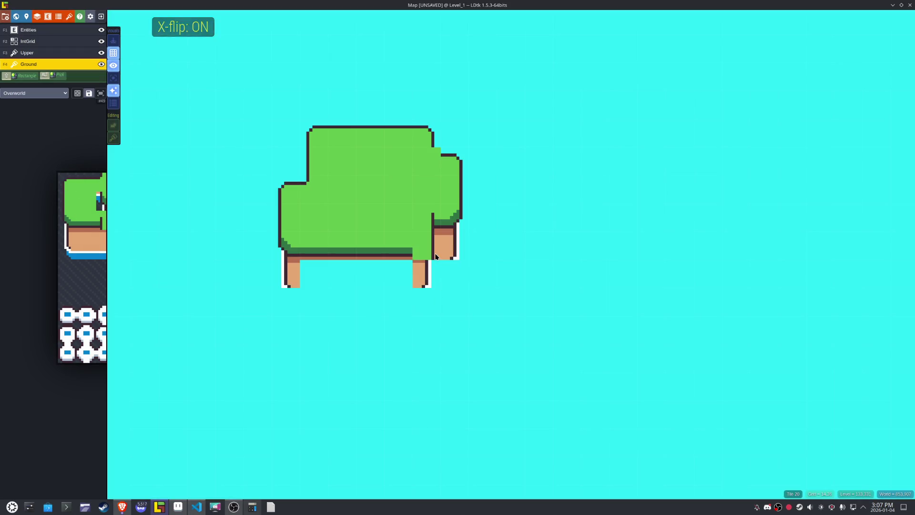
pyautogui.moveTo(100, 279)
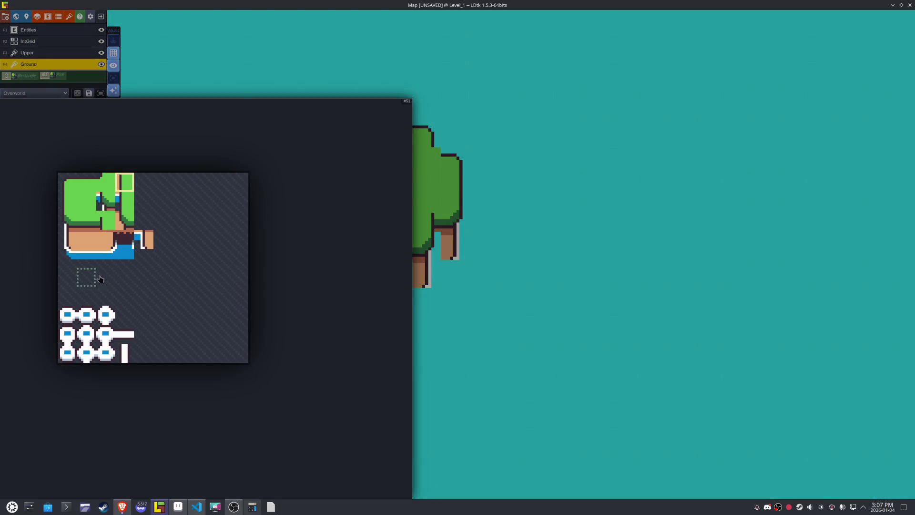
pyautogui.click(126, 222)
pyautogui.press('x')
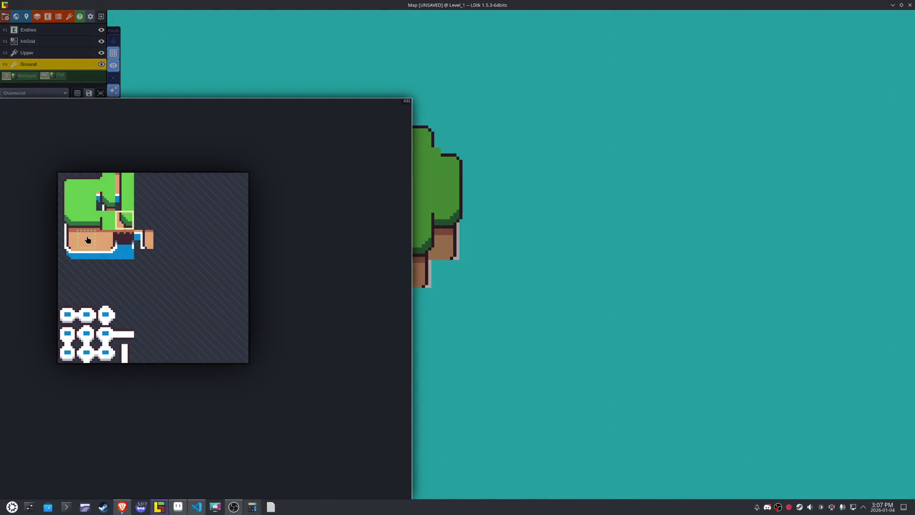
pyautogui.click(86, 238)
# - Fill the dirt wall under the island and stamp water-edge corners, the right one mirrored
pyautogui.click(405, 278)
pyautogui.moveTo(406, 279); pyautogui.dragTo(346, 278)
pyautogui.click(70, 260)
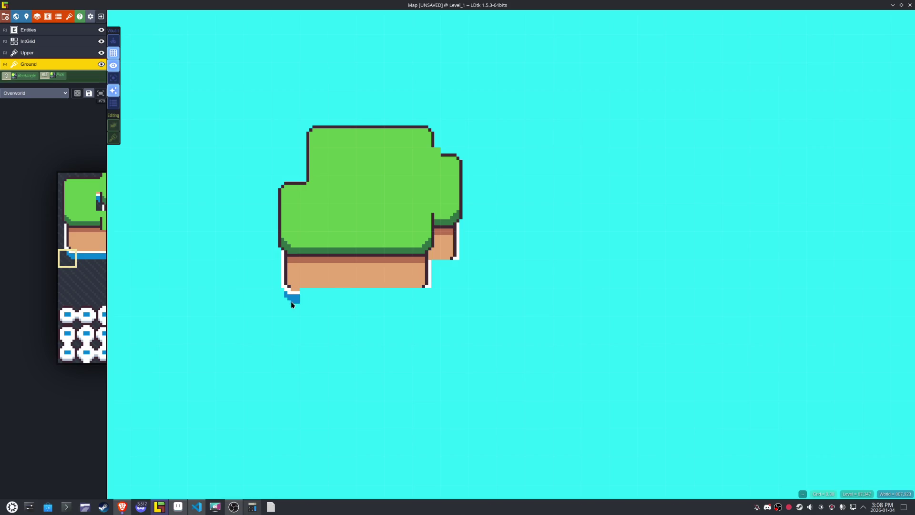
pyautogui.click(291, 301)
pyautogui.press('x')
pyautogui.click(416, 307)
# - Run the plain water-edge tile along the cliff's base
pyautogui.click(87, 258)
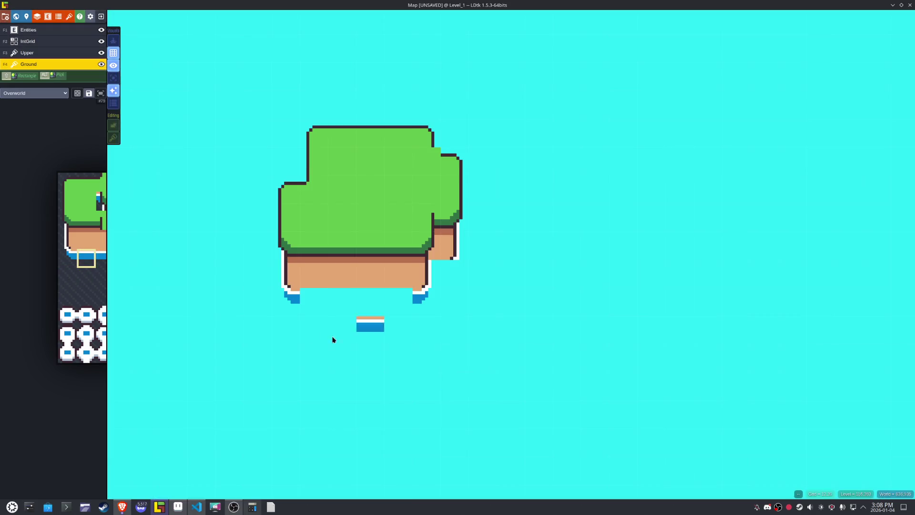
pyautogui.click(106, 261)
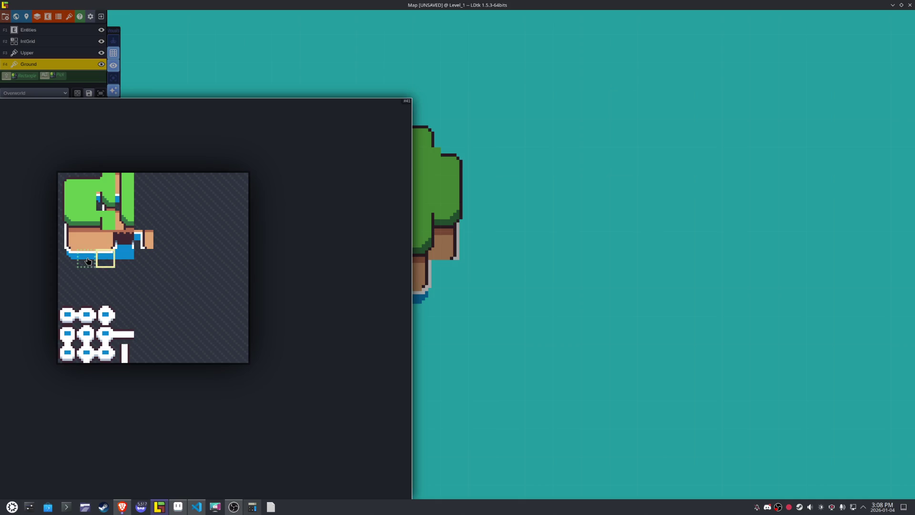
pyautogui.click(88, 260)
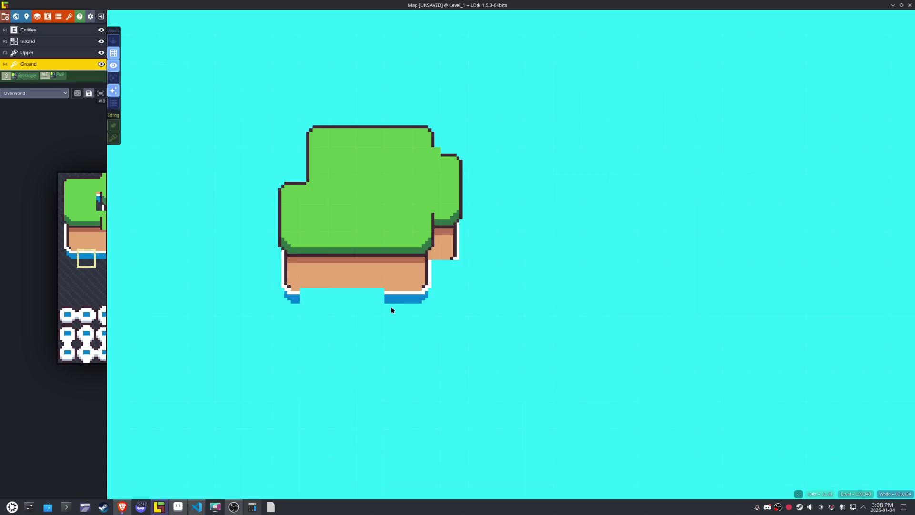
pyautogui.moveTo(391, 309); pyautogui.dragTo(293, 300)
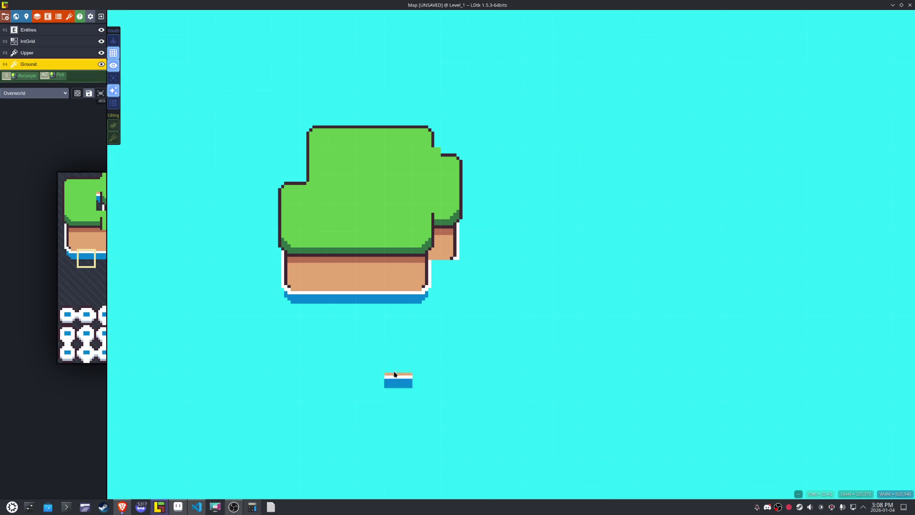
# - Pick cliff and water-edge tiles for the right ledge, toggling horizontal flip
pyautogui.moveTo(114, 268)
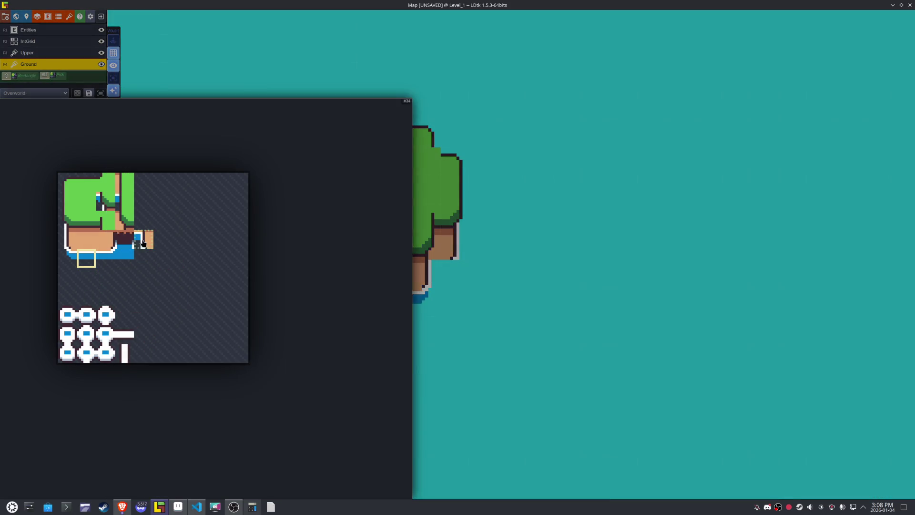
pyautogui.click(143, 243)
pyautogui.press('x')
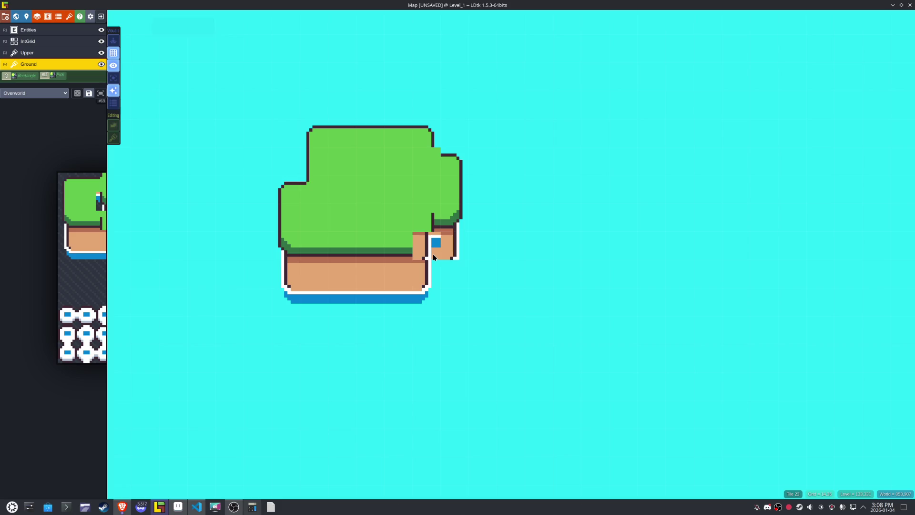
pyautogui.moveTo(94, 233)
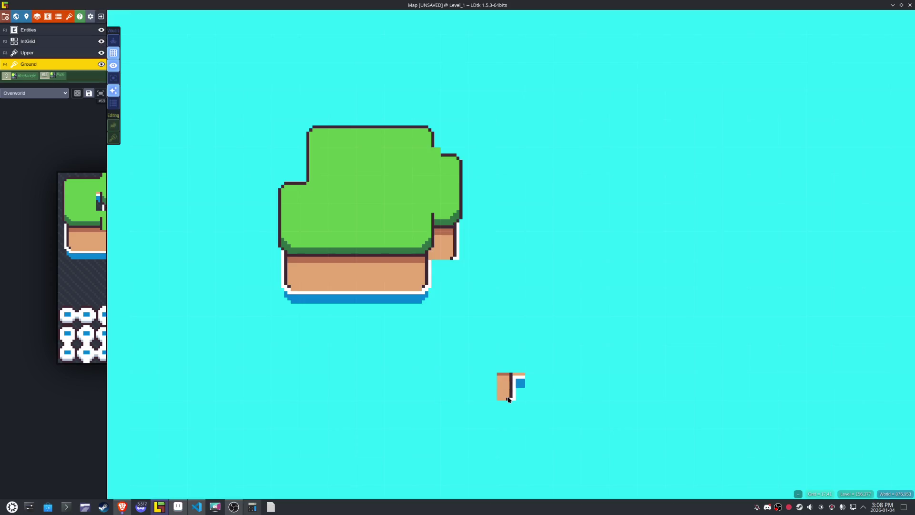
pyautogui.moveTo(75, 290)
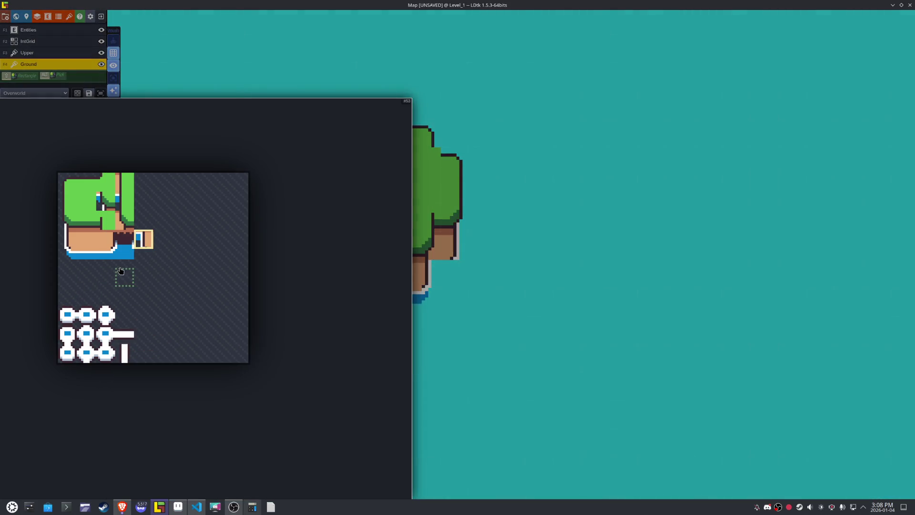
pyautogui.press('x')
pyautogui.press('x')
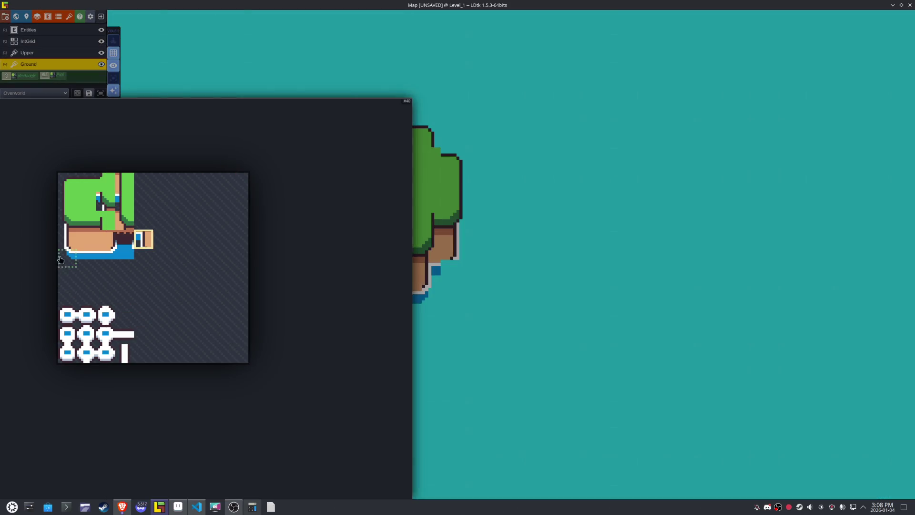
pyautogui.click(67, 257)
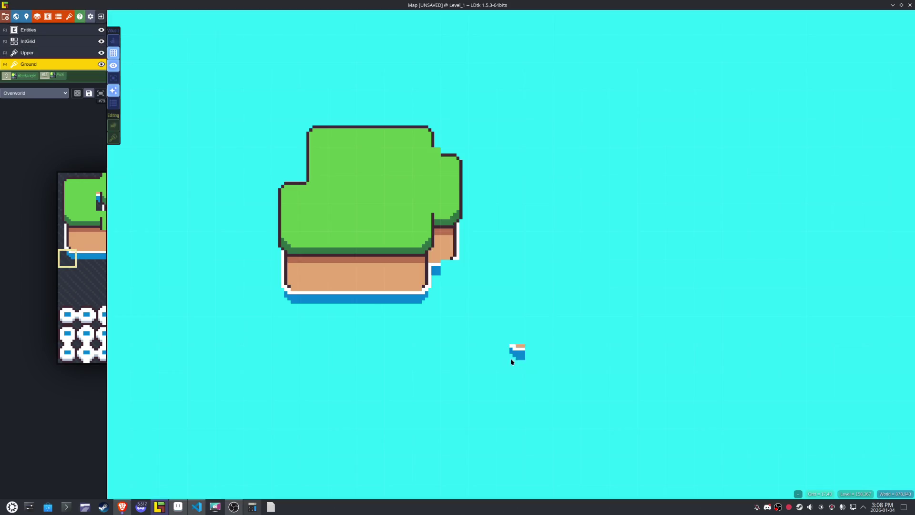
pyautogui.press('x')
# - Pick another flipped tile, then select a grass tile in the tileset image
pyautogui.moveTo(233, 244)
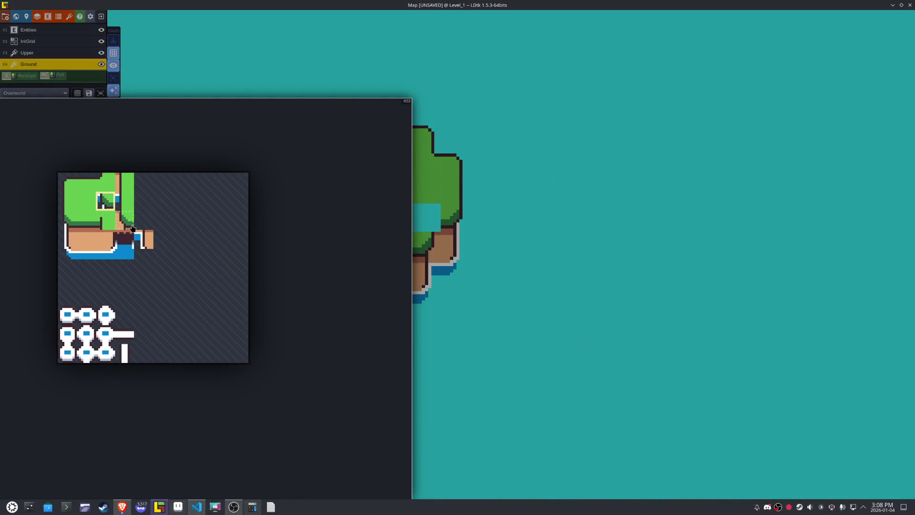
pyautogui.click(132, 228)
pyautogui.press('x')
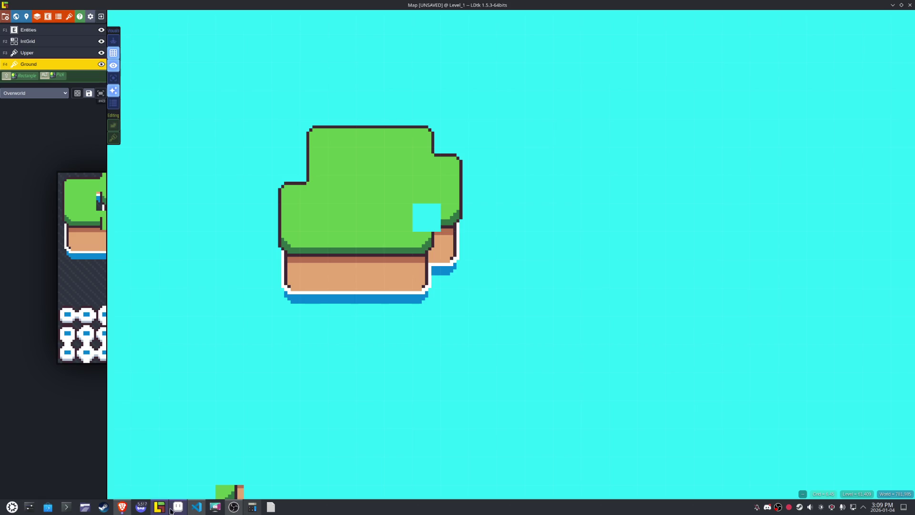
pyautogui.moveTo(233, 506)
pyautogui.moveTo(322, 198); pyautogui.dragTo(356, 231)
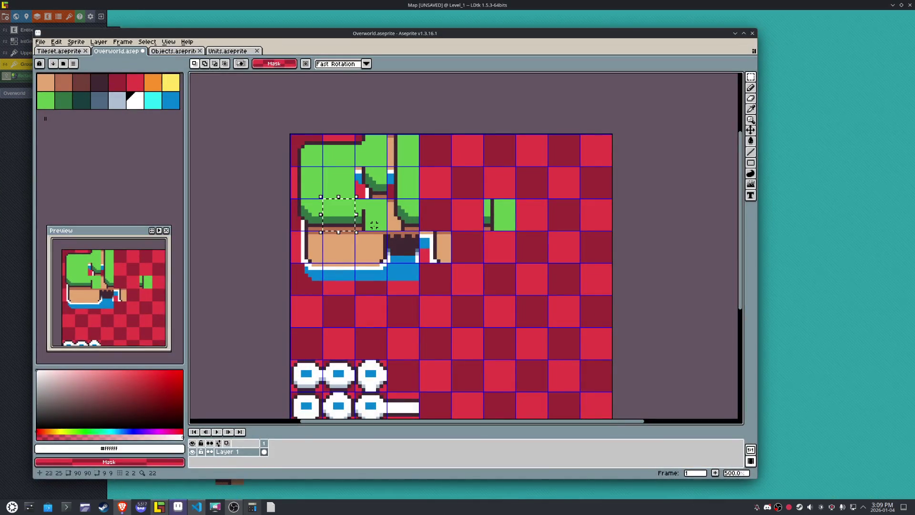
# - Move the grass tiles into free tileset cells and sample the grass green colour
pyautogui.hotkey('shift', 'Right')
pyautogui.hotkey('shift', 'Right')
pyautogui.hotkey('shift', 'Right')
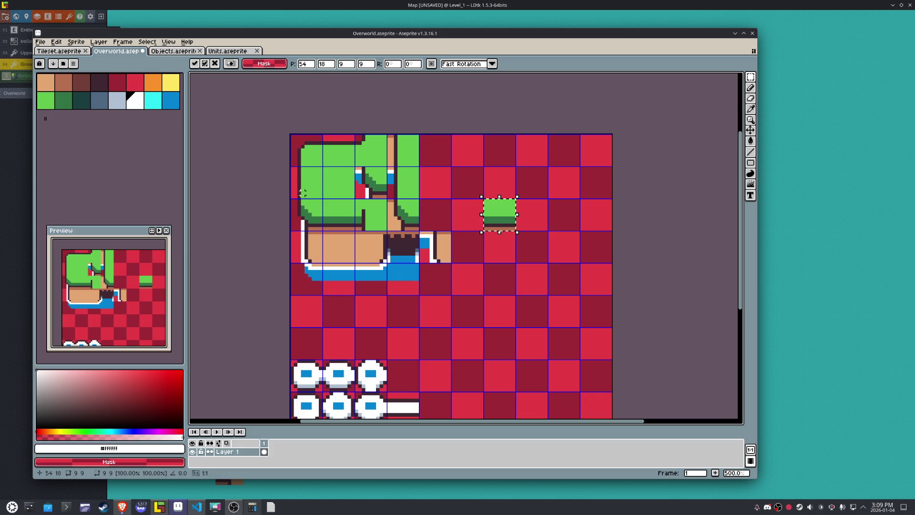
pyautogui.click(292, 171)
pyautogui.moveTo(292, 168); pyautogui.dragTo(320, 196)
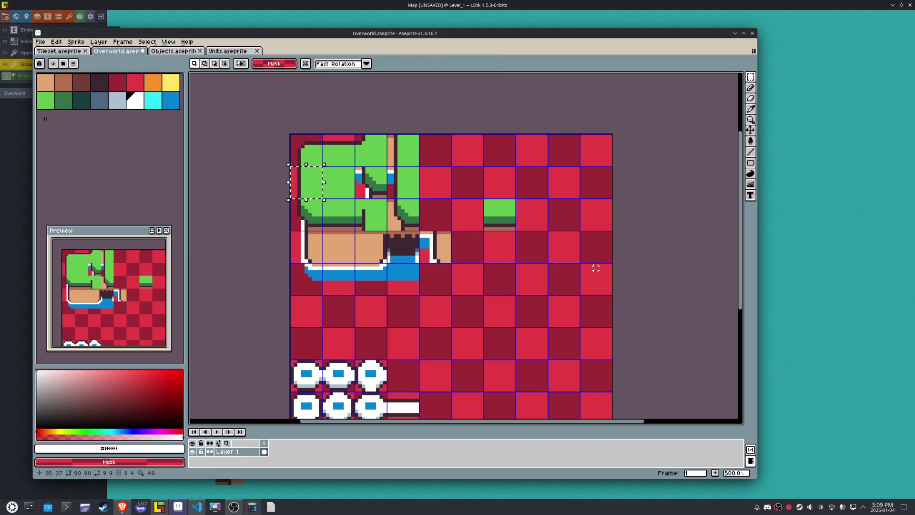
pyautogui.hotkey('shift', 'Right')
pyautogui.hotkey('shift', 'Right')
pyautogui.hotkey('shift', 'Right')
pyautogui.hotkey('shift', 'Down')
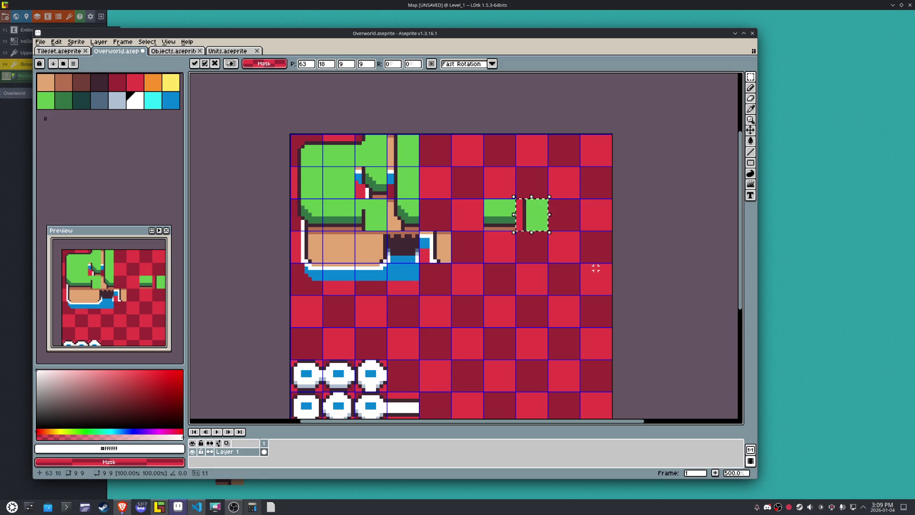
pyautogui.click(506, 307)
pyautogui.scroll(1, 374, 214)
pyautogui.press('b')
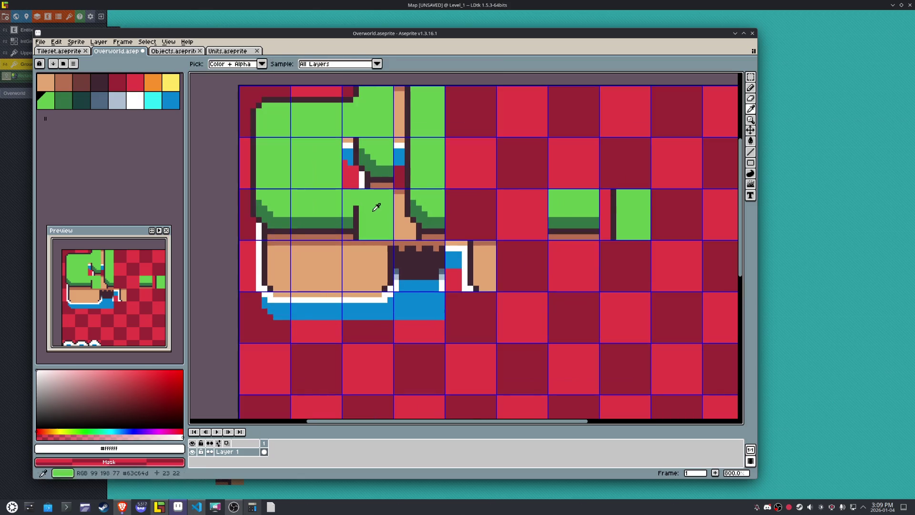
pyautogui.keyDown('alt'); pyautogui.click(360, 209); pyautogui.keyUp('alt')
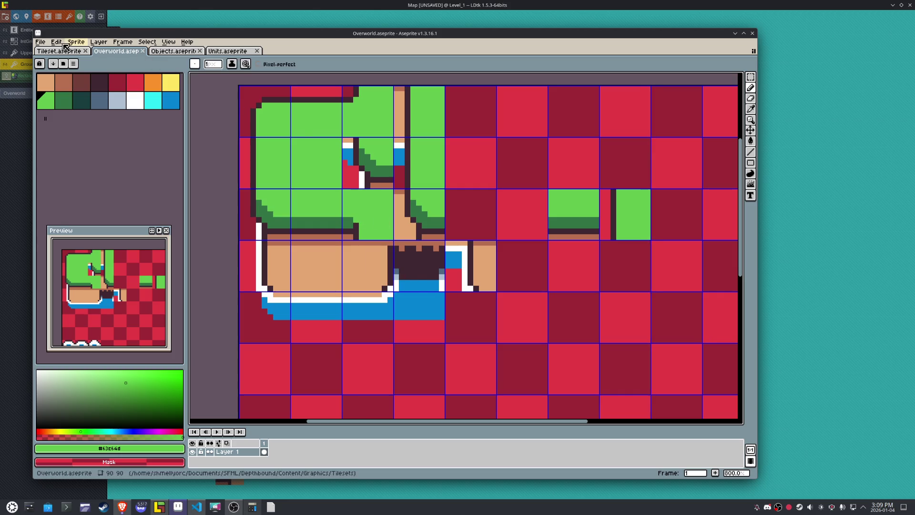
# - Export the tileset as Overworld.png and bring up the LDtk map
pyautogui.click(40, 42)
pyautogui.moveTo(96, 113)
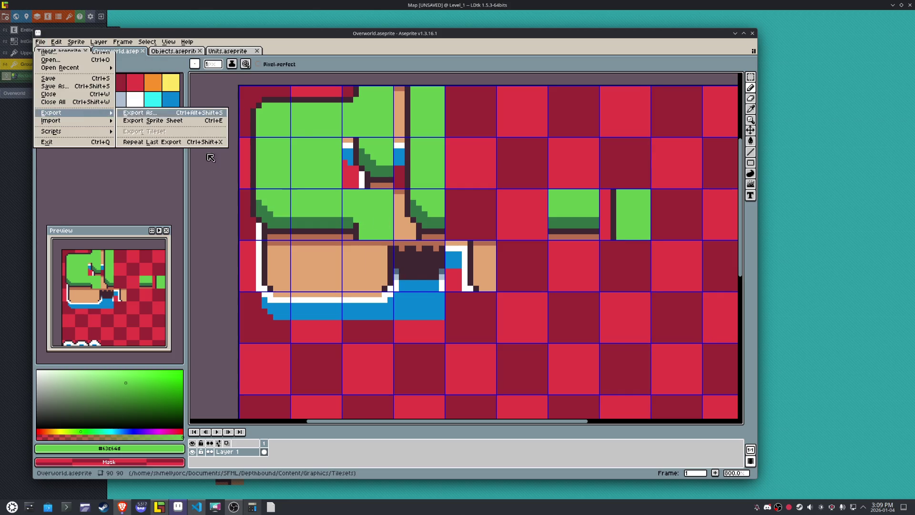
pyautogui.click(140, 113)
pyautogui.click(543, 335)
pyautogui.click(168, 509)
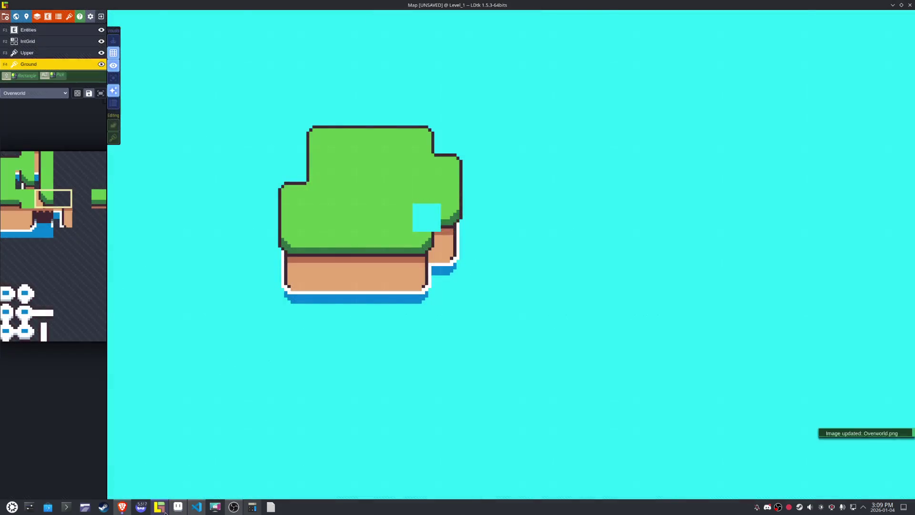
# - Paint a mirrored grass tile into the island's empty cyan cell, then return to Aseprite
pyautogui.moveTo(76, 252)
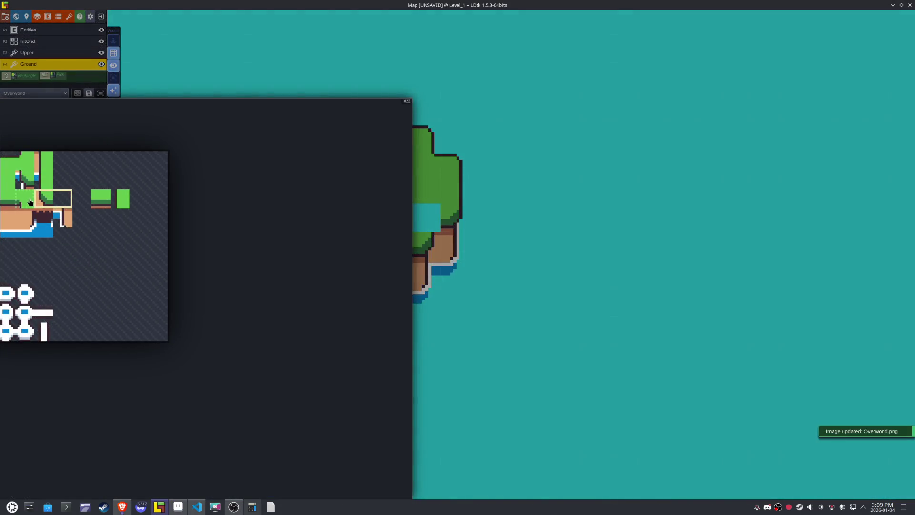
pyautogui.click(30, 199)
pyautogui.click(419, 216)
pyautogui.press('x')
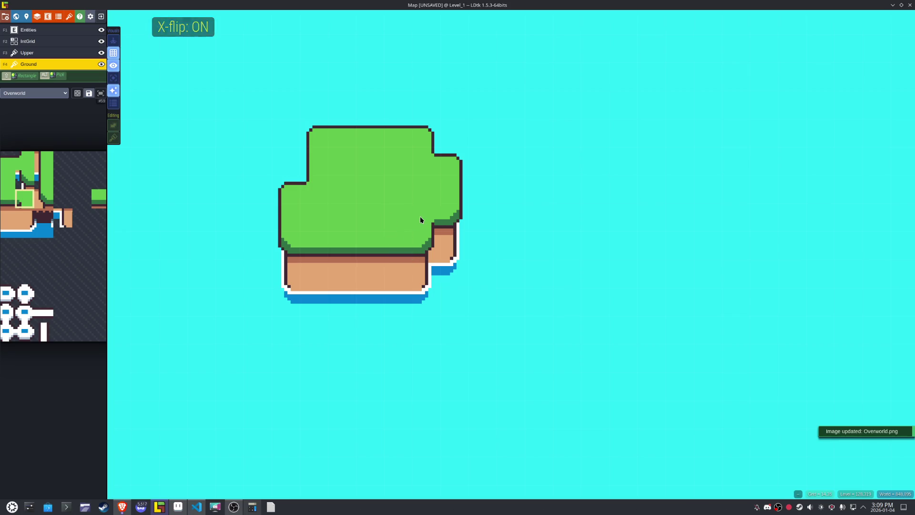
pyautogui.moveTo(508, 321)
pyautogui.mouseDown()
pyautogui.moveTo(568, 343)
pyautogui.moveTo(520, 352)
pyautogui.mouseUp()
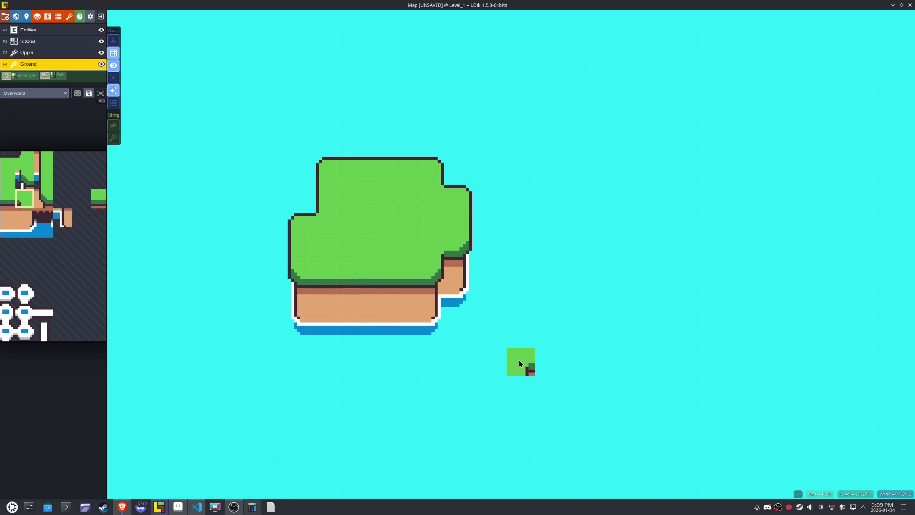
pyautogui.click(178, 507)
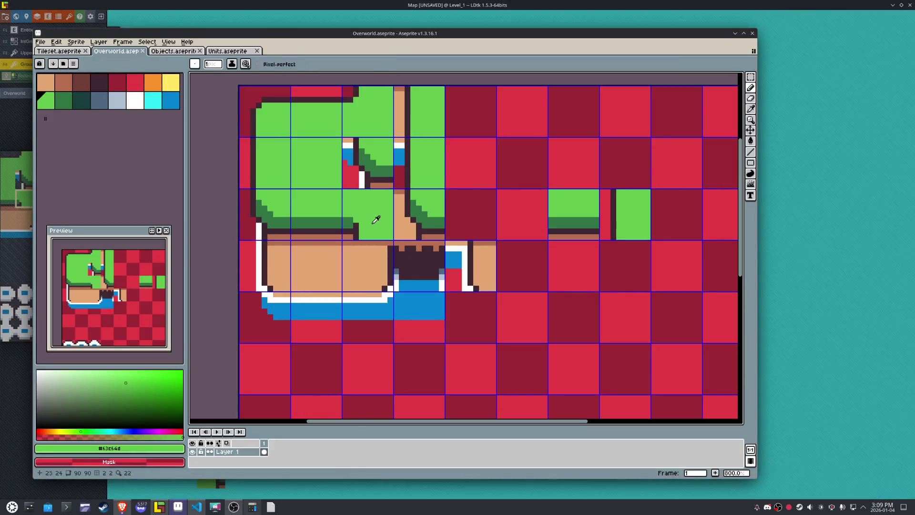
# - Sample the dark outline colour, re-export Overworld.png and return to LDtk
pyautogui.keyDown('alt'); pyautogui.click(360, 226); pyautogui.keyUp('alt')
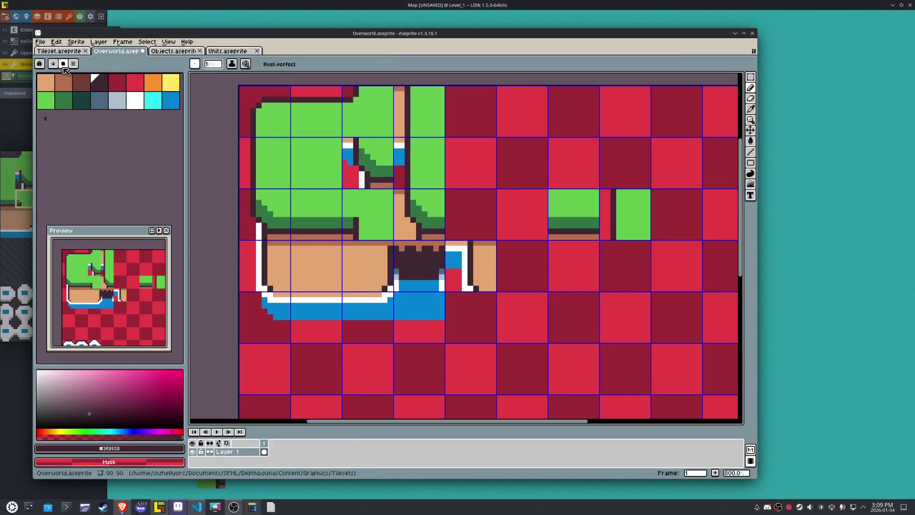
pyautogui.click(40, 42)
pyautogui.moveTo(81, 116)
pyautogui.click(140, 117)
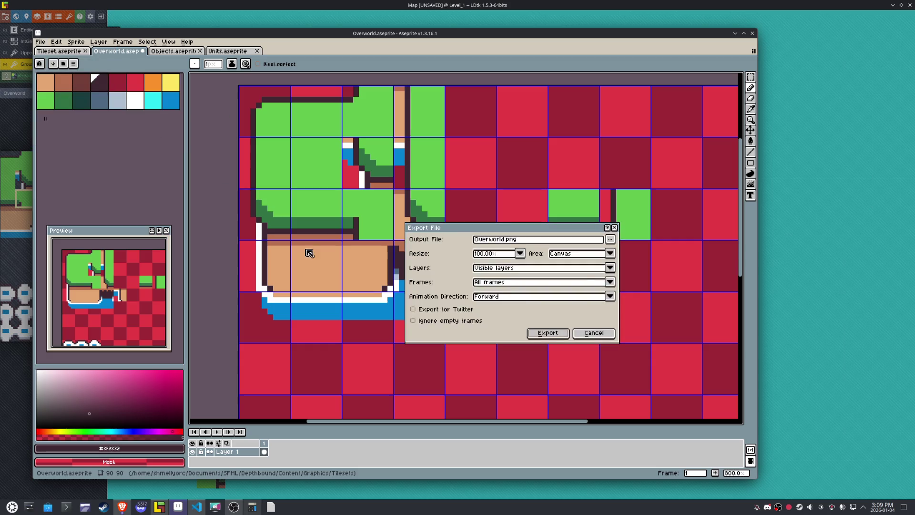
pyautogui.click(547, 333)
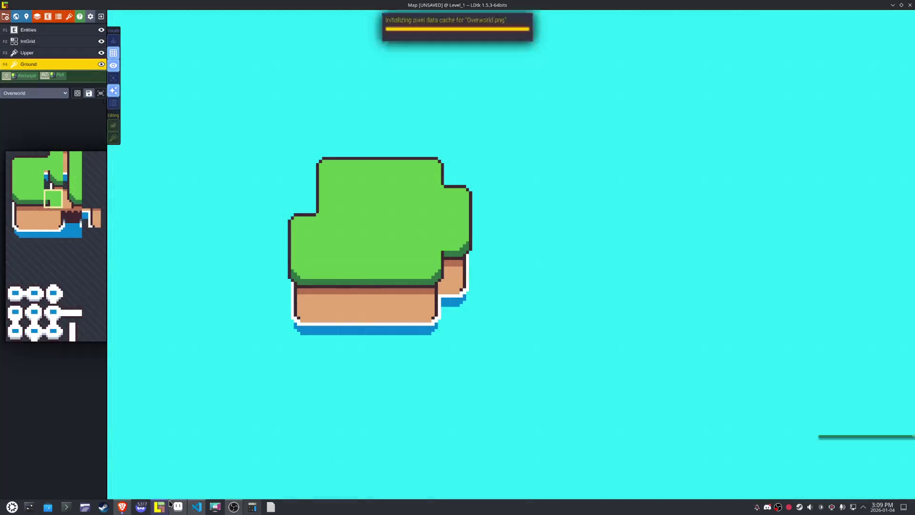
pyautogui.click(159, 506)
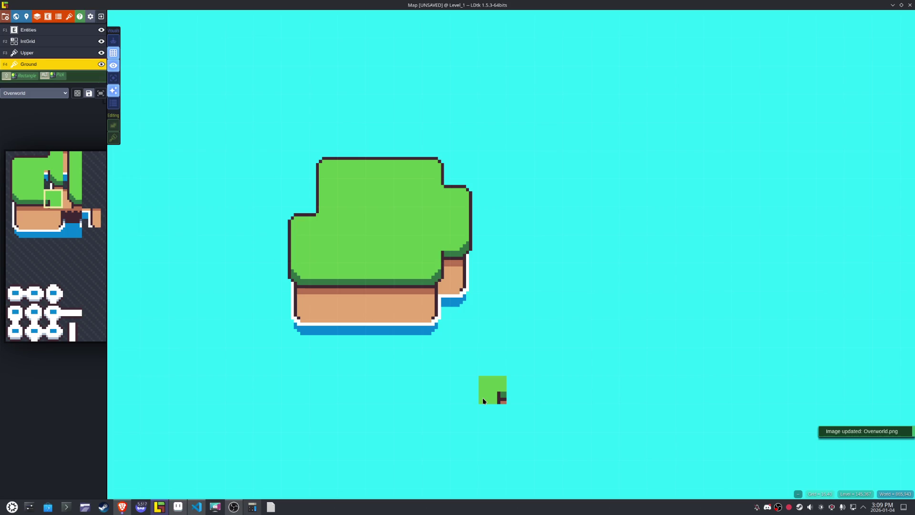
# - Choose the dark cave-opening tile from the refreshed tileset palette
pyautogui.scroll(-5, 482, 397)
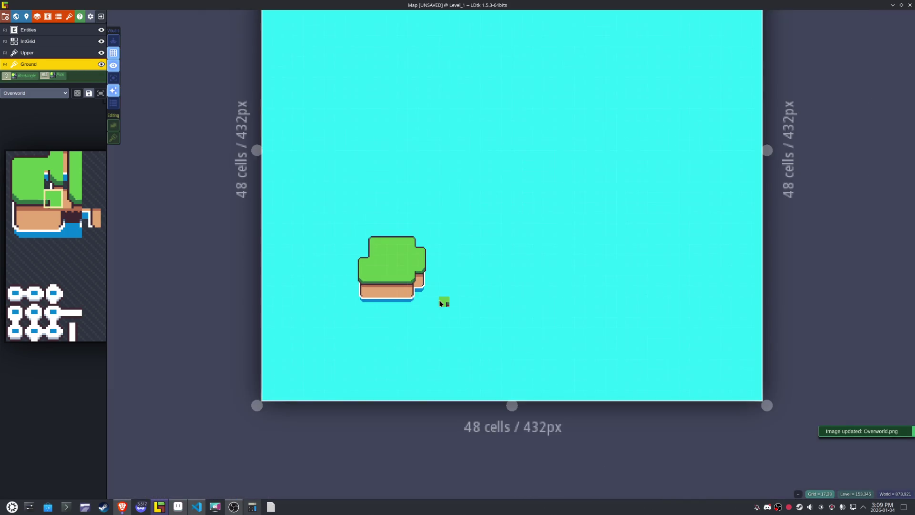
pyautogui.scroll(2, 441, 303)
pyautogui.scroll(2, 429, 319)
pyautogui.moveTo(77, 288)
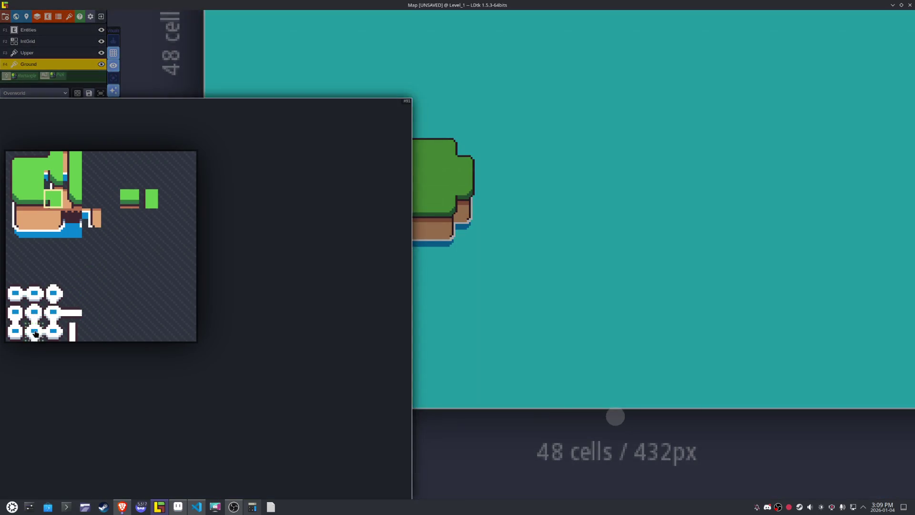
pyautogui.click(40, 337)
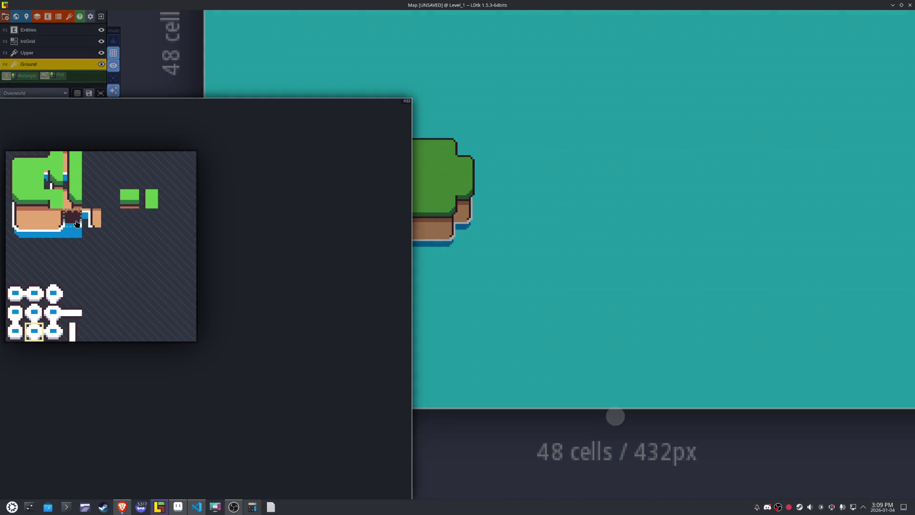
pyautogui.click(77, 223)
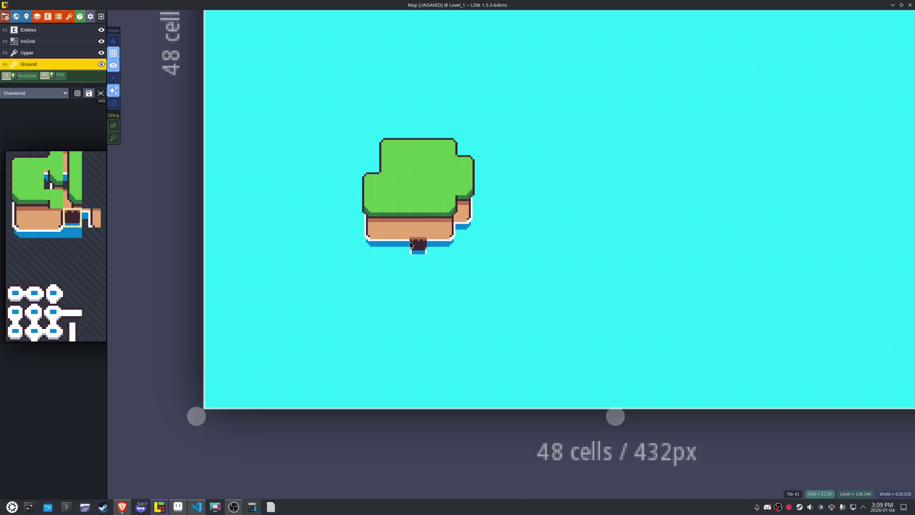
pyautogui.moveTo(75, 214)
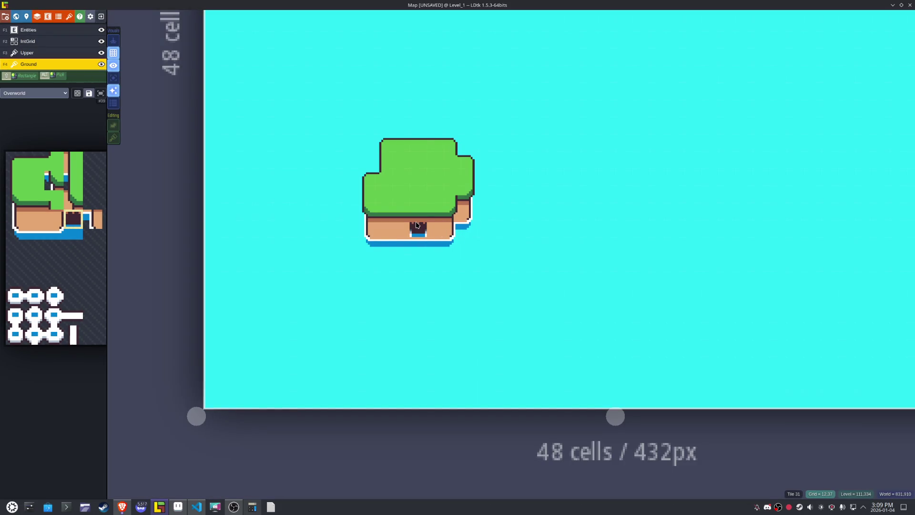
# - Copy the island's left tiles as a multi-tile stamp
pyautogui.scroll(4, 413, 246)
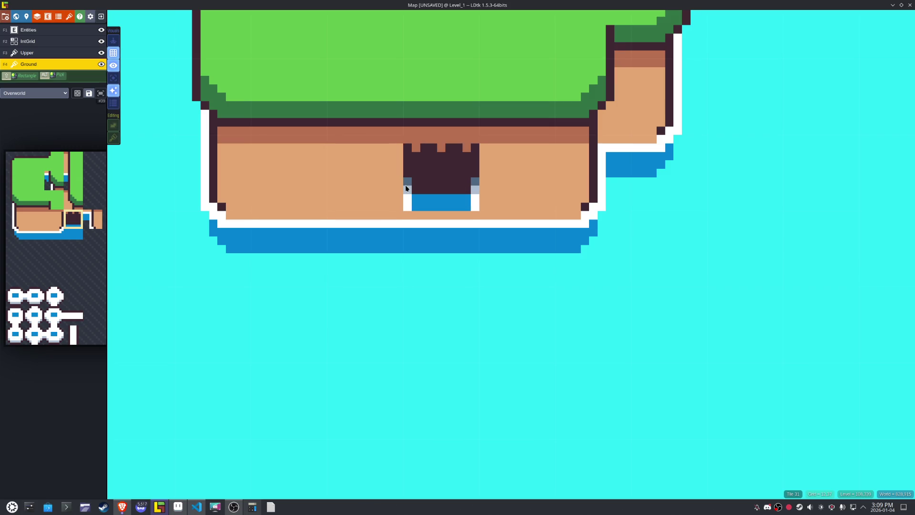
pyautogui.scroll(-4, 405, 185)
pyautogui.moveTo(260, 57)
pyautogui.mouseDown()
pyautogui.moveTo(419, 214)
pyautogui.moveTo(397, 184)
pyautogui.mouseUp()
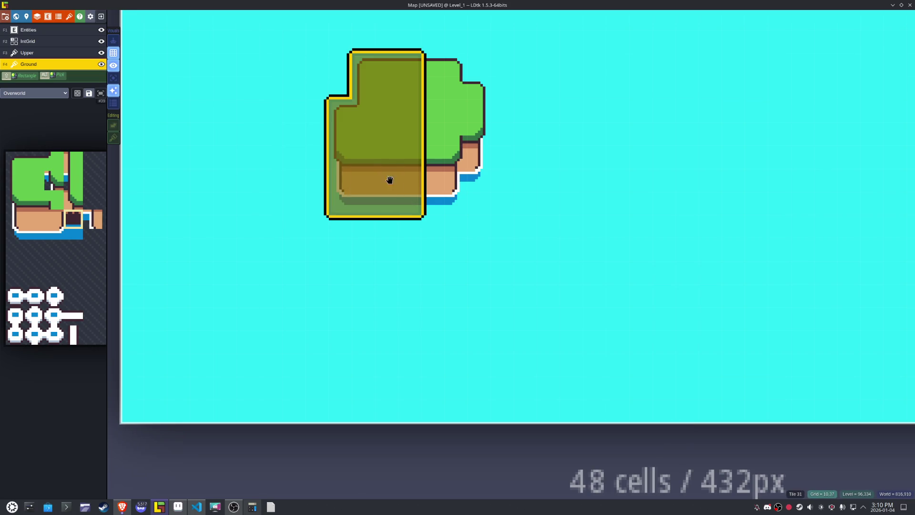
# - Cancel the 2x2 cliff selection and undo recent edits to the island's left part
pyautogui.moveTo(409, 202); pyautogui.dragTo(381, 180)
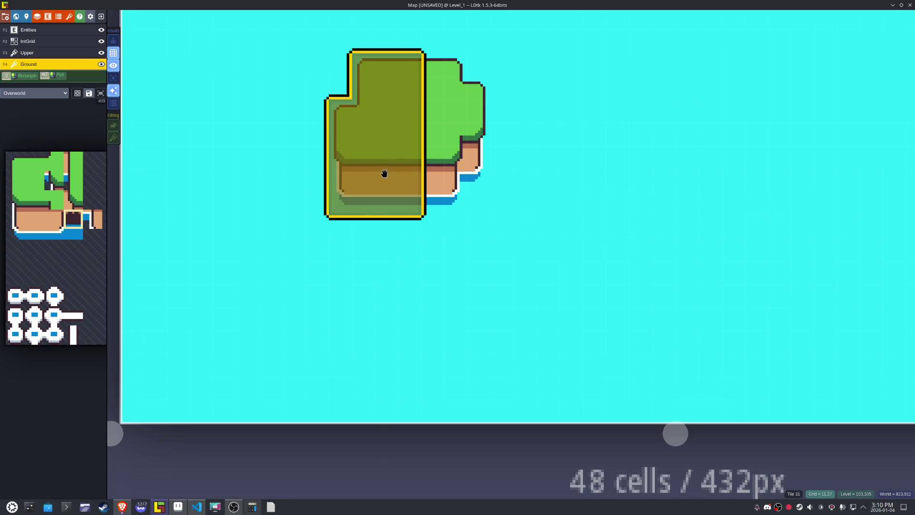
pyautogui.press('Escape')
pyautogui.hotkey('ctrl', 'z')
pyautogui.hotkey('ctrl', 'y')
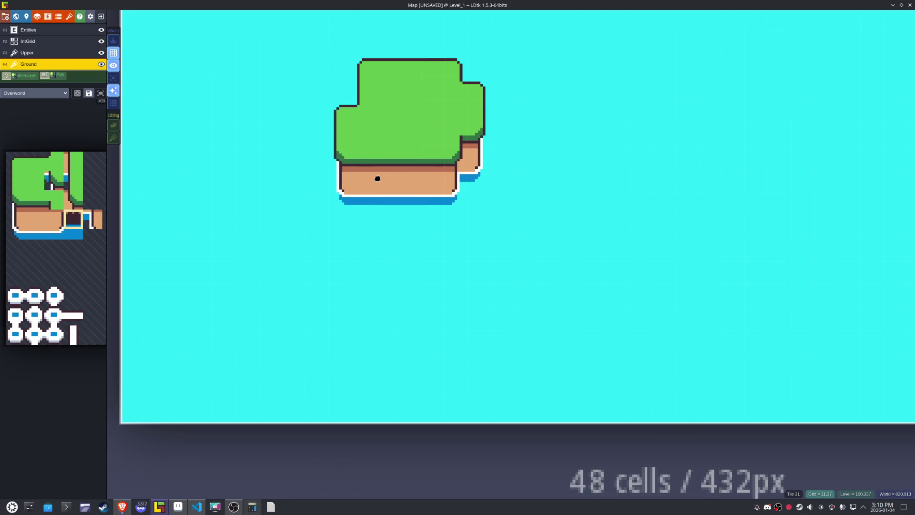
pyautogui.hotkey('ctrl', 'z')
pyautogui.hotkey('ctrl', 'z')
pyautogui.hotkey('ctrl', 'z')
# - Put the 5x7 island block back and stamp the cave opening mid-cliff
pyautogui.moveTo(405, 207); pyautogui.dragTo(311, 69)
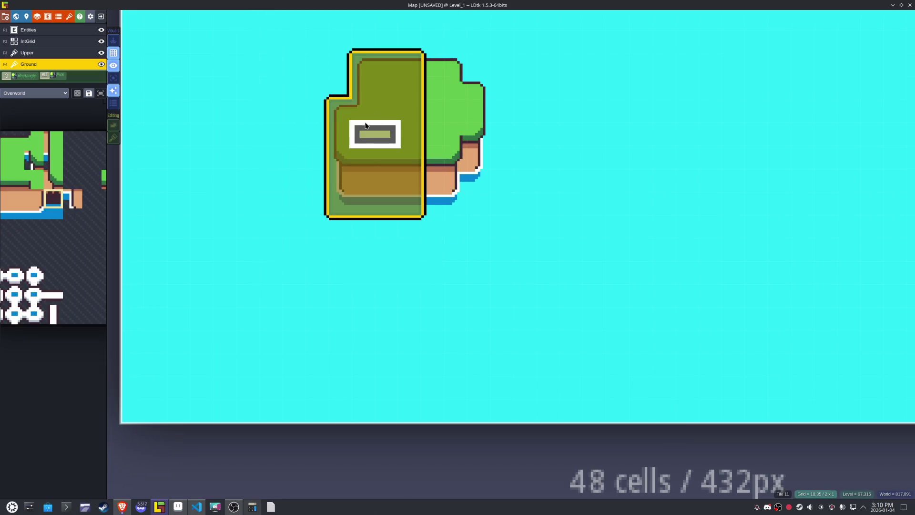
pyautogui.moveTo(388, 146); pyautogui.dragTo(355, 151)
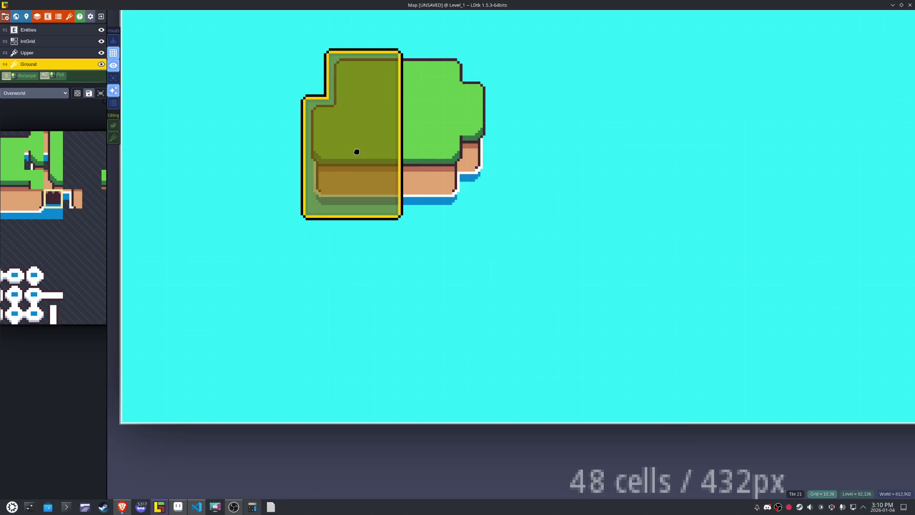
pyautogui.scroll(3, 411, 231)
pyautogui.click(379, 157)
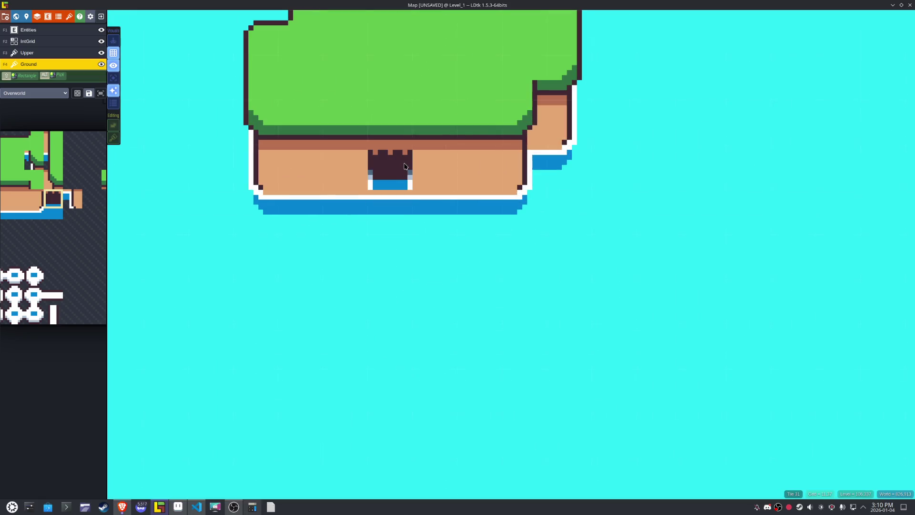
# - Place a cliff-edge tile in the island's bottom edge
pyautogui.moveTo(78, 263)
pyautogui.click(53, 216)
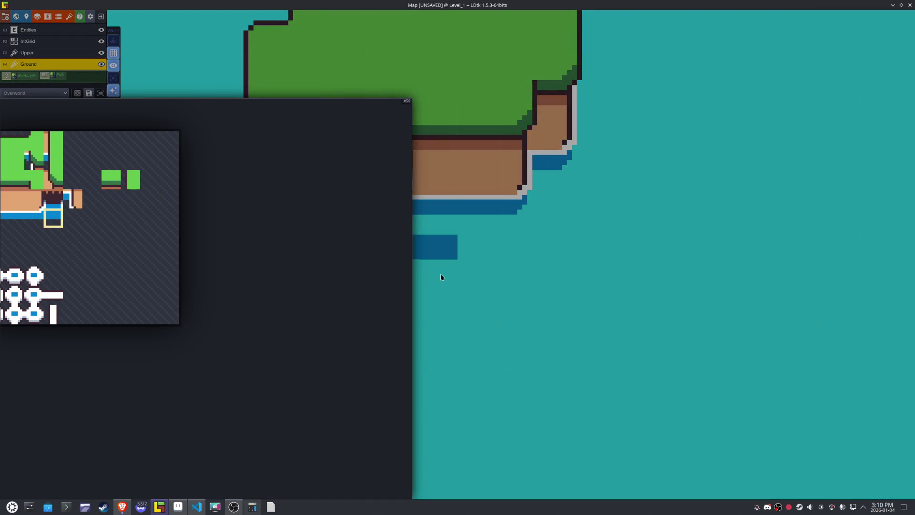
pyautogui.click(400, 224)
pyautogui.scroll(2, 430, 256)
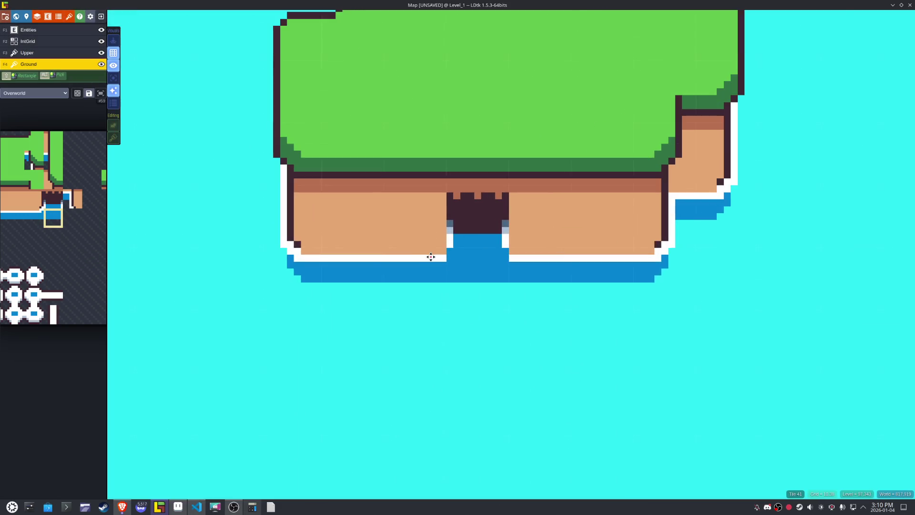
# - Place waterfall base tiles on both sides, mirroring the right one, and recentre the island
pyautogui.moveTo(83, 239)
pyautogui.click(28, 213)
pyautogui.click(504, 268)
pyautogui.press('x')
pyautogui.click(504, 272)
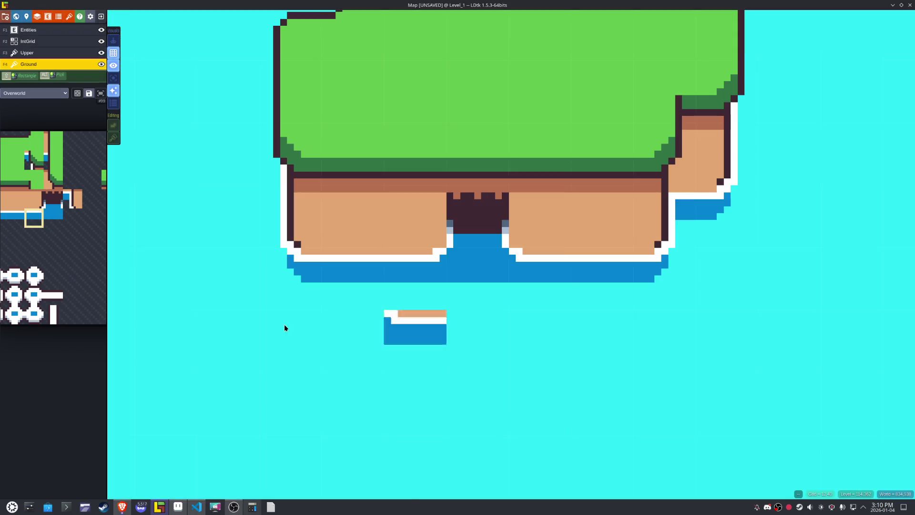
pyautogui.moveTo(40, 215)
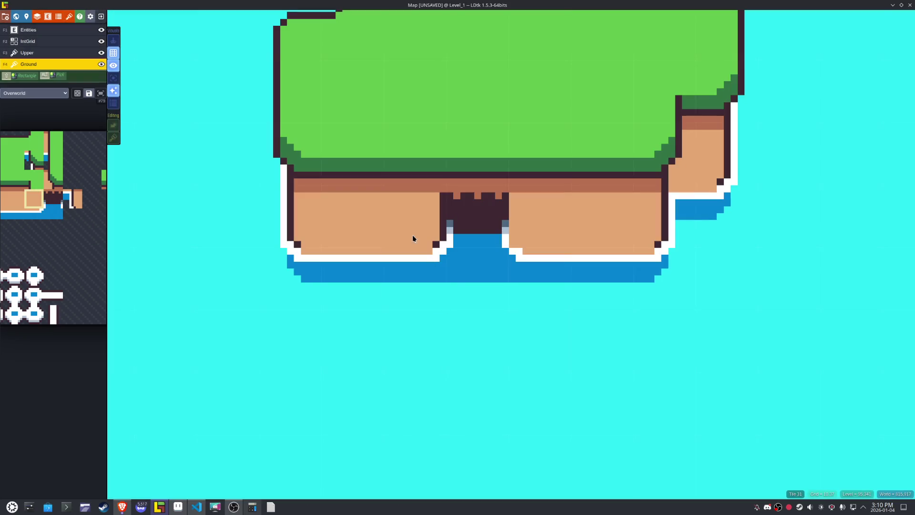
pyautogui.press('x')
pyautogui.scroll(-3, 522, 336)
pyautogui.moveTo(533, 343)
pyautogui.mouseDown()
pyautogui.moveTo(417, 329)
pyautogui.moveTo(435, 265)
pyautogui.mouseUp()
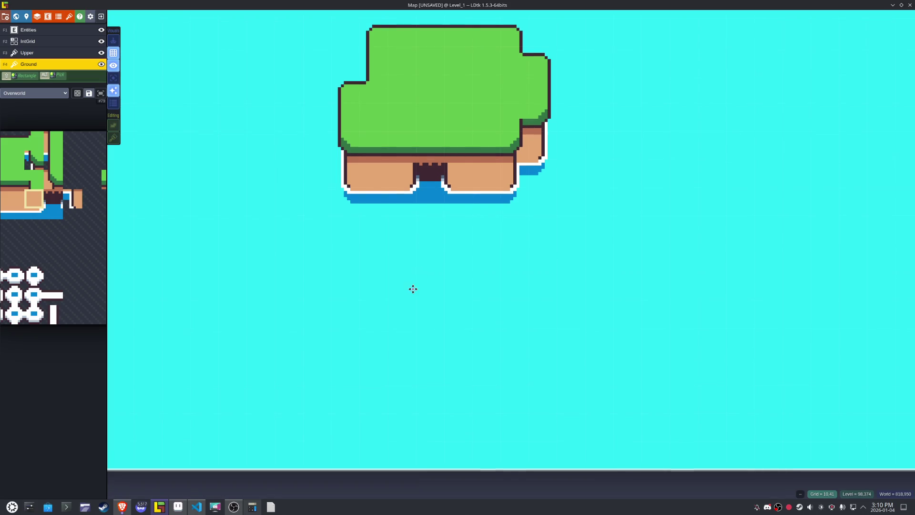
# - Try painting a vertical white path below the cave, then undo it
pyautogui.moveTo(17, 291)
pyautogui.moveTo(33, 281); pyautogui.dragTo(52, 279)
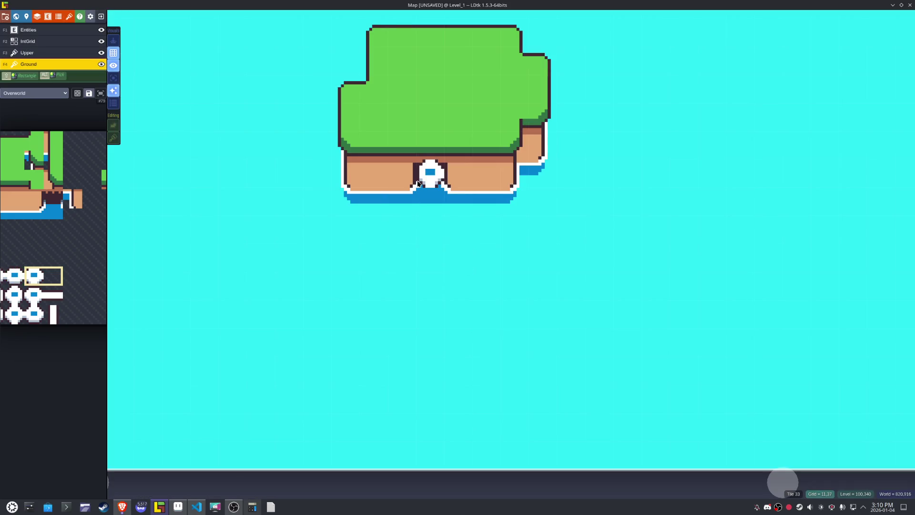
pyautogui.moveTo(62, 271)
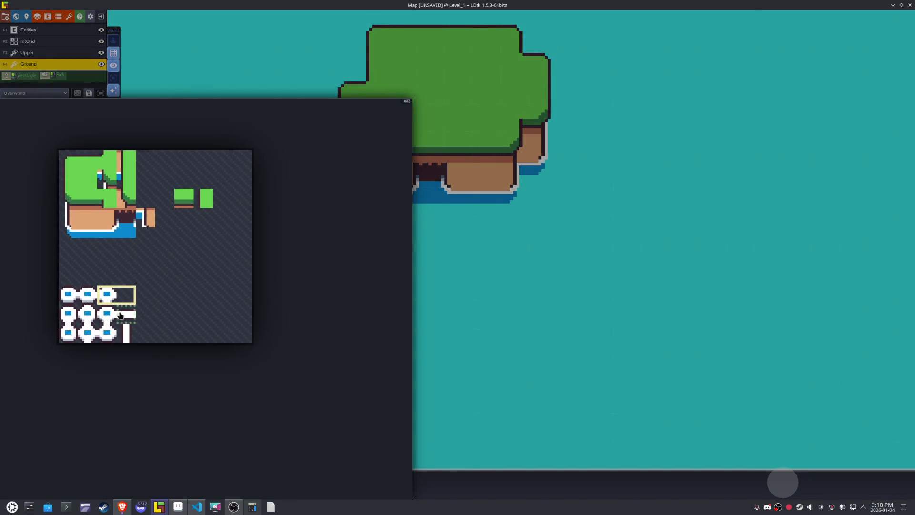
pyautogui.click(129, 329)
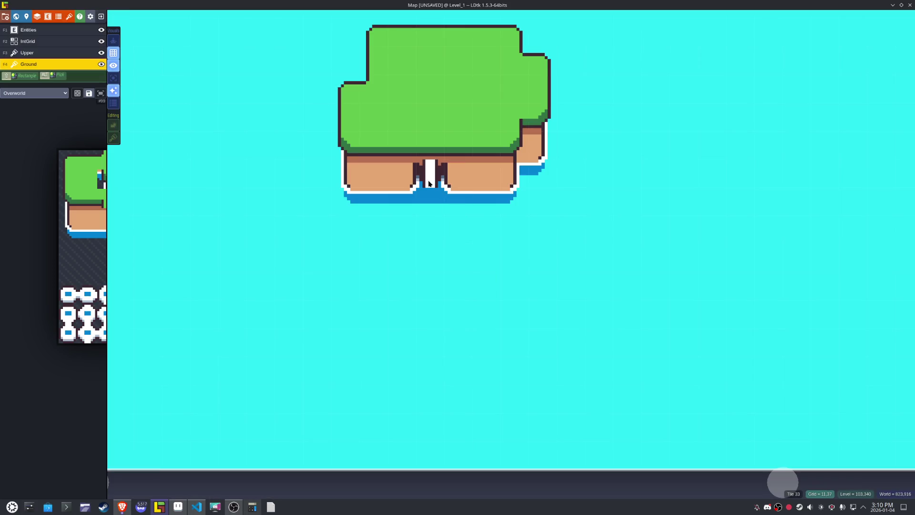
pyautogui.hotkey('ctrl', 'z')
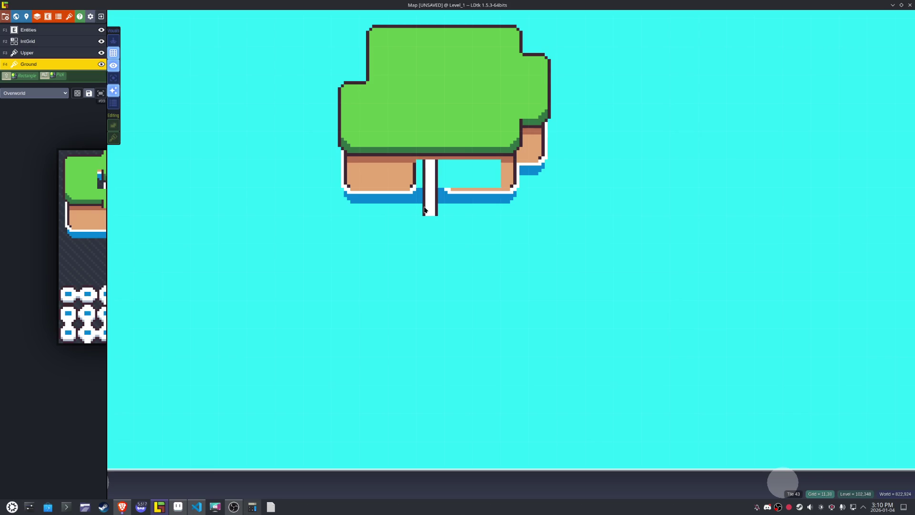
pyautogui.hotkey('ctrl', 'z')
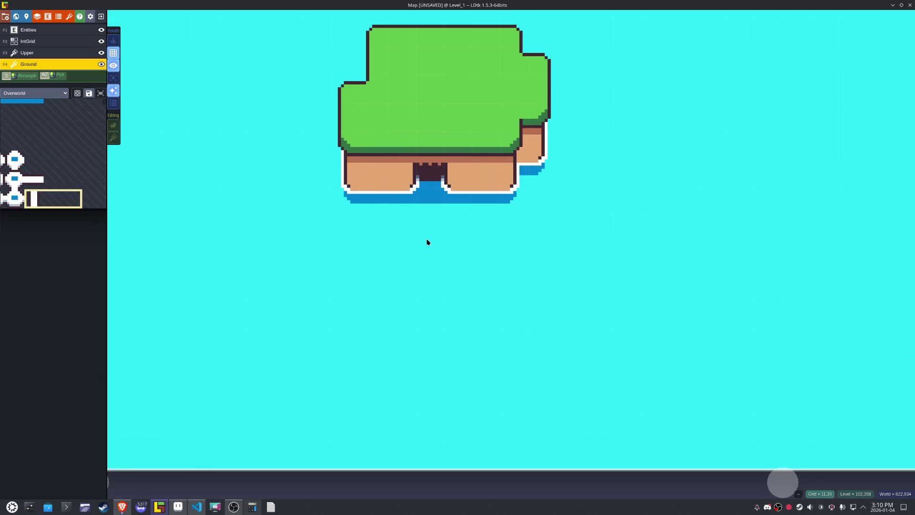
pyautogui.click(35, 202)
pyautogui.moveTo(430, 171); pyautogui.dragTo(432, 201)
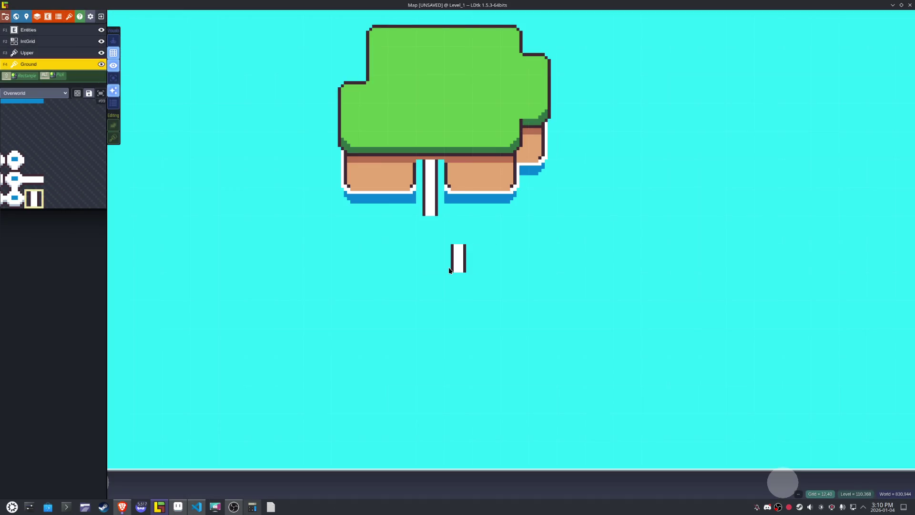
pyautogui.hotkey('ctrl', 'z')
pyautogui.hotkey('ctrl', 'z')
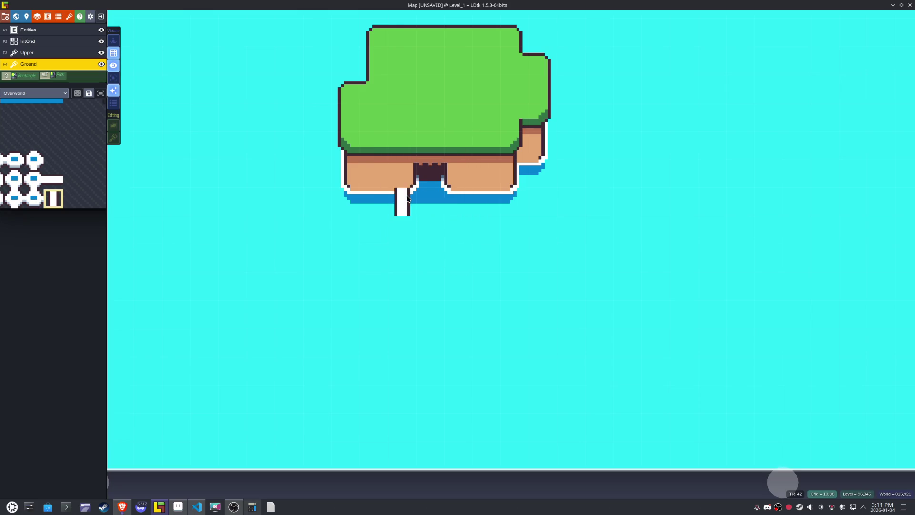
# - Turn off auto-layer rendering, enable tile stacking, and place the white stem under the cliff gap
pyautogui.hotkey('shift', 'r')
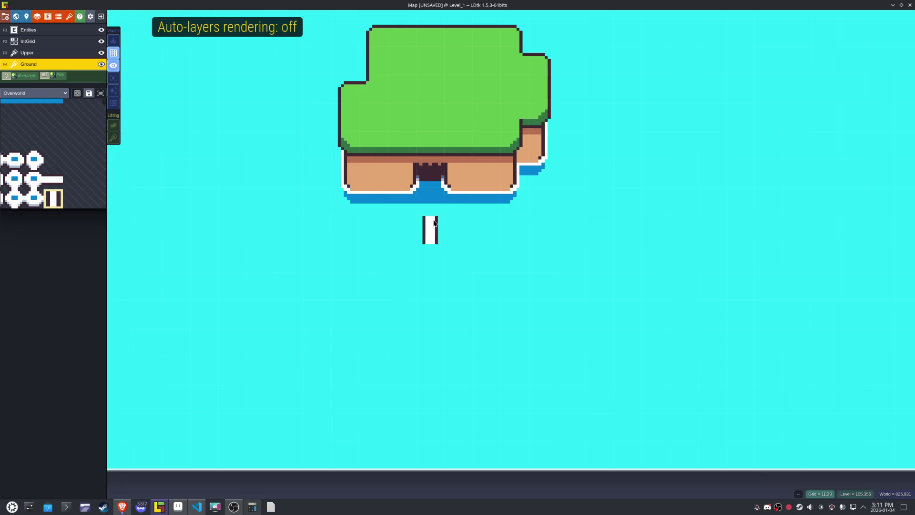
pyautogui.click(432, 204)
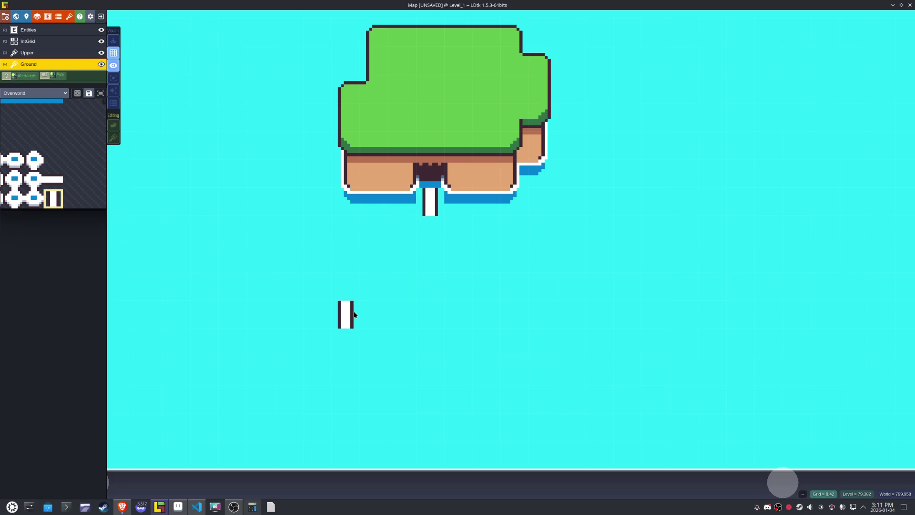
pyautogui.hotkey('ctrl', 'z')
pyautogui.hotkey('shift', 't')
pyautogui.click(431, 196)
pyautogui.moveTo(374, 285); pyautogui.dragTo(459, 332)
# - Turn tile stacking off, remove an extra bridge tile, and return to Aseprite's tileset
pyautogui.moveTo(71, 210)
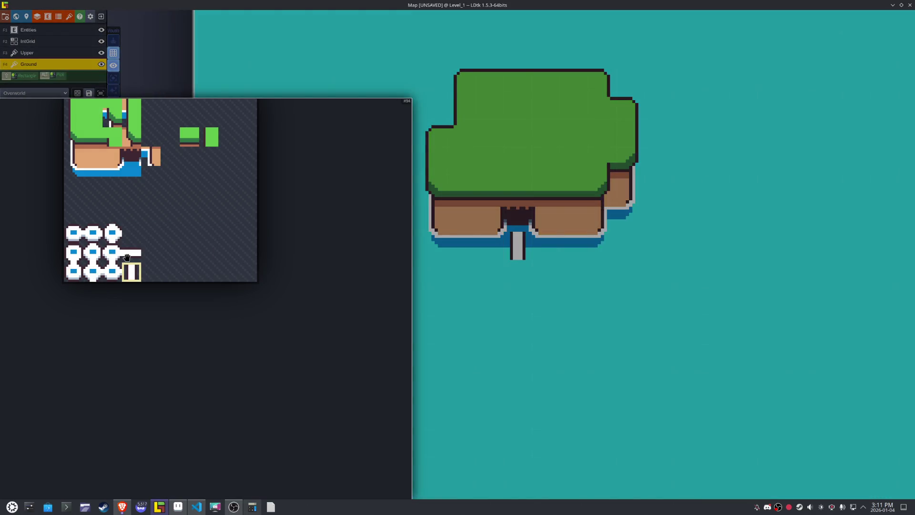
pyautogui.press('s')
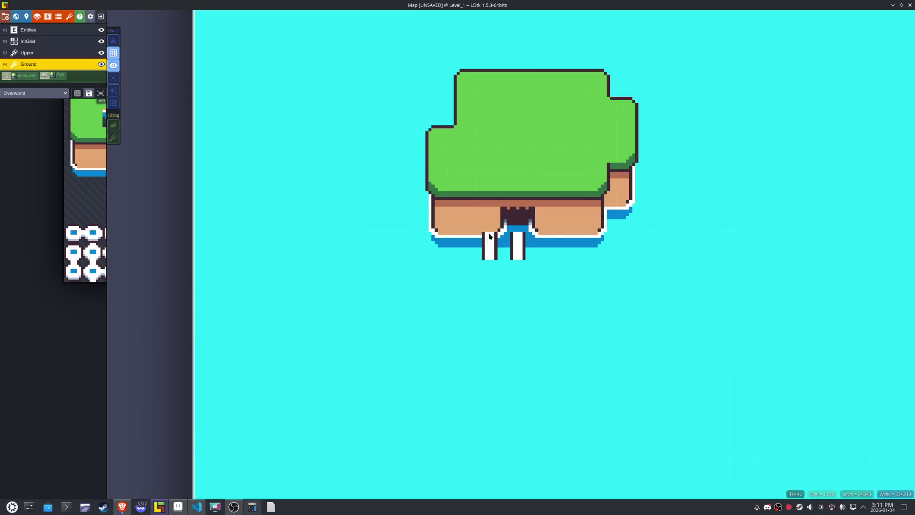
pyautogui.click(513, 227)
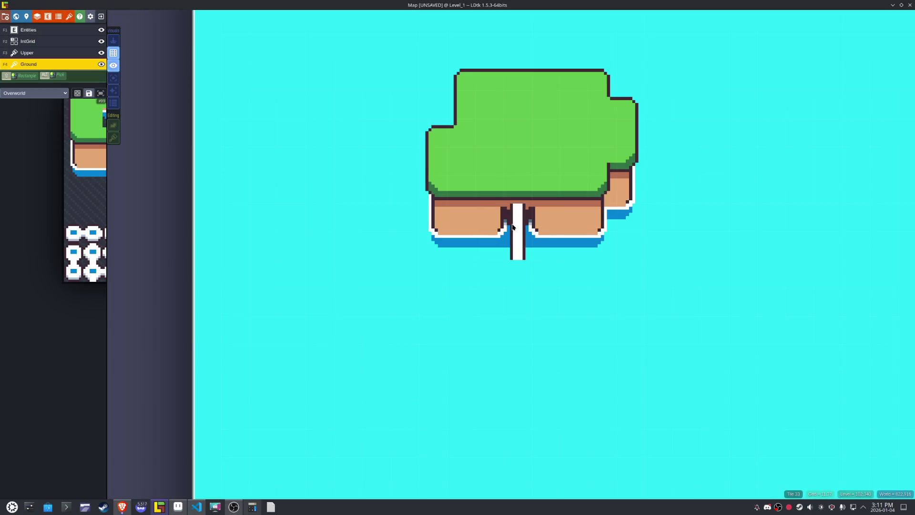
pyautogui.hotkey('ctrl', 'z')
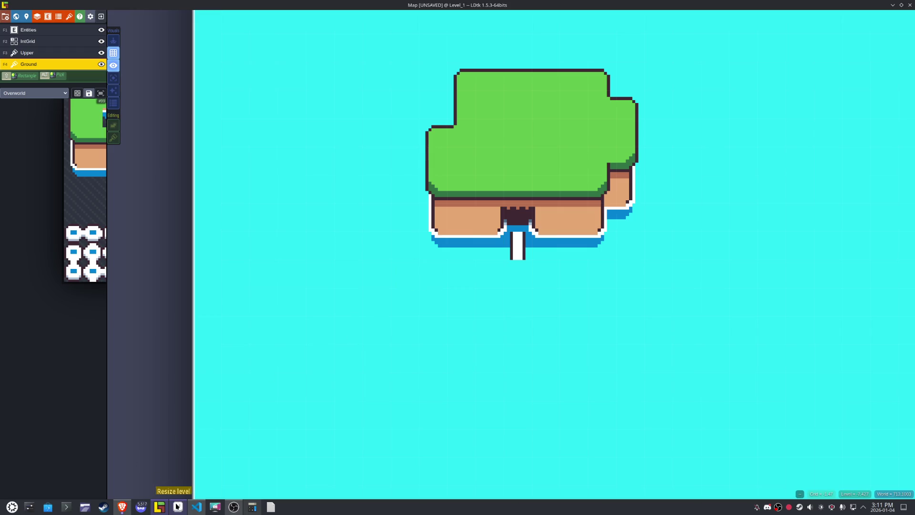
pyautogui.click(179, 510)
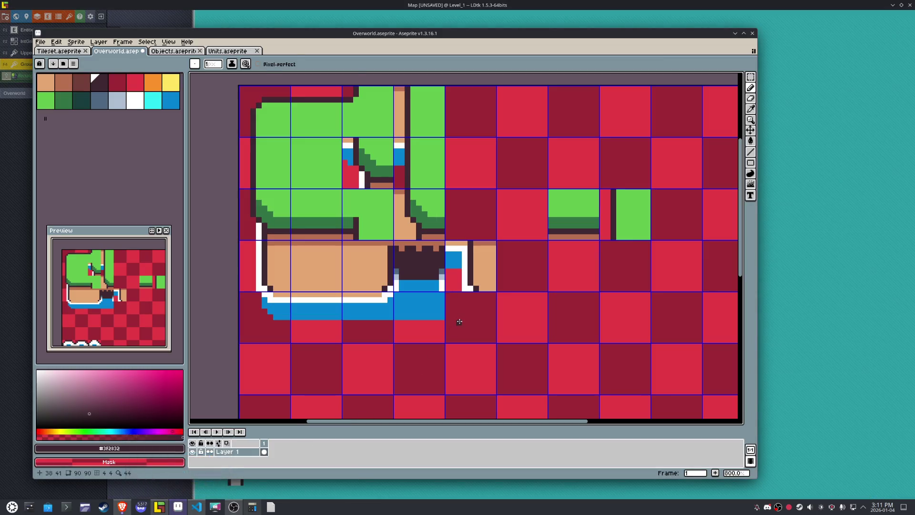
# - Select the dark gate tile and move it into an empty tileset slot
pyautogui.press('m')
pyautogui.moveTo(435, 295); pyautogui.dragTo(394, 241)
pyautogui.scroll(-3, 458, 251)
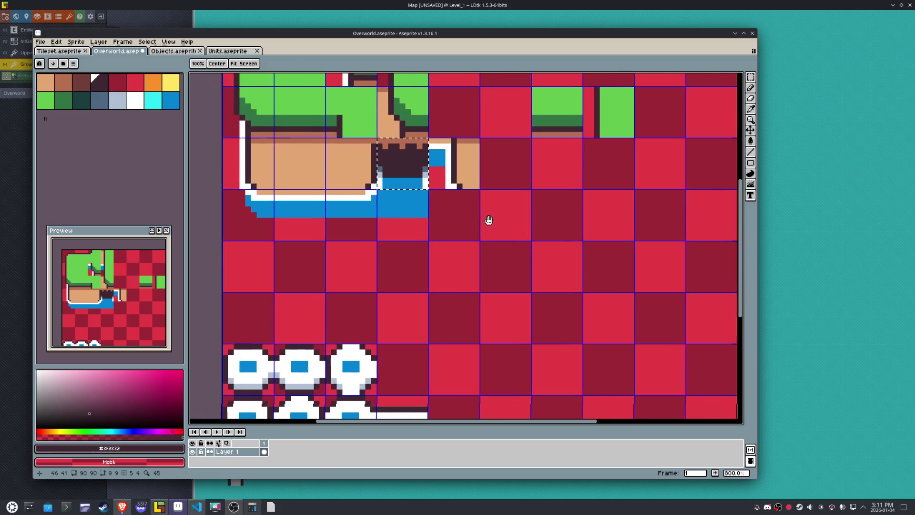
pyautogui.hotkey('shift', 'Down')
pyautogui.hotkey('shift', 'Down')
pyautogui.hotkey('shift', 'Down')
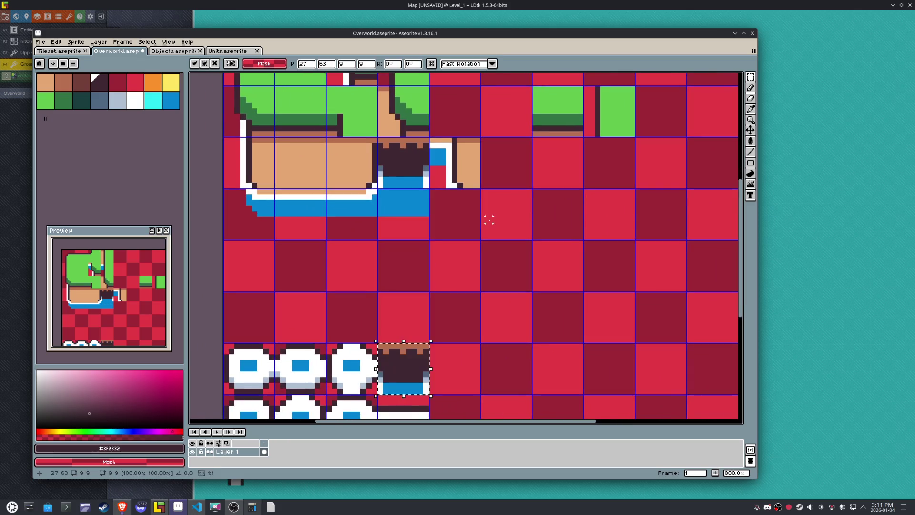
pyautogui.hotkey('shift', 'Right')
pyautogui.hotkey('shift', 'Up')
pyautogui.moveTo(468, 245)
pyautogui.mouseDown()
pyautogui.moveTo(408, 98)
pyautogui.moveTo(425, 173)
pyautogui.mouseUp()
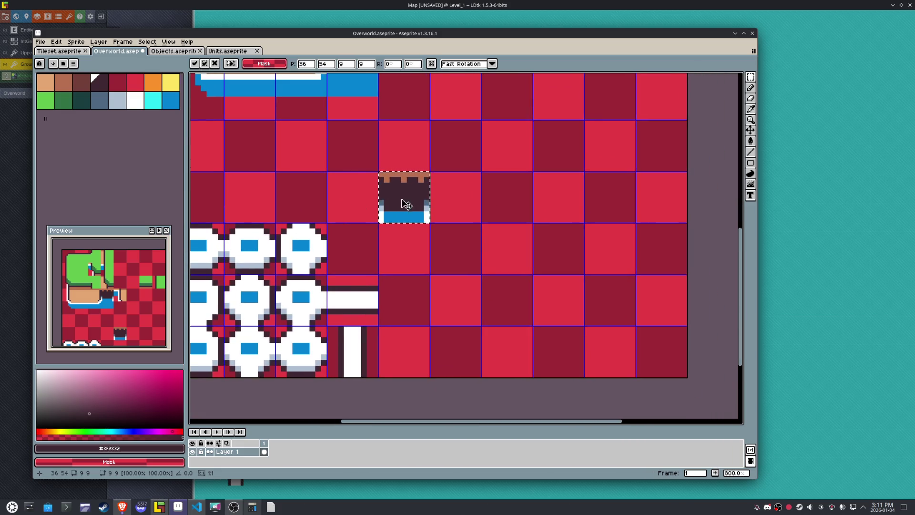
pyautogui.click(346, 362)
# - Paste a copy of the vertical bar tile and position it beside the gate
pyautogui.hotkey('ctrl', 'c')
pyautogui.hotkey('ctrl', 'v')
pyautogui.hotkey('shift', 'Right')
pyautogui.hotkey('shift', 'Up')
pyautogui.hotkey('shift', 'Up')
pyautogui.scroll(3, 413, 239)
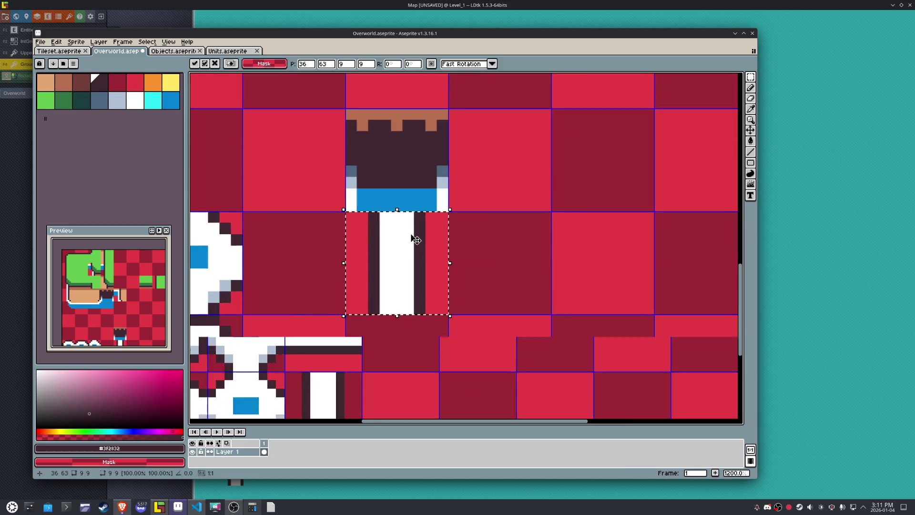
pyautogui.hotkey('shift', 'Up')
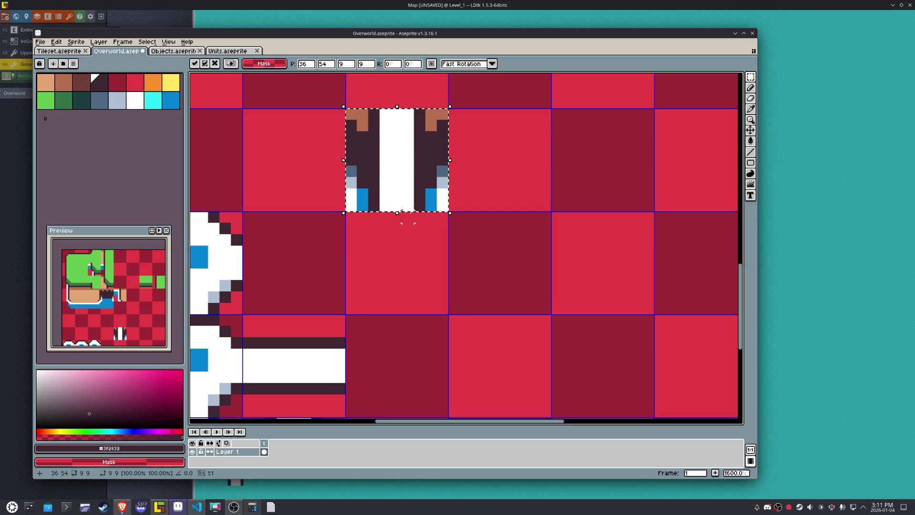
pyautogui.hotkey('shift', 'Down')
# - Copy the gate's top row onto the bar tile and drop the selection
pyautogui.moveTo(449, 108)
pyautogui.mouseDown()
pyautogui.moveTo(389, 131)
pyautogui.moveTo(346, 133)
pyautogui.moveTo(456, 132)
pyautogui.mouseUp()
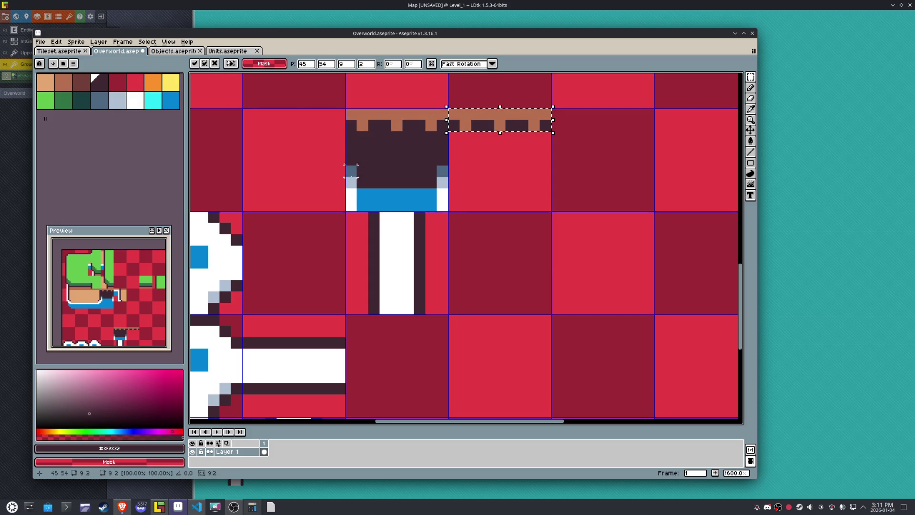
pyautogui.click(387, 272)
pyautogui.hotkey('shift', 'Up')
pyautogui.click(522, 170)
pyautogui.hotkey('shift', 'Left')
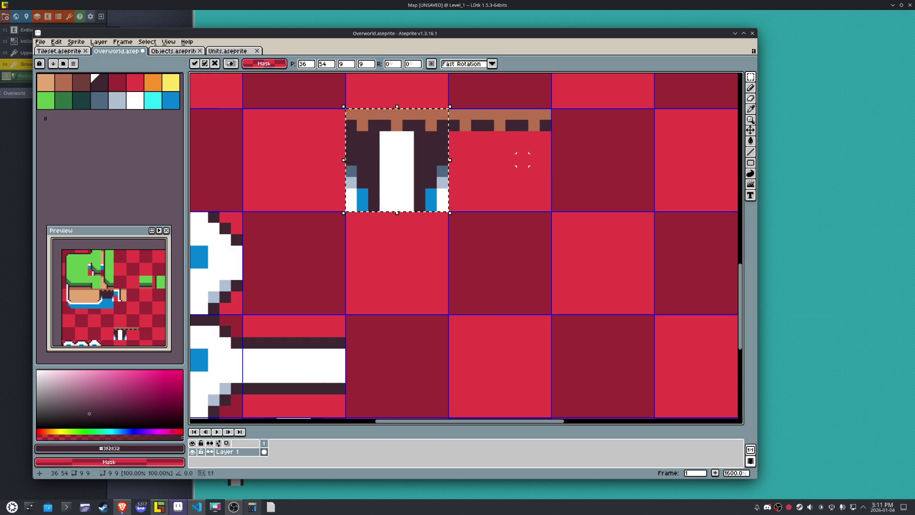
pyautogui.hotkey('ctrl', 'd')
# - Pencil blue-grey #4F6781 foam pixels along the waterfall's edge and base
pyautogui.scroll(2, 470, 150)
pyautogui.press('b')
pyautogui.keyDown('alt'); pyautogui.click(413, 192); pyautogui.keyUp('alt')
pyautogui.click(344, 189)
pyautogui.moveTo(345, 190)
pyautogui.mouseDown()
pyautogui.moveTo(299, 192)
pyautogui.moveTo(343, 221)
pyautogui.mouseUp()
pyautogui.keyDown('alt'); pyautogui.click(413, 210); pyautogui.keyUp('alt')
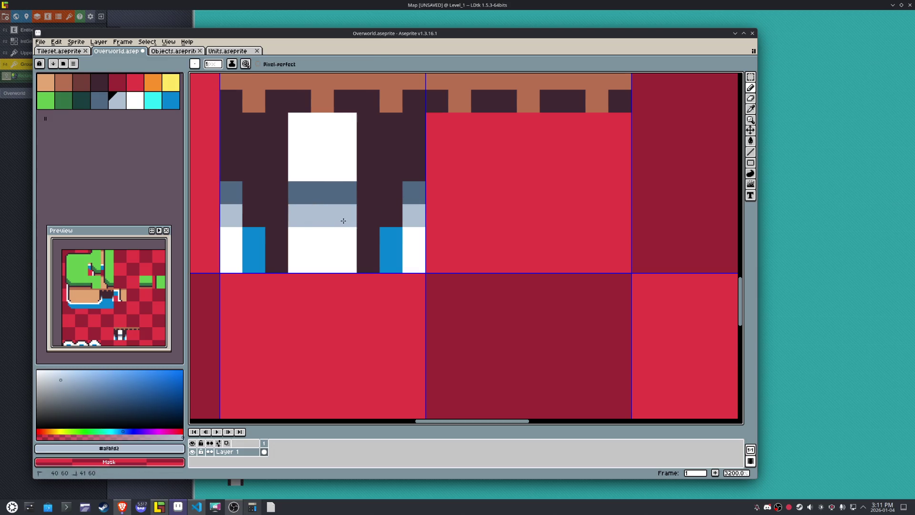
# - Paint over the waterfall tile's top white block in dark #3F2832
pyautogui.keyDown('alt'); pyautogui.click(388, 157); pyautogui.keyUp('alt')
pyautogui.moveTo(298, 169)
pyautogui.mouseDown()
pyautogui.moveTo(320, 129)
pyautogui.moveTo(440, 190)
pyautogui.mouseUp()
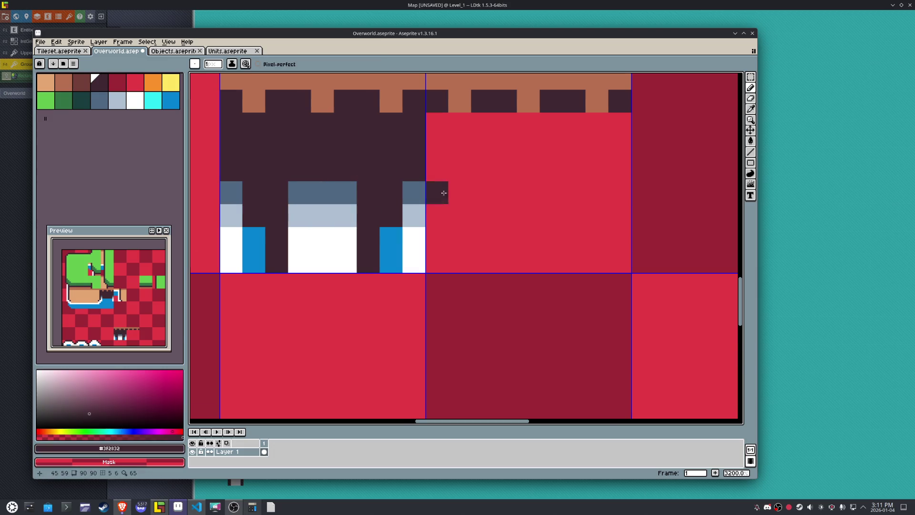
pyautogui.scroll(-9, 439, 190)
# - Move the finished waterfall tile one cell left and one cell down, beside the node circles
pyautogui.press('m')
pyautogui.click(452, 210)
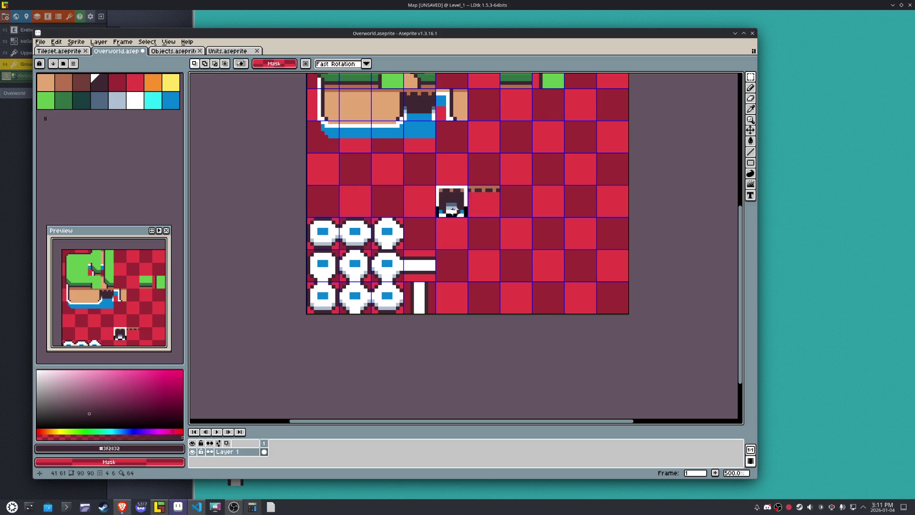
pyautogui.hotkey('shift', 'Left')
pyautogui.hotkey('shift', 'Down')
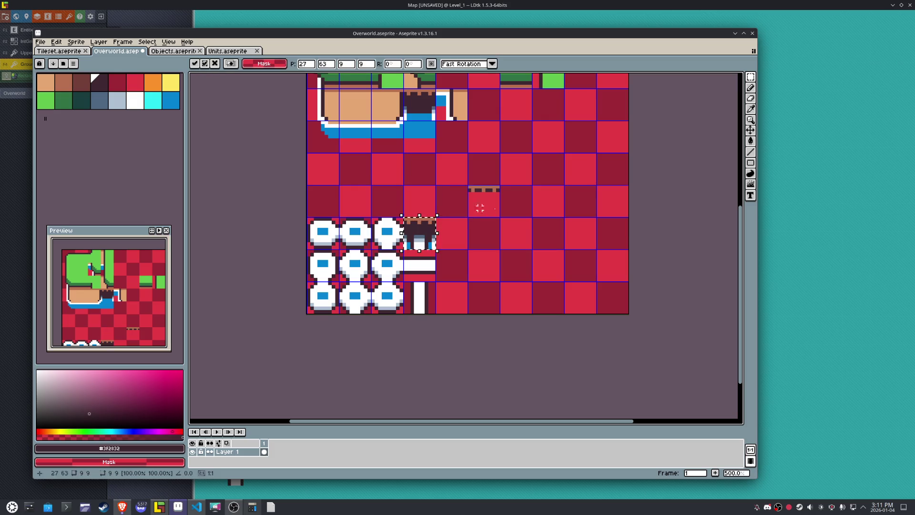
pyautogui.click(466, 208)
# - Export the tileset as Overworld.png with empty frames ignored, then return to LDtk
pyautogui.click(41, 41)
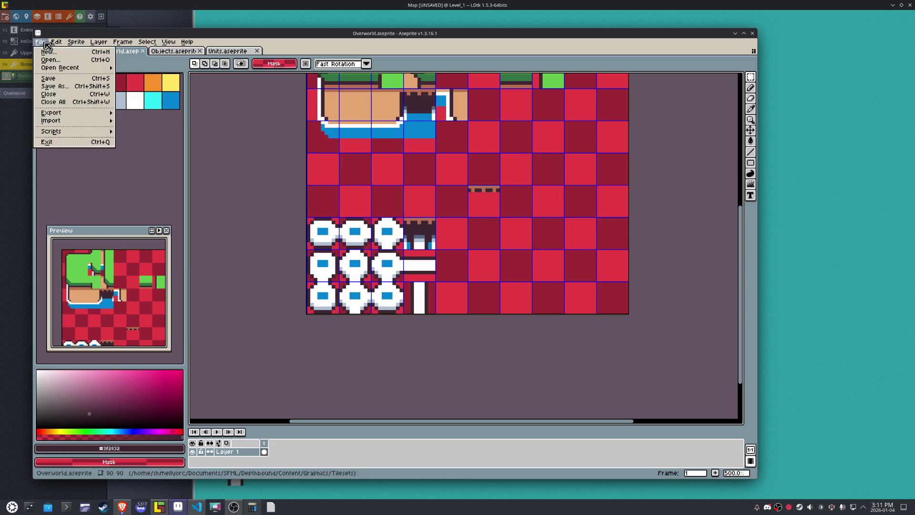
pyautogui.moveTo(51, 113)
pyautogui.click(138, 112)
pyautogui.hotkey('alt', 'i')
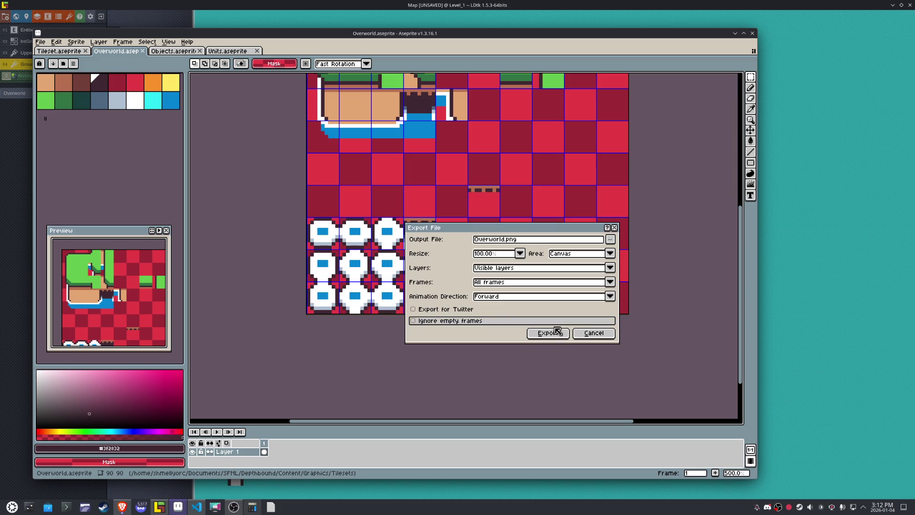
pyautogui.click(556, 330)
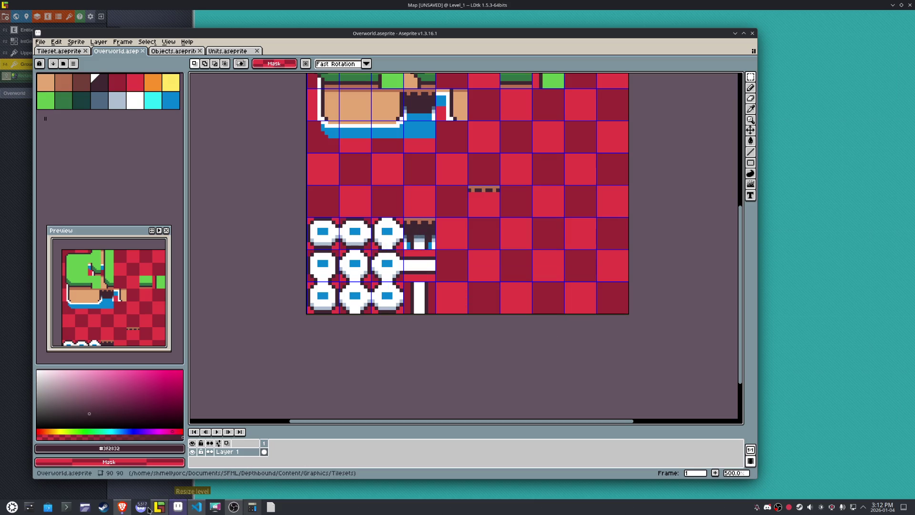
pyautogui.click(159, 506)
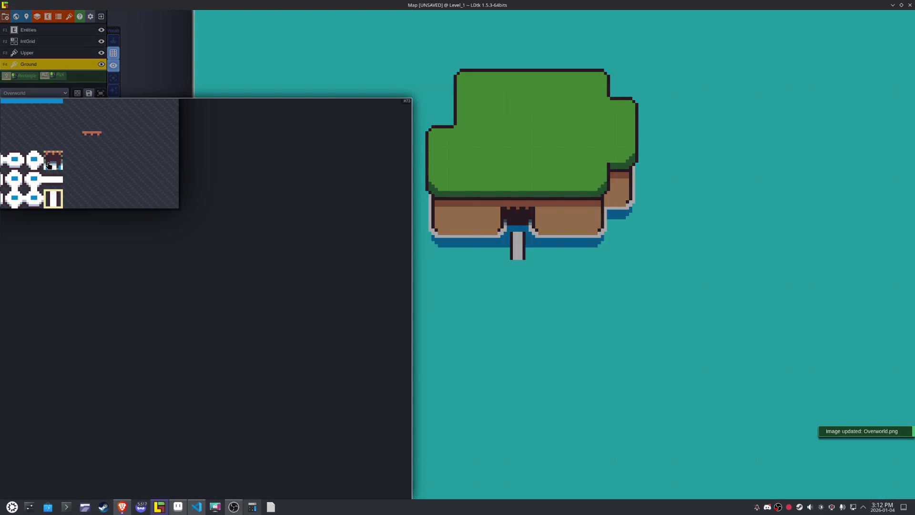
# - Select the new cave-waterfall tile from the reloaded Overworld tileset and shift the map view
pyautogui.click(49, 165)
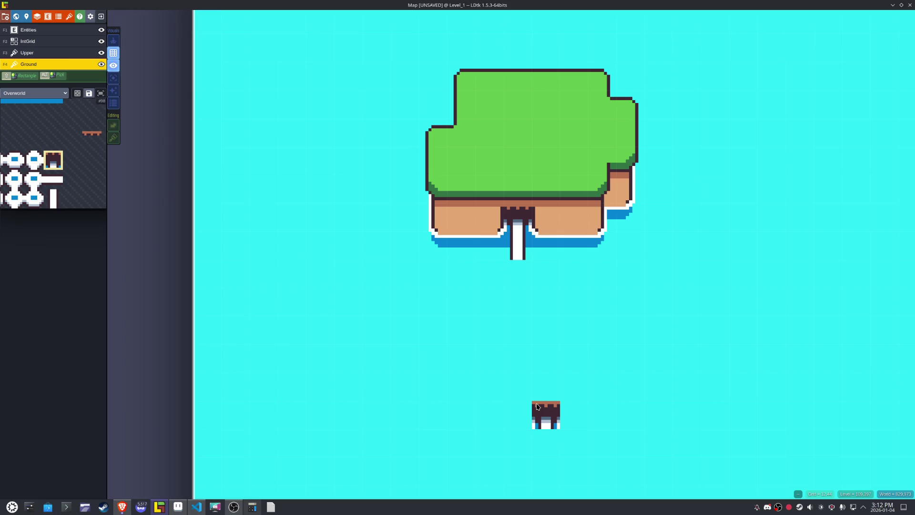
pyautogui.moveTo(562, 348); pyautogui.dragTo(637, 362)
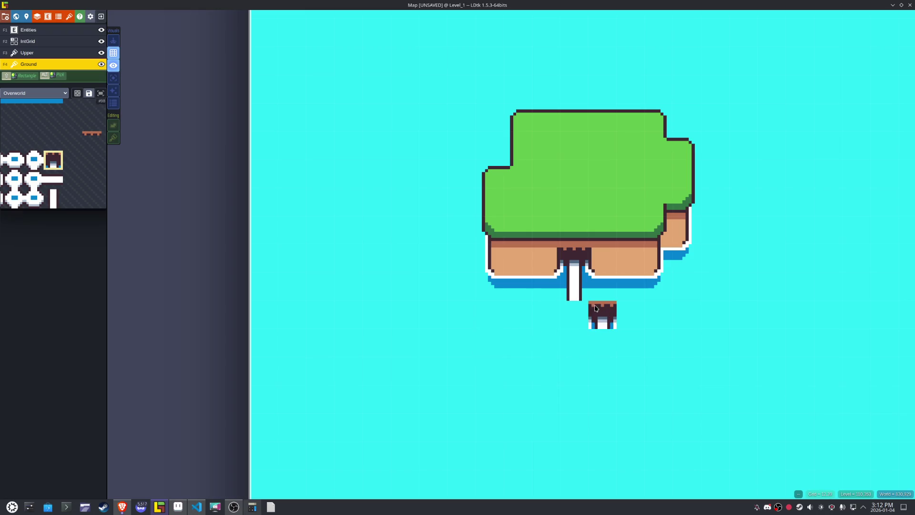
pyautogui.press('t')
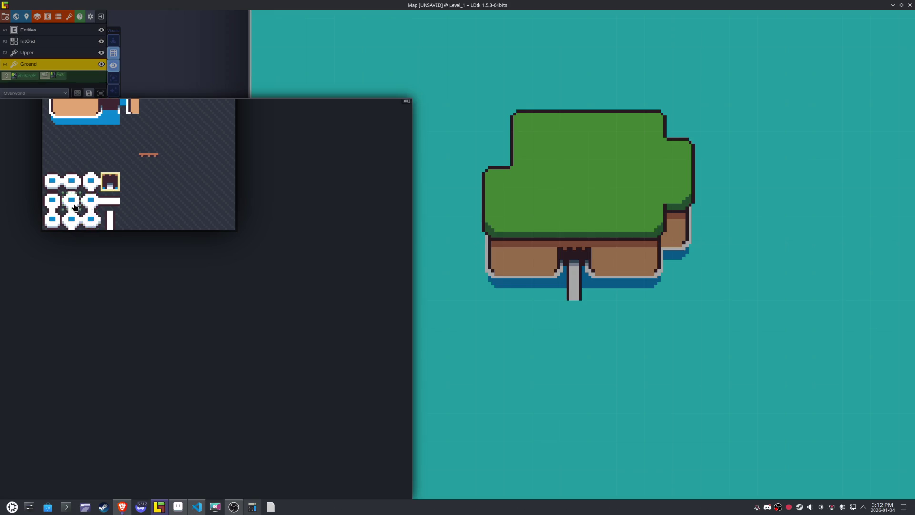
# - Try the waterfall tile and several node-circle and path tiles from the tileset
pyautogui.click(75, 207)
pyautogui.moveTo(97, 225)
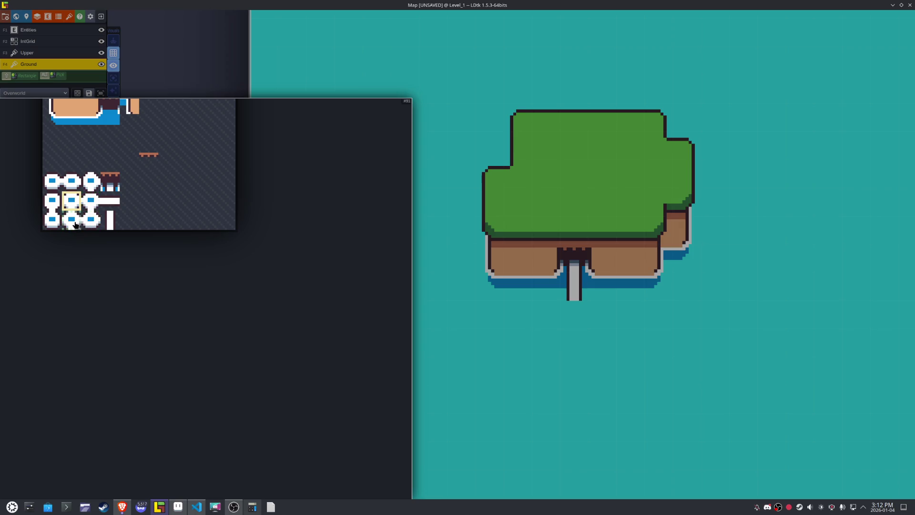
pyautogui.click(75, 225)
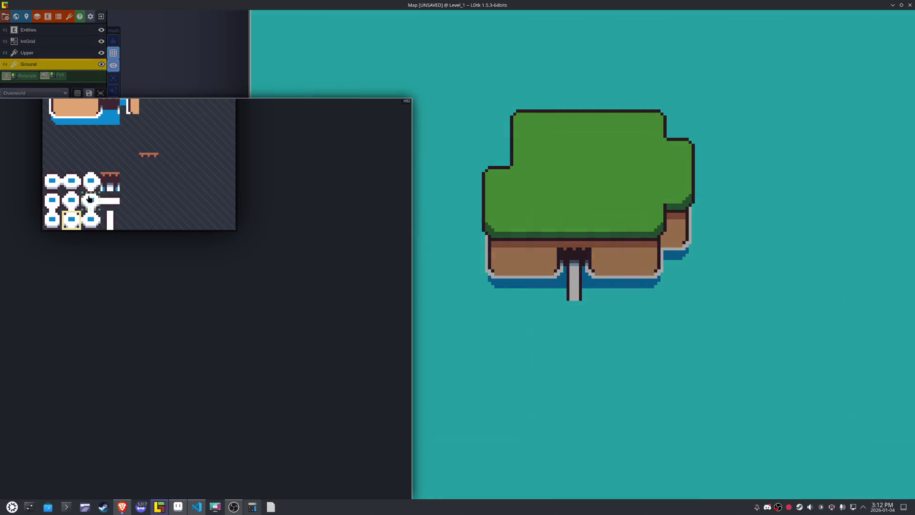
pyautogui.click(88, 188)
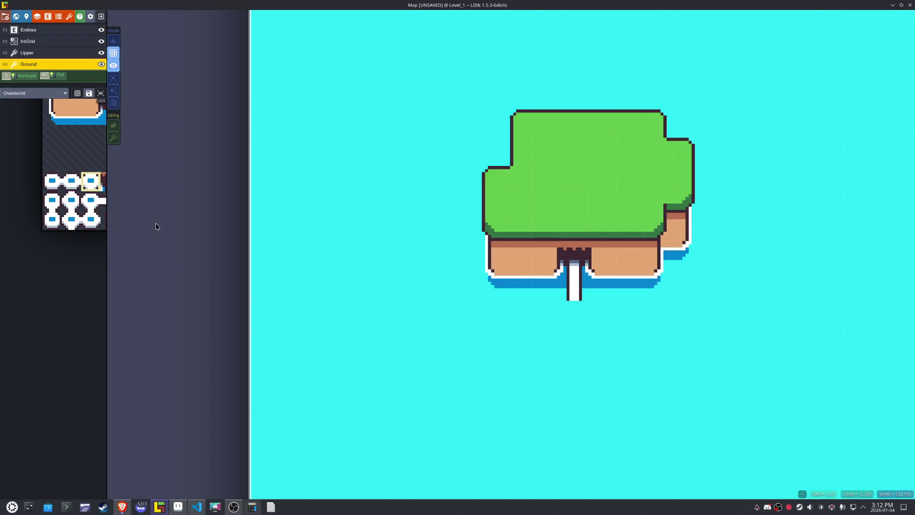
pyautogui.moveTo(74, 192)
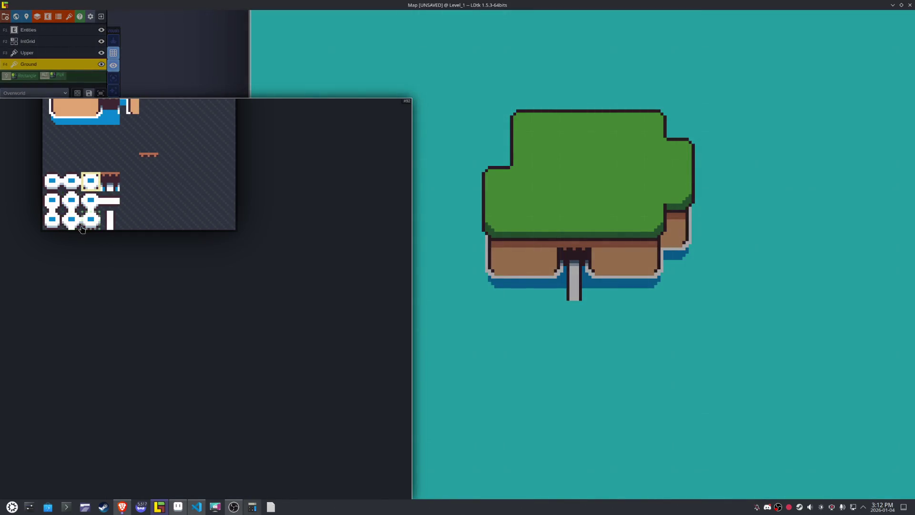
pyautogui.click(71, 204)
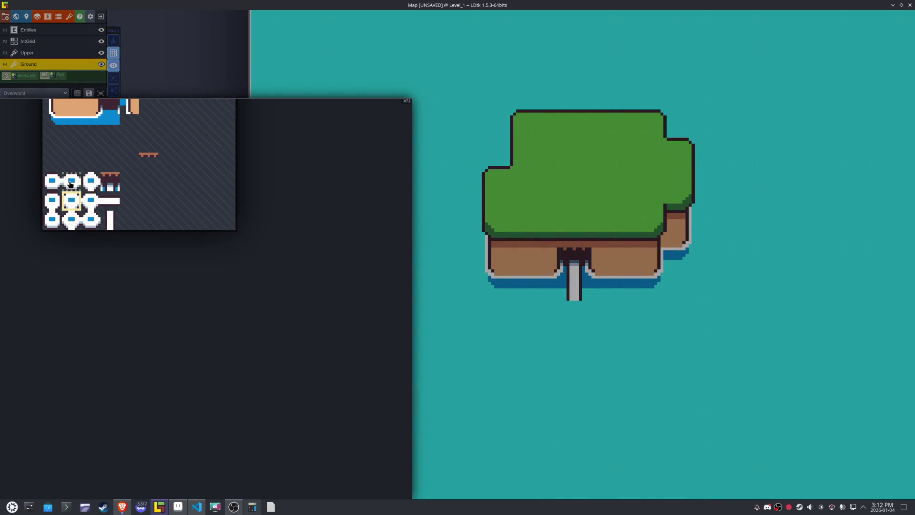
pyautogui.click(55, 185)
pyautogui.moveTo(55, 184); pyautogui.dragTo(140, 271)
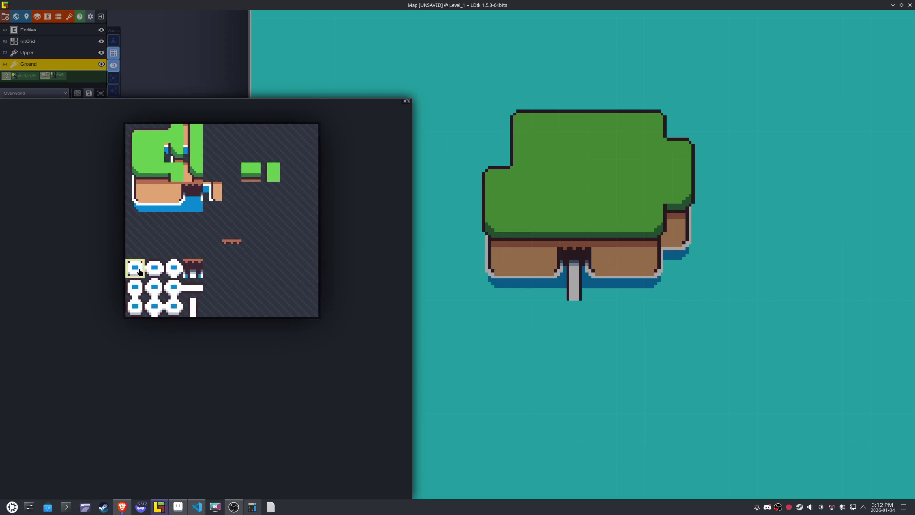
pyautogui.click(157, 273)
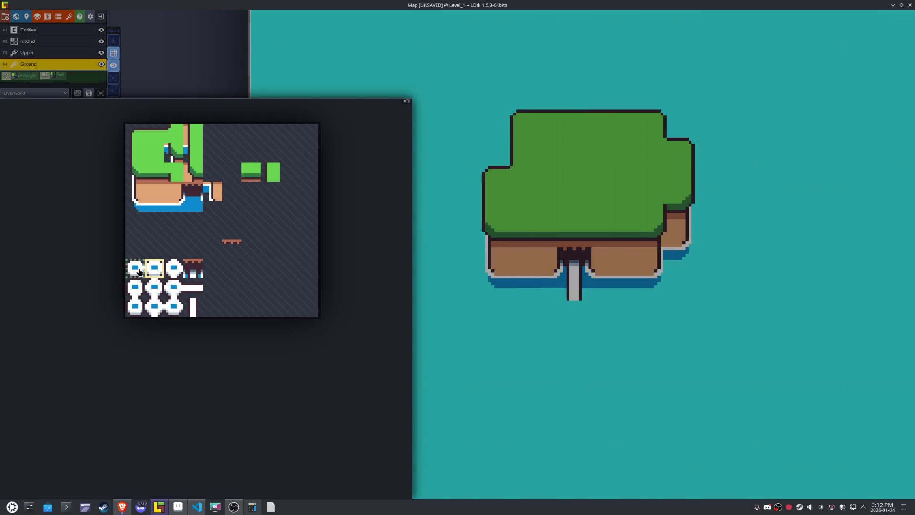
# - Preview a series of water tiles one after another over the sea
pyautogui.click(136, 268)
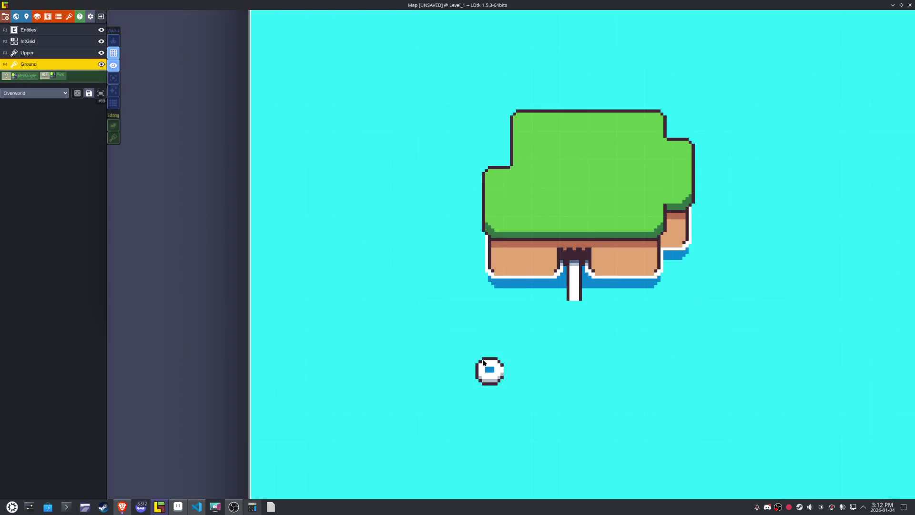
pyautogui.press('space')
pyautogui.click(154, 268)
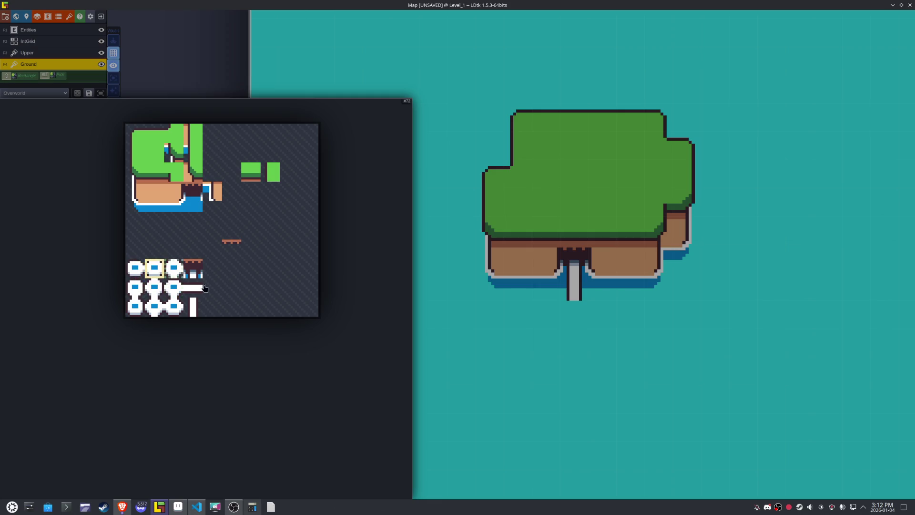
pyautogui.press('space')
pyautogui.click(172, 270)
pyautogui.press('space')
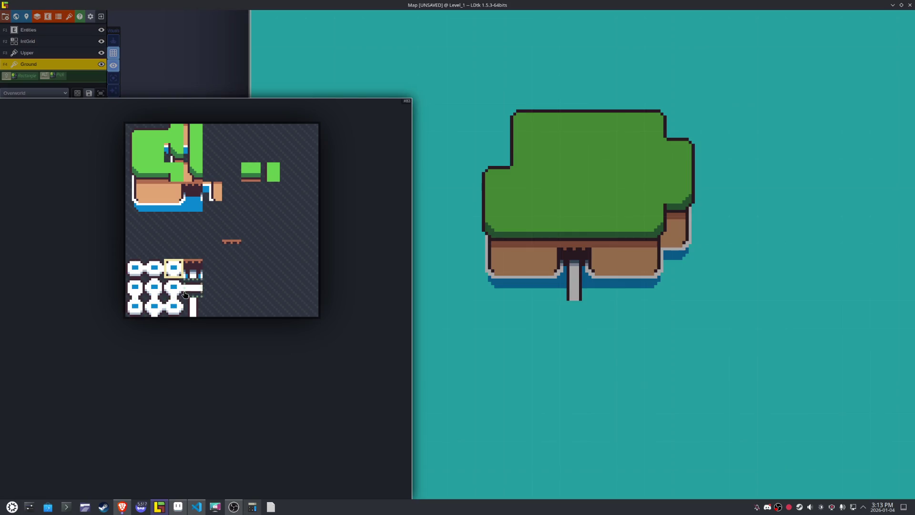
pyautogui.click(180, 307)
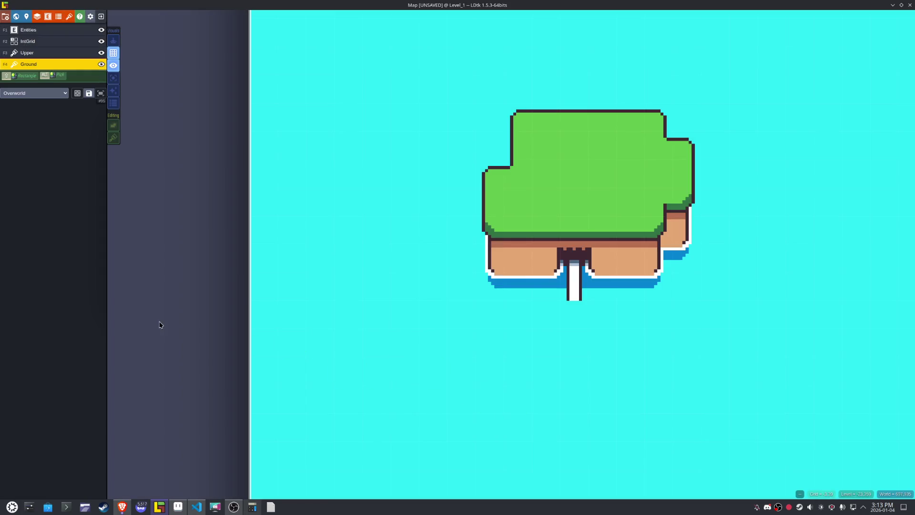
pyautogui.press('space')
pyautogui.click(151, 306)
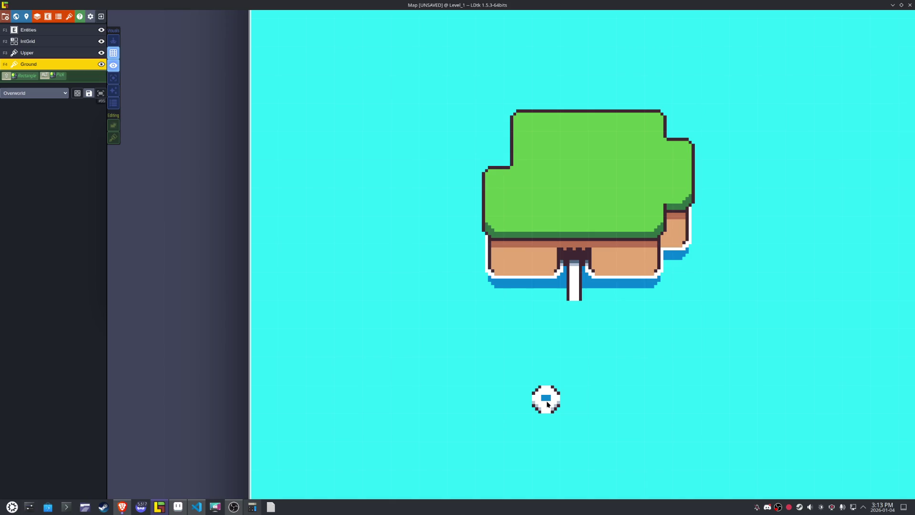
pyautogui.press('space')
pyautogui.press('space')
pyautogui.press('space')
pyautogui.click(177, 293)
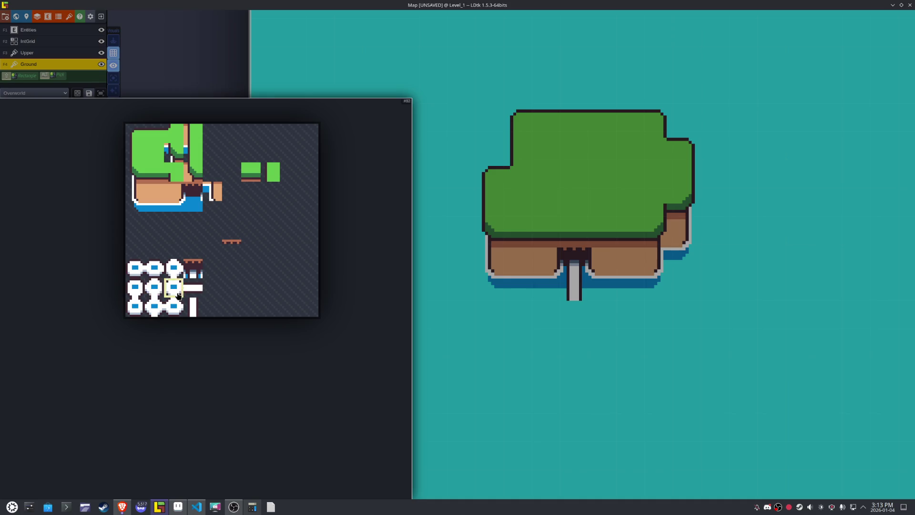
pyautogui.press('space')
# - Preview several white node-circle tiles, then bring up Overworld.aseprite in Aseprite
pyautogui.click(137, 277)
pyautogui.press('space')
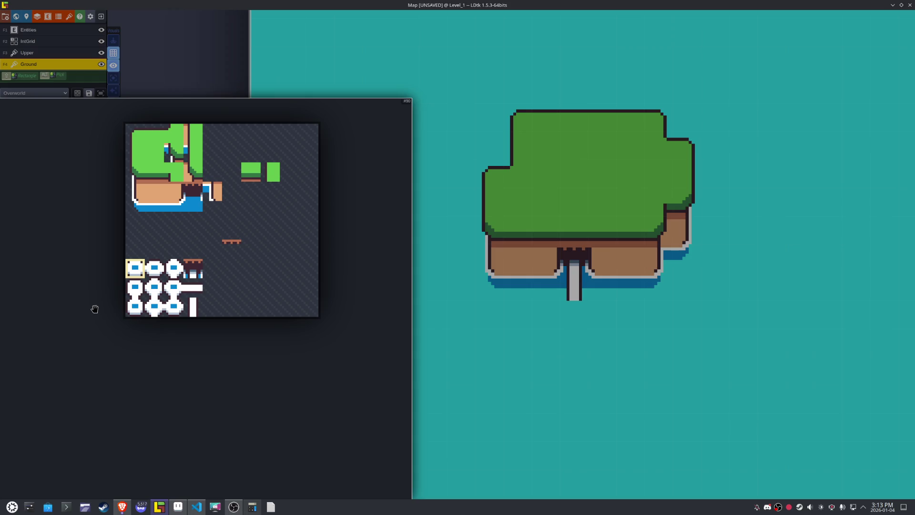
pyautogui.click(161, 278)
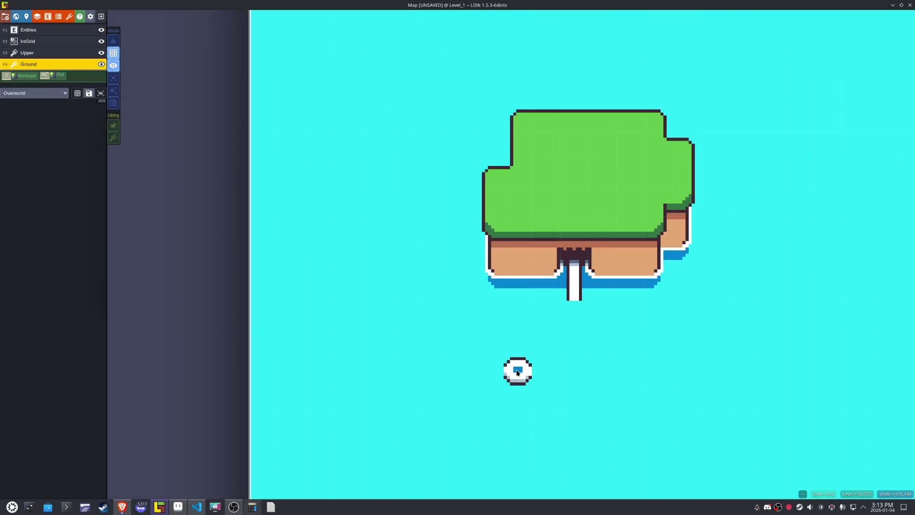
pyautogui.press('space')
pyautogui.click(140, 277)
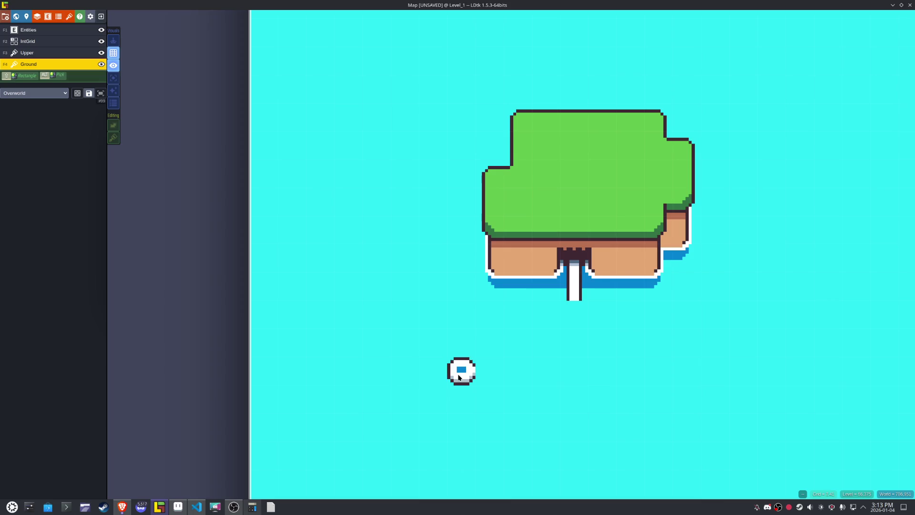
pyautogui.press('space')
pyautogui.click(175, 276)
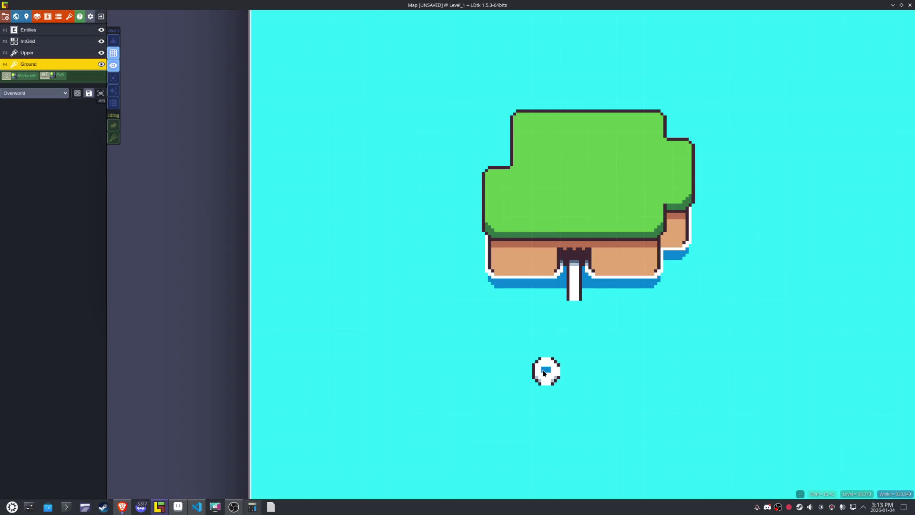
pyautogui.click(178, 507)
pyautogui.scroll(4, 330, 180)
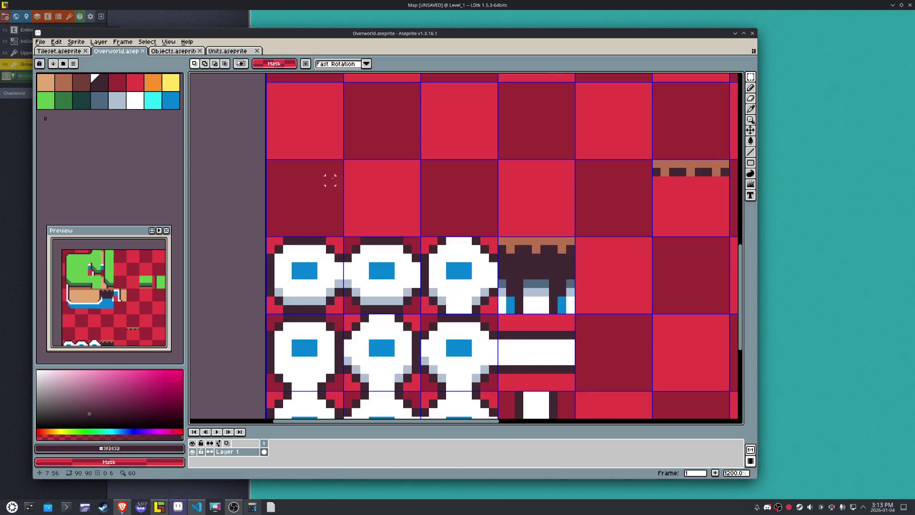
# - Pan the tileset and marquee-select the node-circle tiles one by one
pyautogui.moveTo(347, 197)
pyautogui.mouseDown()
pyautogui.moveTo(375, 172)
pyautogui.moveTo(374, 221)
pyautogui.mouseUp()
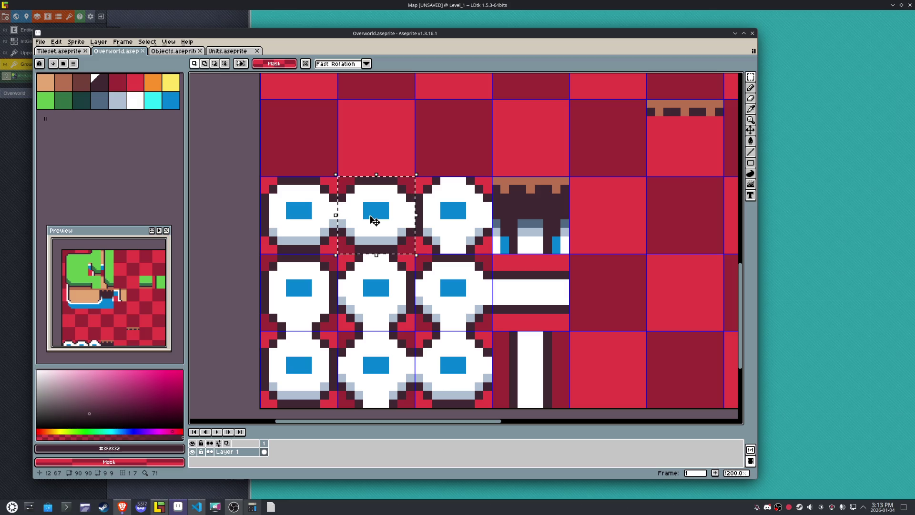
pyautogui.moveTo(443, 281); pyautogui.dragTo(460, 324)
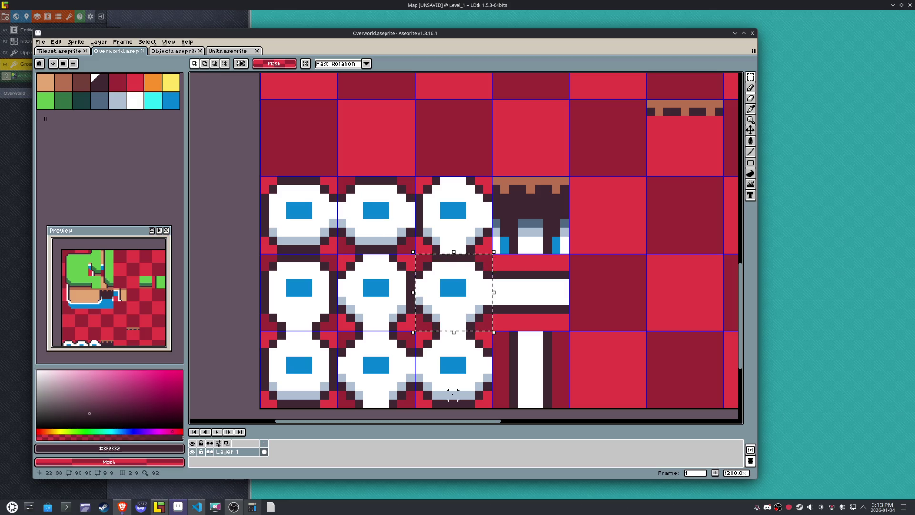
pyautogui.moveTo(453, 394); pyautogui.dragTo(448, 362)
pyautogui.moveTo(457, 244); pyautogui.dragTo(457, 247)
pyautogui.moveTo(459, 282)
pyautogui.mouseDown()
pyautogui.moveTo(450, 362)
pyautogui.moveTo(381, 372)
pyautogui.mouseUp()
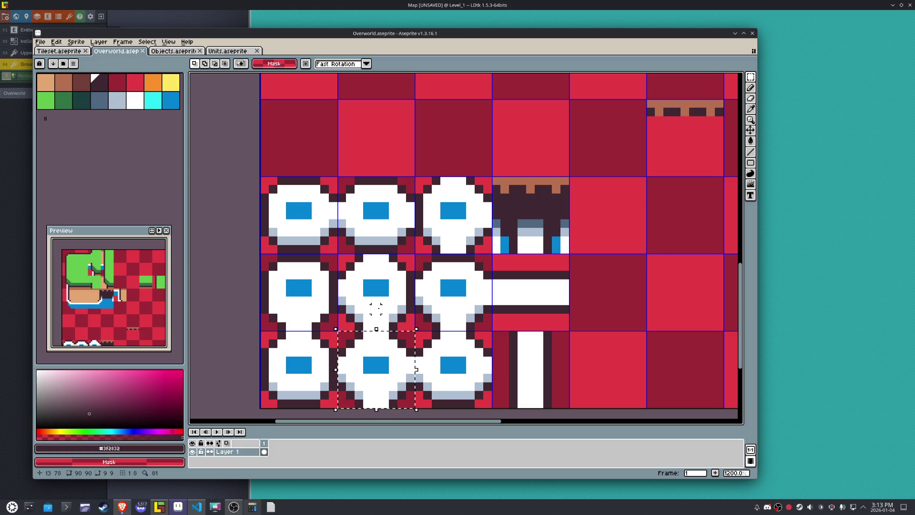
pyautogui.click(350, 188)
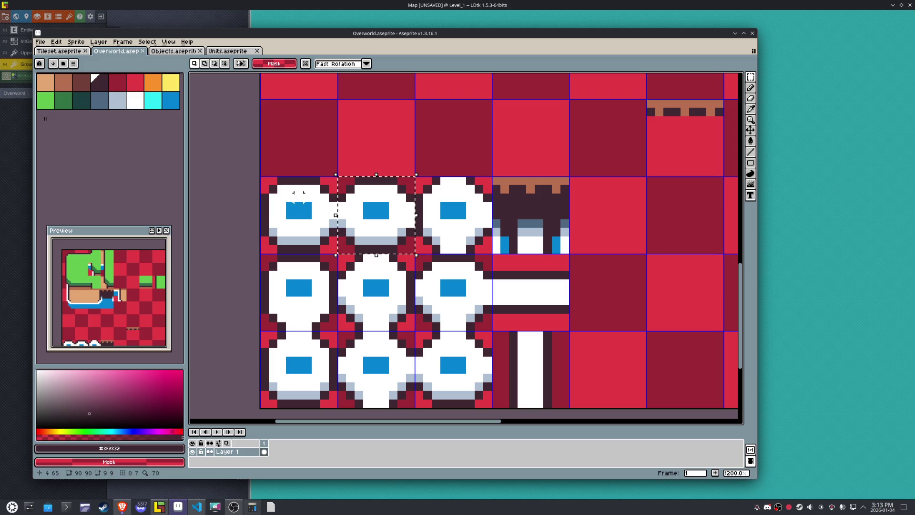
pyautogui.click(300, 200)
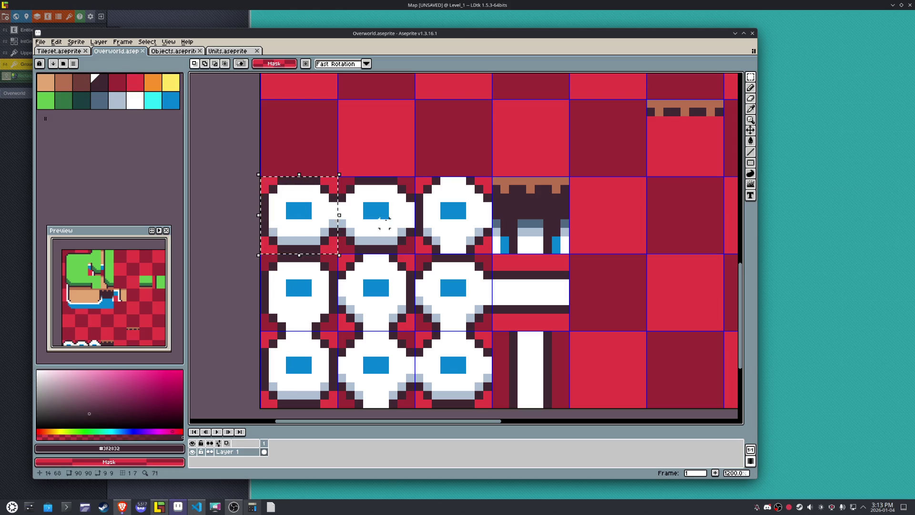
pyautogui.click(389, 223)
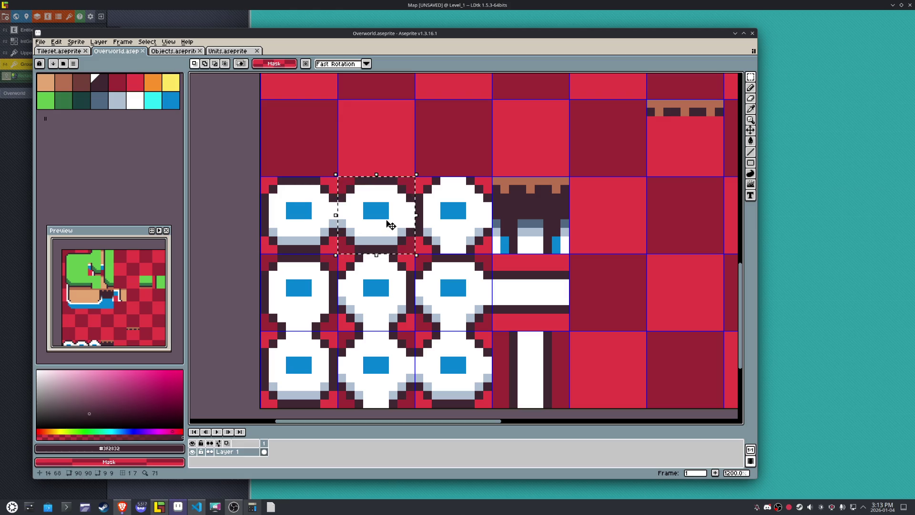
pyautogui.click(384, 287)
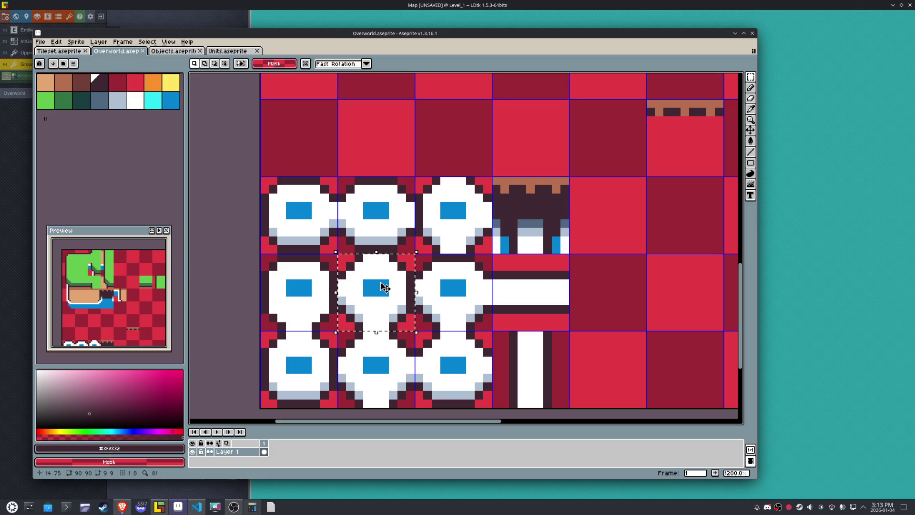
pyautogui.click(470, 310)
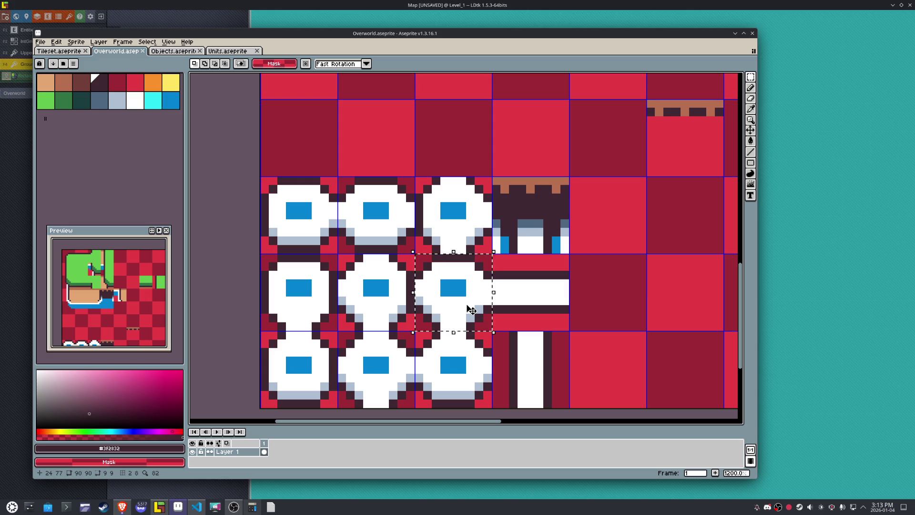
# - Move the bottom-centre node tile up into the centre cell and drop the selection
pyautogui.moveTo(332, 285)
pyautogui.mouseDown()
pyautogui.moveTo(305, 286)
pyautogui.moveTo(357, 285)
pyautogui.mouseUp()
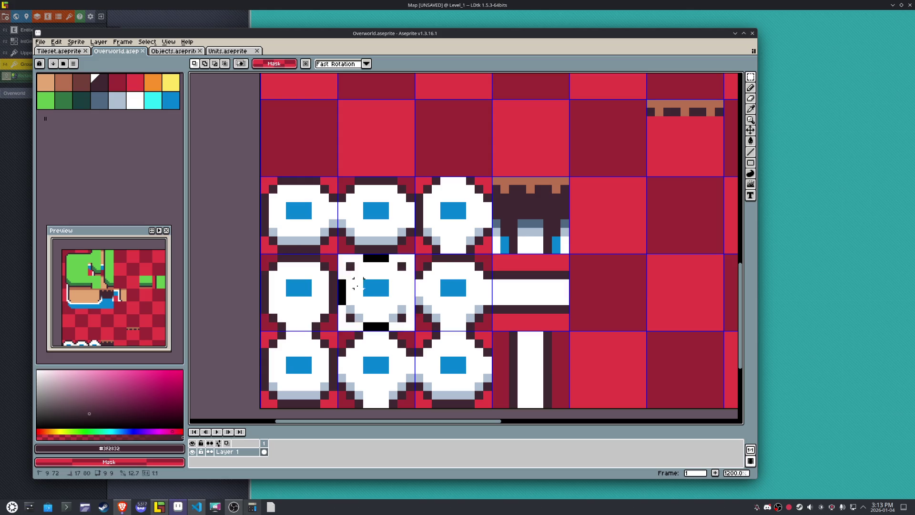
pyautogui.click(435, 206)
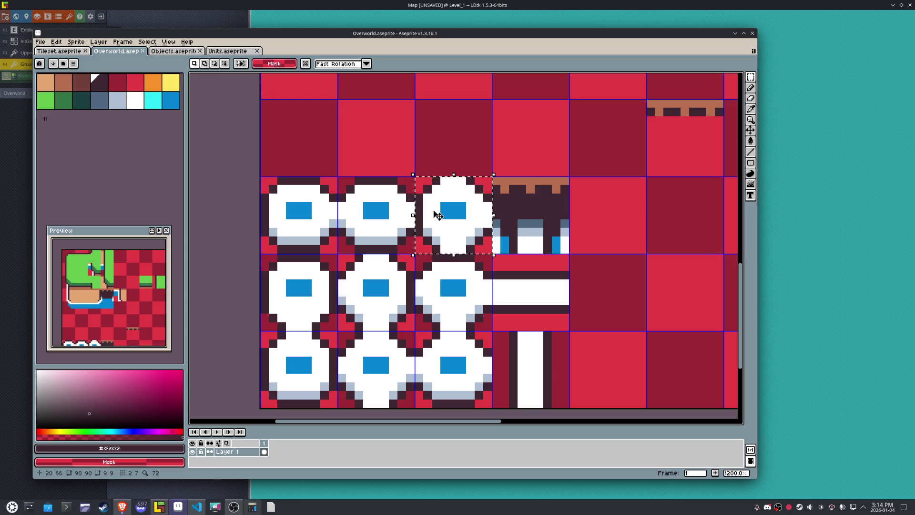
pyautogui.click(376, 271)
pyautogui.moveTo(379, 274); pyautogui.dragTo(376, 352)
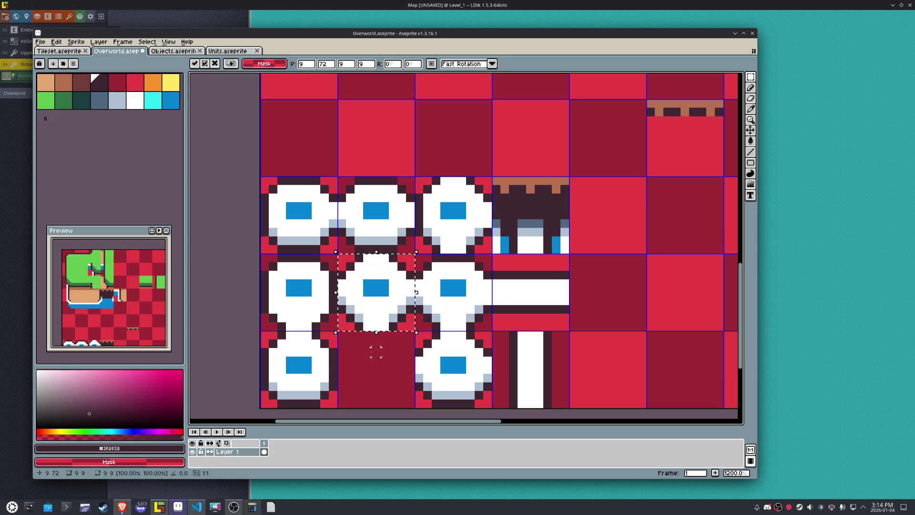
pyautogui.click(453, 284)
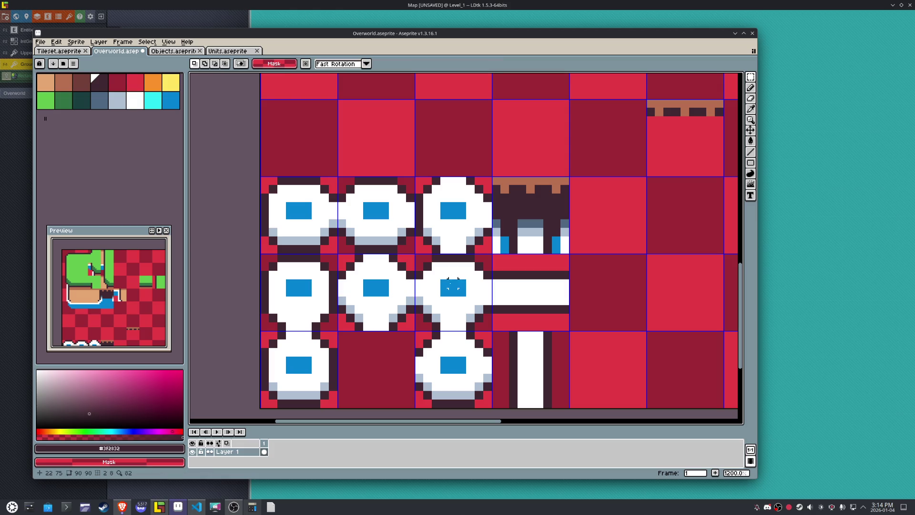
pyautogui.click(470, 206)
pyautogui.hotkey('ctrl', 'd')
# - Undo and redo the tile moves, ending with the vertical path tile one column left
pyautogui.hotkey('ctrl', 'z')
pyautogui.hotkey('ctrl', 'z')
pyautogui.hotkey('ctrl', 'z')
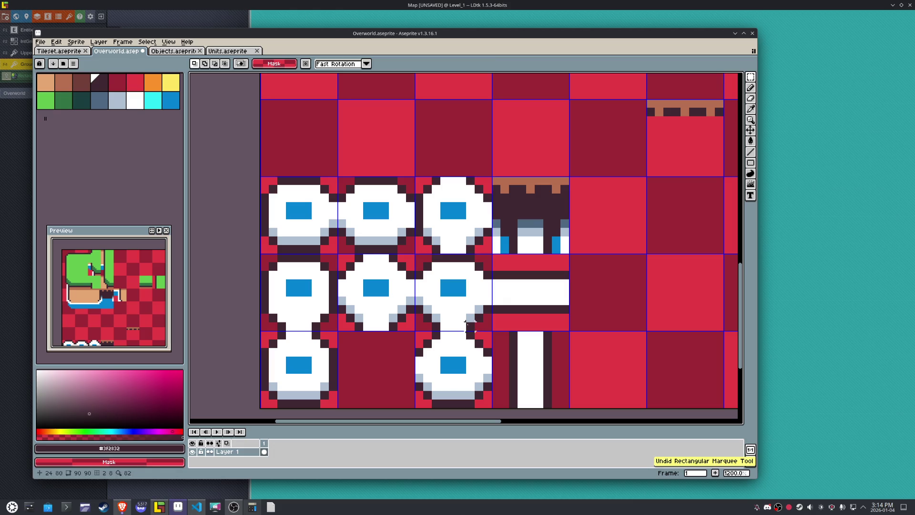
pyautogui.hotkey('ctrl', 'y')
pyautogui.hotkey('ctrl', 'y')
pyautogui.hotkey('ctrl', 'y')
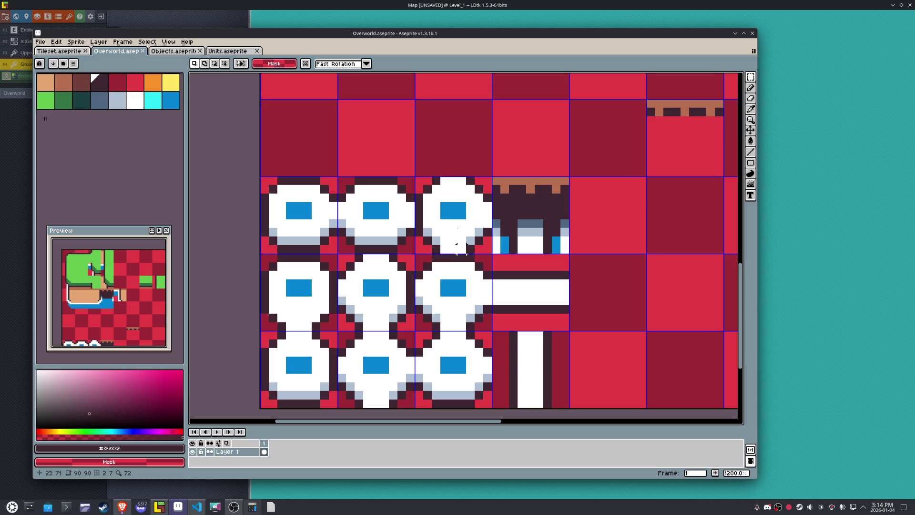
pyautogui.hotkey('ctrl', 'z')
pyautogui.hotkey('ctrl', 'z')
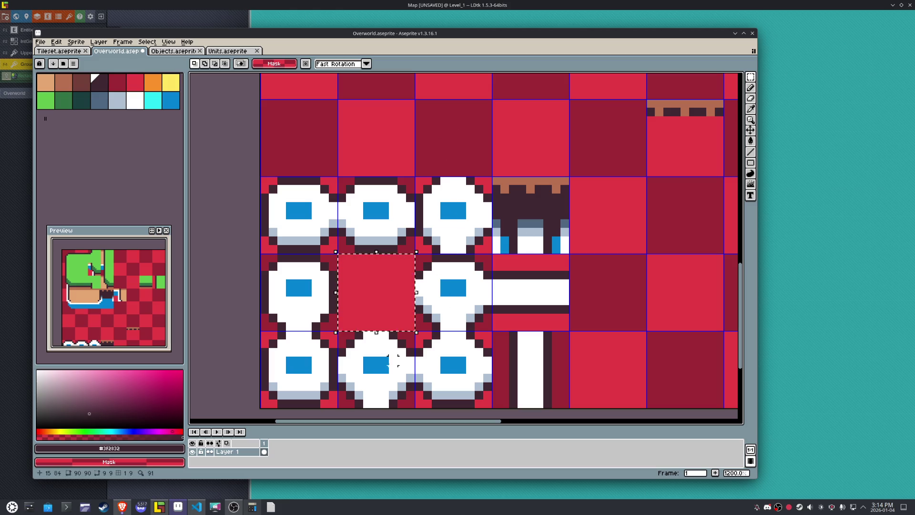
pyautogui.hotkey('ctrl', 'y')
pyautogui.hotkey('ctrl', 'y')
pyautogui.hotkey('ctrl', 'd')
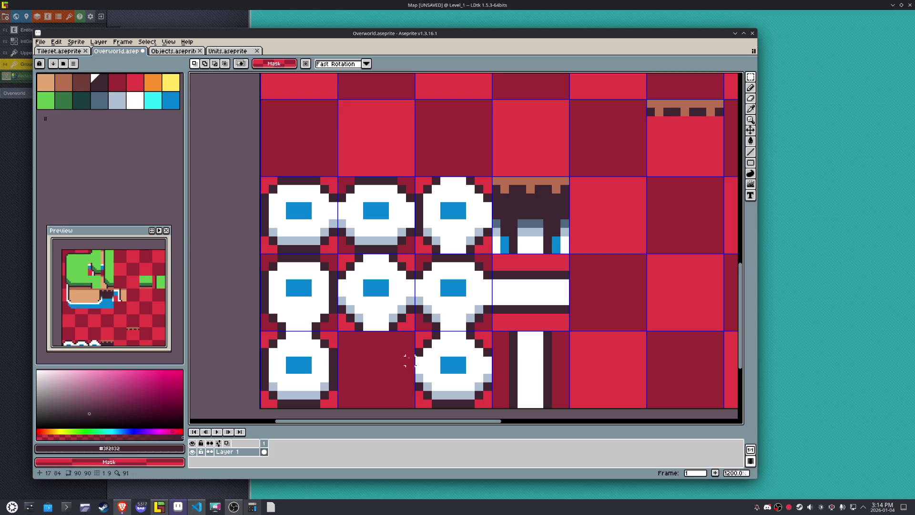
pyautogui.hotkey('ctrl', 'z')
pyautogui.hotkey('ctrl', 'z')
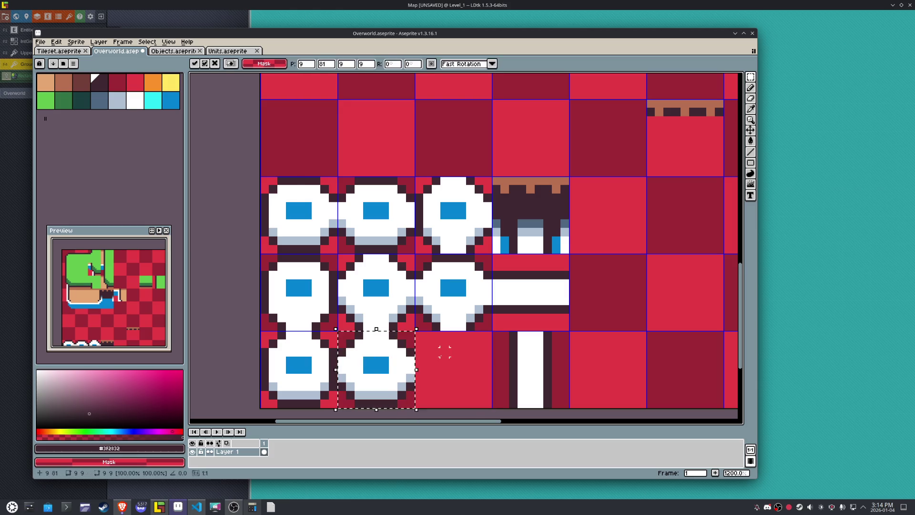
pyautogui.hotkey('ctrl', 'z')
pyautogui.hotkey('ctrl', 'z')
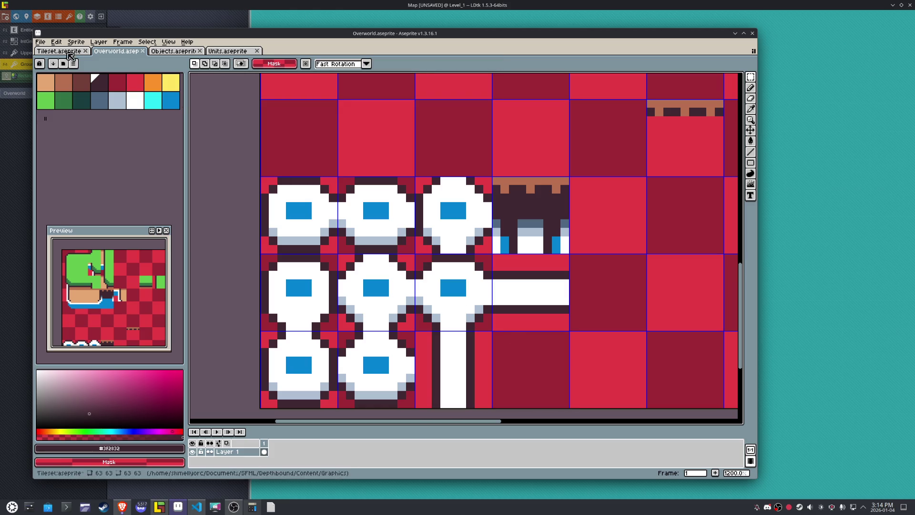
# - Export the tileset image to Overworld.png and return to LDtk
pyautogui.click(40, 41)
pyautogui.moveTo(50, 113)
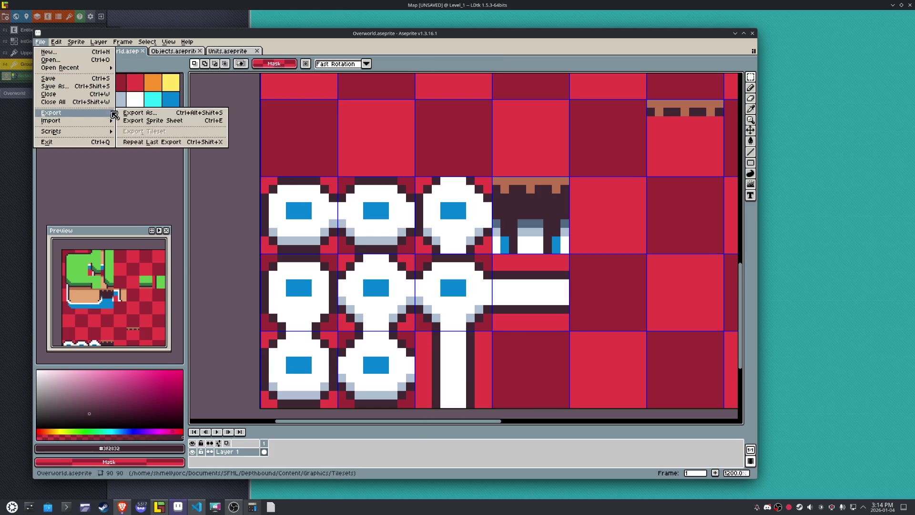
pyautogui.click(138, 114)
pyautogui.click(557, 336)
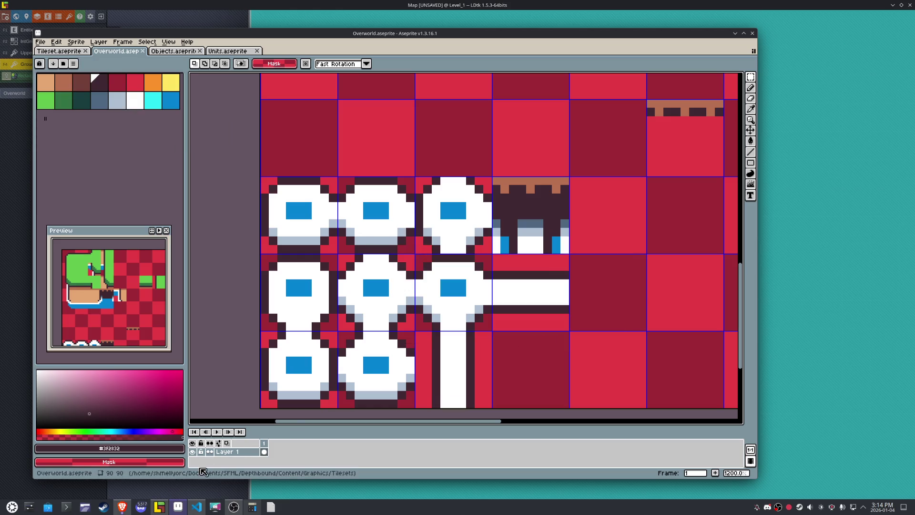
pyautogui.click(163, 511)
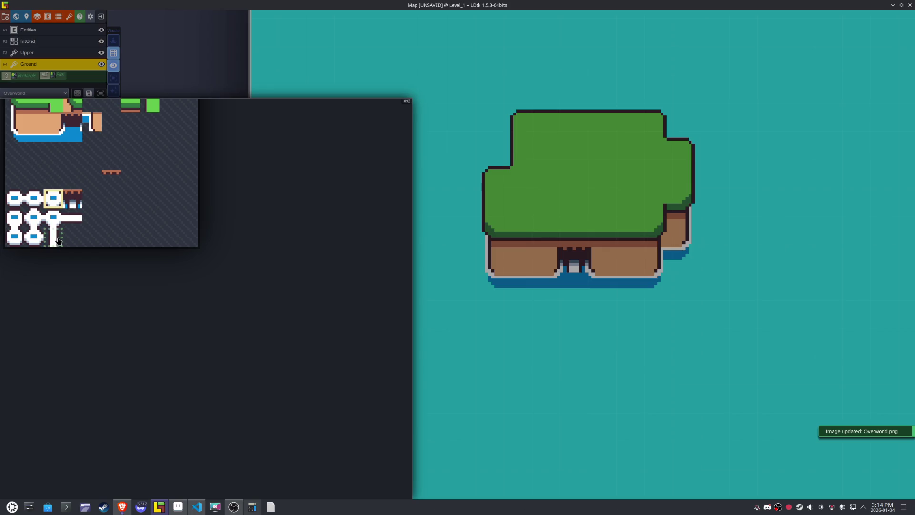
# - Stack the bridge tile below the island's cliff opening, then turn tile stacking off
pyautogui.click(57, 241)
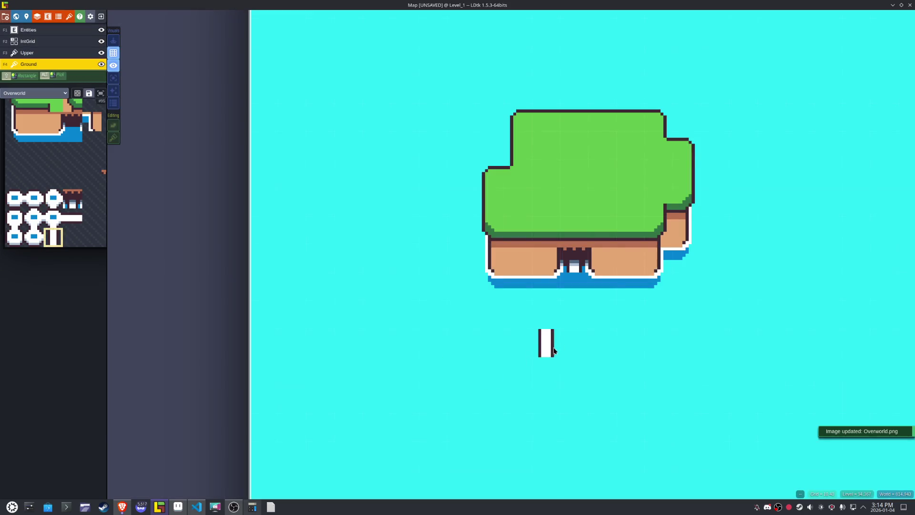
pyautogui.press('t')
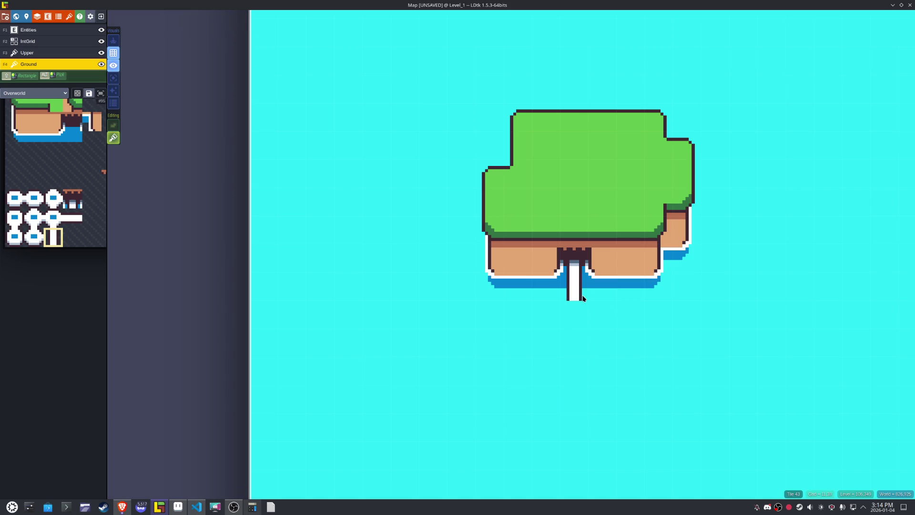
pyautogui.click(579, 283)
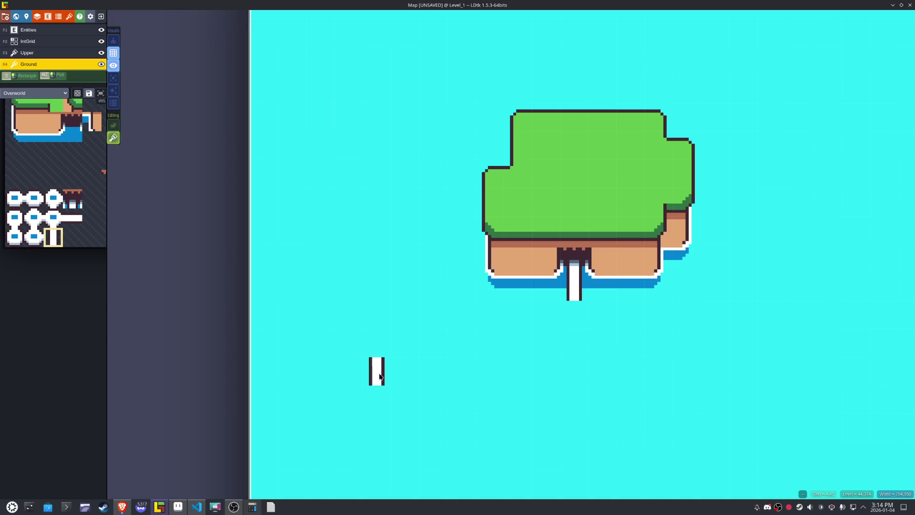
pyautogui.press('t')
# - Try two white node-circle tiles from the picker, then bring up the tileset in Aseprite
pyautogui.press('space')
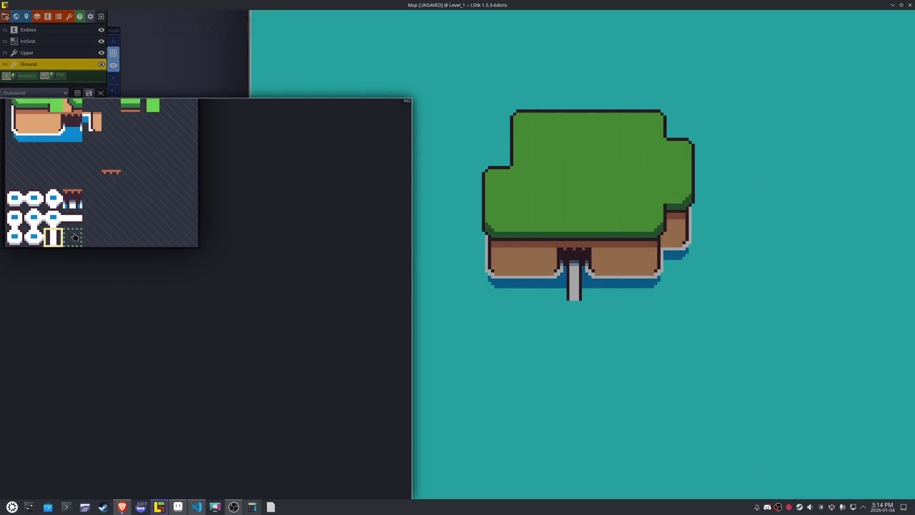
pyautogui.click(66, 235)
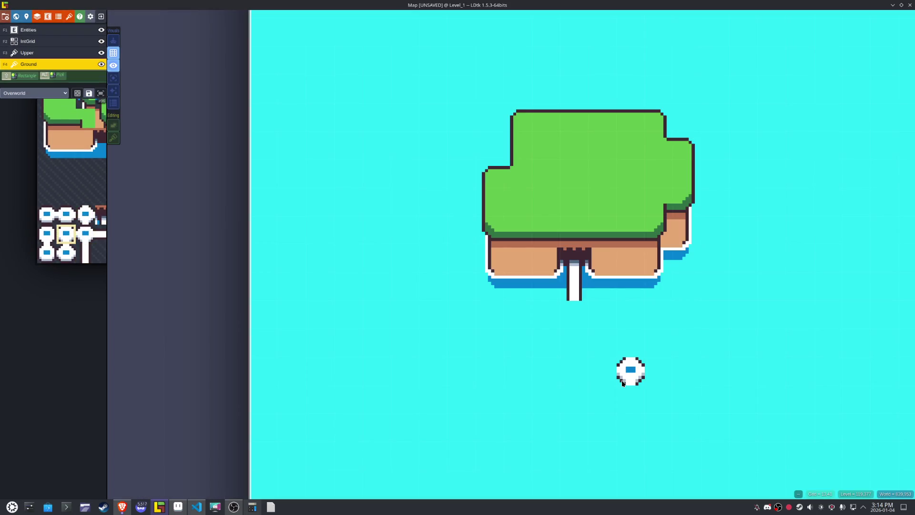
pyautogui.press('space')
pyautogui.click(67, 253)
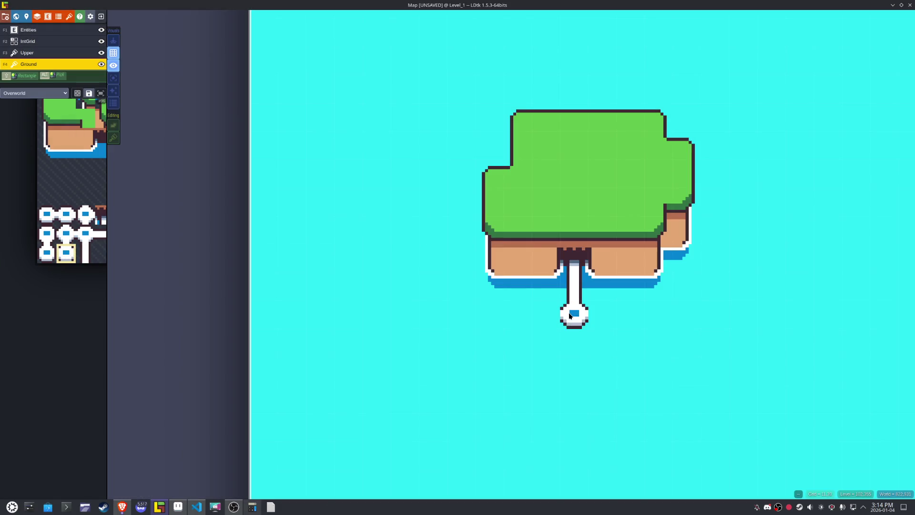
pyautogui.moveTo(96, 210)
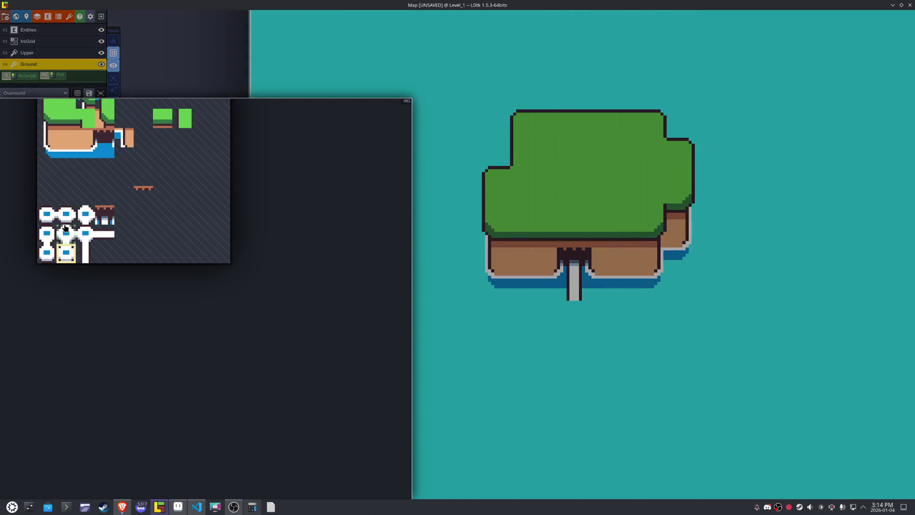
pyautogui.click(177, 506)
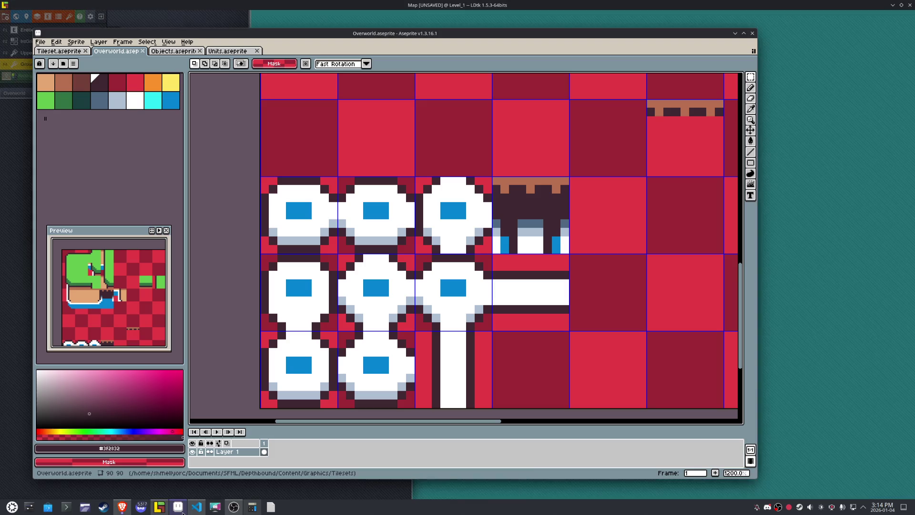
# - Cut and paste the middle node tile toward the bottom row and reposition another tile
pyautogui.click(402, 292)
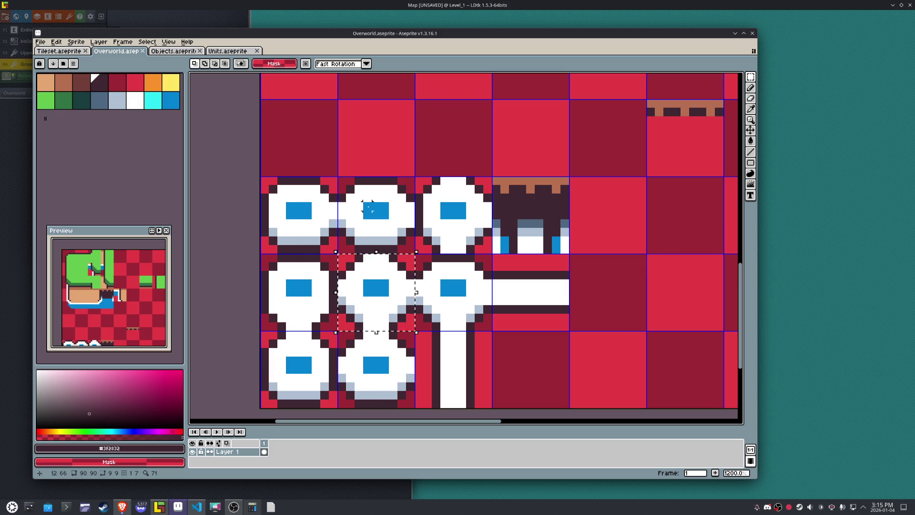
pyautogui.hotkey('ctrl', 'x')
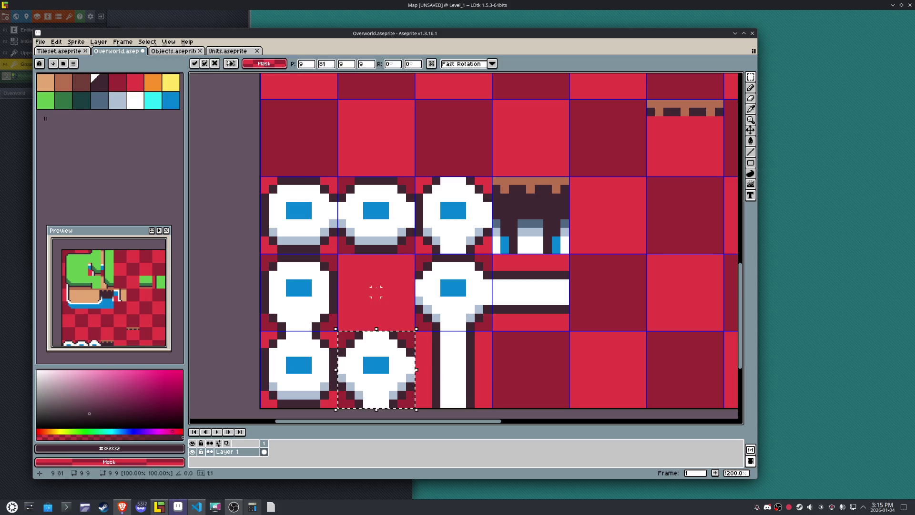
pyautogui.hotkey('ctrl', 'v')
pyautogui.press('Right')
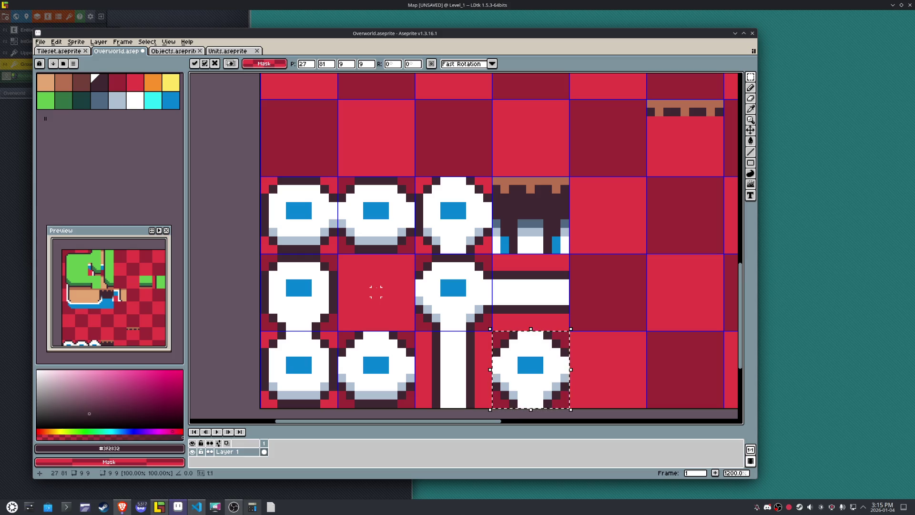
pyautogui.click(474, 213)
pyautogui.moveTo(474, 214)
pyautogui.mouseDown()
pyautogui.moveTo(474, 291)
pyautogui.moveTo(396, 291)
pyautogui.mouseUp()
# - Sample the mask colour, adjust the selected tile's pixels, and deselect
pyautogui.scroll(1, 411, 317)
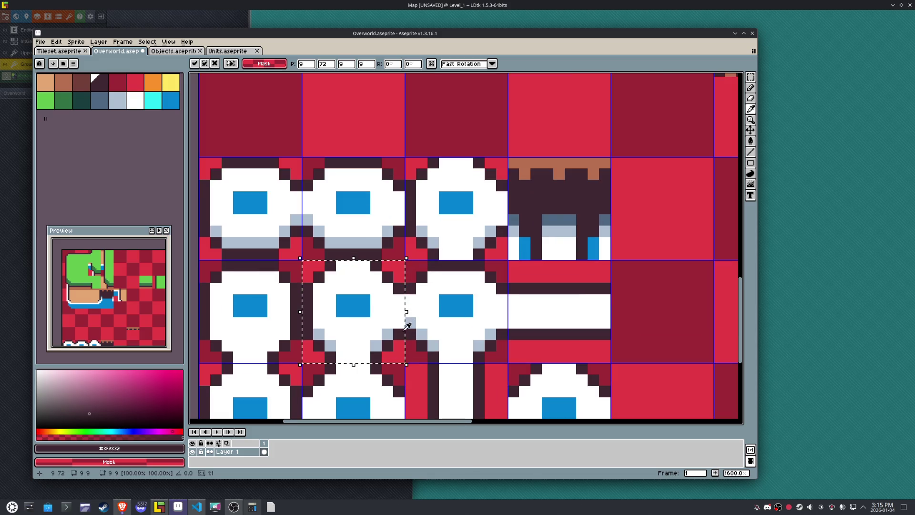
pyautogui.keyDown('alt'); pyautogui.click(408, 317); pyautogui.keyUp('alt')
pyautogui.hotkey('ctrl', 'z')
pyautogui.hotkey('ctrl', 'z')
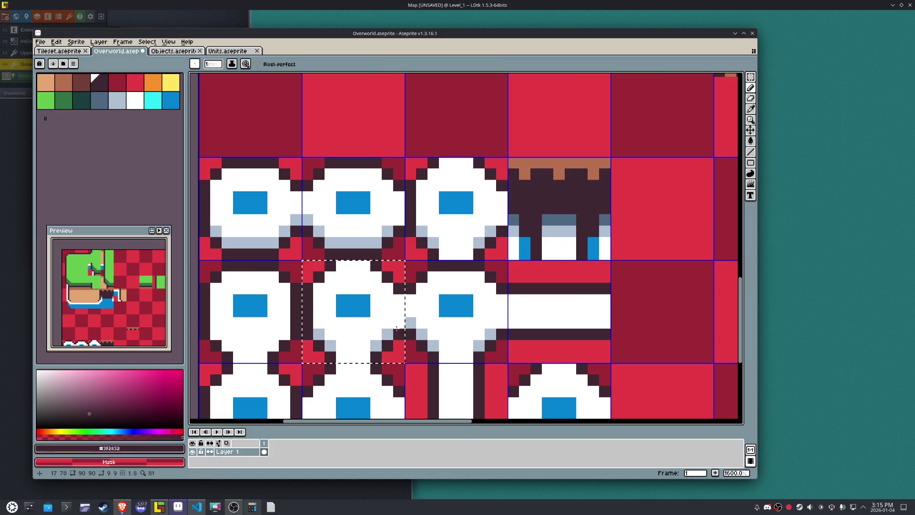
pyautogui.scroll(-1, 402, 292)
pyautogui.scroll(-3, 406, 288)
pyautogui.scroll(3, 407, 288)
pyautogui.click(588, 315)
pyautogui.scroll(-2, 587, 314)
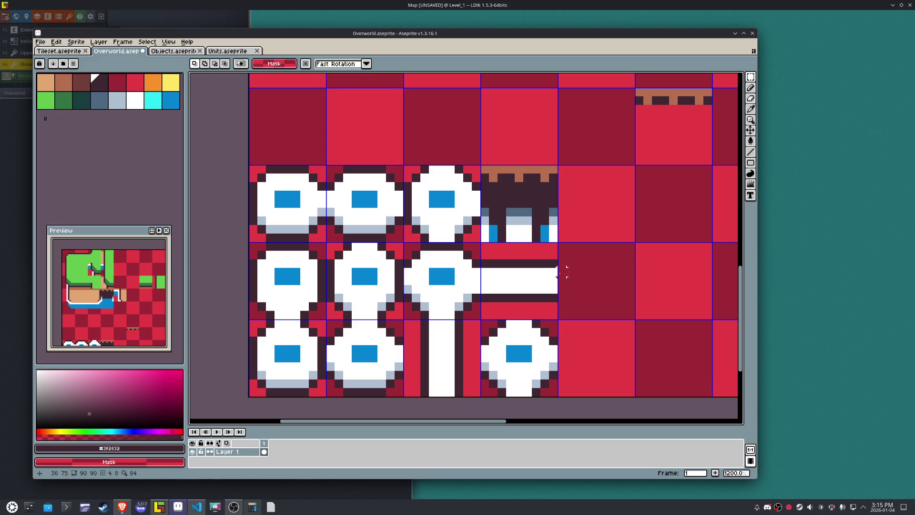
# - Export the sprite to Overworld.png
pyautogui.click(40, 41)
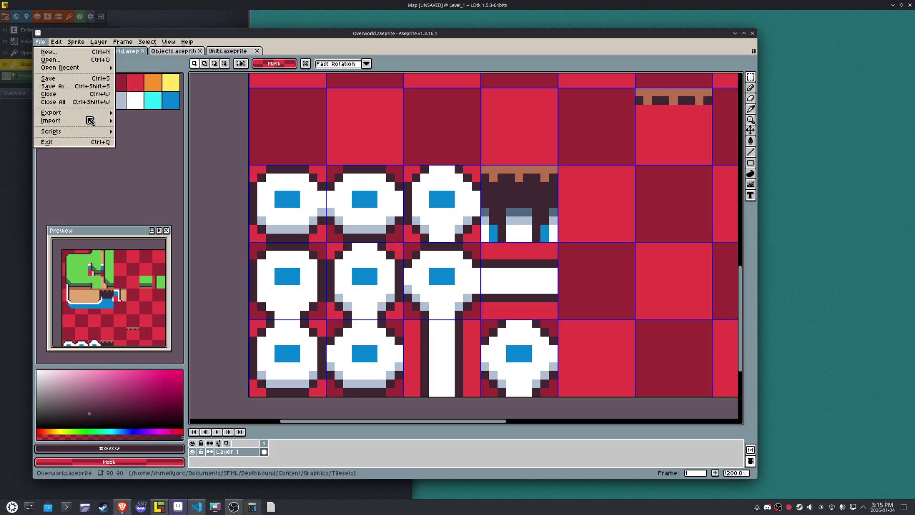
pyautogui.moveTo(91, 115)
pyautogui.click(140, 113)
pyautogui.click(532, 335)
# - Place a node circle at the bridge's end, replacing it with a different round node tile
pyautogui.click(160, 507)
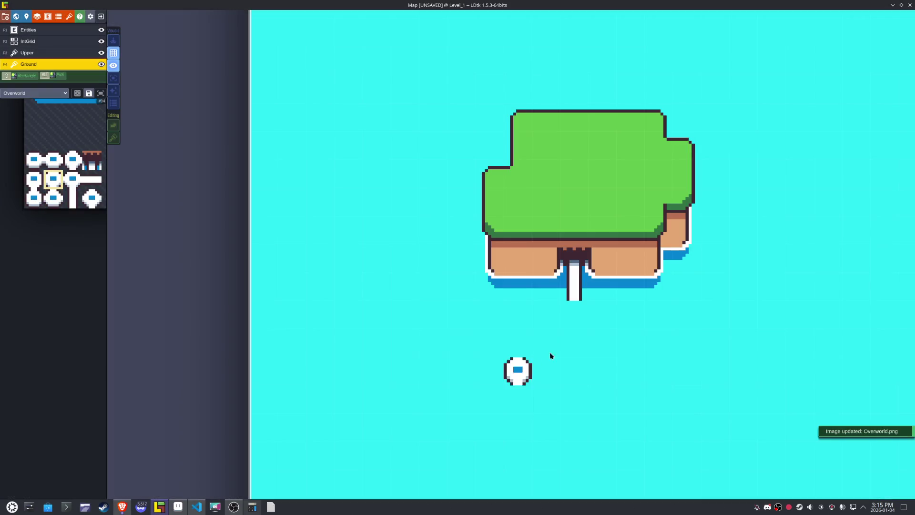
pyautogui.click(574, 317)
pyautogui.moveTo(460, 342)
pyautogui.mouseDown()
pyautogui.moveTo(369, 316)
pyautogui.moveTo(345, 279)
pyautogui.mouseUp()
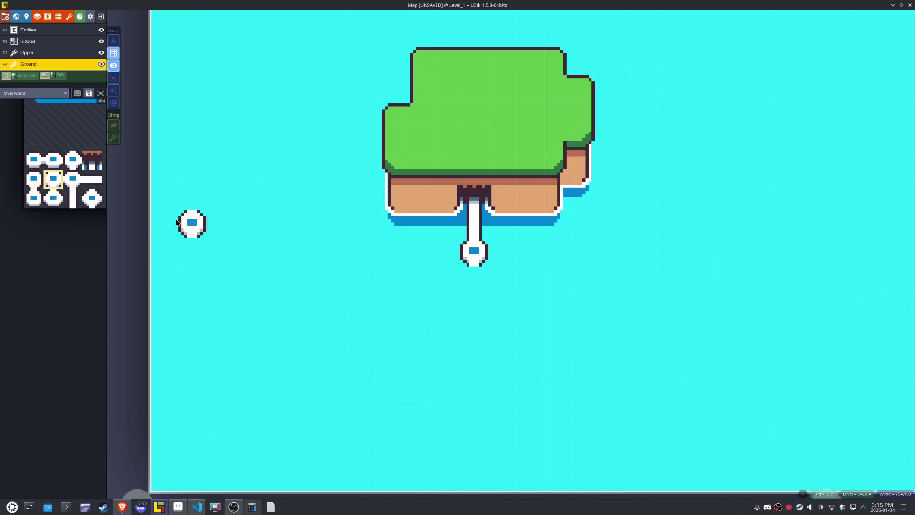
pyautogui.moveTo(99, 200)
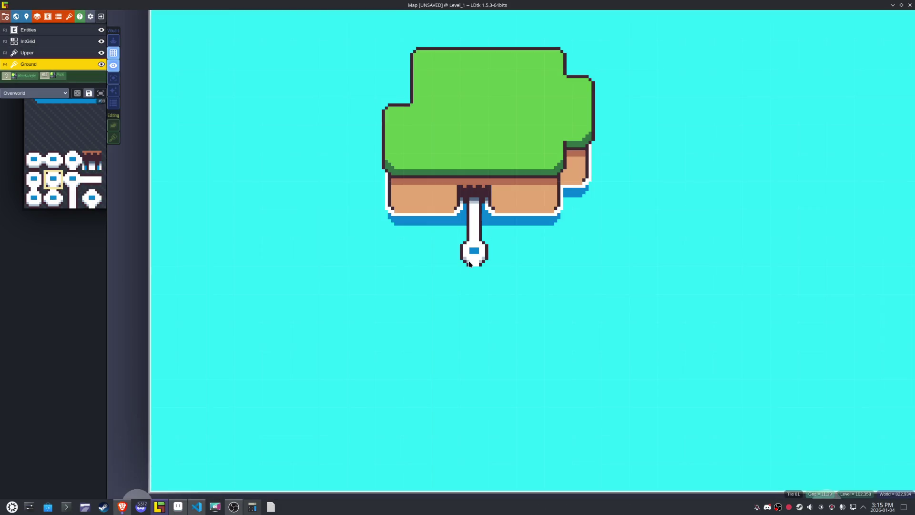
pyautogui.rightClick(472, 252)
pyautogui.click(91, 198)
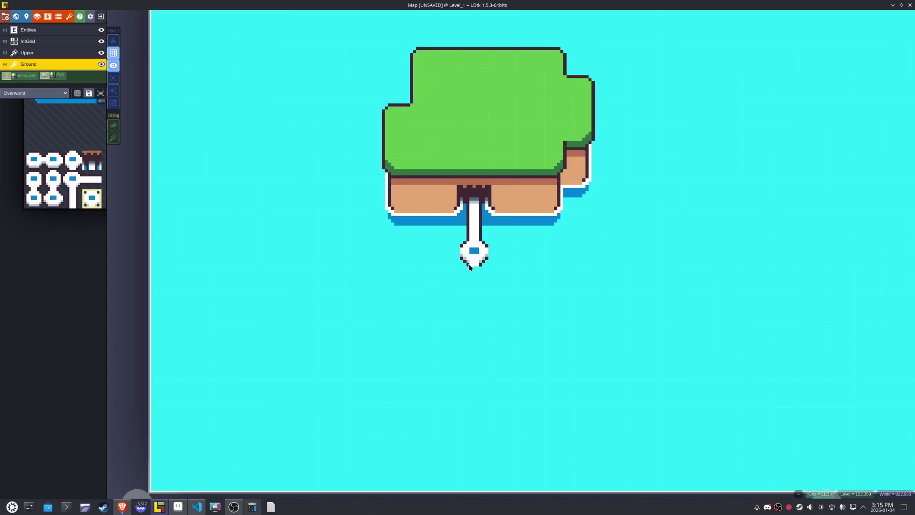
# - Paint the horizontal path left and right of the node, then sample light grey in Aseprite
pyautogui.moveTo(80, 270)
pyautogui.click(100, 181)
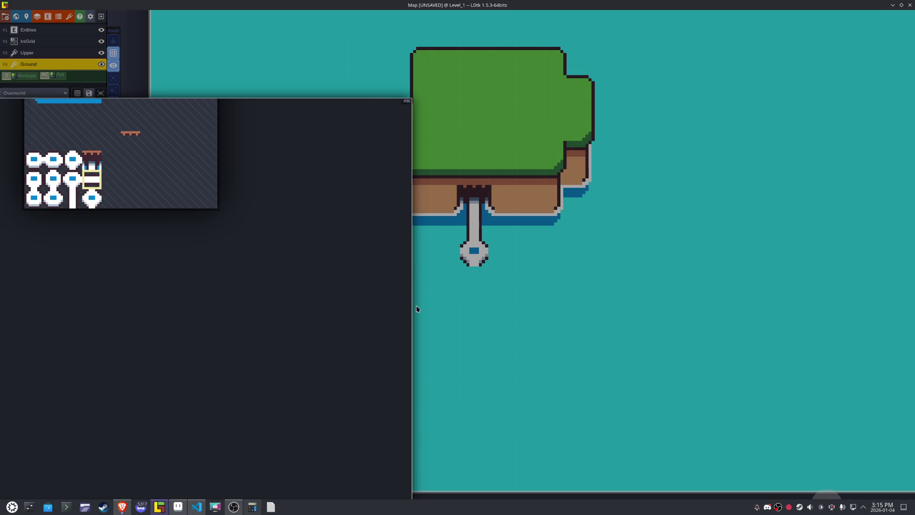
pyautogui.moveTo(448, 253); pyautogui.dragTo(410, 252)
pyautogui.click(510, 253)
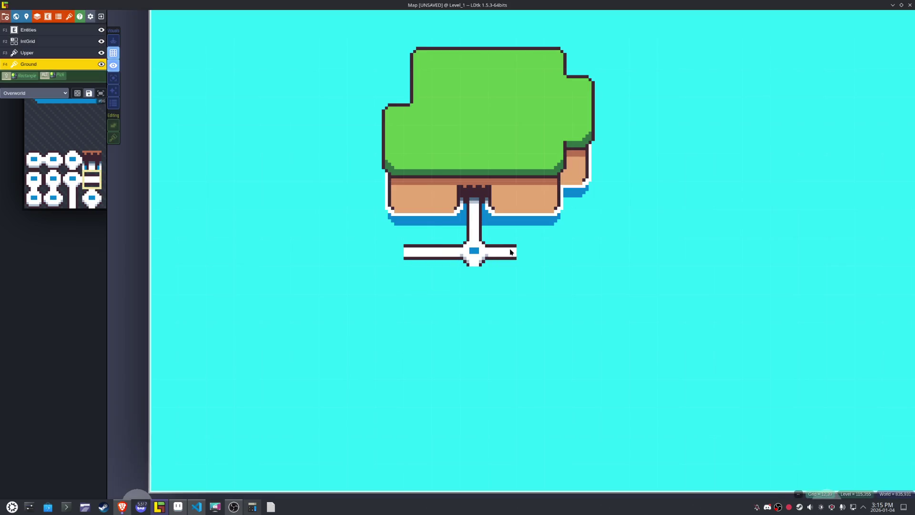
pyautogui.click(178, 506)
pyautogui.keyDown('alt'); pyautogui.click(476, 288); pyautogui.keyUp('alt')
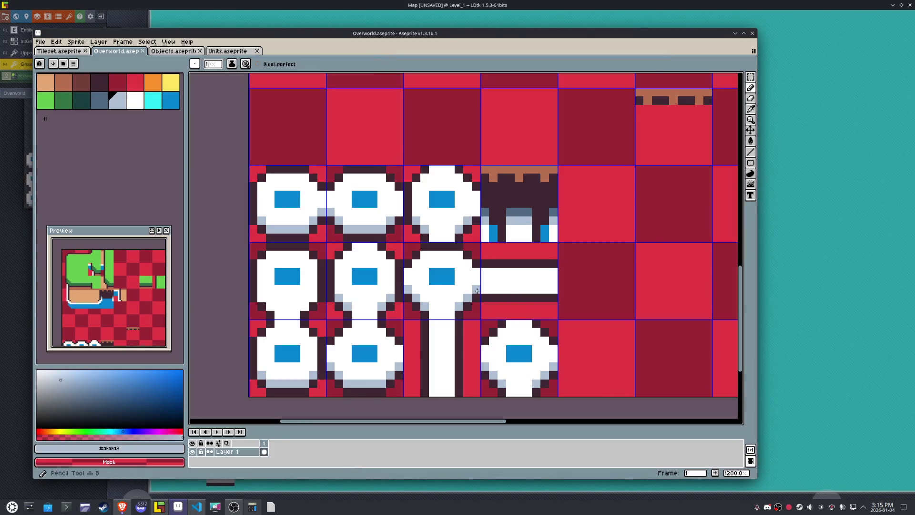
# - Draw a light-grey line along the horizontal path tile, save, and re-export Overworld.png
pyautogui.moveTo(477, 288); pyautogui.dragTo(543, 288)
pyautogui.hotkey('ctrl', 's')
pyautogui.click(40, 42)
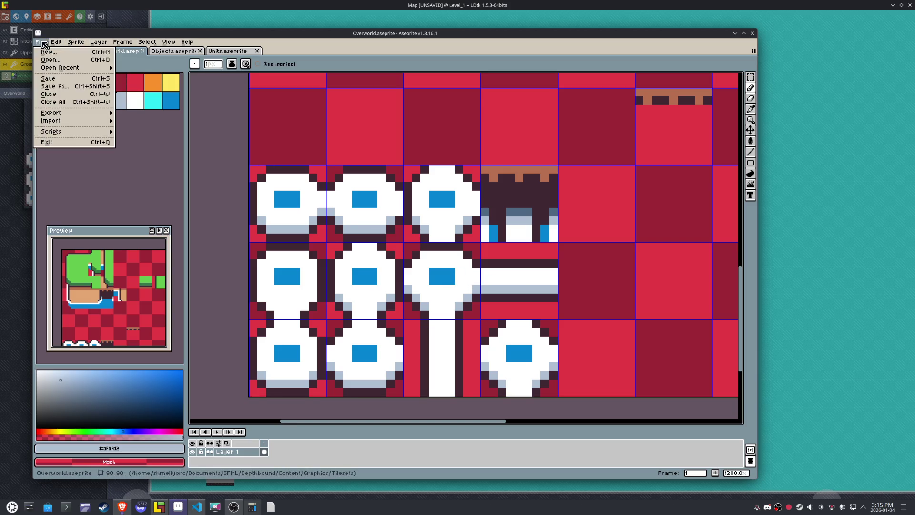
pyautogui.moveTo(83, 114)
pyautogui.click(140, 113)
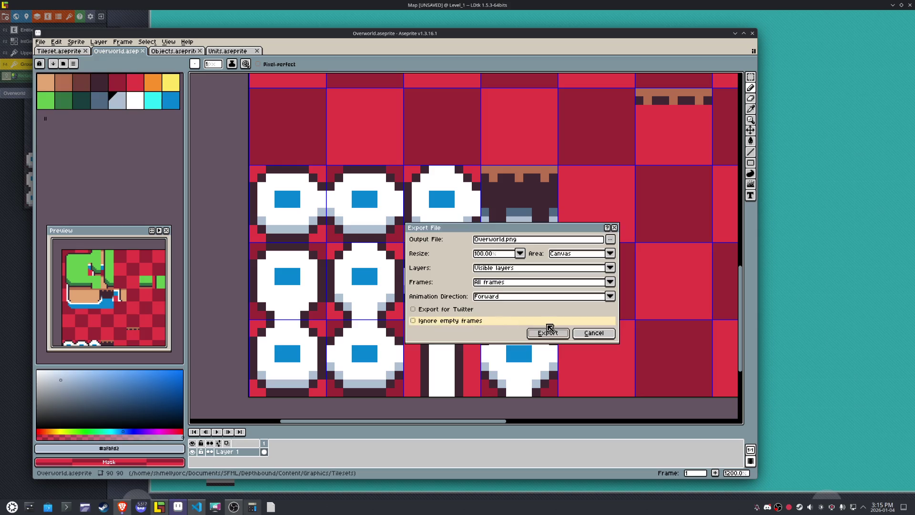
pyautogui.click(542, 331)
pyautogui.click(159, 507)
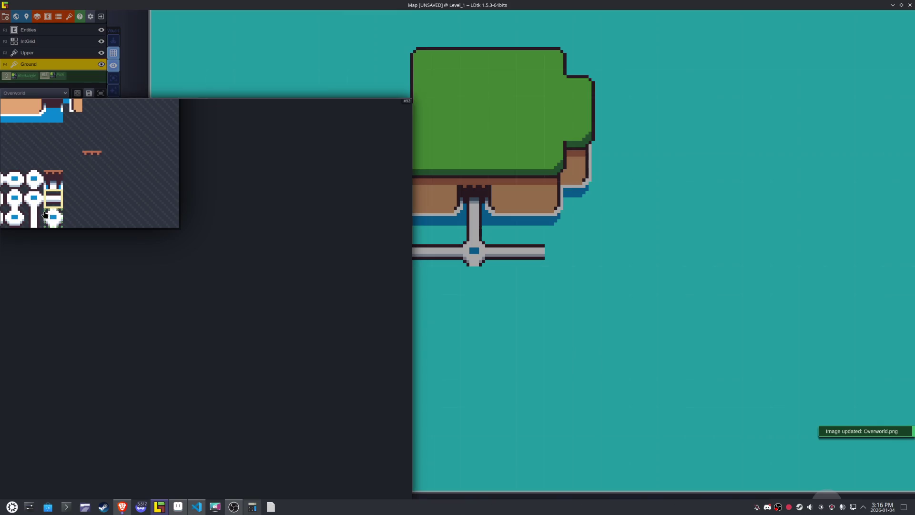
# - Paint vertical path tiles to form a stem below the white path crossing
pyautogui.click(33, 218)
pyautogui.click(474, 280)
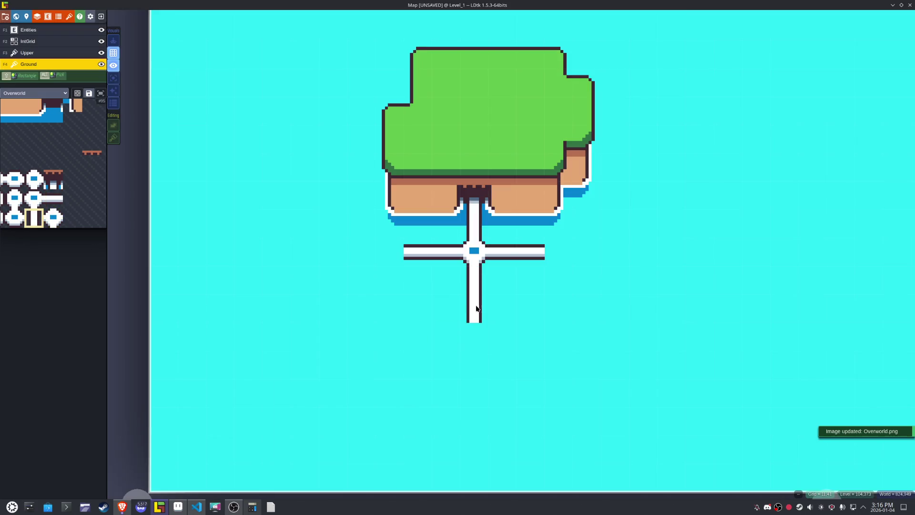
pyautogui.click(361, 336)
pyautogui.scroll(-3, 370, 311)
pyautogui.scroll(2, 376, 324)
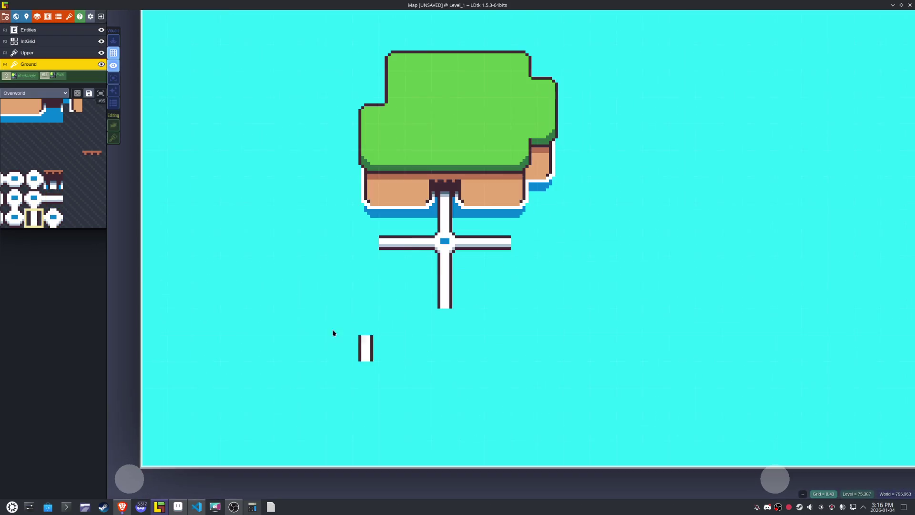
pyautogui.moveTo(74, 232)
pyautogui.scroll(2, 53, 195)
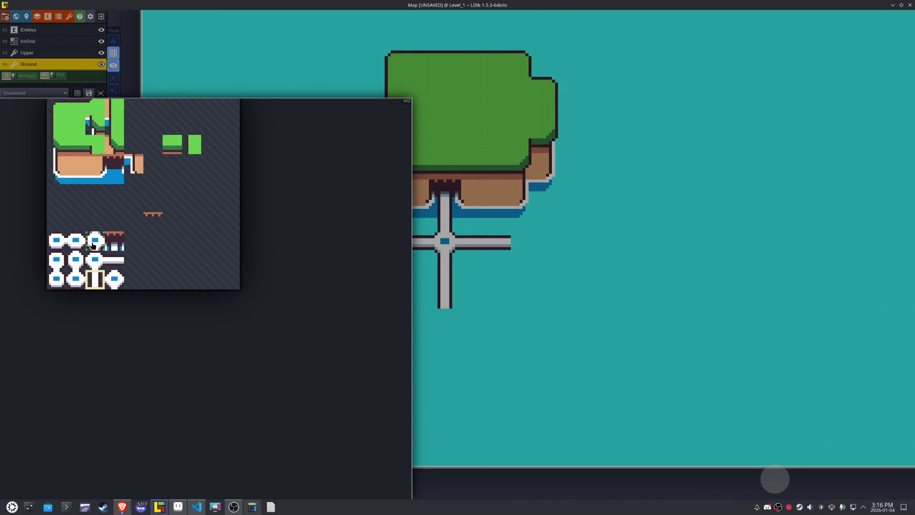
# - Cap the lower end of the vertical stem with a round node circle and fill the gap
pyautogui.click(61, 277)
pyautogui.click(446, 332)
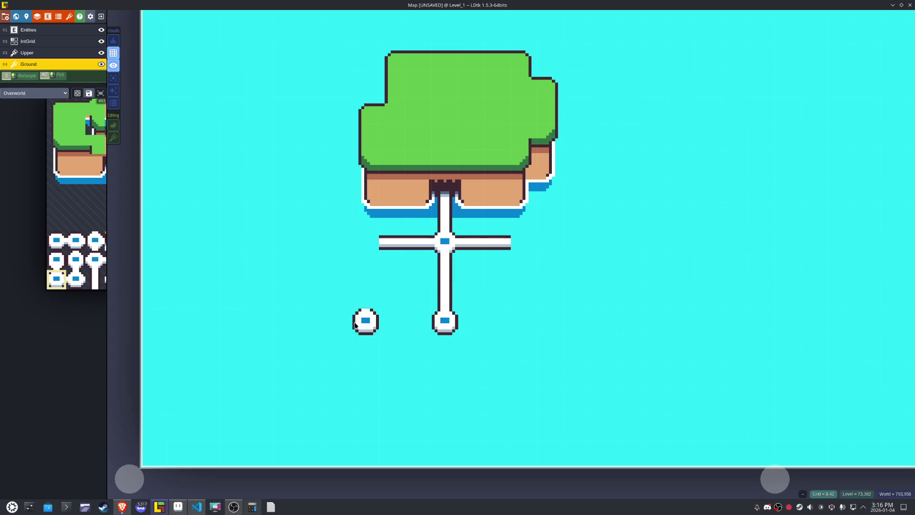
pyautogui.click(441, 358)
pyautogui.rightClick(450, 326)
pyautogui.keyDown('alt'); pyautogui.click(444, 293); pyautogui.keyUp('alt')
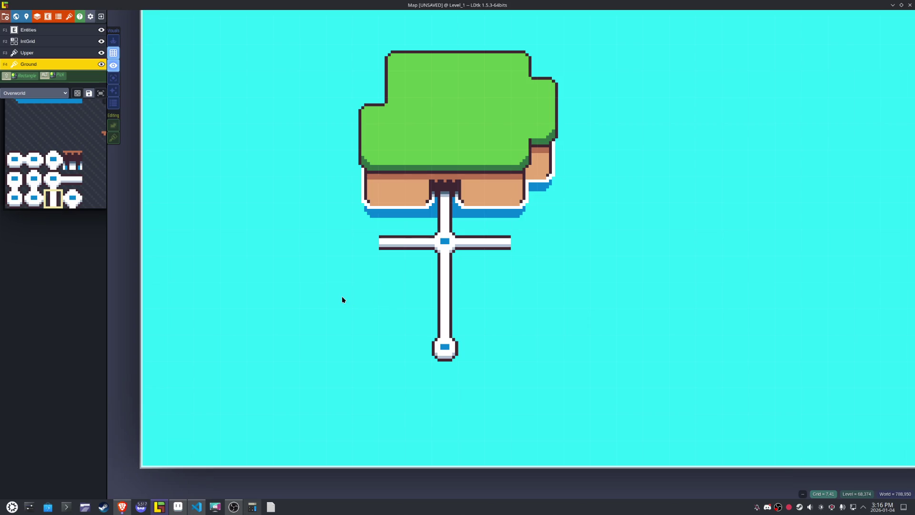
# - Place round node circles at the left and right ends of the horizontal path
pyautogui.moveTo(38, 165)
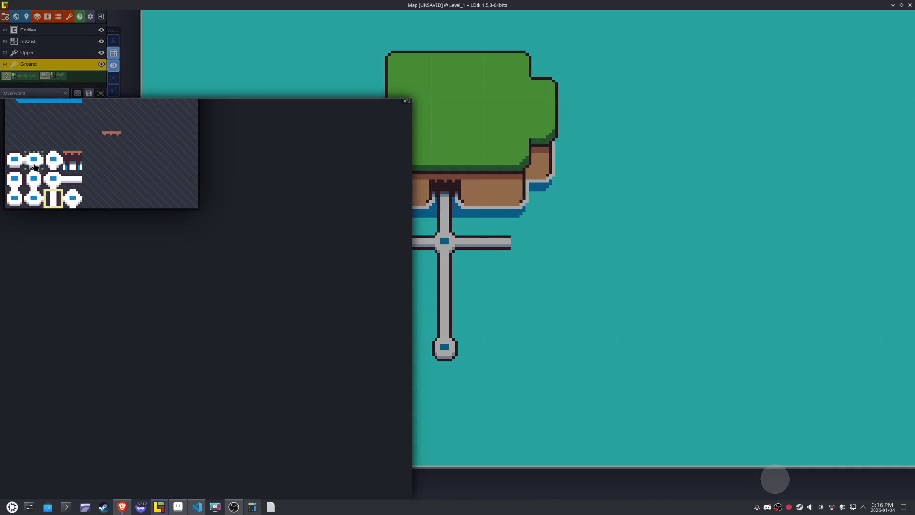
pyautogui.click(73, 198)
pyautogui.click(355, 251)
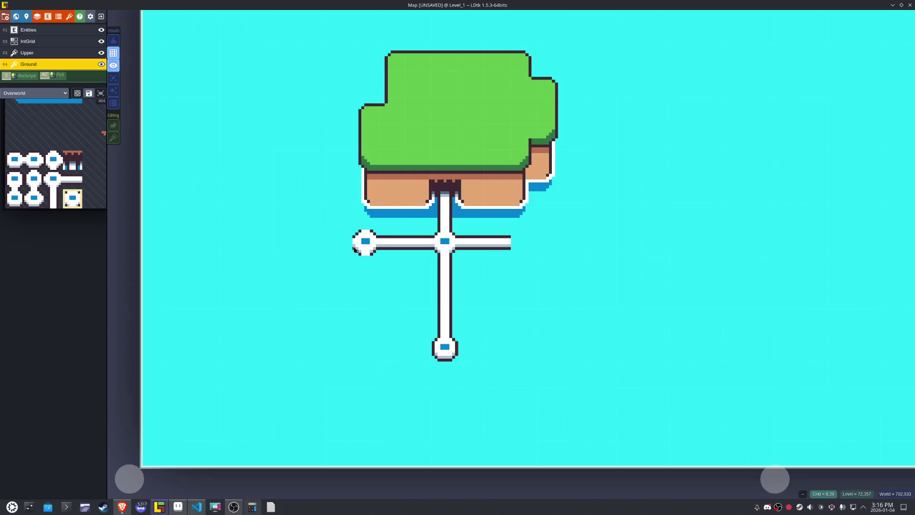
pyautogui.click(521, 252)
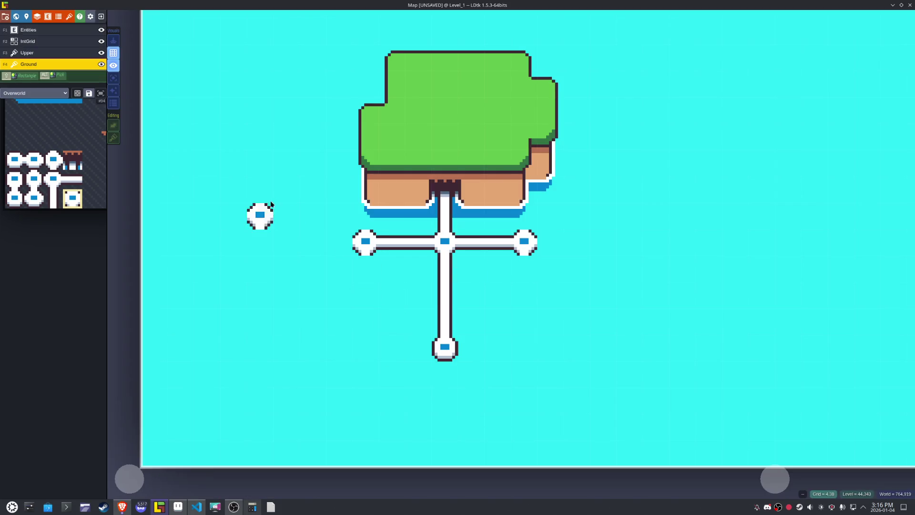
# - Try test node tiles on the water and erase the stray ones
pyautogui.click(312, 169)
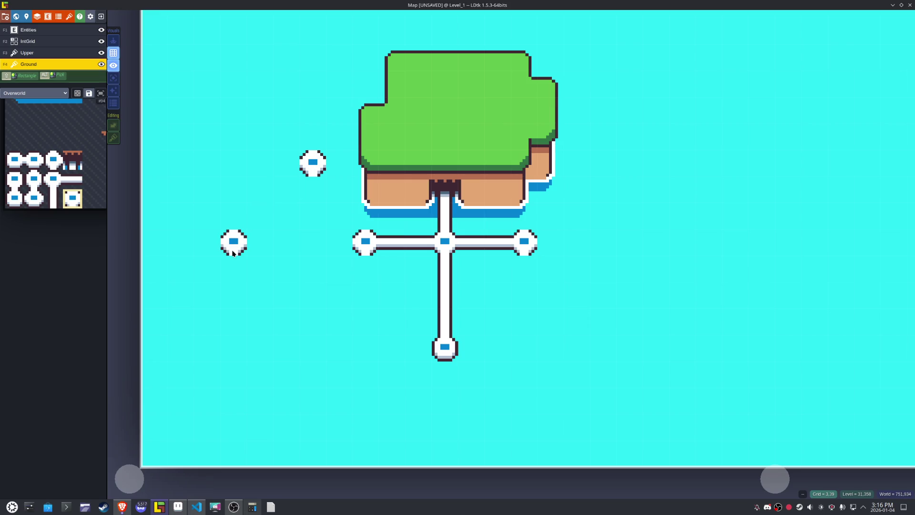
pyautogui.rightClick(312, 162)
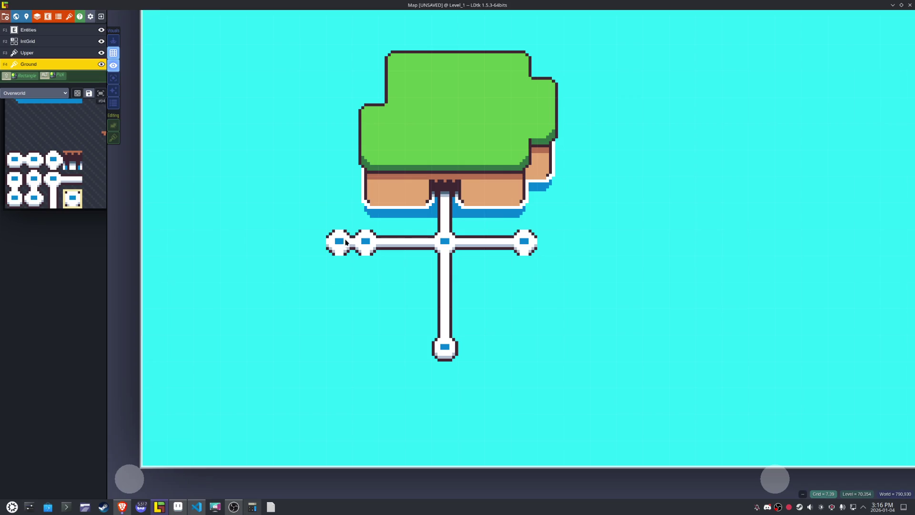
pyautogui.click(310, 243)
pyautogui.click(311, 191)
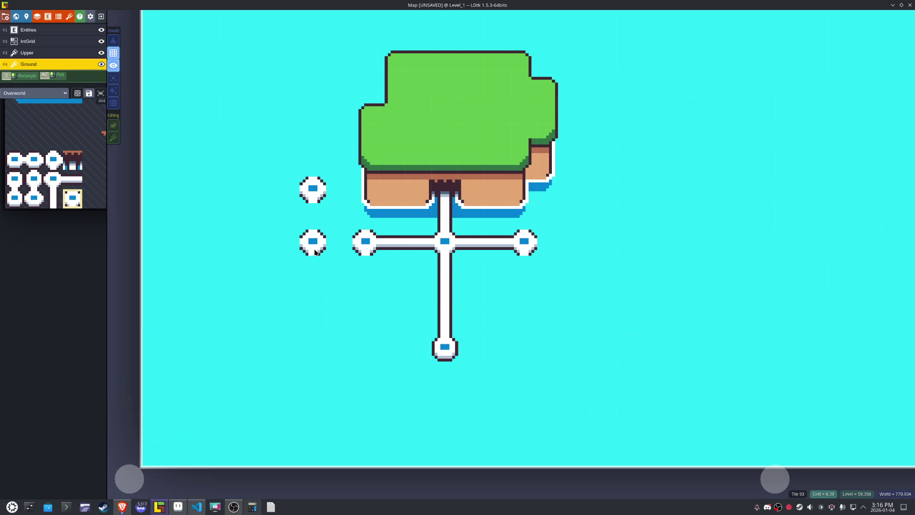
pyautogui.rightClick(313, 190)
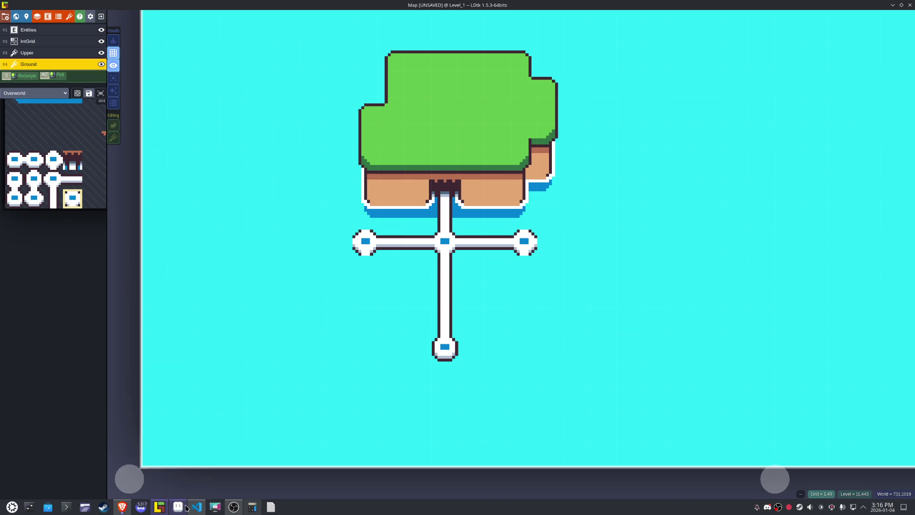
# - Switch to the Aseprite Overworld tileset and scroll to the path tiles
pyautogui.click(185, 507)
pyautogui.hscroll(2, 507, 241)
pyautogui.scroll(-1, 445, 269)
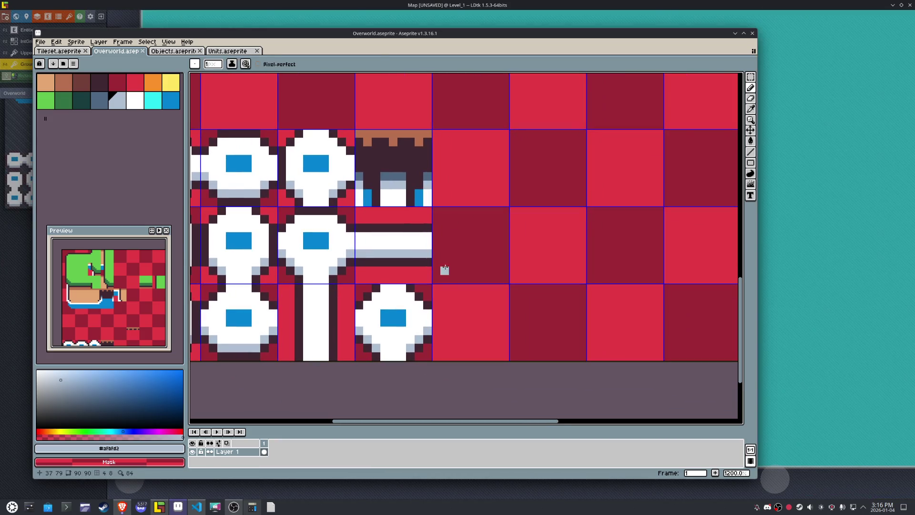
# - Draw the dark outline of an L-shaped path bend and a light #afbfd2 shading row
pyautogui.keyDown('alt'); pyautogui.click(424, 262); pyautogui.keyUp('alt')
pyautogui.moveTo(436, 261); pyautogui.dragTo(492, 260)
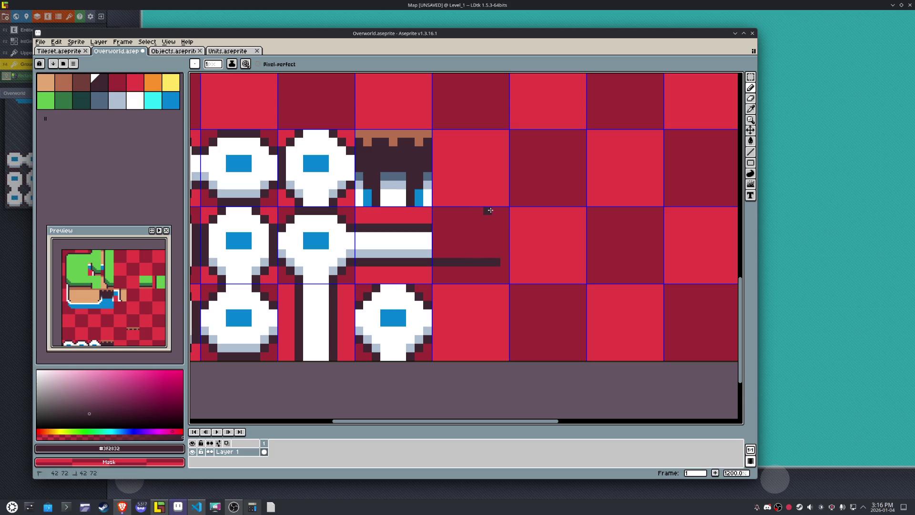
pyautogui.moveTo(491, 210); pyautogui.dragTo(489, 260)
pyautogui.moveTo(440, 229)
pyautogui.mouseDown()
pyautogui.moveTo(454, 227)
pyautogui.moveTo(453, 210)
pyautogui.mouseUp()
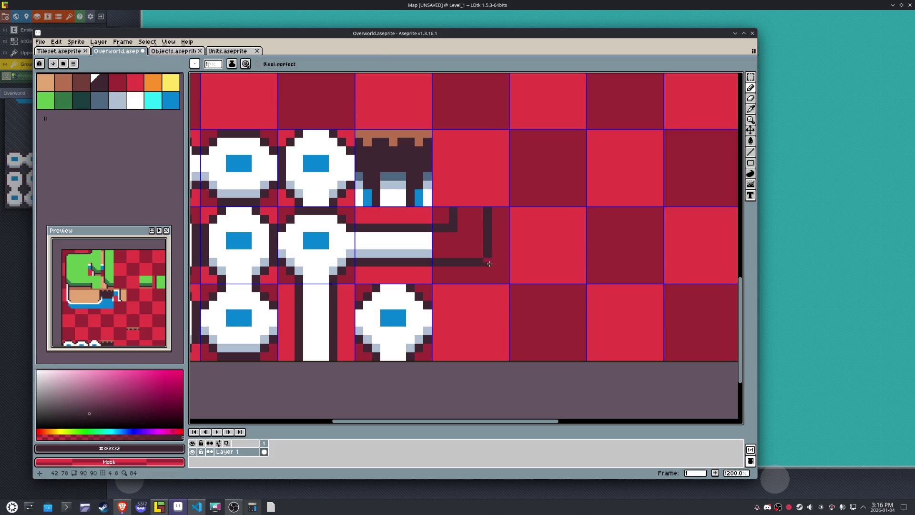
pyautogui.keyDown('alt'); pyautogui.click(428, 252); pyautogui.keyUp('alt')
pyautogui.moveTo(434, 253); pyautogui.dragTo(480, 253)
# - Fill the inside of the path bend with white from the existing path
pyautogui.press('alt')
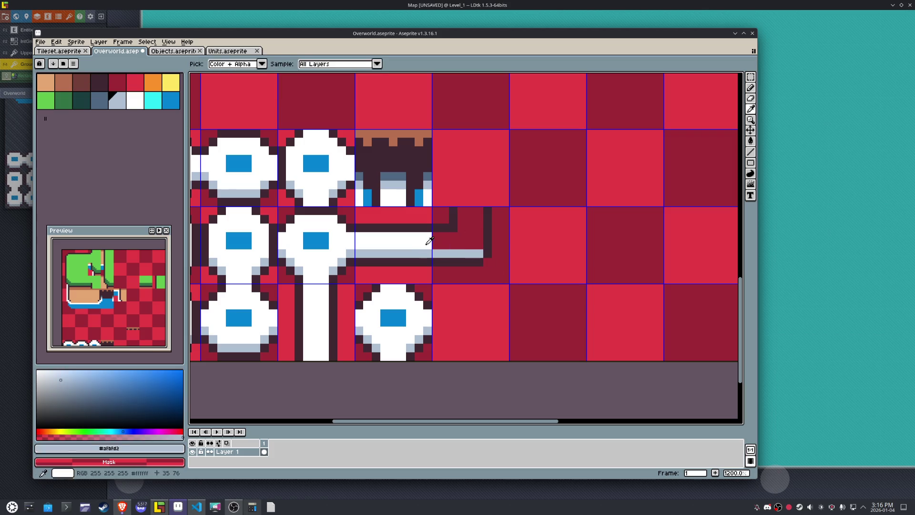
pyautogui.keyDown('alt'); pyautogui.click(431, 241); pyautogui.keyUp('alt')
pyautogui.moveTo(479, 210); pyautogui.dragTo(463, 215)
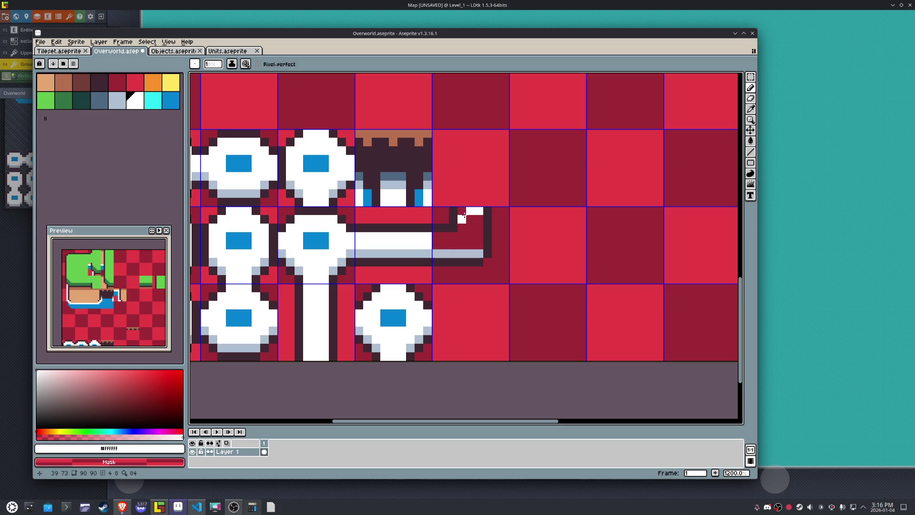
pyautogui.press('g')
pyautogui.click(467, 226)
pyautogui.hotkey('ctrl', 'z')
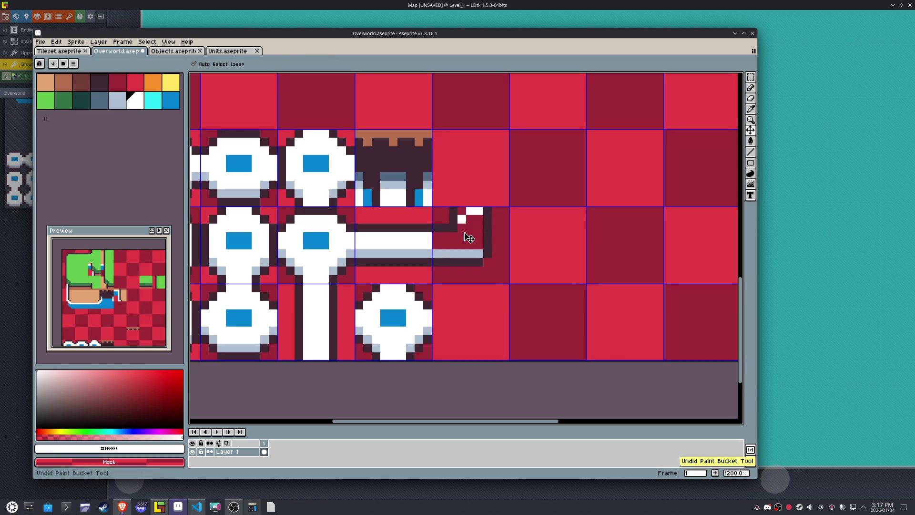
pyautogui.click(474, 228)
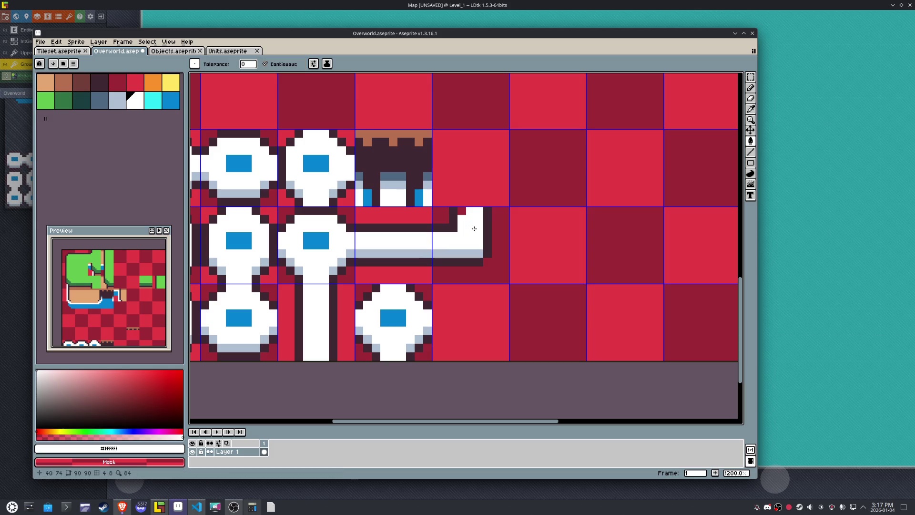
# - Touch up the bend's pixels, whitening a red pixel and darkening the outer corner
pyautogui.press('b')
pyautogui.click(461, 211)
pyautogui.keyDown('alt'); pyautogui.click(487, 252); pyautogui.keyUp('alt')
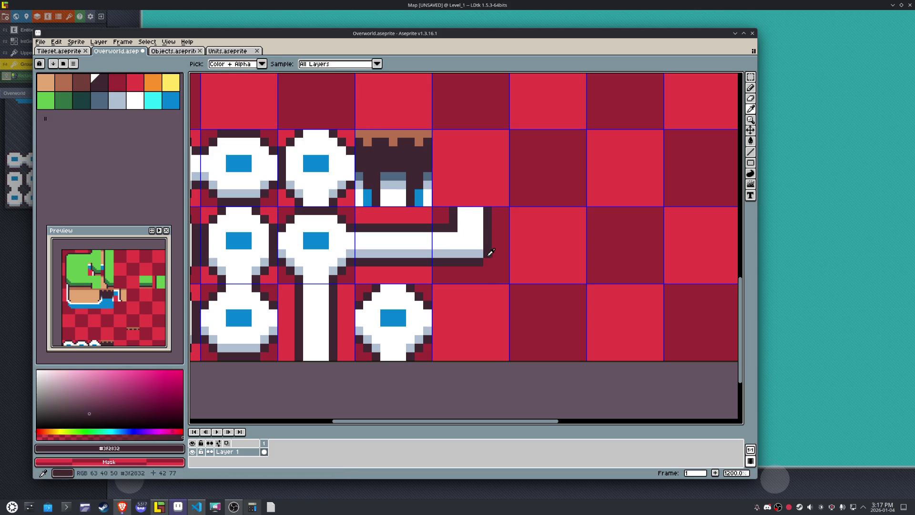
pyautogui.click(480, 254)
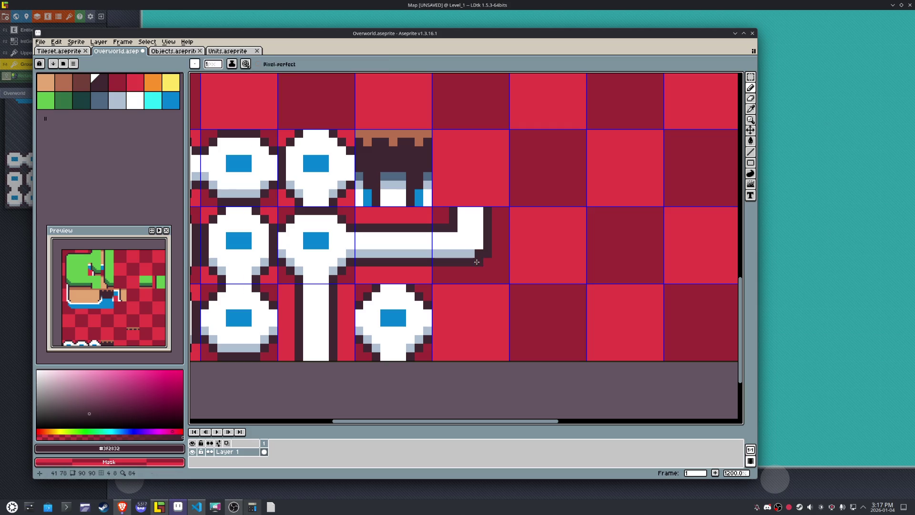
pyautogui.keyDown('alt'); pyautogui.click(466, 252); pyautogui.keyUp('alt')
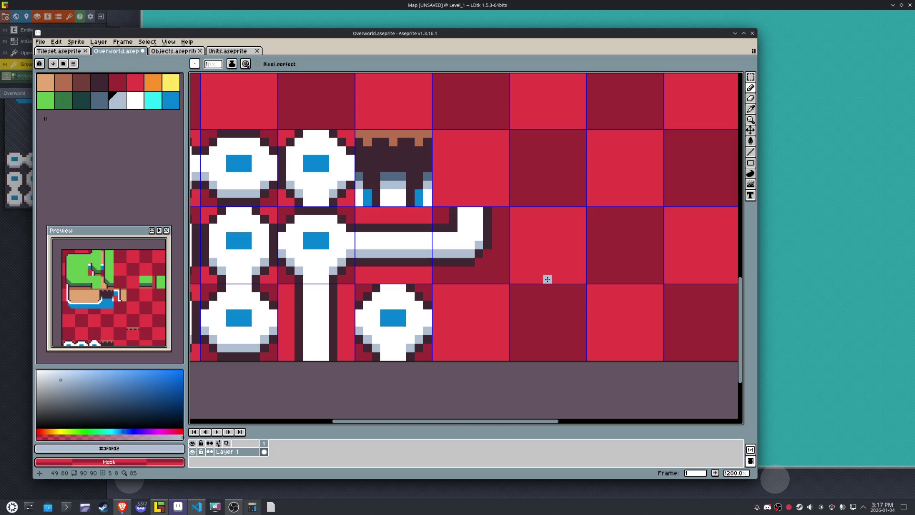
# - Copy the corner tile one tile down and flip it so the path bends downward
pyautogui.press('m')
pyautogui.moveTo(493, 266); pyautogui.dragTo(438, 214)
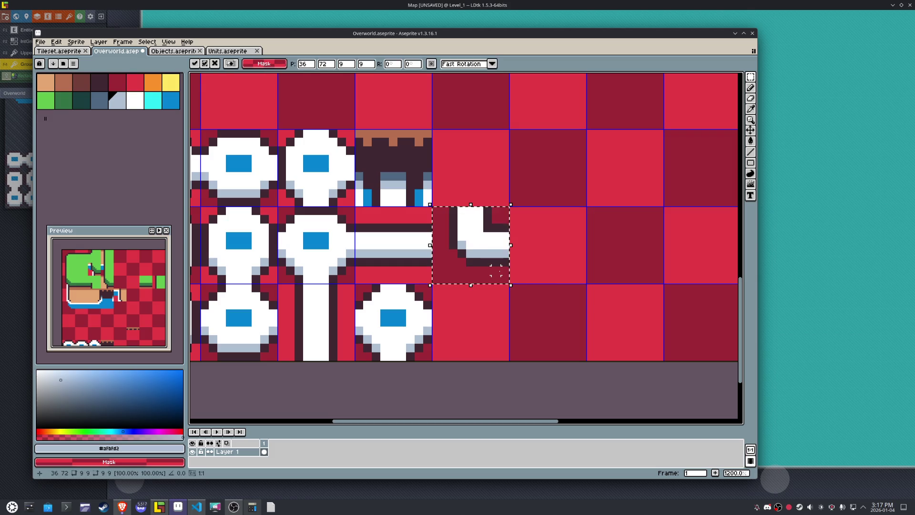
pyautogui.click(522, 261)
pyautogui.hotkey('ctrl', 'z')
pyautogui.hotkey('shift', 'Down')
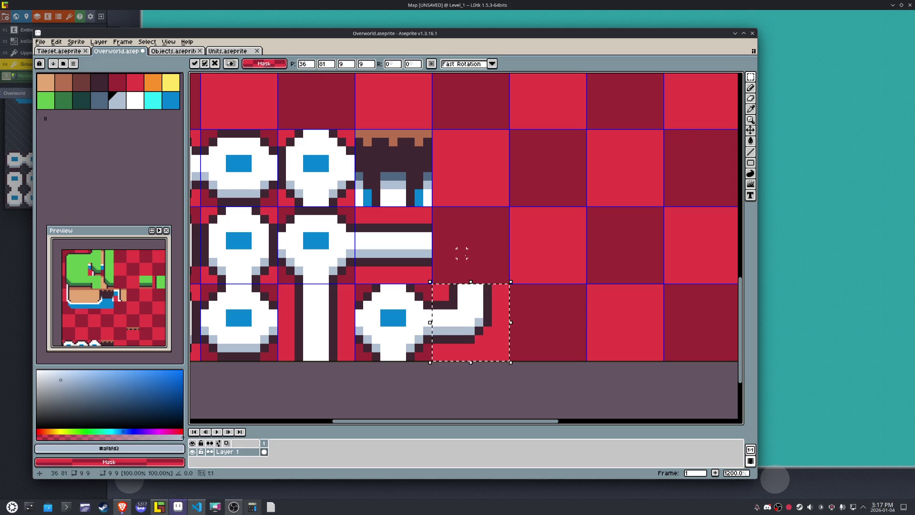
pyautogui.hotkey('shift', 'Up')
pyautogui.hotkey('ctrl', 'z')
pyautogui.hotkey('ctrl', 'v')
pyautogui.hotkey('shift', 'h')
pyautogui.hotkey('shift', 'h')
pyautogui.hotkey('shift', 'v')
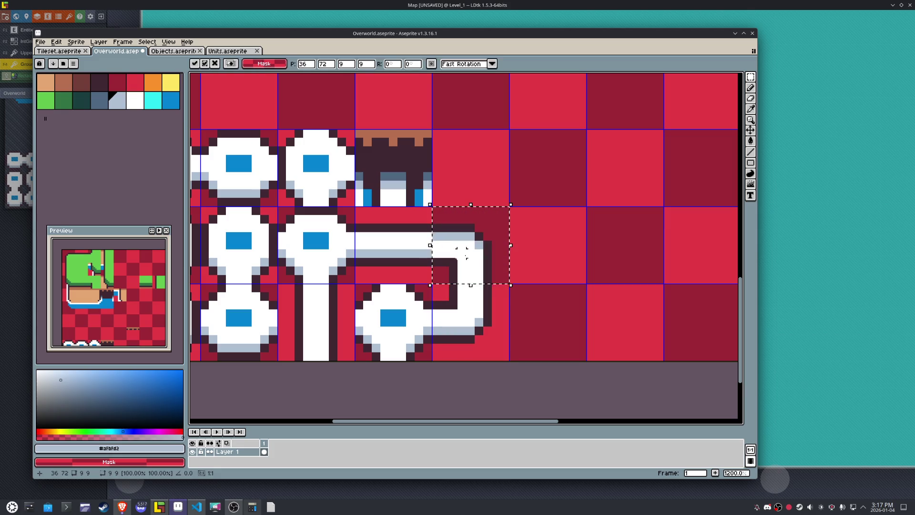
pyautogui.keyDown('alt'); pyautogui.click(460, 248); pyautogui.keyUp('alt')
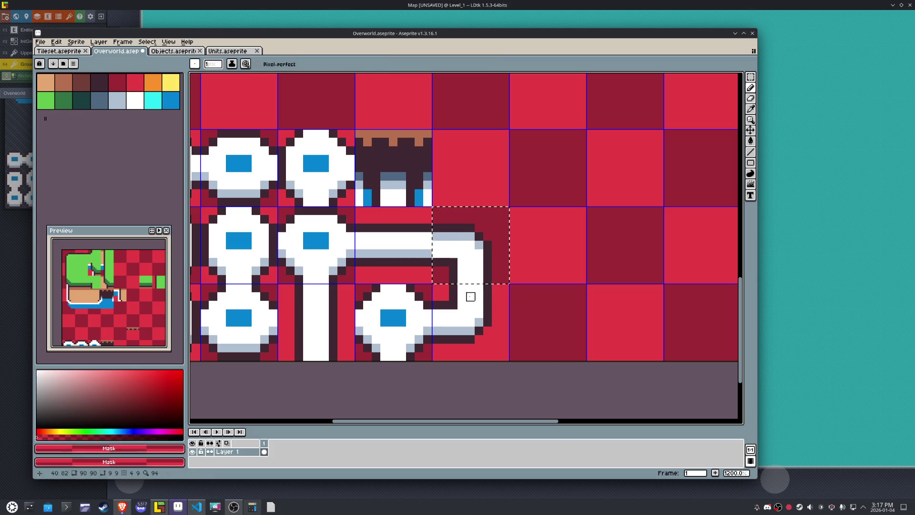
pyautogui.hotkey('ctrl', 'd')
# - Touch up the joined bend with white and light shading pixels
pyautogui.keyDown('alt'); pyautogui.click(457, 299); pyautogui.keyUp('alt')
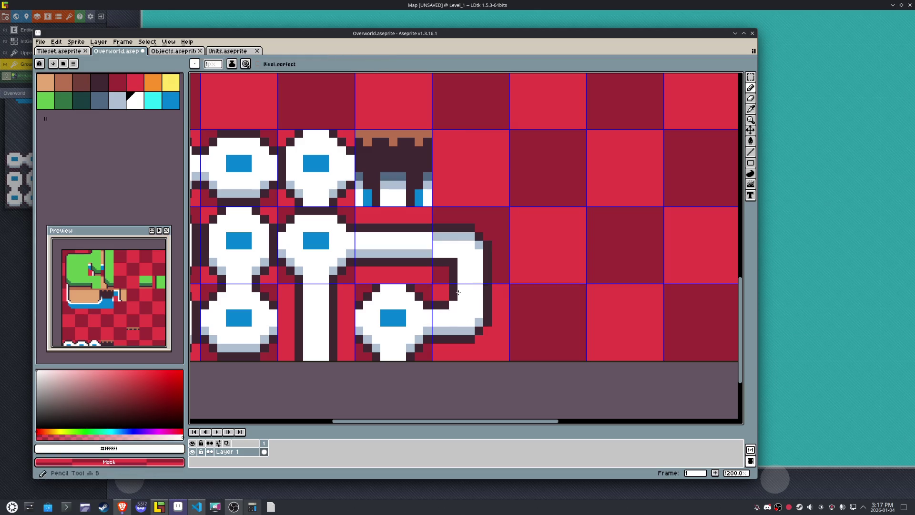
pyautogui.click(453, 261)
pyautogui.keyDown('alt'); pyautogui.click(429, 252); pyautogui.keyUp('alt')
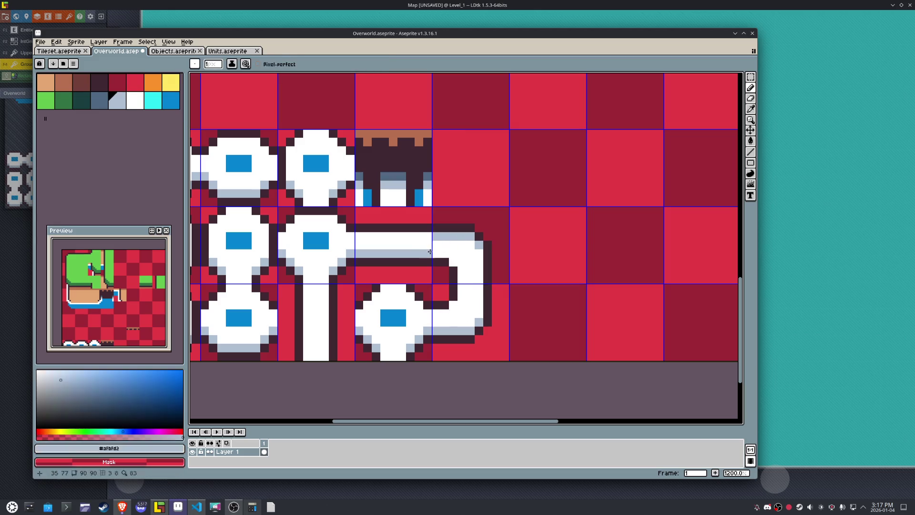
pyautogui.click(453, 261)
pyautogui.keyDown('alt'); pyautogui.click(469, 243); pyautogui.keyUp('alt')
pyautogui.click(469, 237)
pyautogui.moveTo(468, 236); pyautogui.dragTo(434, 238)
# - Save Overworld.aseprite and export the tileset as Overworld.png
pyautogui.hotkey('ctrl', 's')
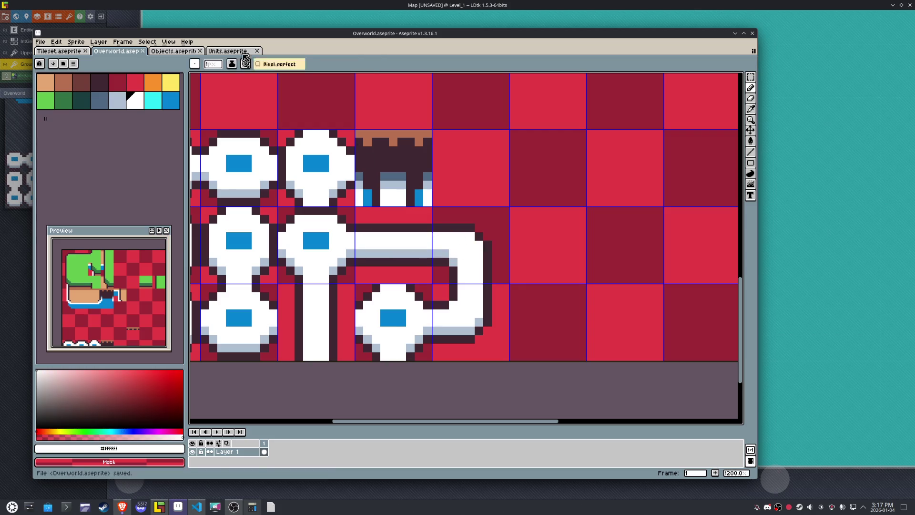
pyautogui.click(40, 42)
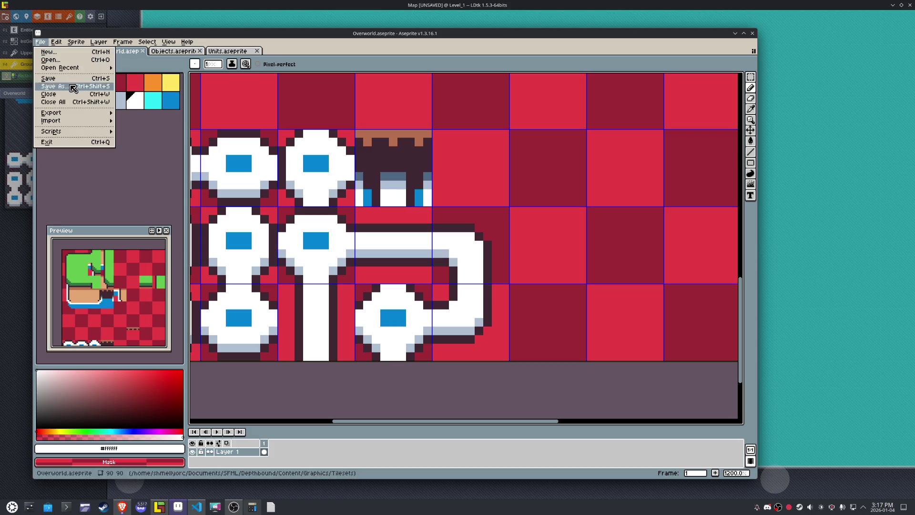
pyautogui.moveTo(75, 115)
pyautogui.click(138, 112)
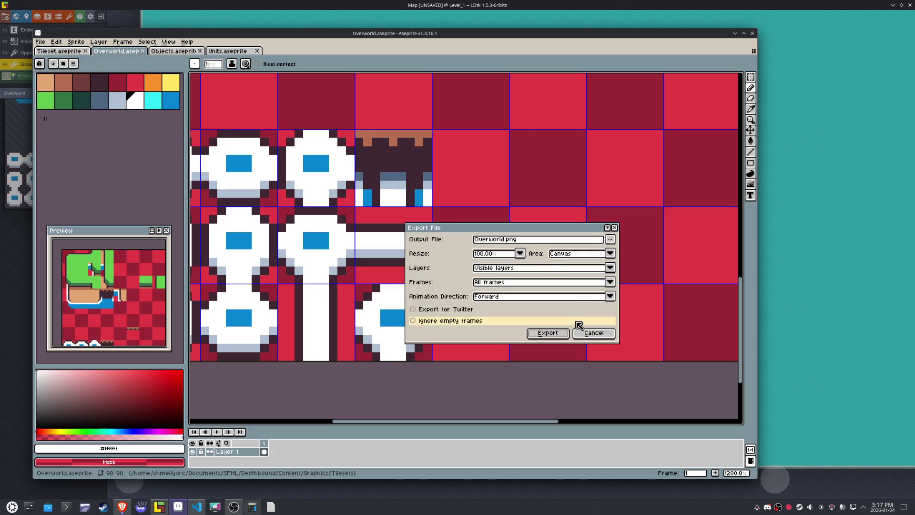
pyautogui.click(548, 333)
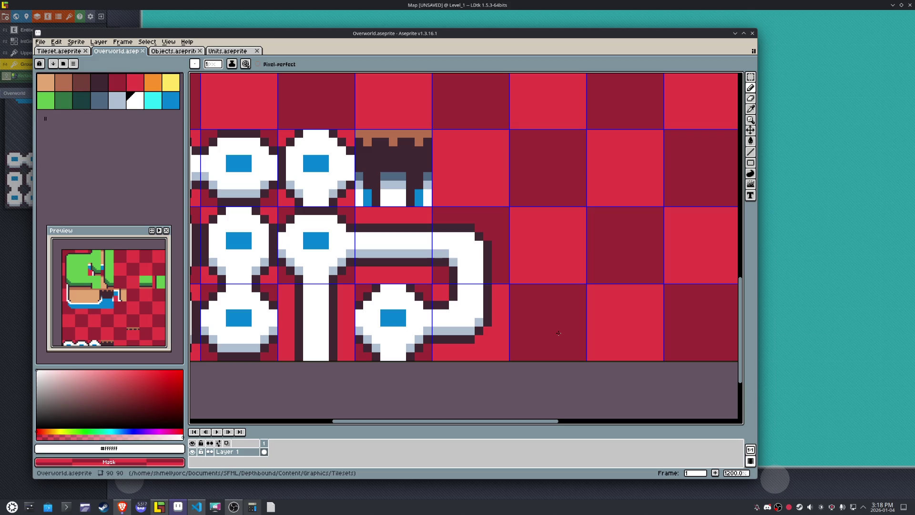
# - Export the tileset from Aseprite as Overworld.png and bring the LDtk map back up
pyautogui.click(40, 41)
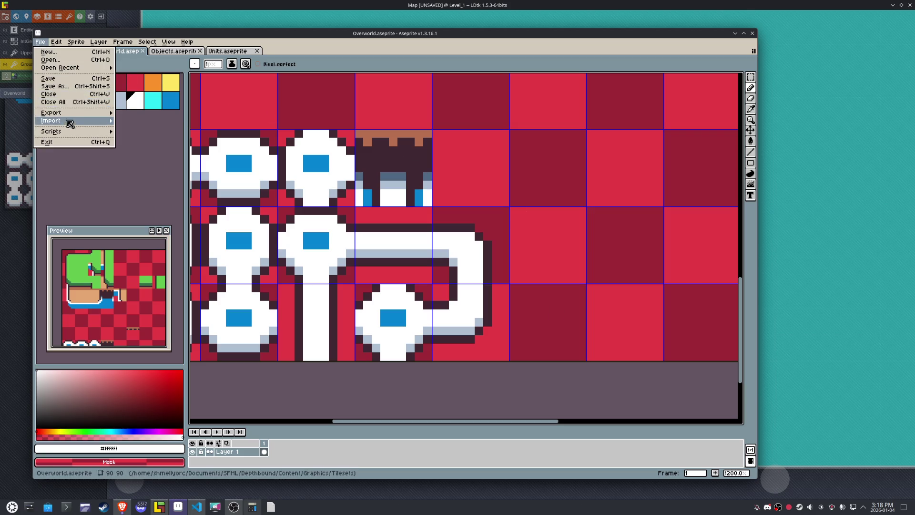
pyautogui.moveTo(69, 115)
pyautogui.click(129, 115)
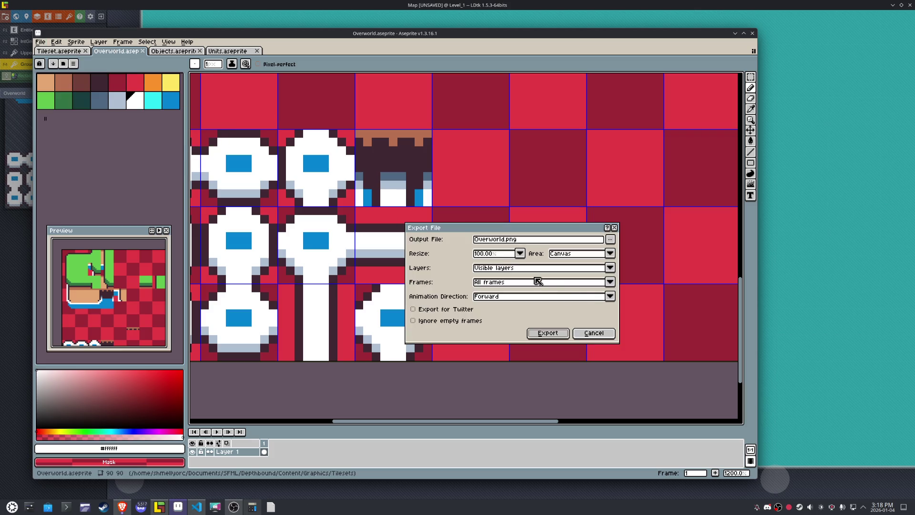
pyautogui.click(548, 333)
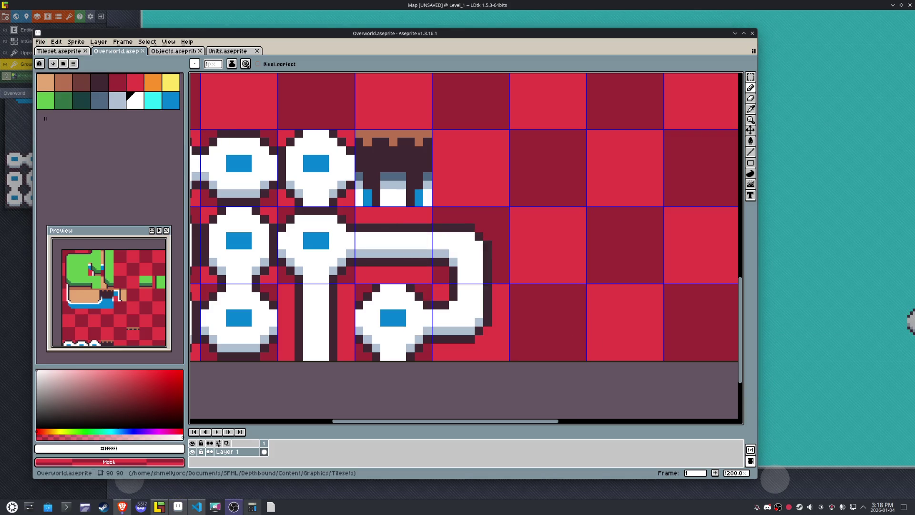
pyautogui.click(165, 508)
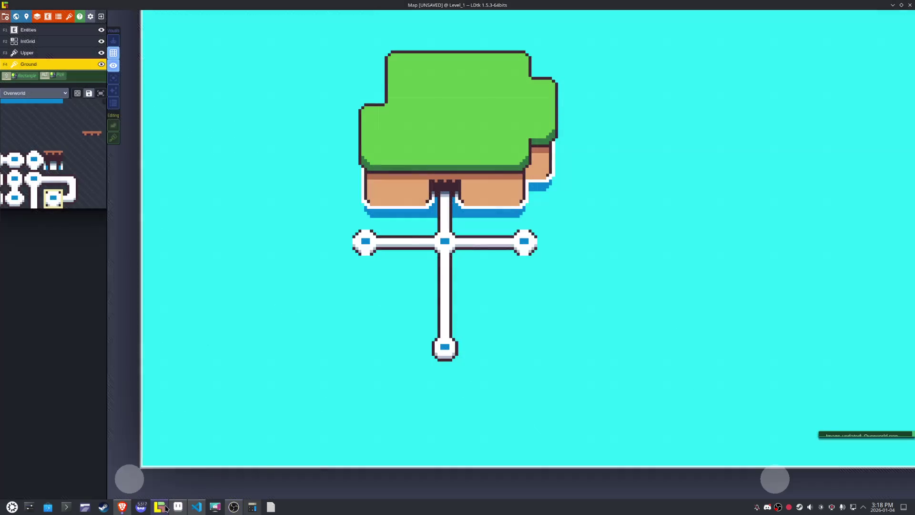
# - Paint horizontal path tiles at the crossroad's west end and above it
pyautogui.moveTo(74, 200)
pyautogui.click(53, 179)
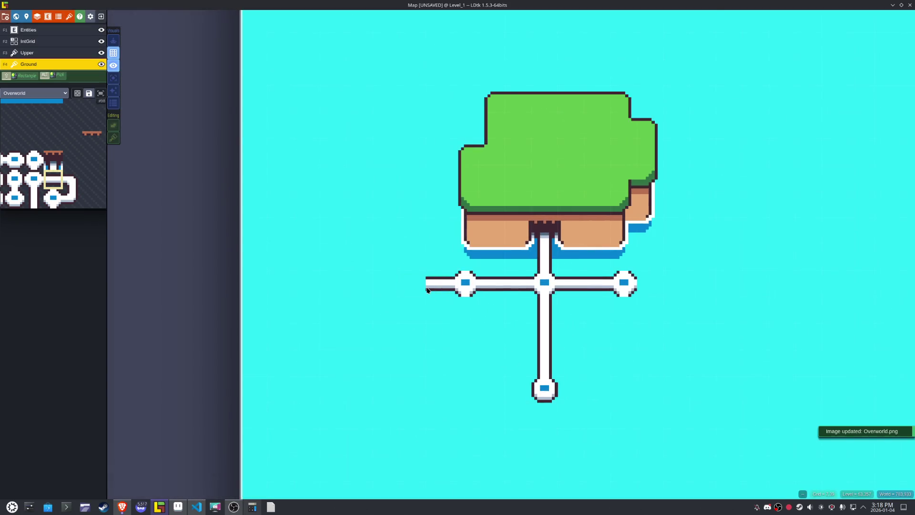
pyautogui.click(410, 287)
pyautogui.click(408, 230)
pyautogui.click(408, 204)
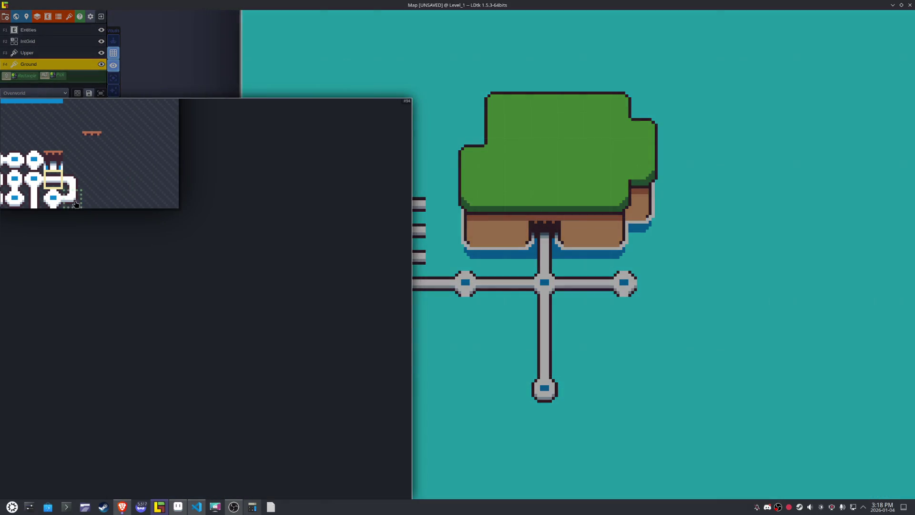
# - Place a mirrored road corner at the crossroad's west end
pyautogui.moveTo(73, 199); pyautogui.dragTo(92, 199)
pyautogui.press('x')
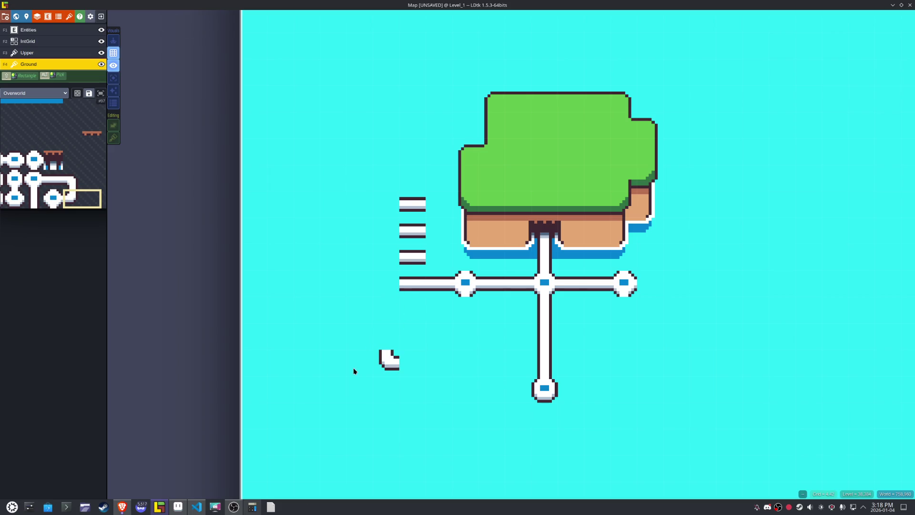
pyautogui.moveTo(61, 219)
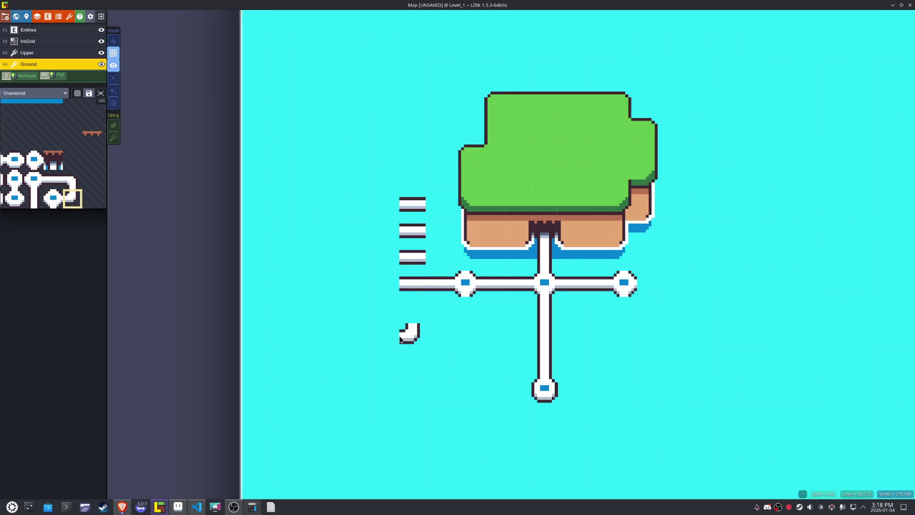
pyautogui.press('x')
pyautogui.click(411, 282)
# - Paint a vertical white path running north from the new corner
pyautogui.scroll(1, 362, 291)
pyautogui.moveTo(58, 199)
pyautogui.moveTo(33, 199); pyautogui.dragTo(52, 199)
pyautogui.hotkey('ctrl', 'z')
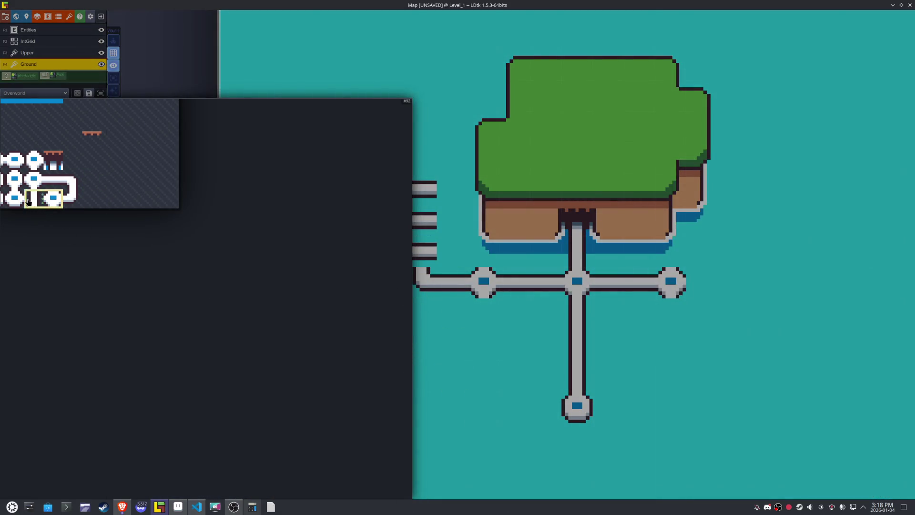
pyautogui.click(28, 201)
pyautogui.moveTo(421, 260); pyautogui.dragTo(416, 204)
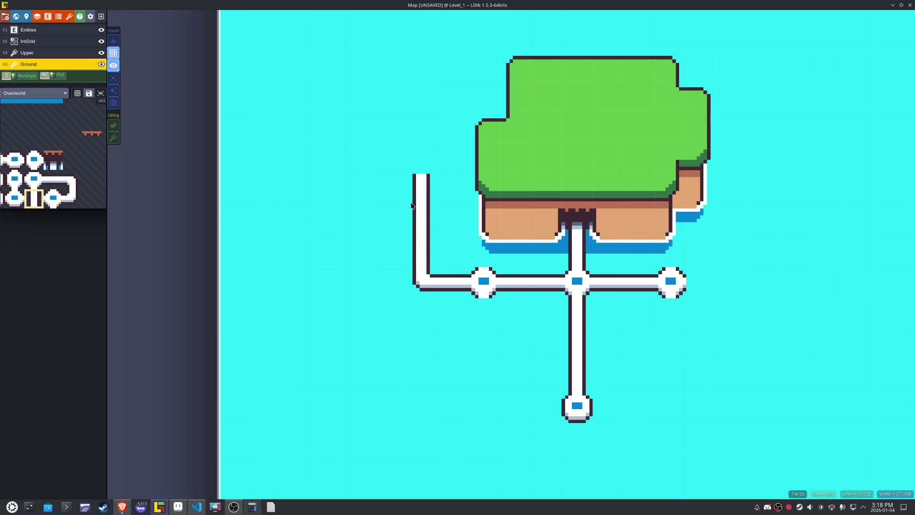
# - Cap the top of the vertical path with a round node tile
pyautogui.moveTo(68, 201)
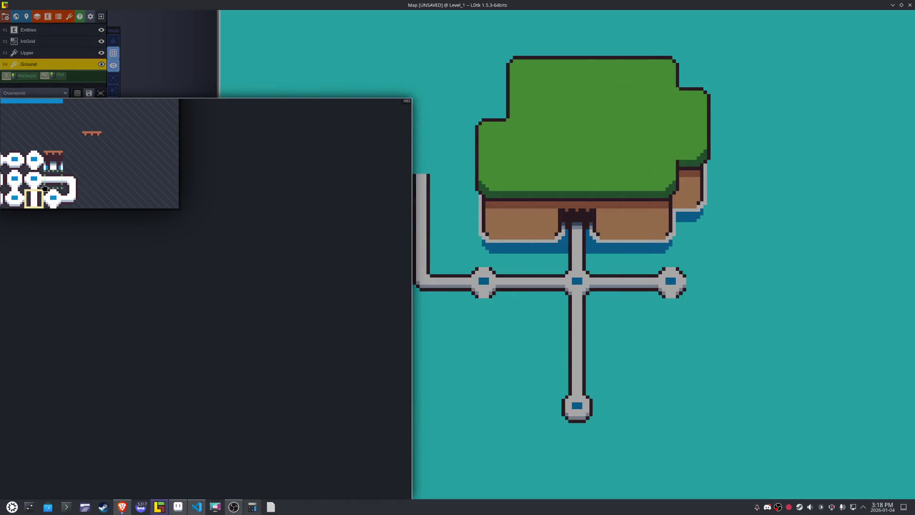
pyautogui.click(40, 167)
pyautogui.click(419, 164)
pyautogui.press('x')
pyautogui.moveTo(351, 228); pyautogui.dragTo(372, 237)
# - Place a lone node west of the vertical path
pyautogui.moveTo(65, 190)
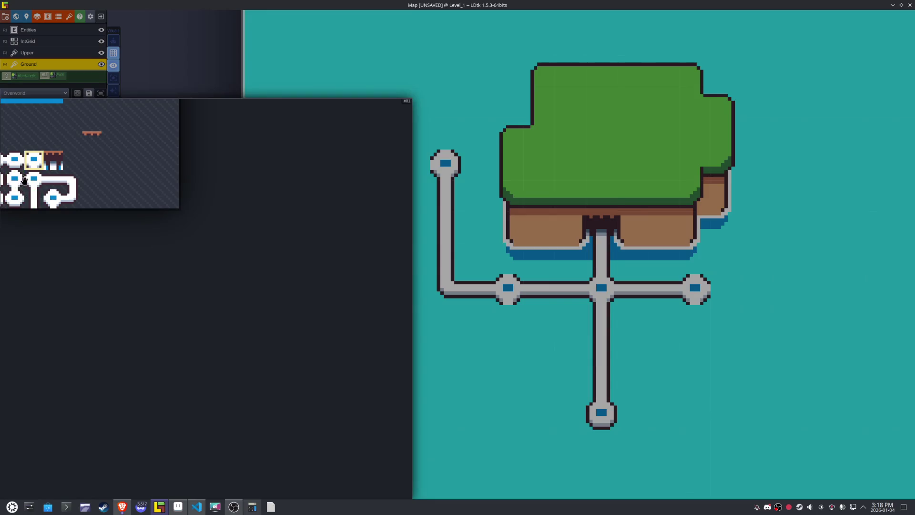
pyautogui.moveTo(61, 192); pyautogui.dragTo(61, 183)
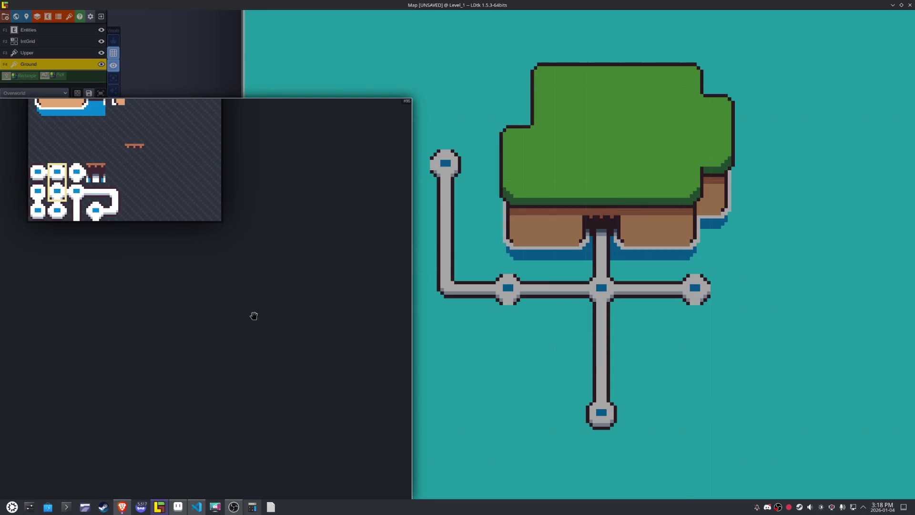
pyautogui.click(60, 172)
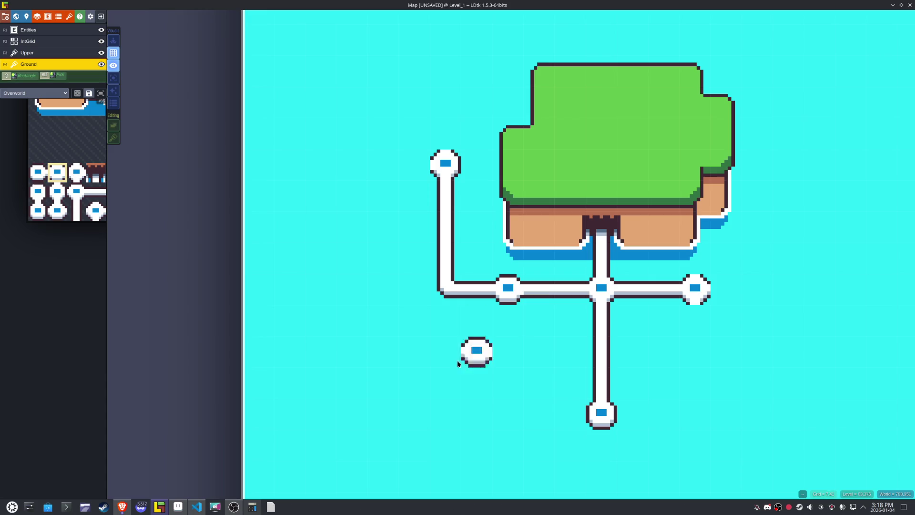
pyautogui.scroll(1, 458, 348)
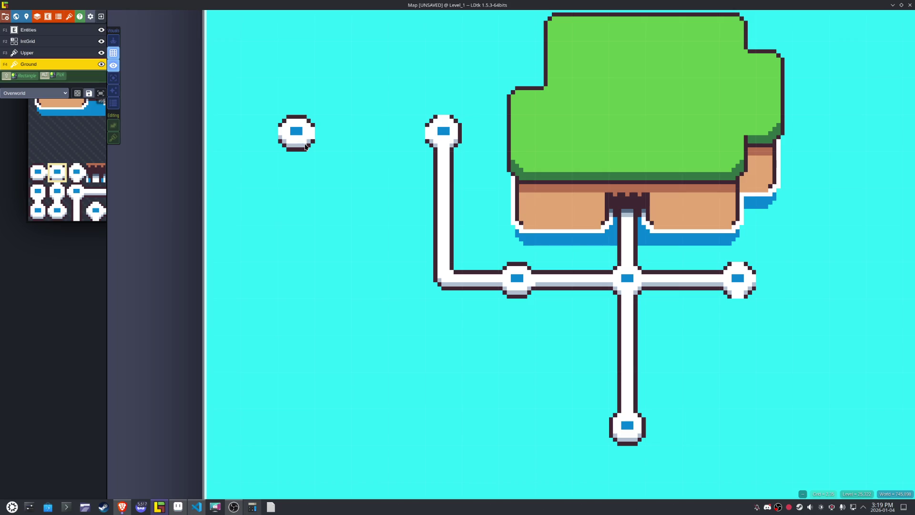
pyautogui.click(340, 142)
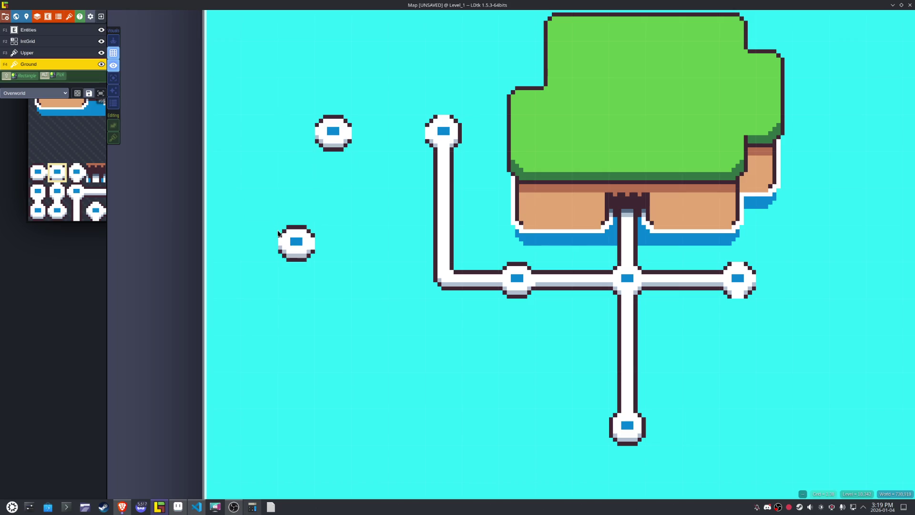
# - Paint a vertical path between the western nodes and join the lone node with a horizontal branch
pyautogui.moveTo(45, 182)
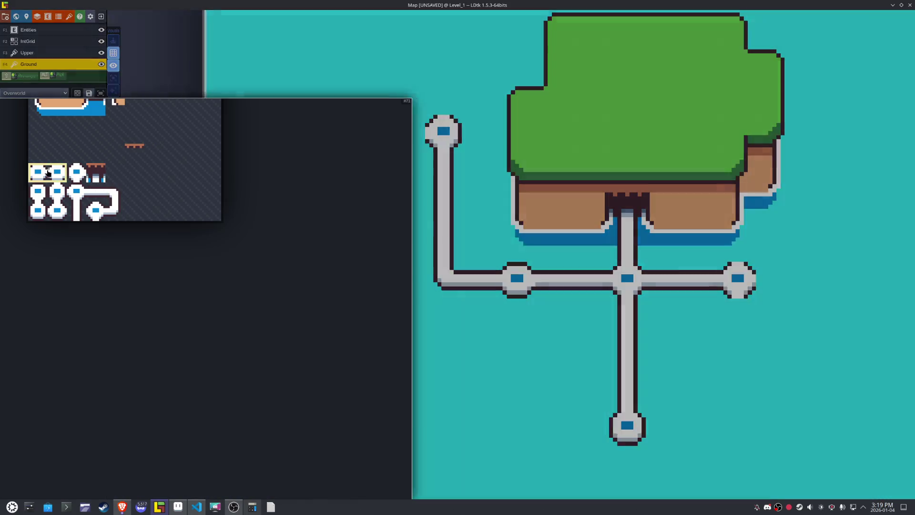
pyautogui.moveTo(57, 172); pyautogui.dragTo(40, 174)
pyautogui.click(39, 174)
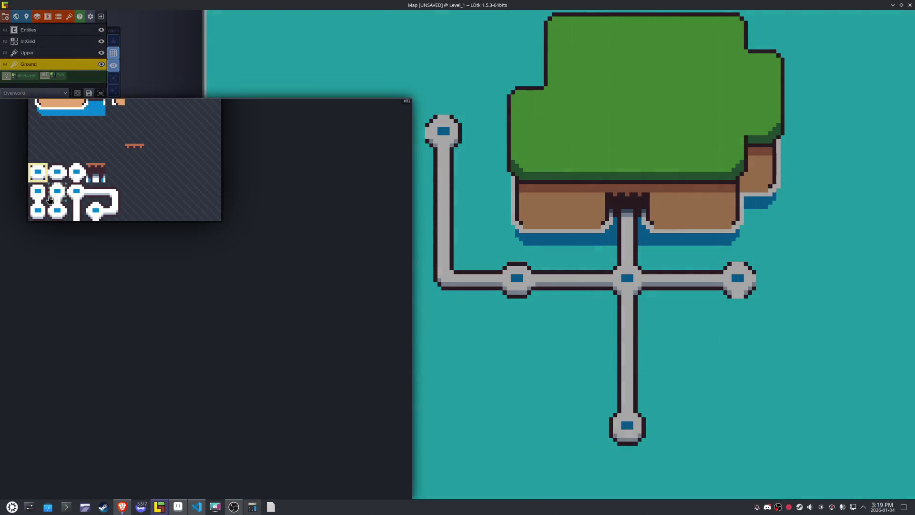
pyautogui.click(43, 198)
pyautogui.moveTo(397, 178); pyautogui.dragTo(425, 292)
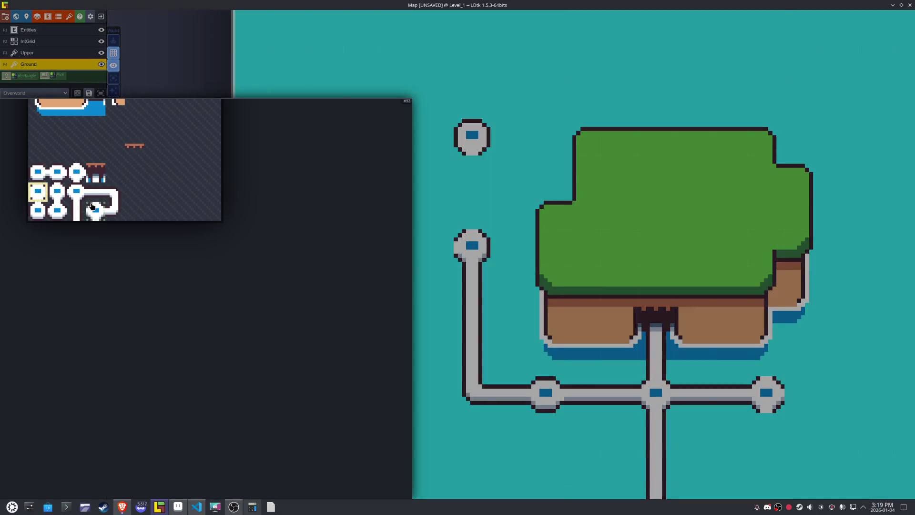
pyautogui.click(76, 210)
pyautogui.moveTo(472, 227); pyautogui.dragTo(471, 157)
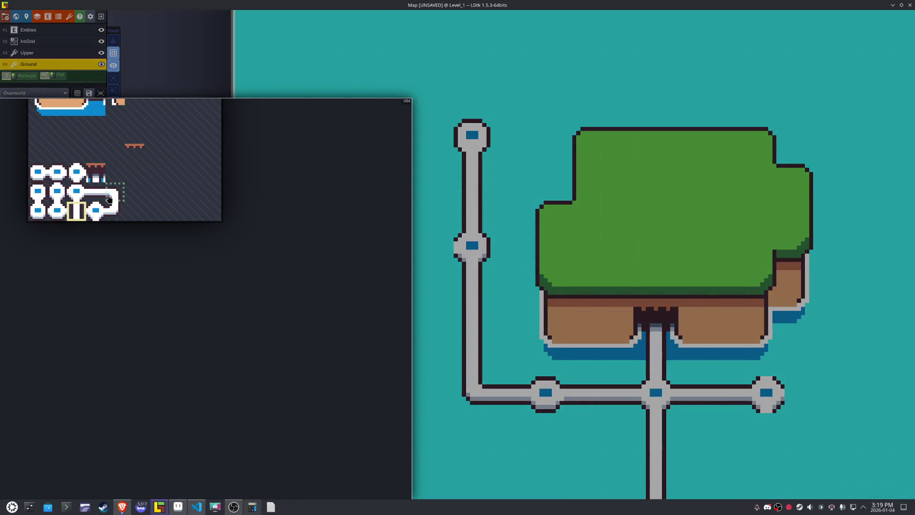
pyautogui.click(96, 191)
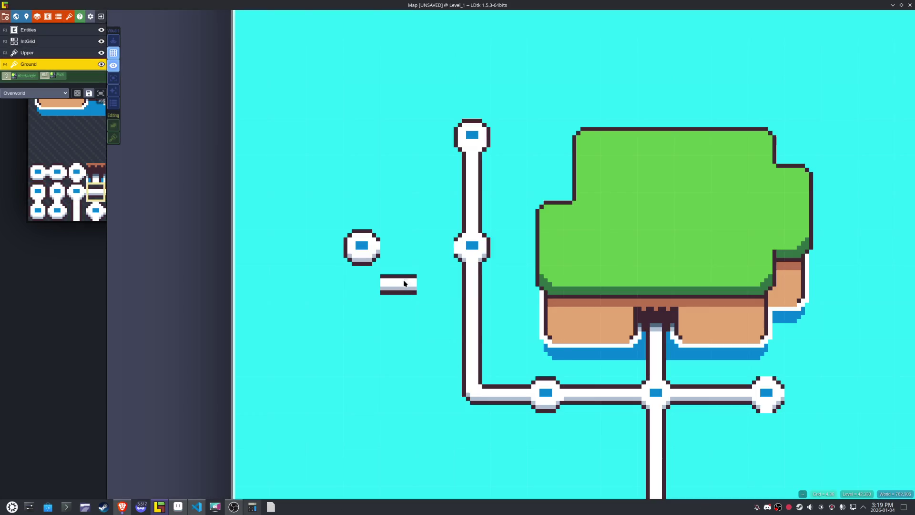
pyautogui.click(431, 250)
pyautogui.moveTo(405, 257)
pyautogui.mouseDown()
pyautogui.moveTo(348, 259)
pyautogui.moveTo(343, 216)
pyautogui.moveTo(364, 248)
pyautogui.moveTo(369, 220)
pyautogui.mouseUp()
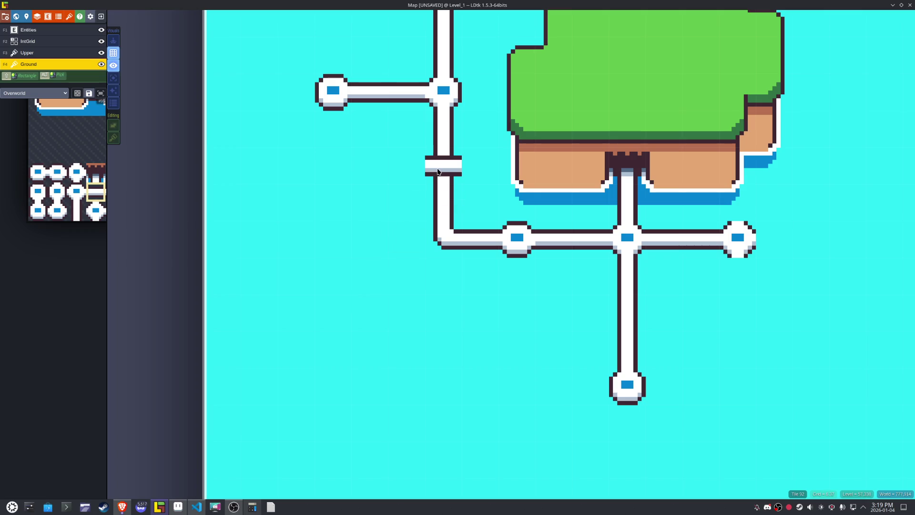
# - Redraw the southern arm as a shorter path column ending in a node
pyautogui.moveTo(365, 317)
pyautogui.mouseDown()
pyautogui.moveTo(335, 300)
pyautogui.moveTo(266, 323)
pyautogui.mouseUp()
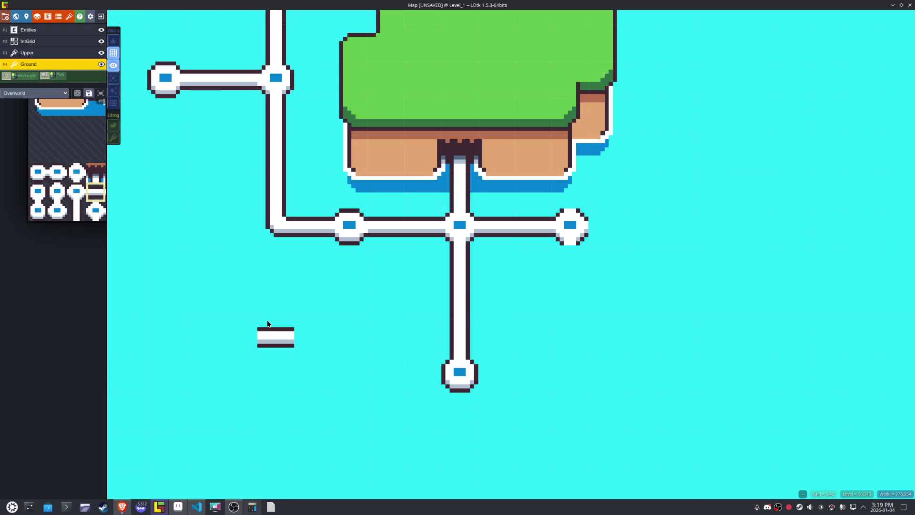
pyautogui.moveTo(97, 229)
pyautogui.click(95, 211)
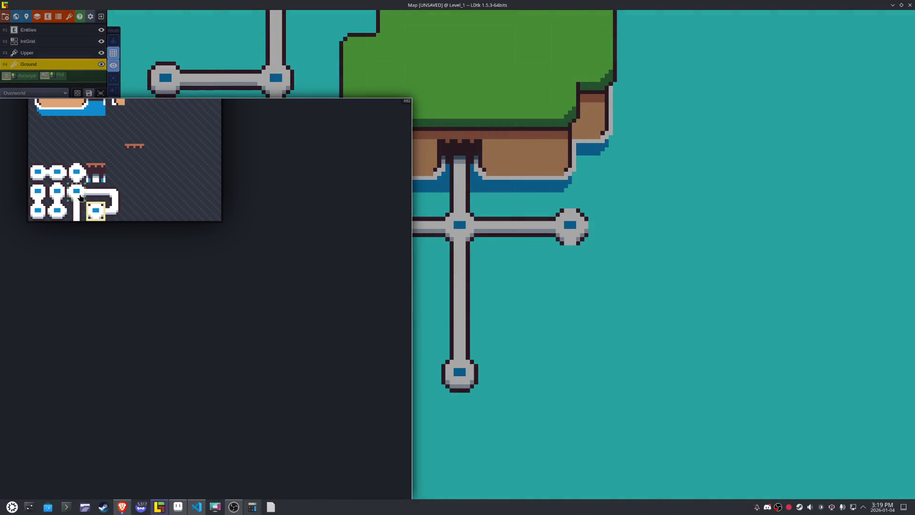
pyautogui.click(76, 191)
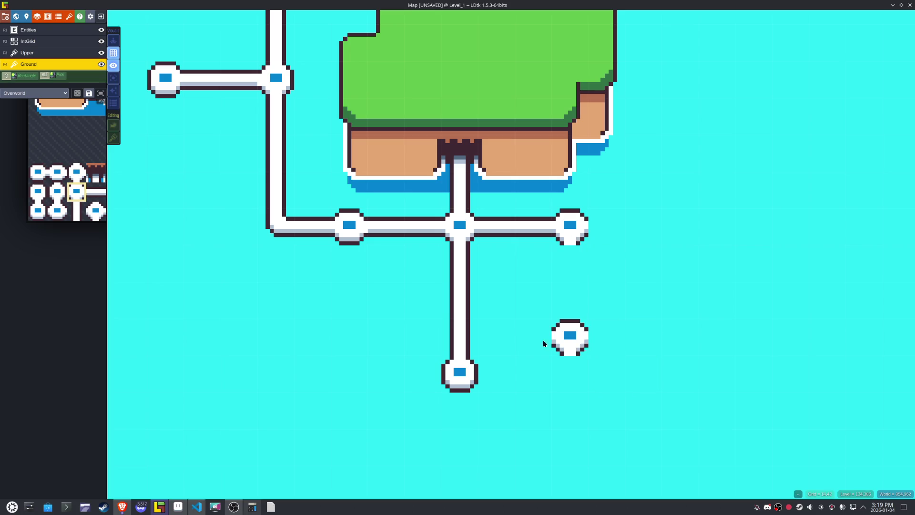
pyautogui.moveTo(61, 241)
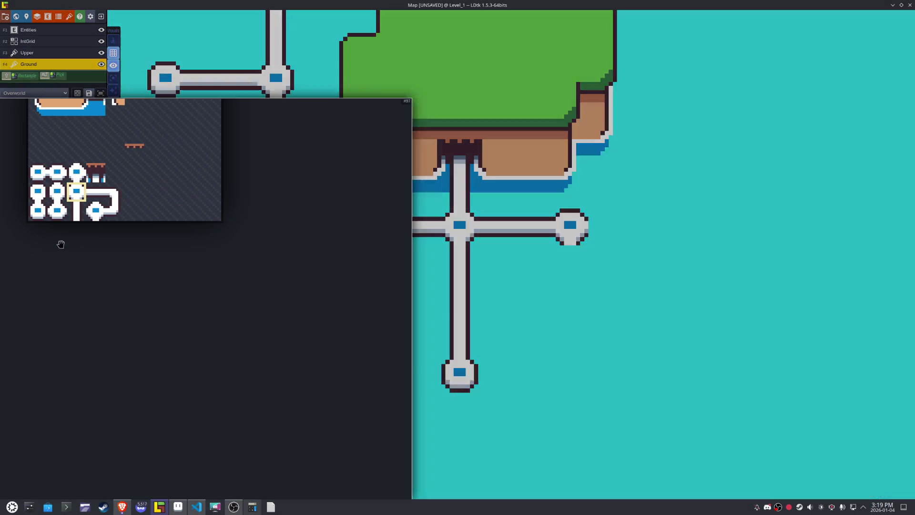
pyautogui.click(37, 210)
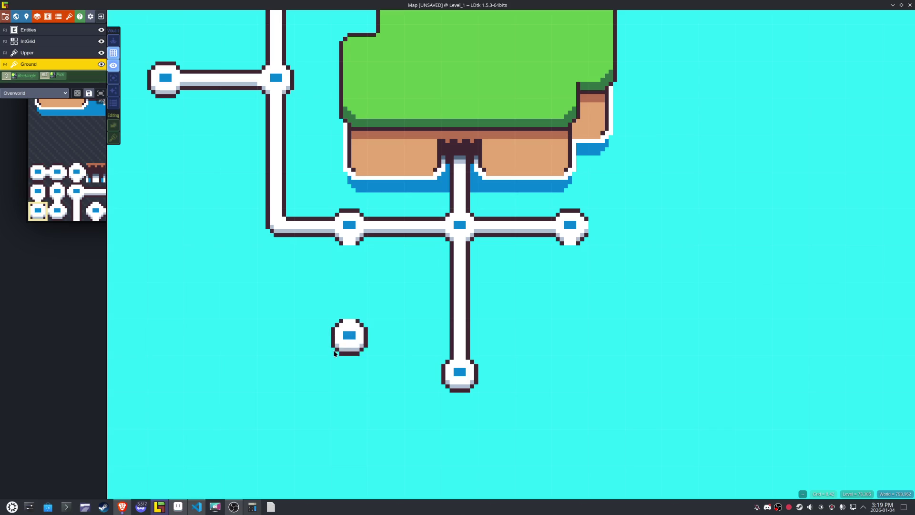
pyautogui.moveTo(517, 422); pyautogui.dragTo(414, 322)
pyautogui.moveTo(459, 278)
pyautogui.mouseDown()
pyautogui.moveTo(459, 370)
pyautogui.moveTo(457, 362)
pyautogui.mouseUp()
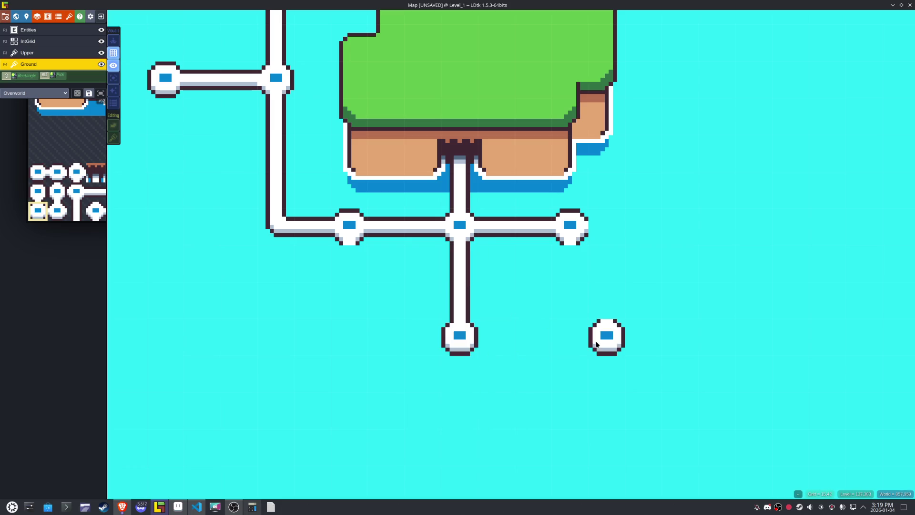
pyautogui.hotkey('ctrl', 'z')
# - Repaint the eastern arm shorter so it ends nearer the junction
pyautogui.click(519, 221)
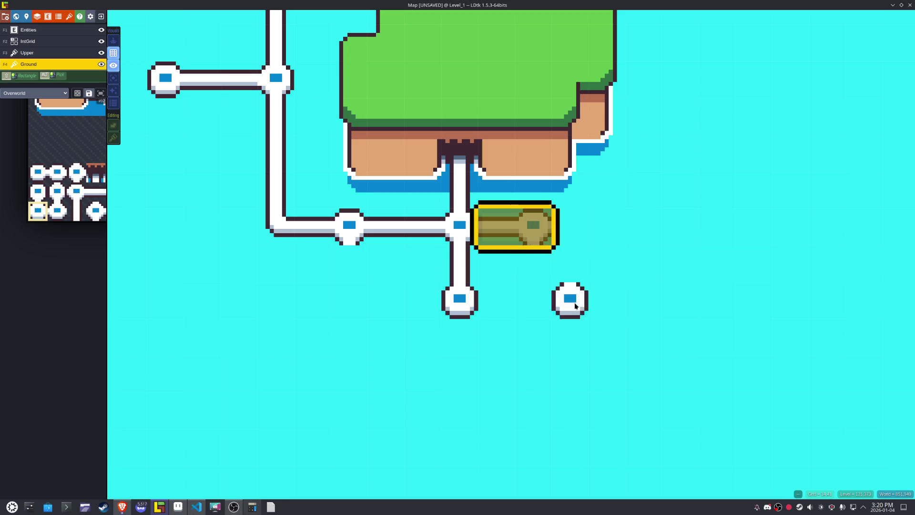
pyautogui.moveTo(351, 241); pyautogui.dragTo(408, 236)
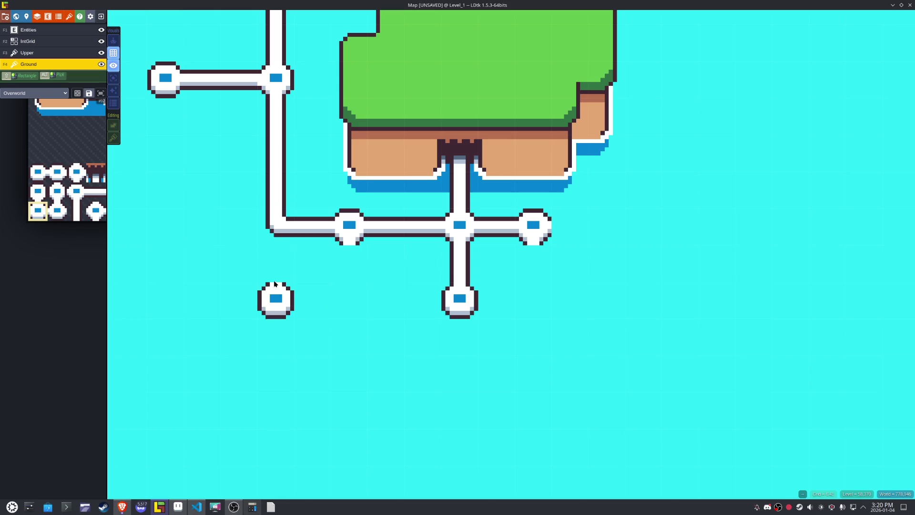
pyautogui.moveTo(251, 229); pyautogui.dragTo(380, 255)
# - Extend the left vertical path down to meet the horizontal path below the island
pyautogui.moveTo(309, 224); pyautogui.dragTo(429, 228)
pyautogui.moveTo(325, 281)
pyautogui.mouseDown()
pyautogui.moveTo(374, 309)
pyautogui.moveTo(407, 345)
pyautogui.mouseUp()
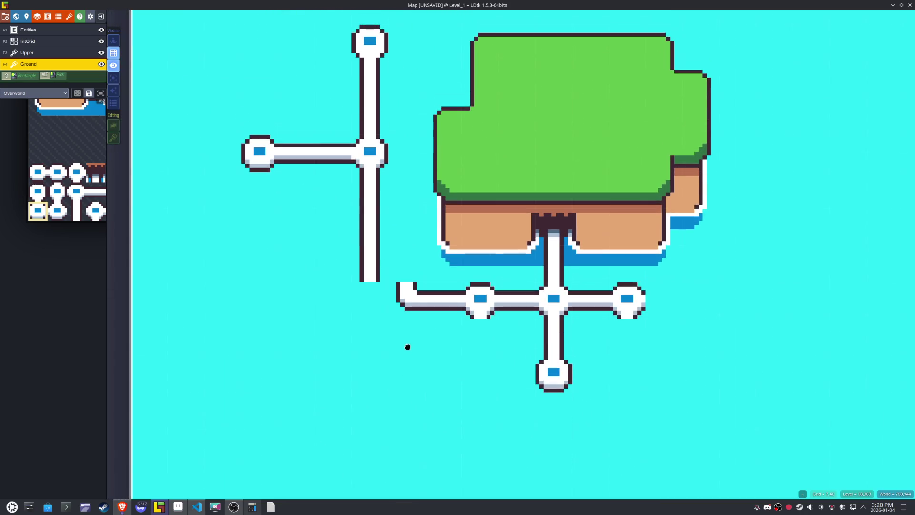
pyautogui.moveTo(372, 267); pyautogui.dragTo(240, 24)
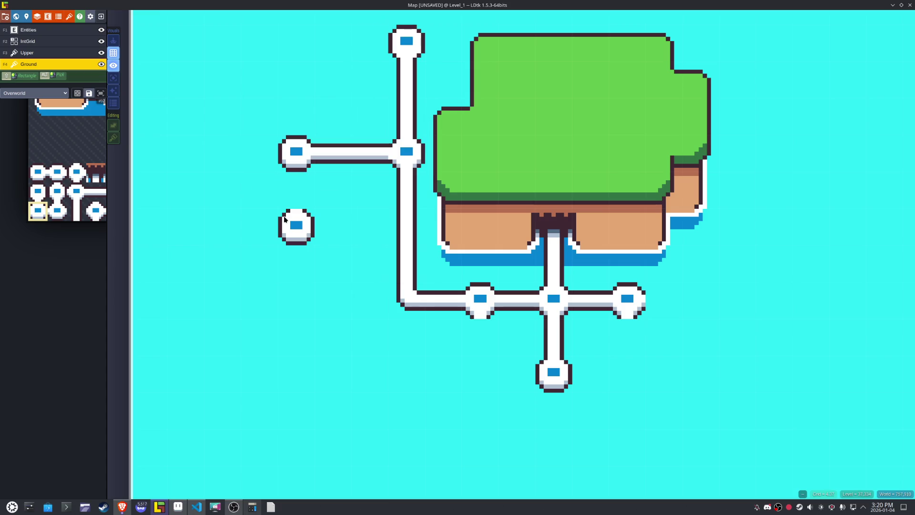
pyautogui.scroll(-2, 285, 221)
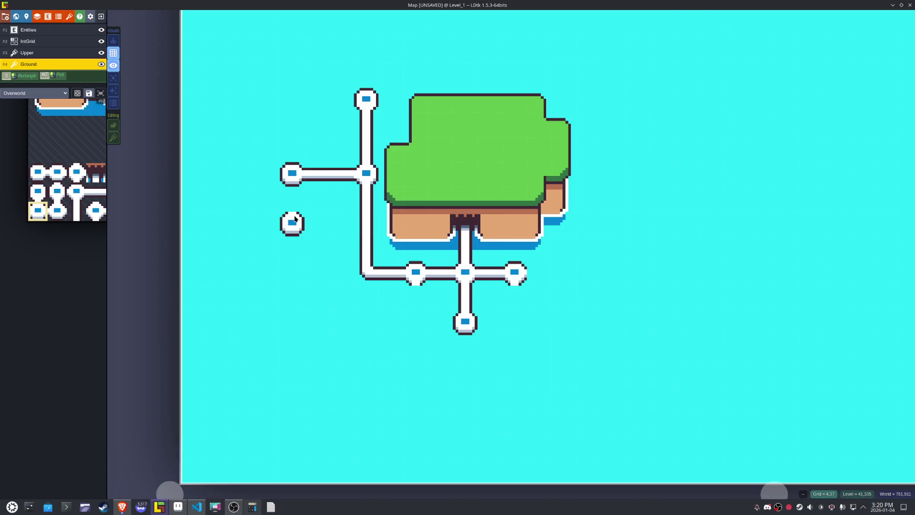
pyautogui.scroll(1, 295, 219)
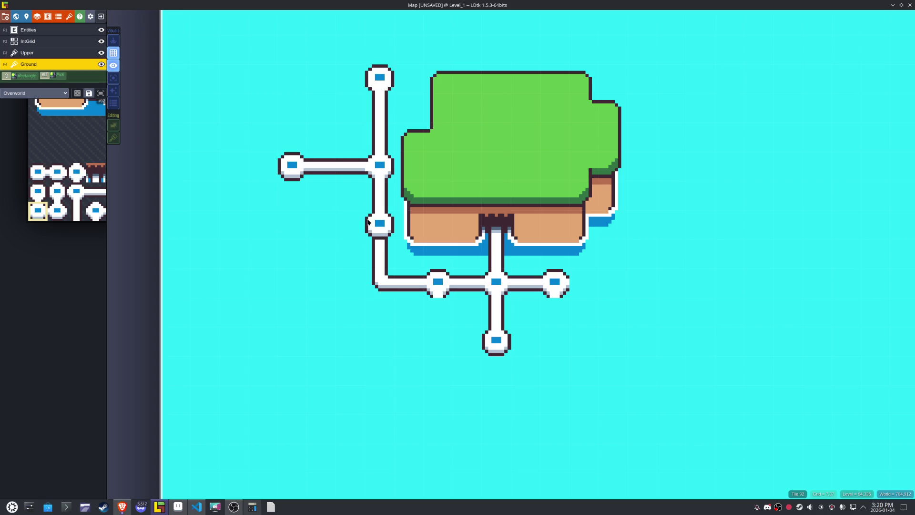
# - Pick the node tile from the map and place it partway along the vertical path
pyautogui.moveTo(78, 193)
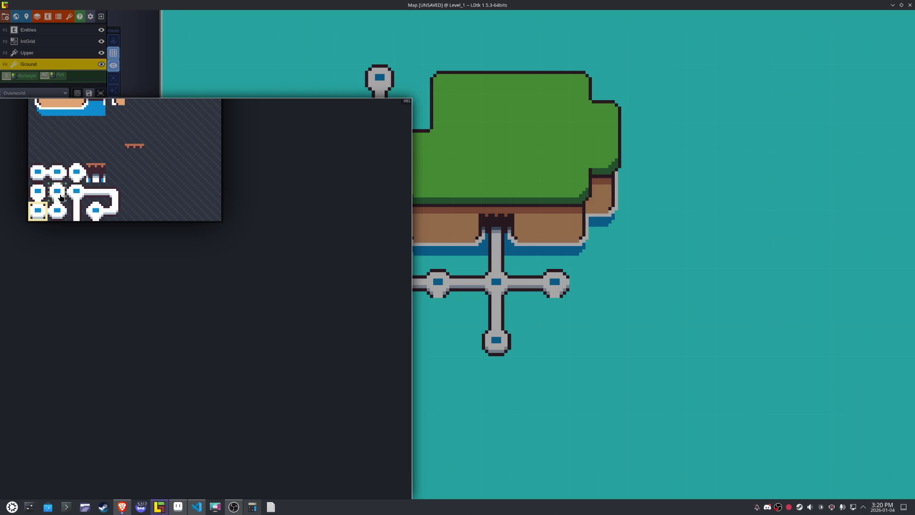
pyautogui.click(64, 198)
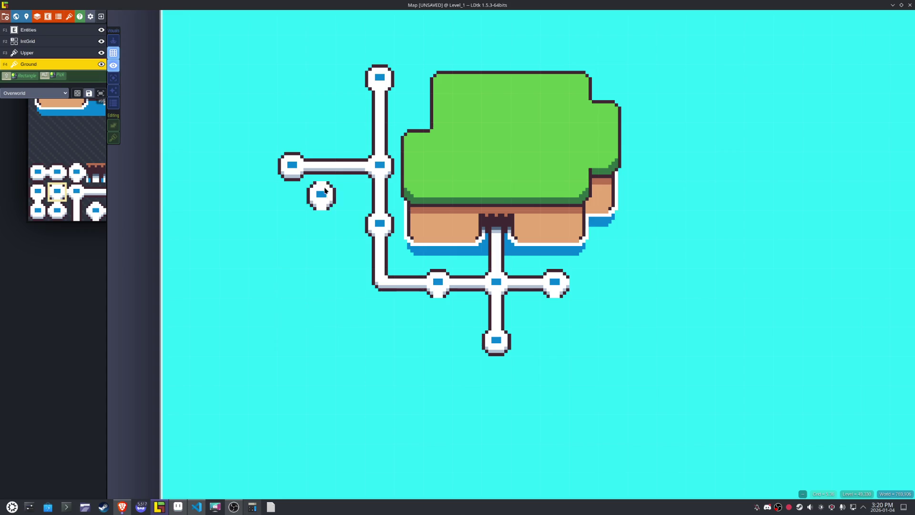
pyautogui.press('alt')
pyautogui.keyDown('alt'); pyautogui.click(292, 164); pyautogui.keyUp('alt')
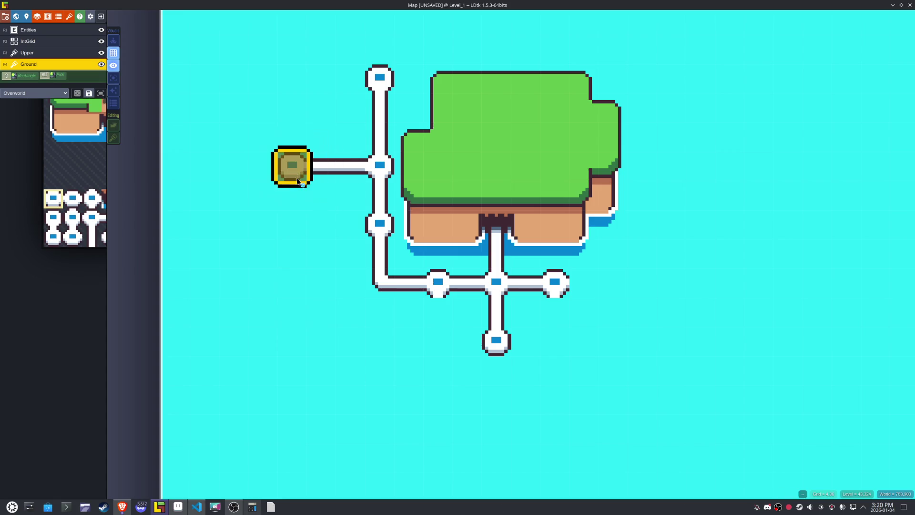
pyautogui.click(321, 165)
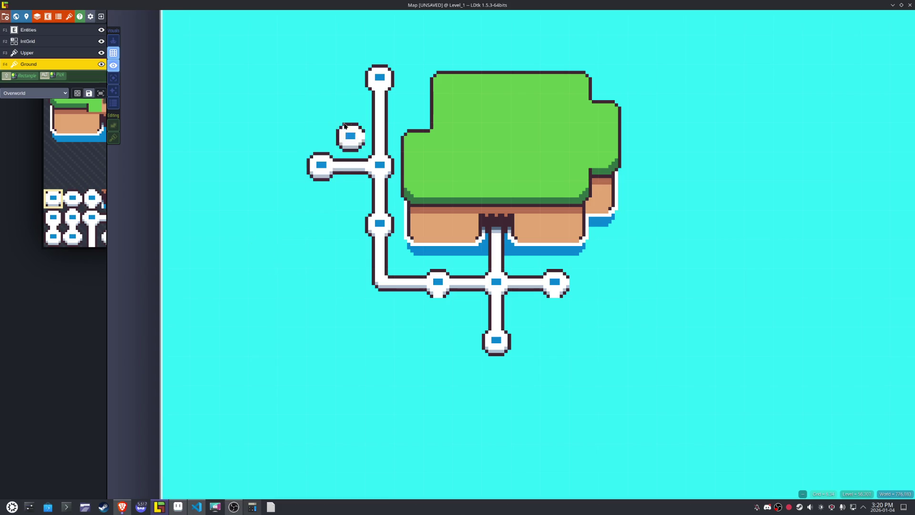
pyautogui.keyDown('alt'); pyautogui.click(386, 82); pyautogui.keyUp('alt')
pyautogui.click(379, 107)
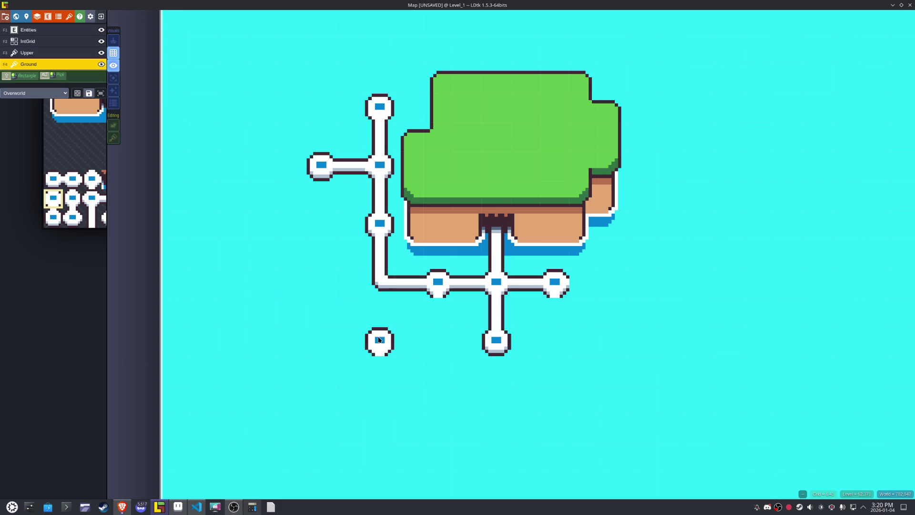
# - Look over the map, then bring up Overworld.aseprite in Aseprite
pyautogui.moveTo(378, 336)
pyautogui.mouseDown()
pyautogui.moveTo(305, 321)
pyautogui.moveTo(300, 329)
pyautogui.mouseUp()
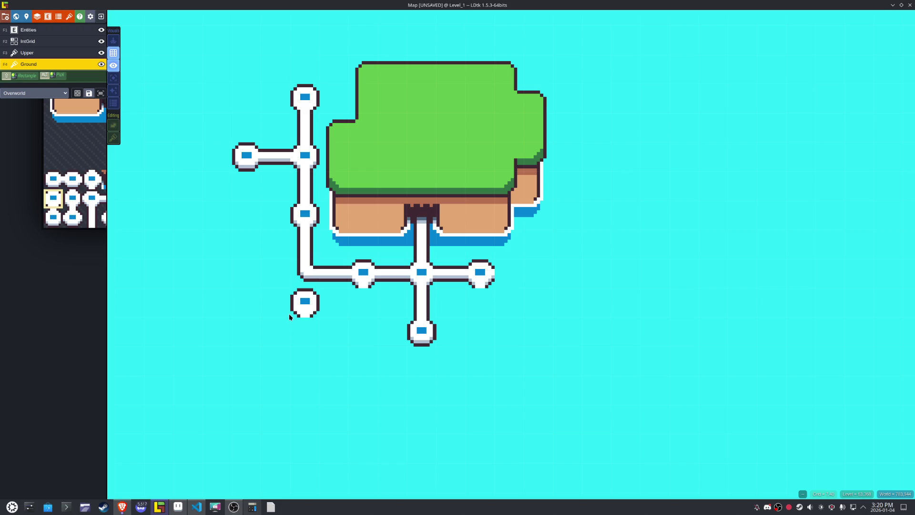
pyautogui.scroll(-3, 290, 317)
pyautogui.scroll(3, 290, 317)
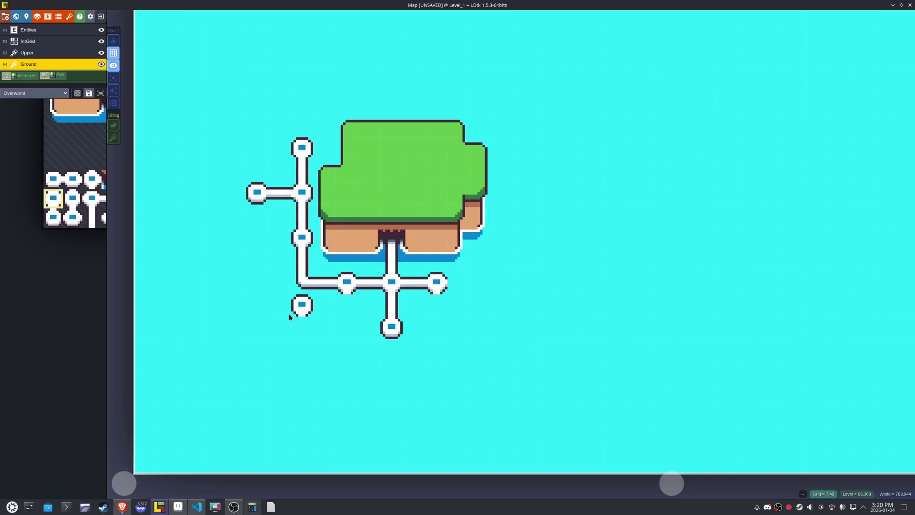
pyautogui.scroll(-2, 293, 314)
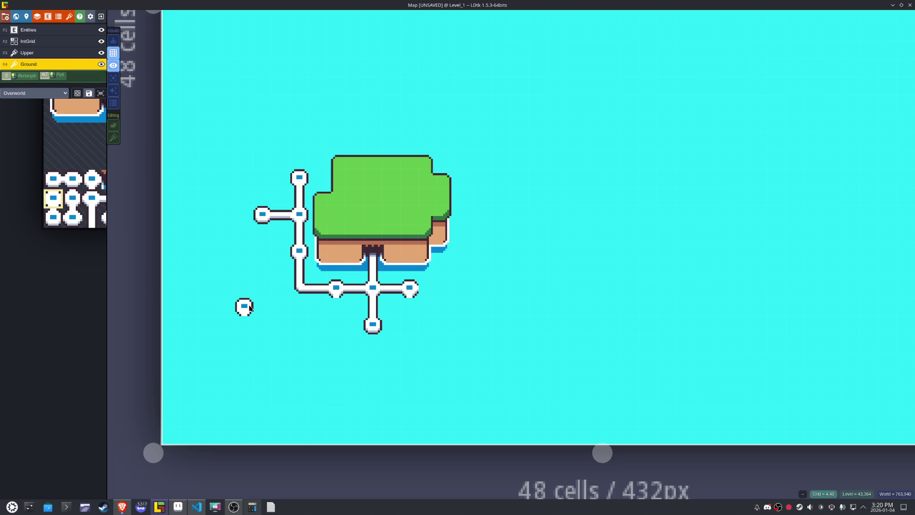
pyautogui.click(178, 506)
# - Marquee-select the empty bottom-right cell of the overworld sheet
pyautogui.scroll(-4, 362, 260)
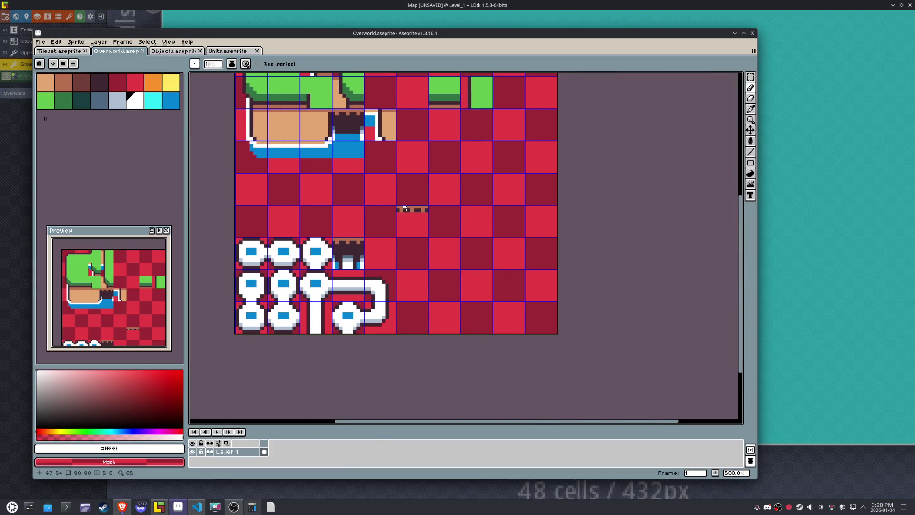
pyautogui.press('m')
pyautogui.moveTo(419, 216); pyautogui.dragTo(424, 228)
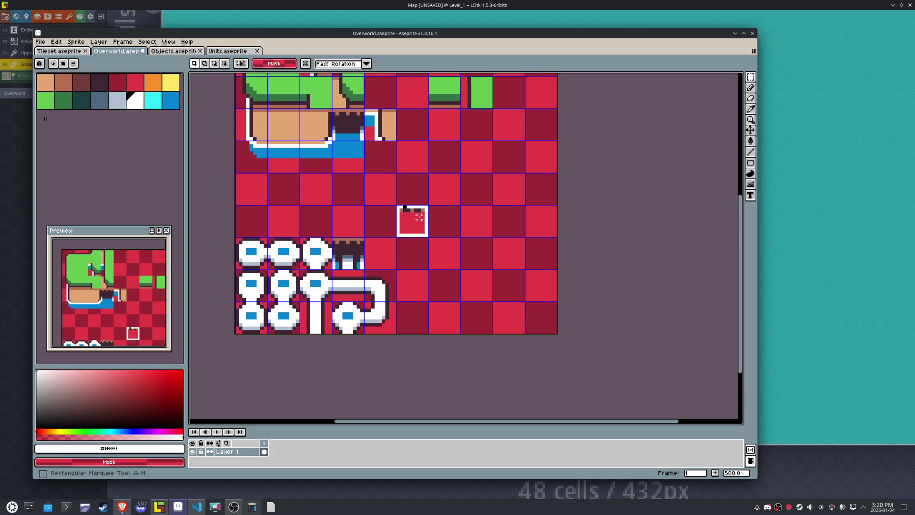
pyautogui.click(530, 299)
pyautogui.moveTo(544, 317); pyautogui.dragTo(524, 329)
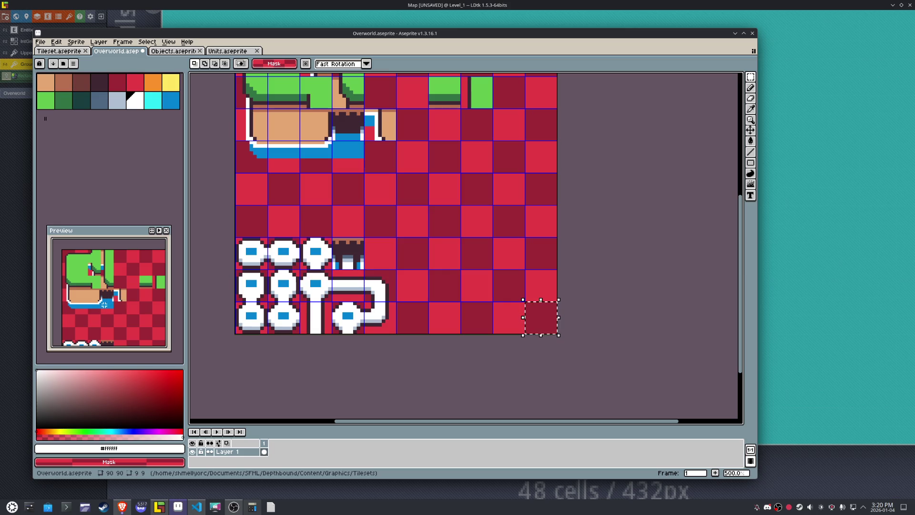
# - Fill the selected cell with the sampled water blue and deselect it
pyautogui.press('i')
pyautogui.click(350, 147)
pyautogui.press('g')
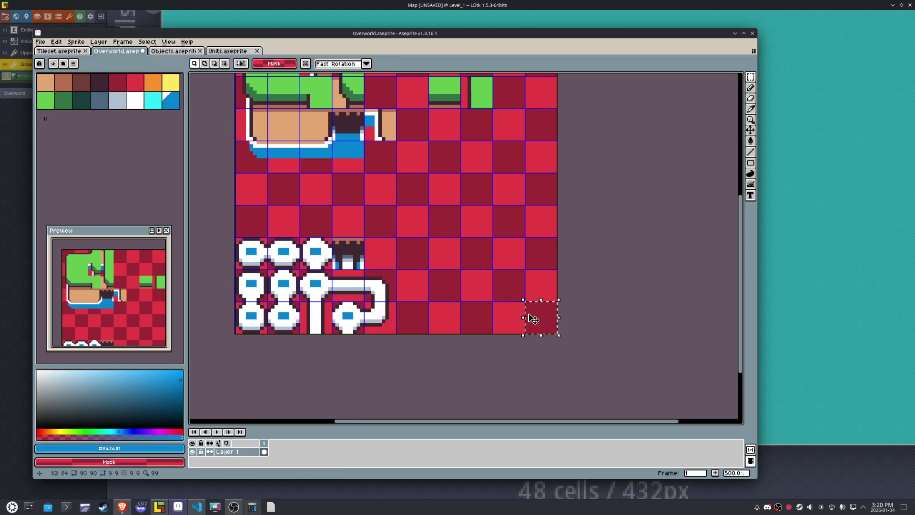
pyautogui.click(534, 318)
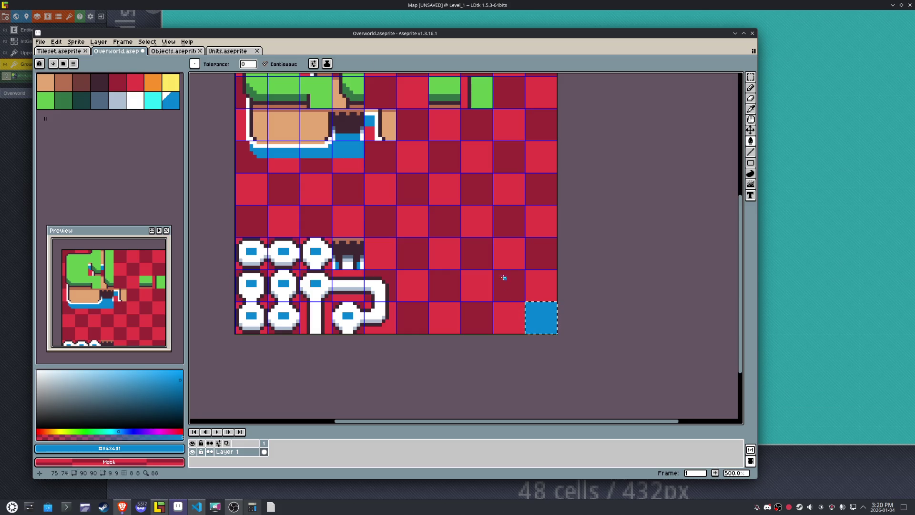
pyautogui.press('m')
pyautogui.hotkey('ctrl', 'd')
pyautogui.rightClick(370, 232)
pyautogui.press('Escape')
# - Export the sheet as Overworld.png and pick the new blue tile in LDtk
pyautogui.click(48, 43)
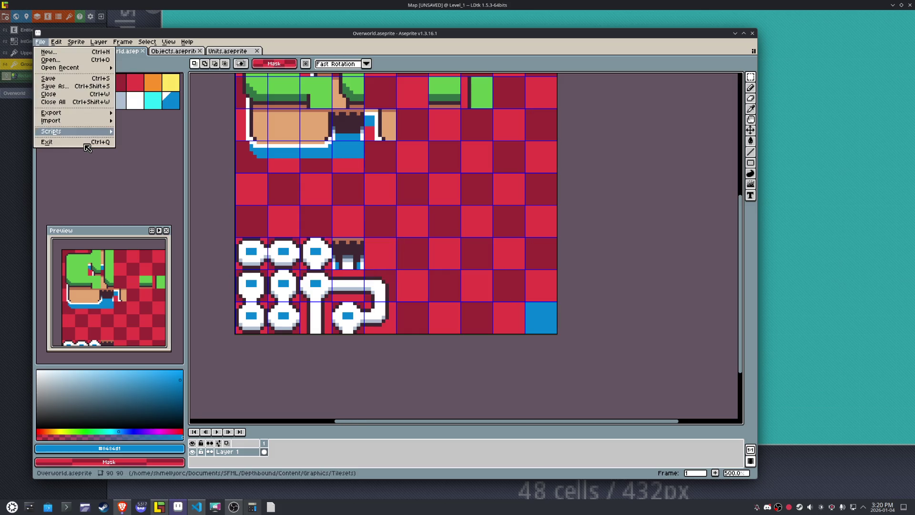
pyautogui.moveTo(91, 117)
pyautogui.click(146, 114)
pyautogui.click(547, 332)
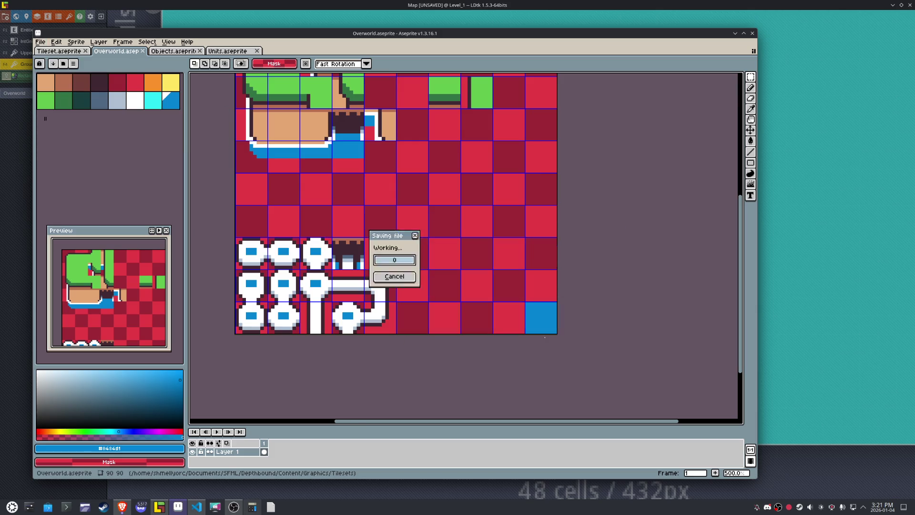
pyautogui.click(159, 506)
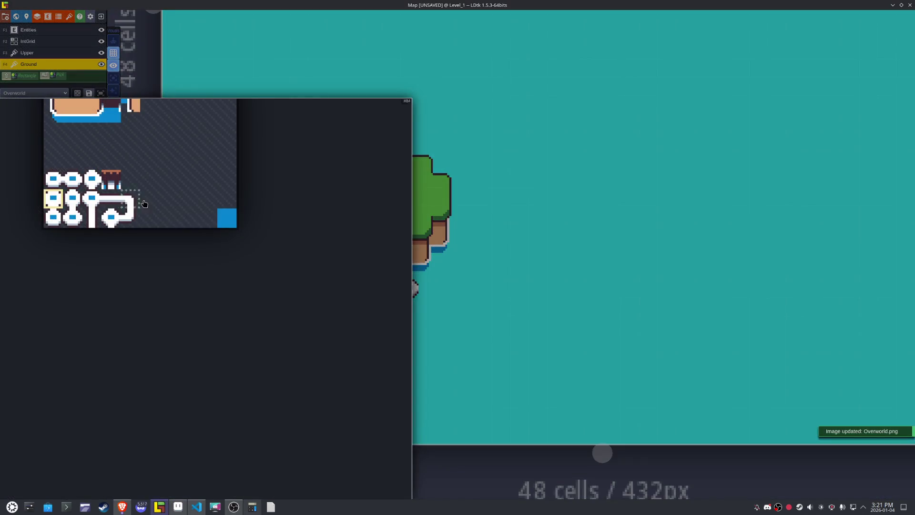
pyautogui.click(212, 204)
pyautogui.scroll(-2, 464, 307)
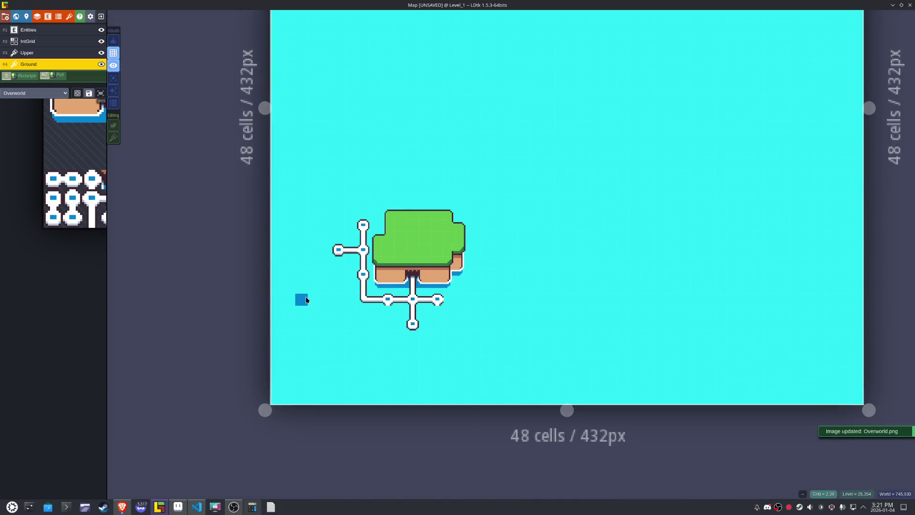
# - Outline the island in dark blue and flood-fill everything outside the outline
pyautogui.moveTo(377, 368)
pyautogui.mouseDown()
pyautogui.moveTo(414, 376)
pyautogui.moveTo(461, 348)
pyautogui.mouseUp()
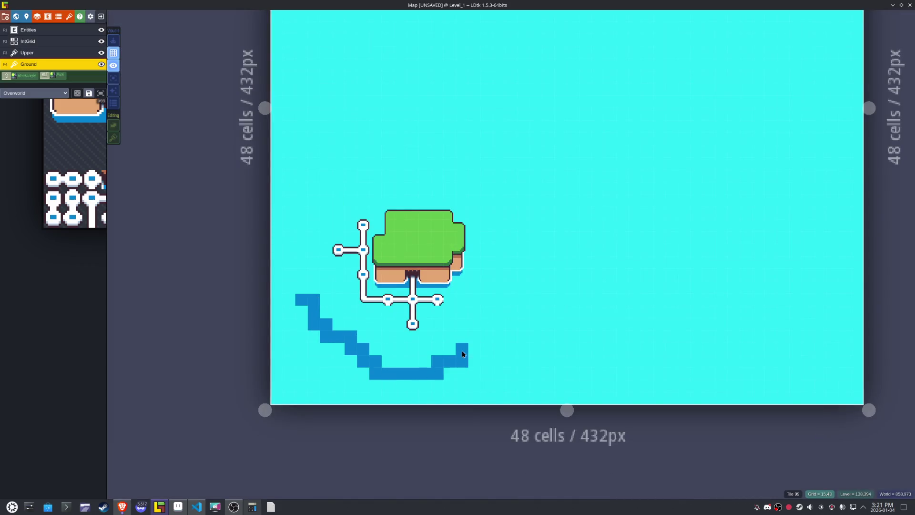
pyautogui.moveTo(287, 230); pyautogui.dragTo(315, 192)
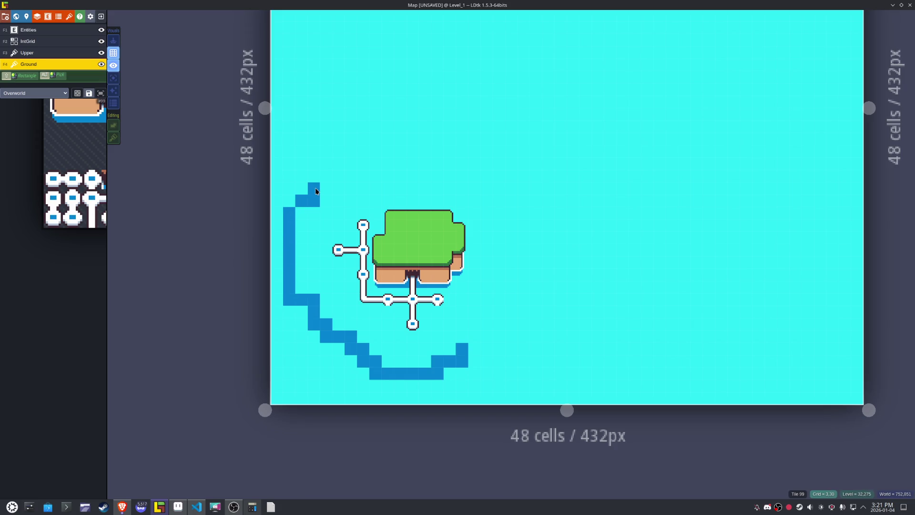
pyautogui.moveTo(468, 352)
pyautogui.mouseDown()
pyautogui.moveTo(499, 349)
pyautogui.moveTo(544, 301)
pyautogui.mouseUp()
pyautogui.moveTo(546, 393); pyautogui.dragTo(548, 402)
pyautogui.click(301, 190)
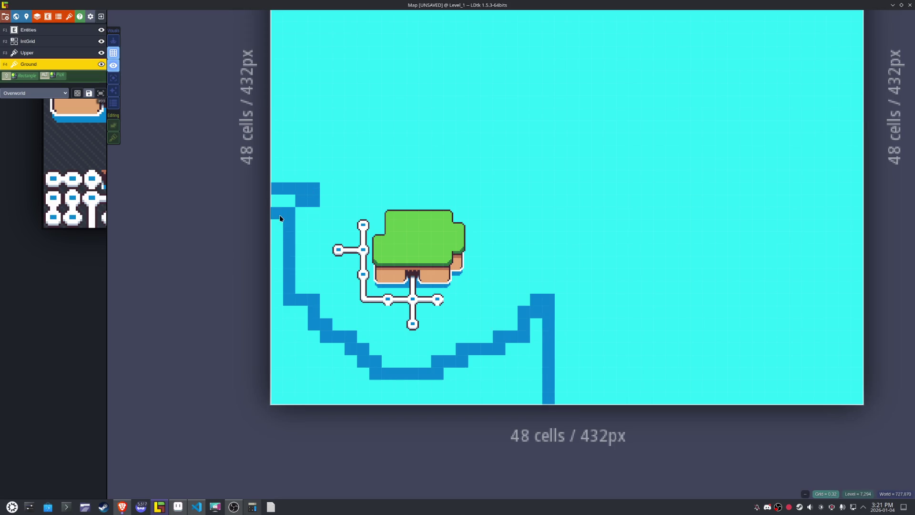
pyautogui.keyDown('alt'); pyautogui.keyDown('shift'); pyautogui.click(271, 264); pyautogui.keyUp('shift'); pyautogui.keyUp('alt')
# - Return a column of cells west of the island to cyan and add dark cells near the bottom
pyautogui.scroll(2, 316, 353)
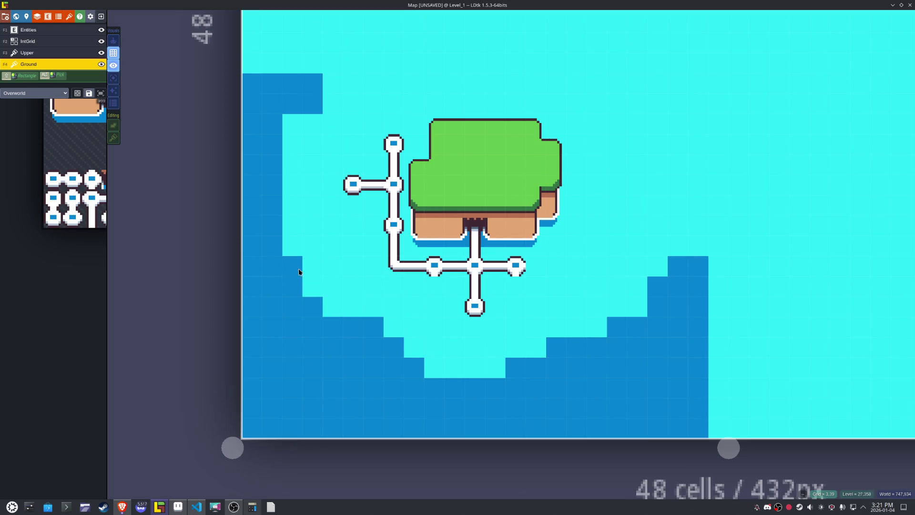
pyautogui.moveTo(272, 216); pyautogui.dragTo(272, 144)
pyautogui.moveTo(271, 237); pyautogui.dragTo(272, 253)
pyautogui.click(399, 330)
pyautogui.click(494, 356)
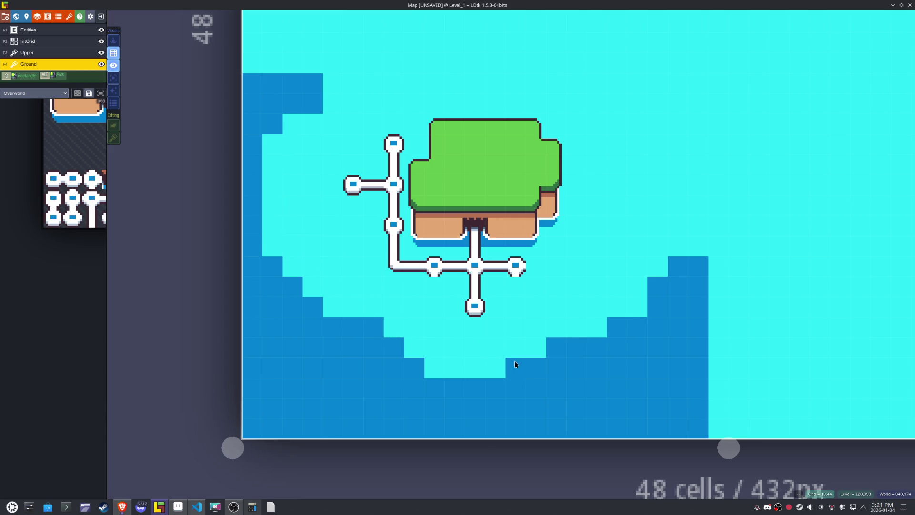
# - Touch up the dark water edge on the right and bottom, erasing stray cells
pyautogui.rightClick(604, 330)
pyautogui.click(596, 286)
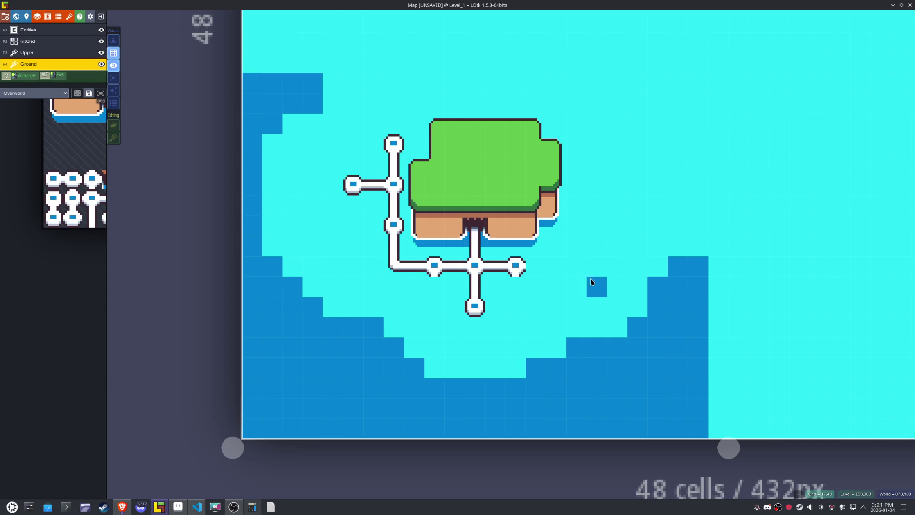
pyautogui.rightClick(597, 286)
pyautogui.click(678, 246)
pyautogui.click(697, 245)
pyautogui.click(632, 271)
pyautogui.rightClick(632, 272)
pyautogui.rightClick(374, 326)
pyautogui.scroll(2, 567, 314)
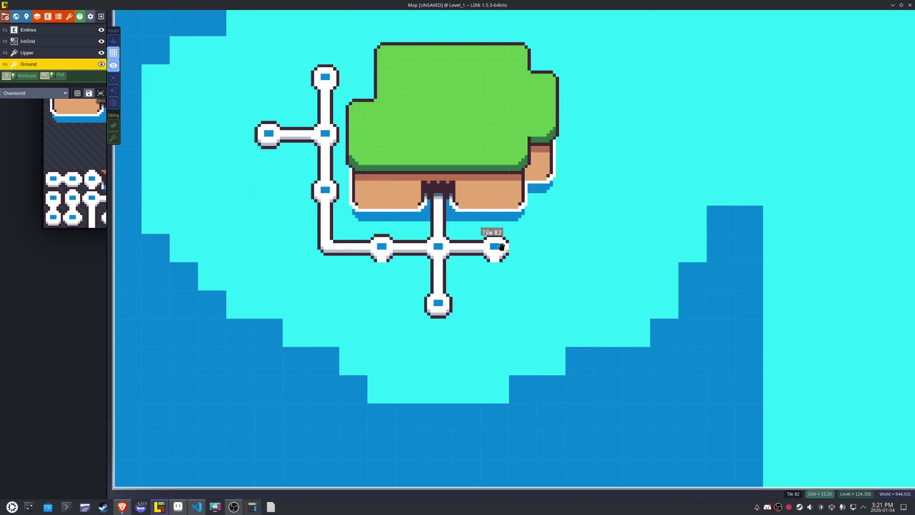
# - Place stepping-stone nodes east of the island and erase the two strays on the right
pyautogui.keyDown('alt'); pyautogui.click(497, 246); pyautogui.keyUp('alt')
pyautogui.click(496, 304)
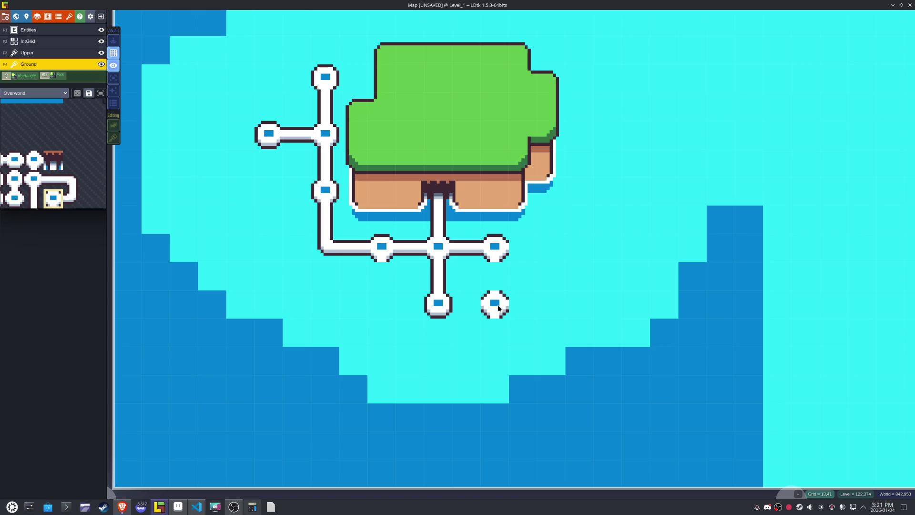
pyautogui.click(559, 310)
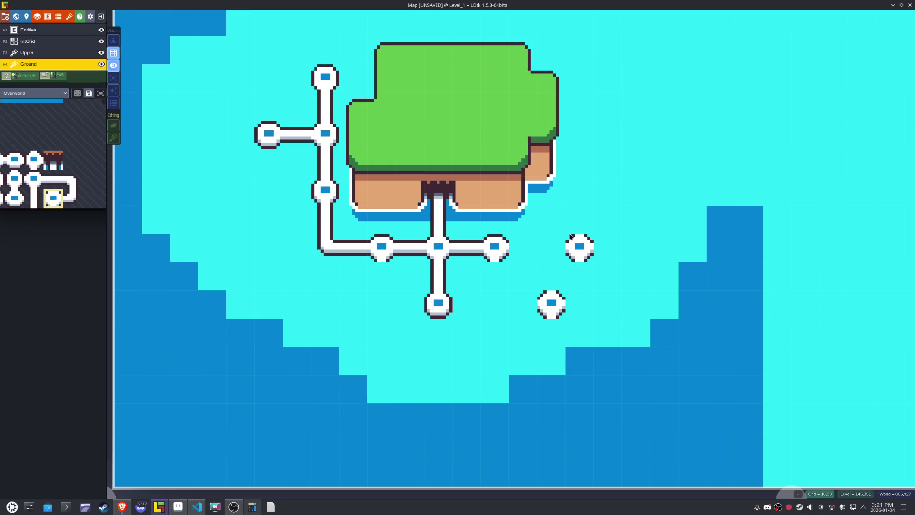
pyautogui.click(571, 236)
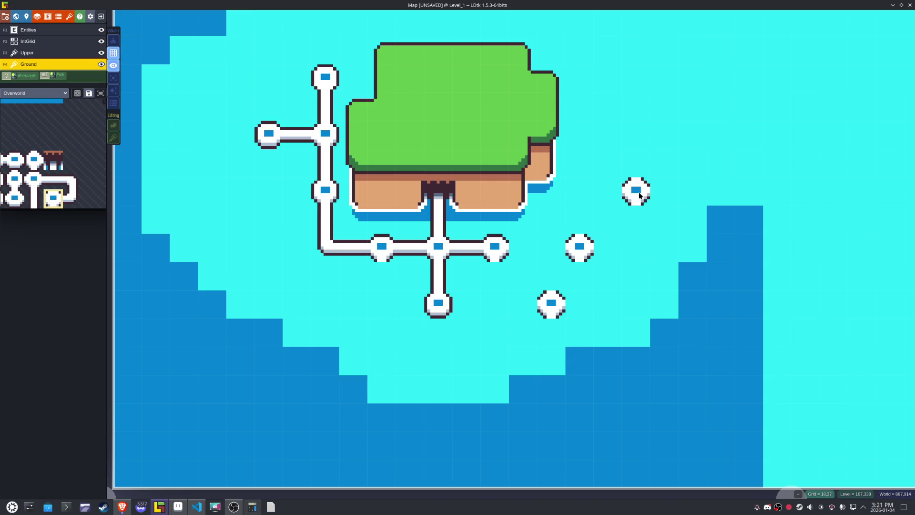
pyautogui.click(640, 196)
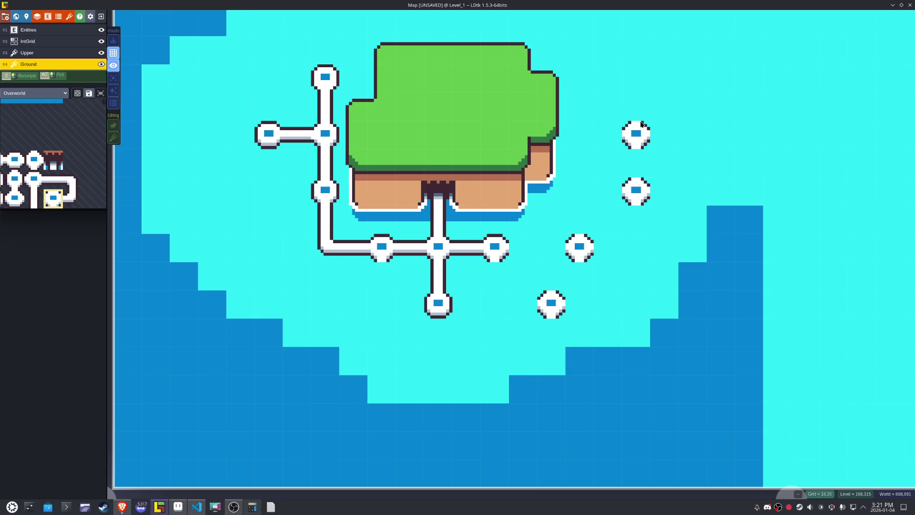
pyautogui.click(562, 255)
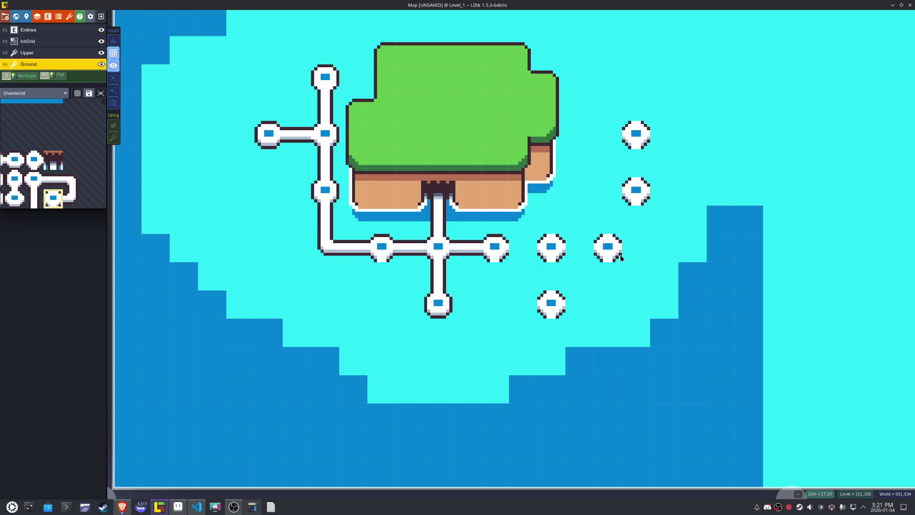
pyautogui.rightClick(635, 133)
pyautogui.rightClick(635, 190)
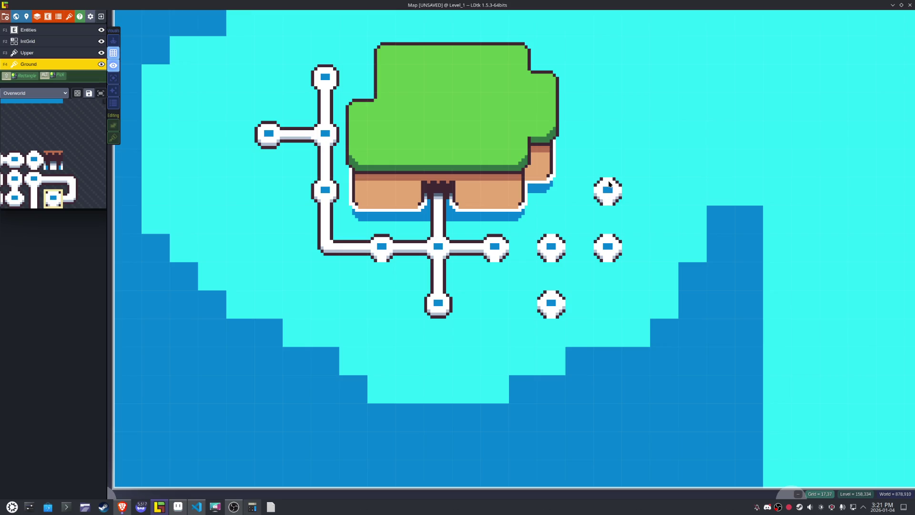
# - Stack two nodes in the right-hand column and extend the path east to them
pyautogui.click(609, 184)
pyautogui.click(607, 130)
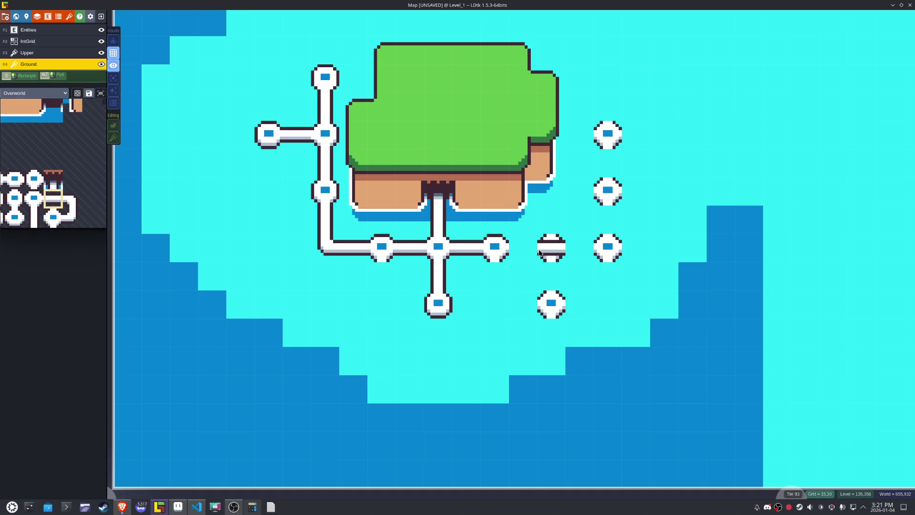
pyautogui.click(550, 246)
pyautogui.click(607, 246)
pyautogui.click(34, 219)
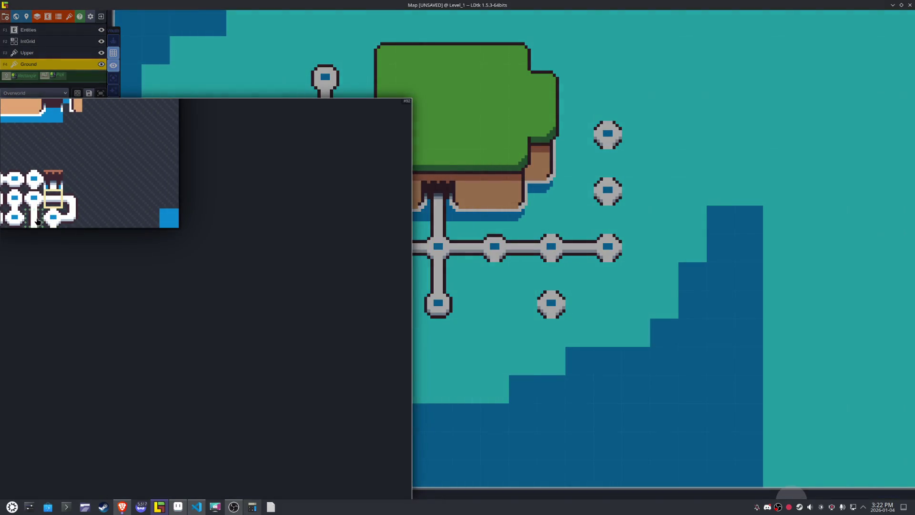
# - Paint the vertical white path tiles between the right-hand nodes, erasing a misplaced node
pyautogui.click(608, 218)
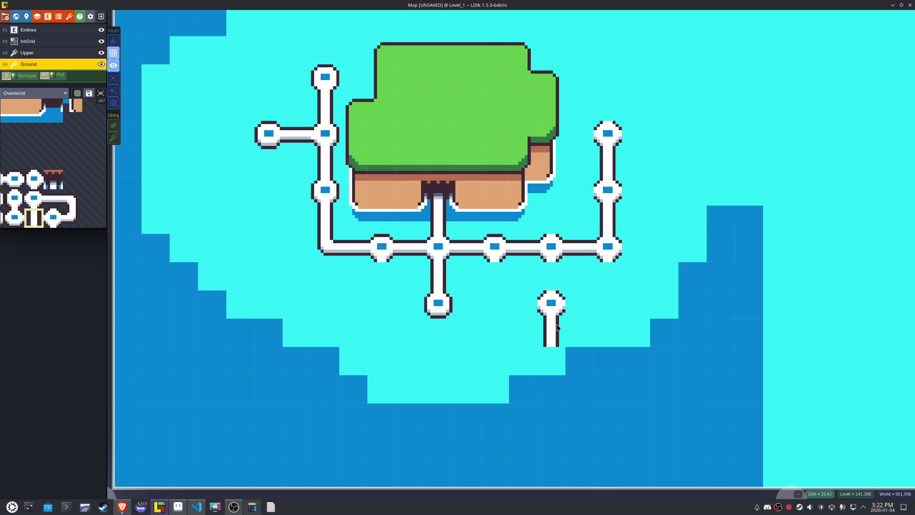
pyautogui.moveTo(25, 181)
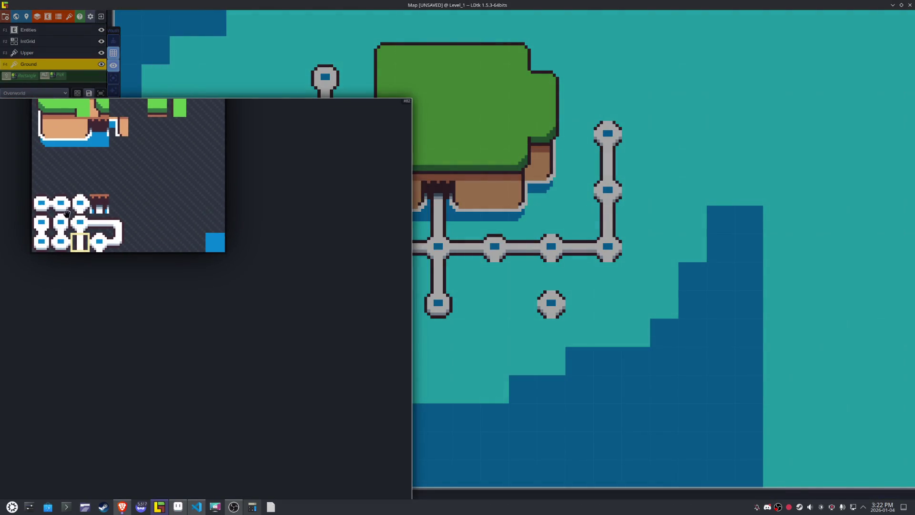
pyautogui.click(61, 222)
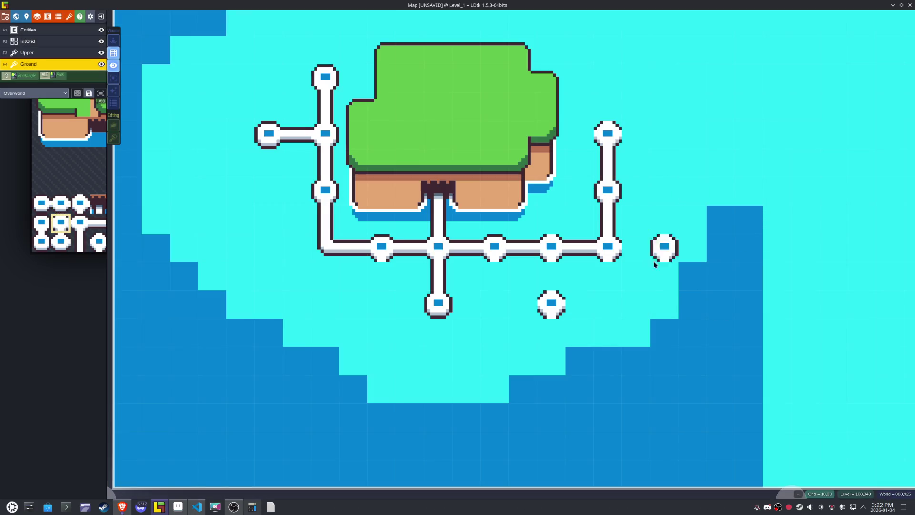
pyautogui.moveTo(61, 205)
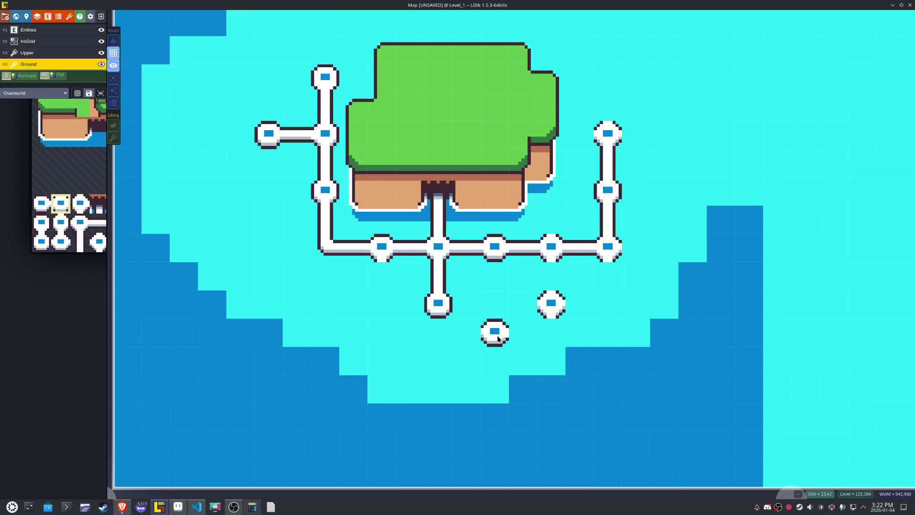
pyautogui.moveTo(93, 263)
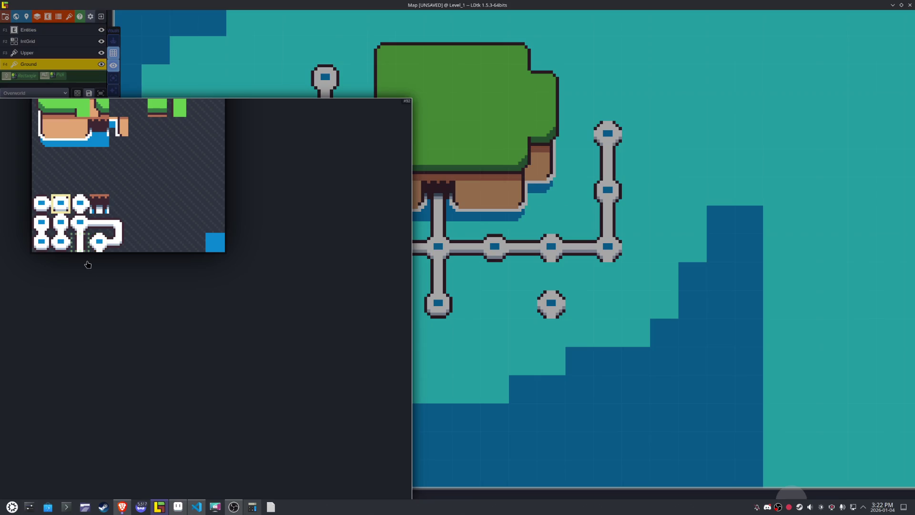
pyautogui.click(99, 249)
pyautogui.click(80, 221)
pyautogui.click(607, 303)
pyautogui.press('x')
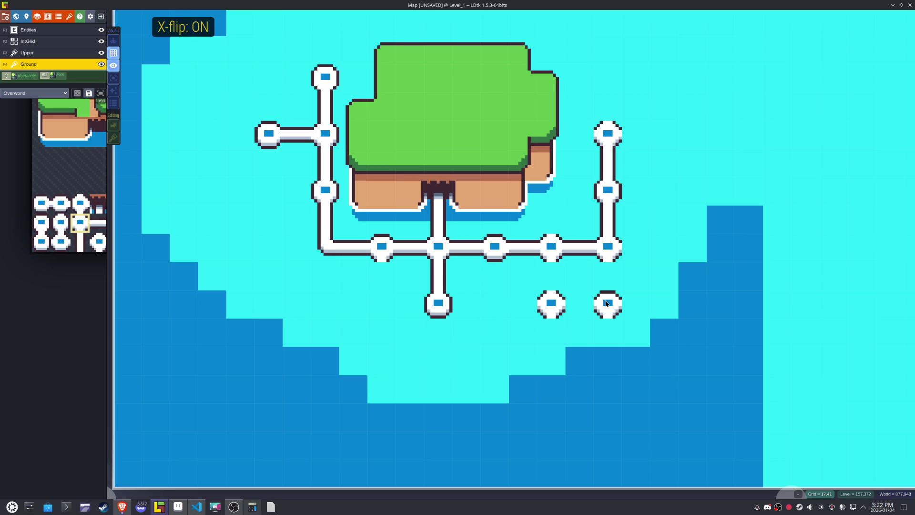
pyautogui.press('x')
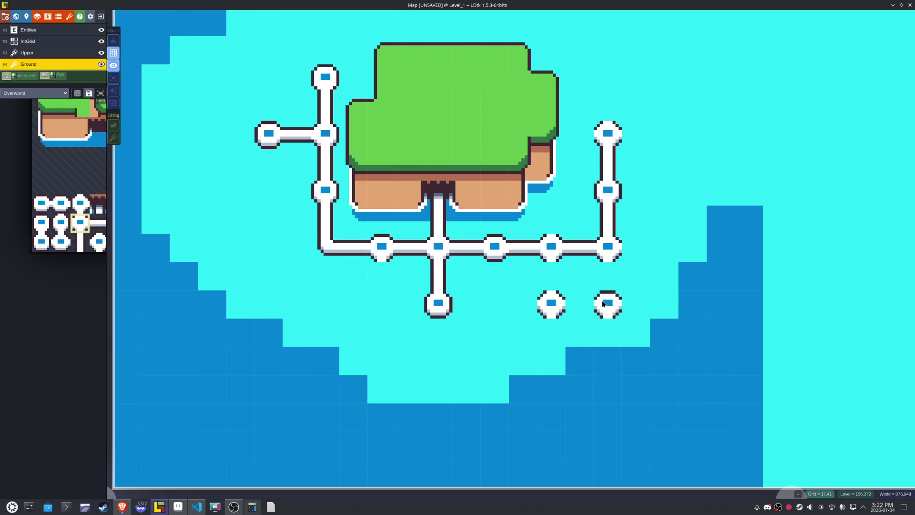
pyautogui.rightClick(603, 303)
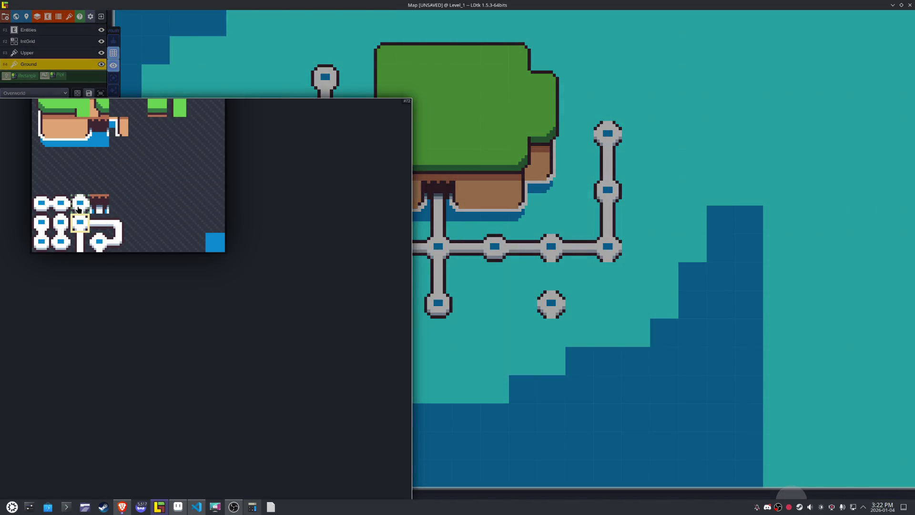
# - Try node tiles lower right and southwest of the lower node, erasing the extra one
pyautogui.click(78, 209)
pyautogui.click(646, 277)
pyautogui.press('x')
pyautogui.rightClick(626, 281)
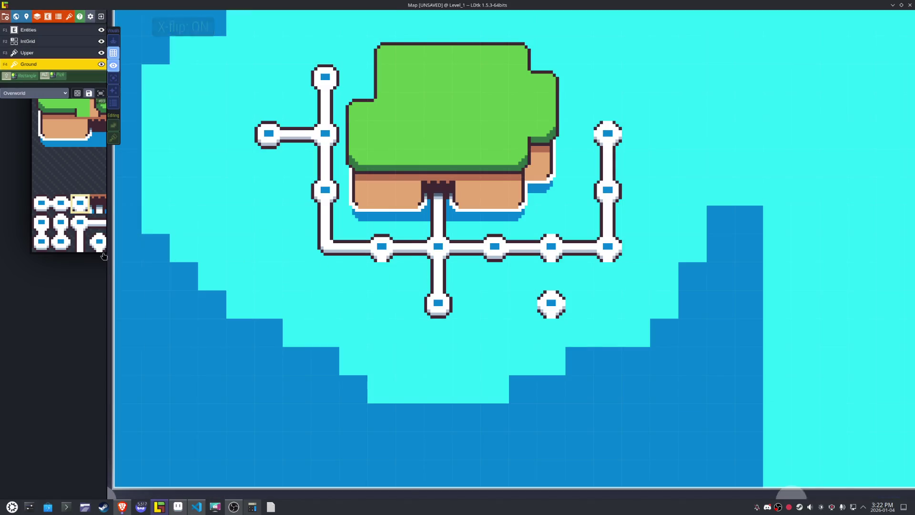
pyautogui.moveTo(68, 243)
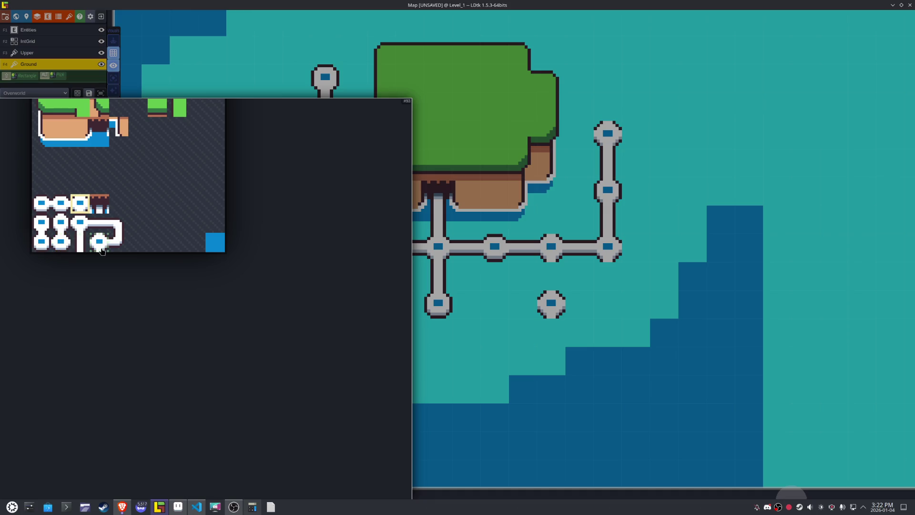
pyautogui.click(83, 229)
pyautogui.click(456, 352)
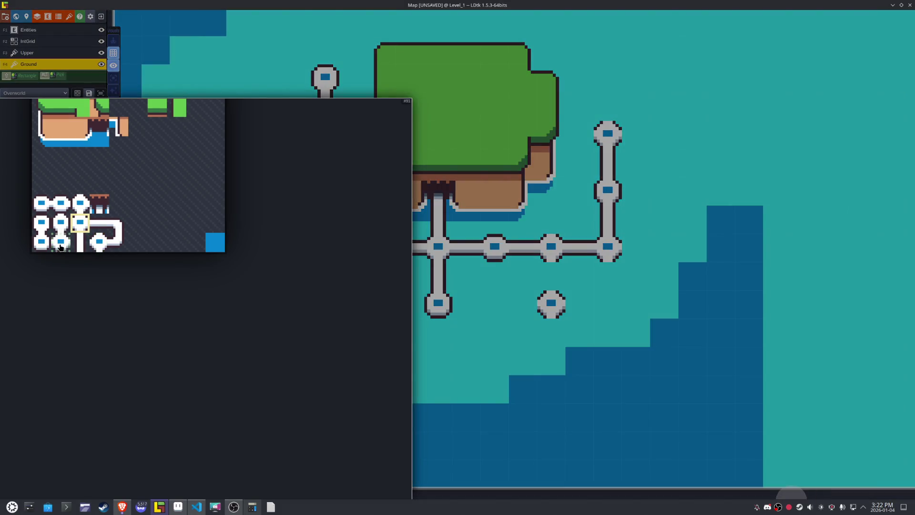
# - Pick other node tiles, then bring up Overworld.aseprite in Aseprite zoomed in
pyautogui.click(60, 241)
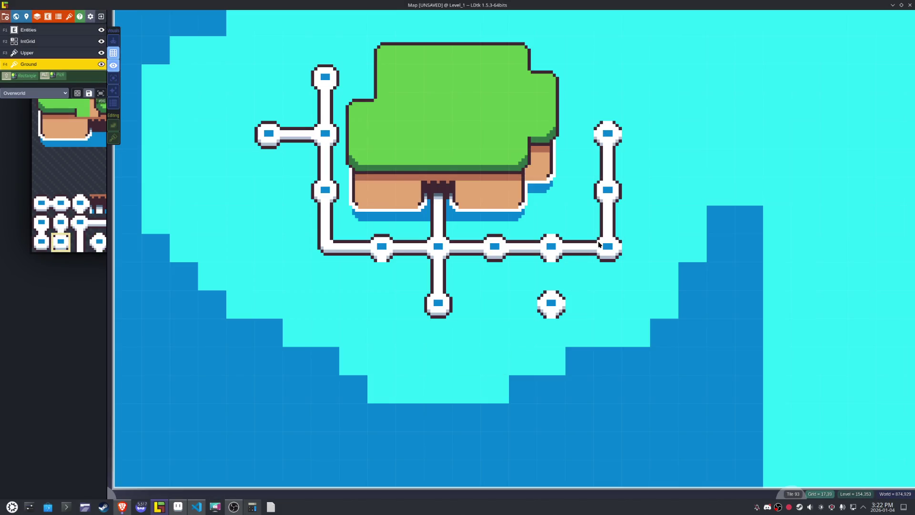
pyautogui.moveTo(69, 249)
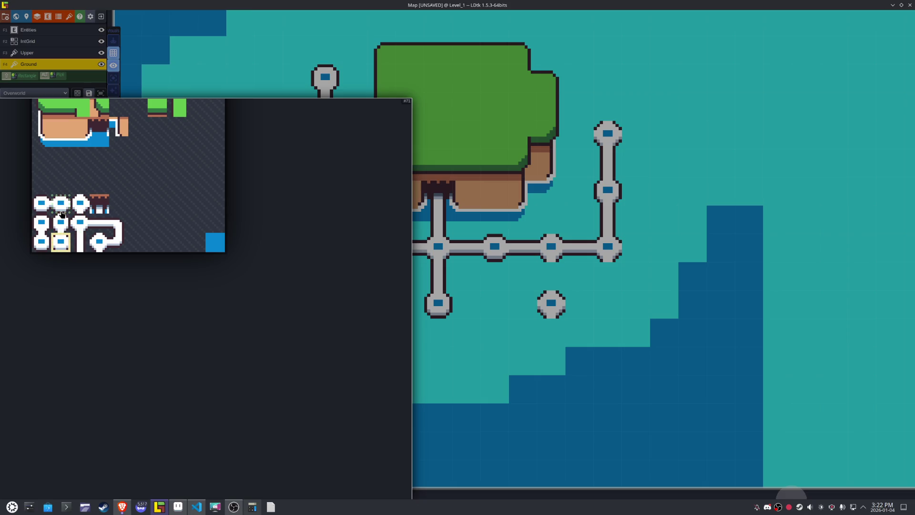
pyautogui.click(61, 212)
pyautogui.moveTo(60, 248)
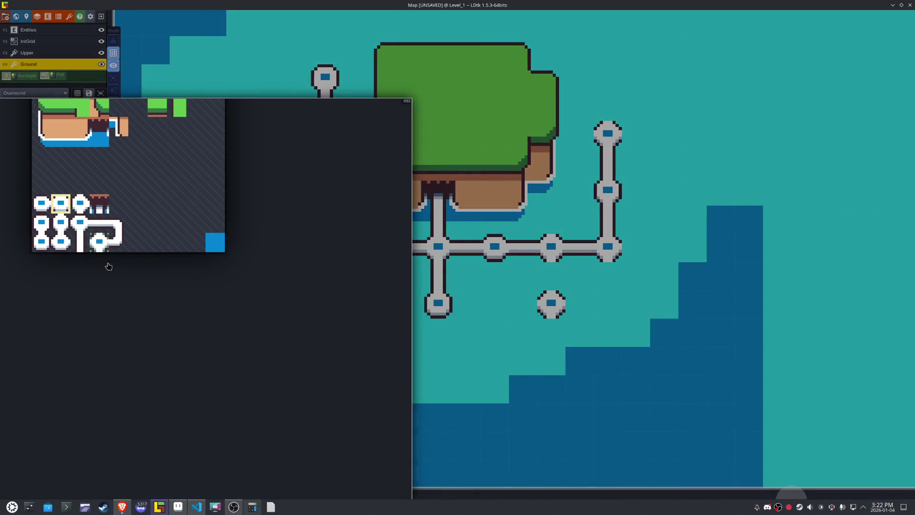
pyautogui.click(178, 506)
pyautogui.scroll(3, 240, 299)
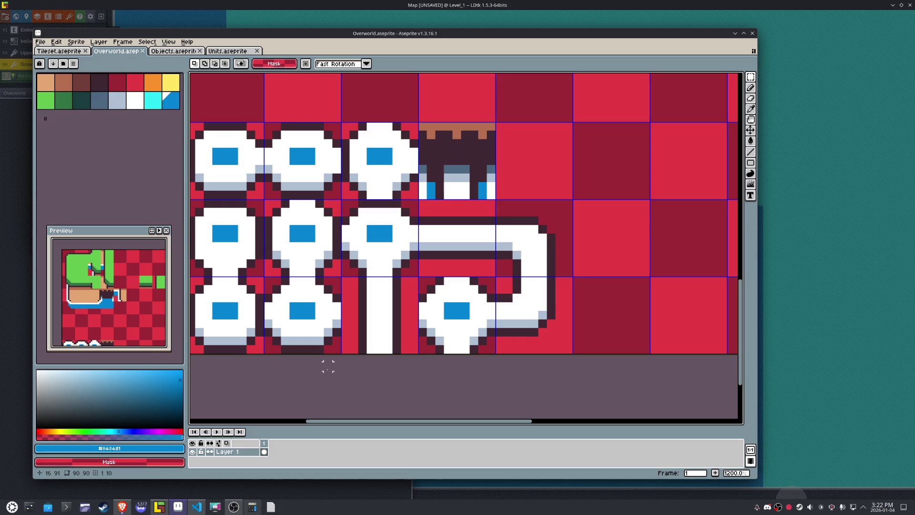
# - Copy the bottom-row node tile into an empty cell and sample its dark outline colour
pyautogui.click(302, 324)
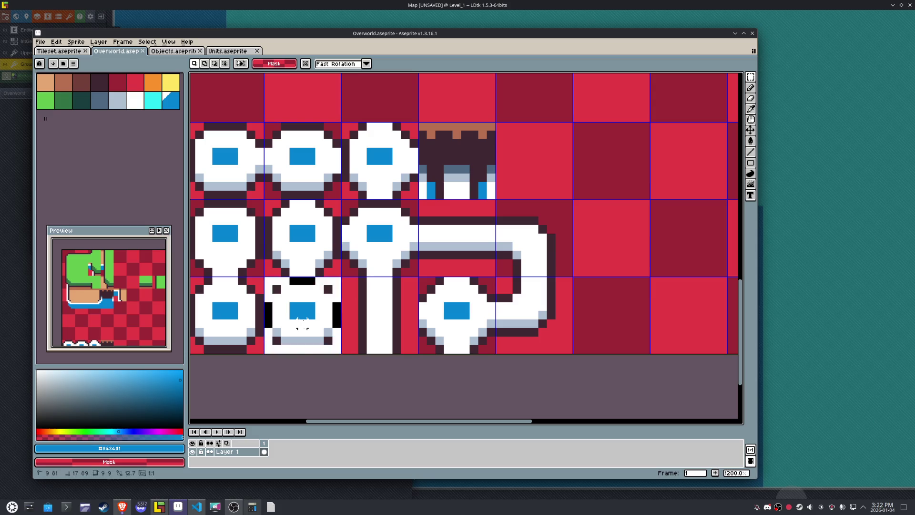
pyautogui.hotkey('ctrl', 'c')
pyautogui.hotkey('ctrl', 'v')
pyautogui.hotkey('shift', 'Right')
pyautogui.hotkey('shift', 'Right')
pyautogui.hotkey('shift', 'Right')
pyautogui.hotkey('shift', 'Up')
pyautogui.hotkey('shift', 'Up')
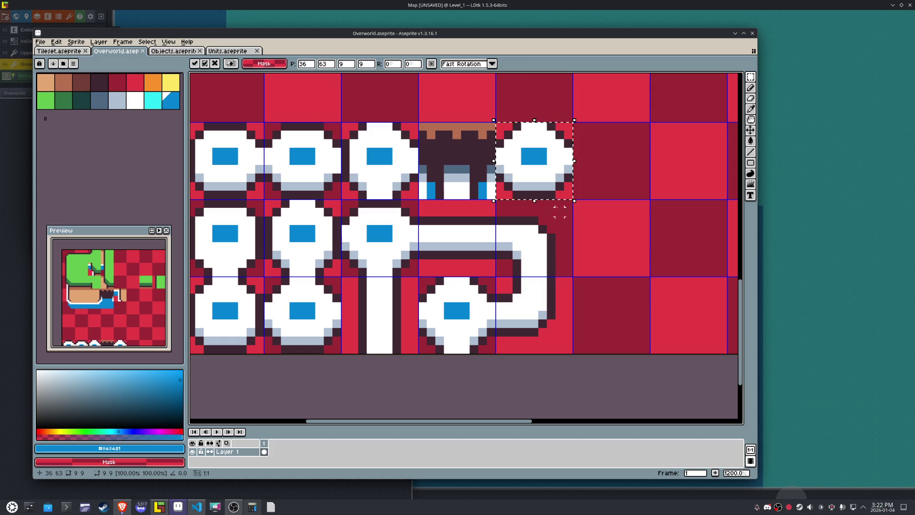
pyautogui.keyDown('alt'); pyautogui.click(500, 170); pyautogui.keyUp('alt')
pyautogui.press('b')
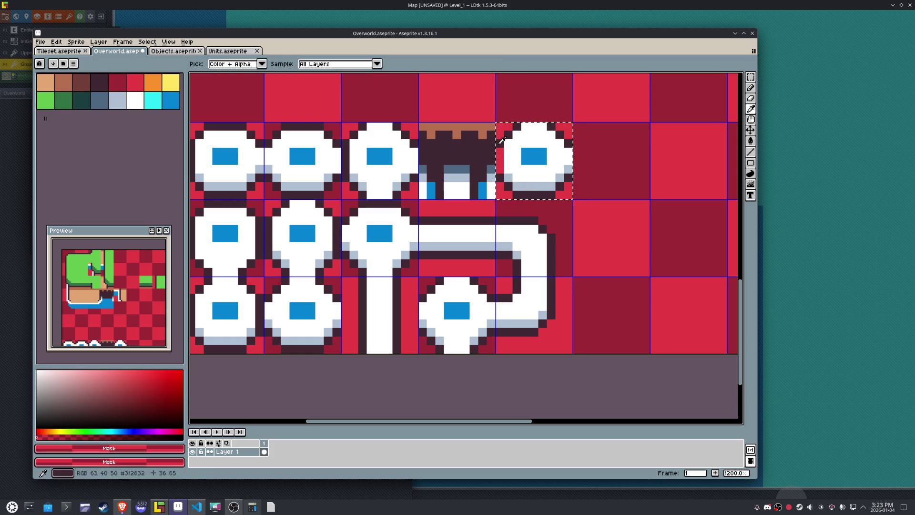
pyautogui.keyDown('alt'); pyautogui.click(500, 170); pyautogui.keyUp('alt')
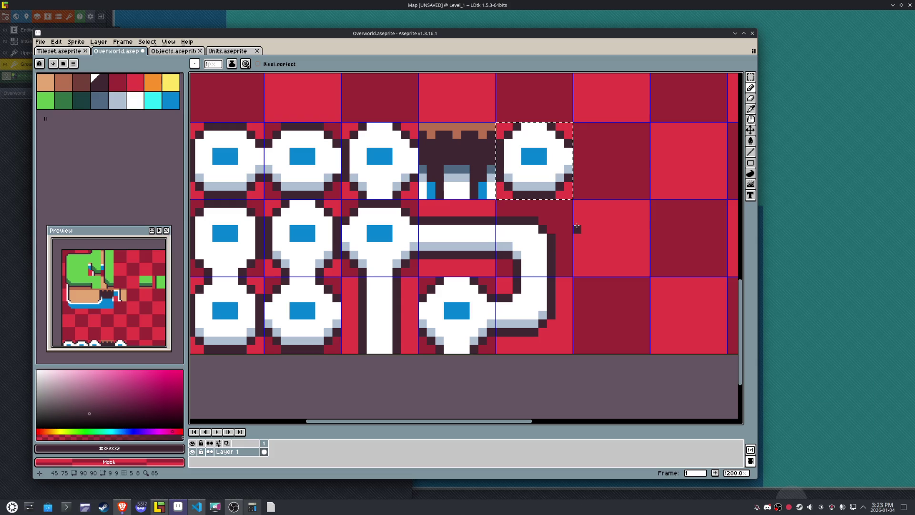
pyautogui.press('m')
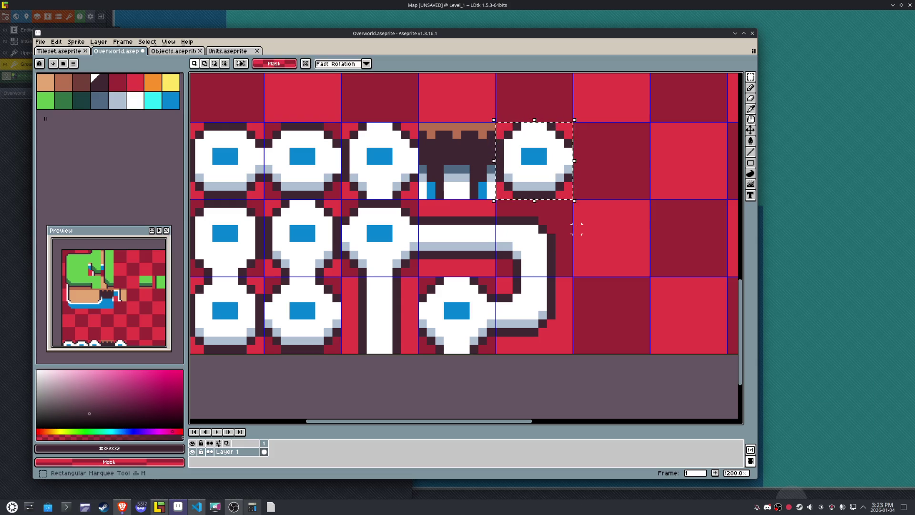
# - Paste the top-left node tile into the next cell and draw a shaded white path stub below it
pyautogui.click(207, 143)
pyautogui.moveTo(208, 142); pyautogui.dragTo(261, 153)
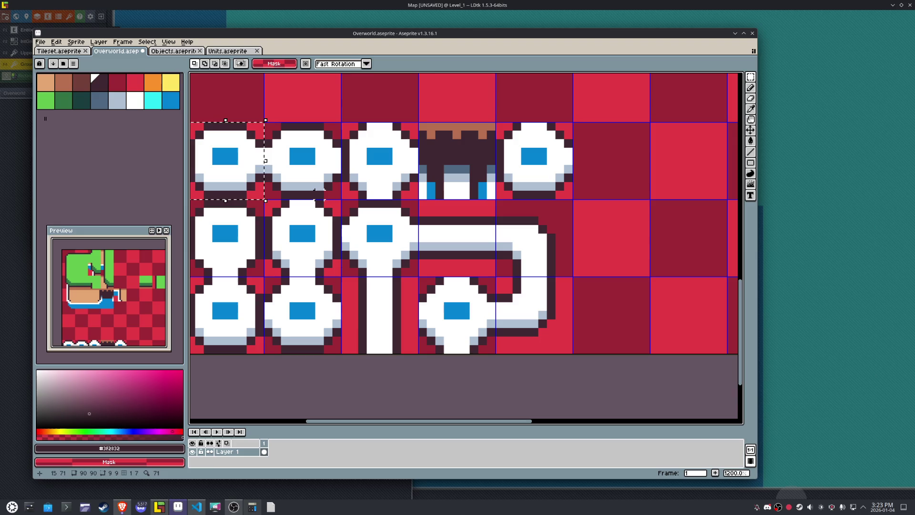
pyautogui.hotkey('ctrl', 'c')
pyautogui.hotkey('ctrl', 'v')
pyautogui.press('Right')
pyautogui.press('Right')
pyautogui.press('Right')
pyautogui.press('Right')
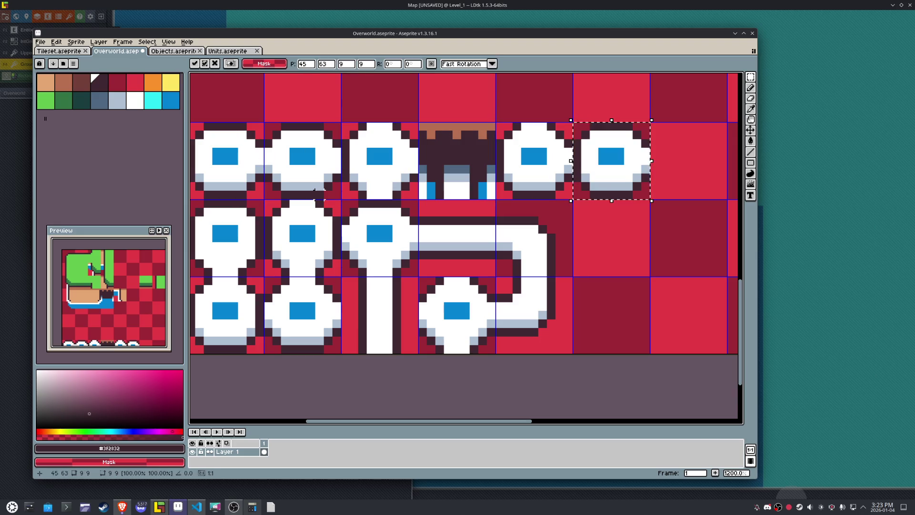
pyautogui.keyDown('alt'); pyautogui.click(606, 171); pyautogui.keyUp('alt')
pyautogui.press('b')
pyautogui.moveTo(600, 178); pyautogui.dragTo(600, 194)
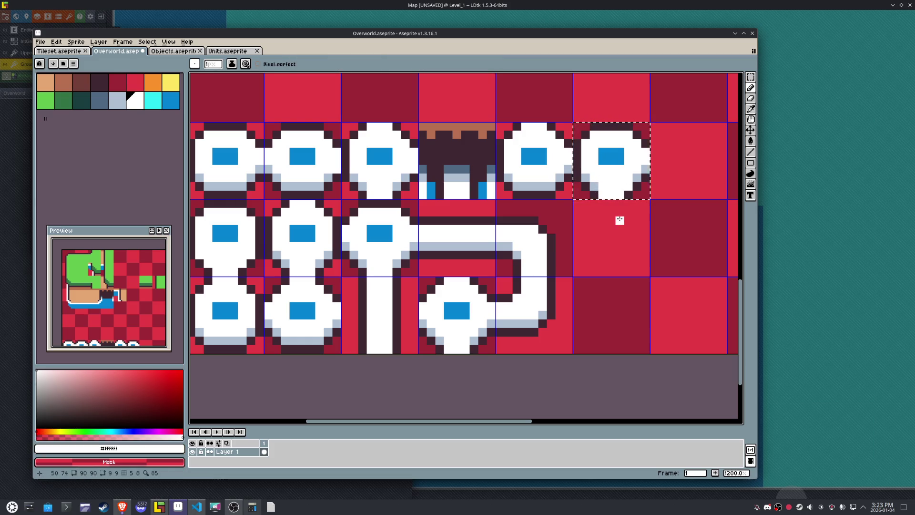
pyautogui.press('i')
pyautogui.click(633, 184)
pyautogui.click(631, 194)
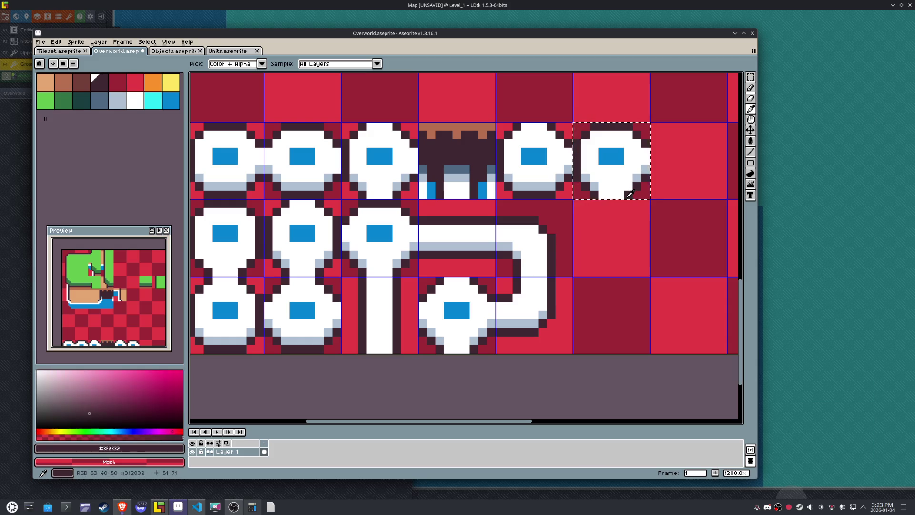
pyautogui.click(628, 187)
pyautogui.press('b')
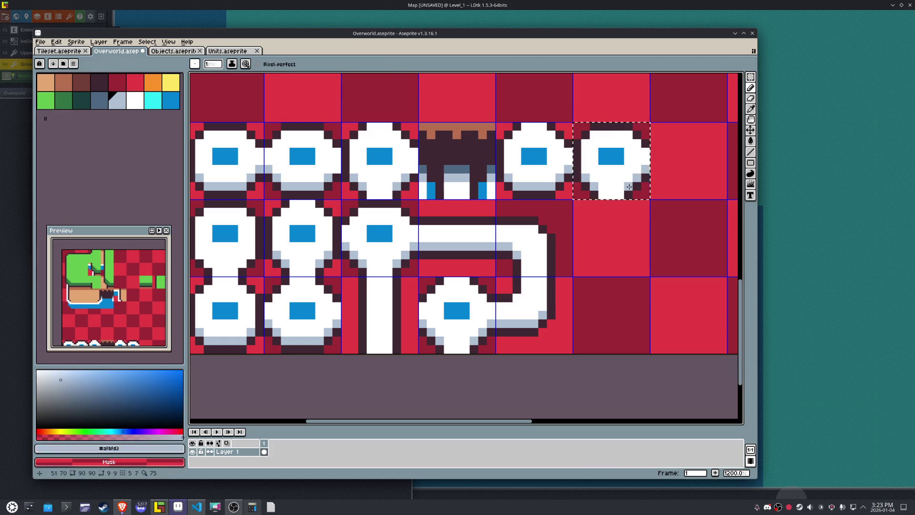
# - Move the node tile down into the bottom and middle rows of its column
pyautogui.press('m')
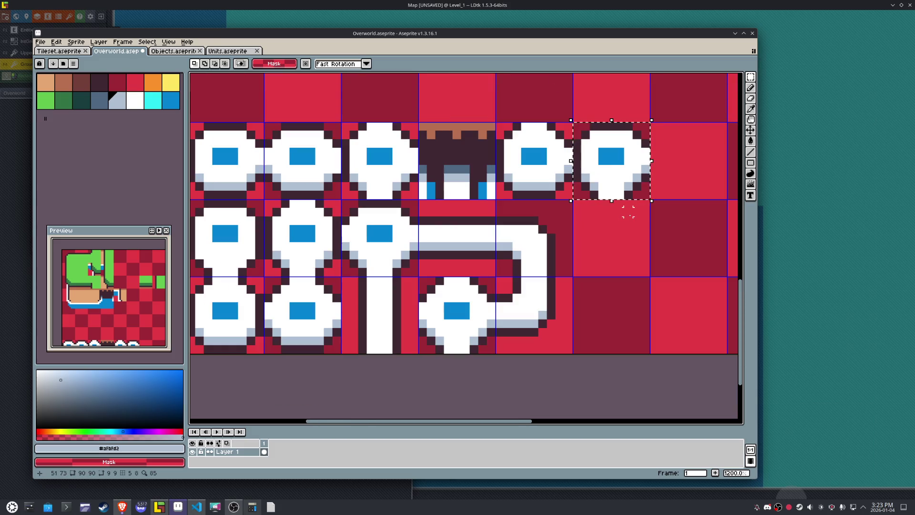
pyautogui.hotkey('shift', 'Down')
pyautogui.hotkey('shift', 'Down')
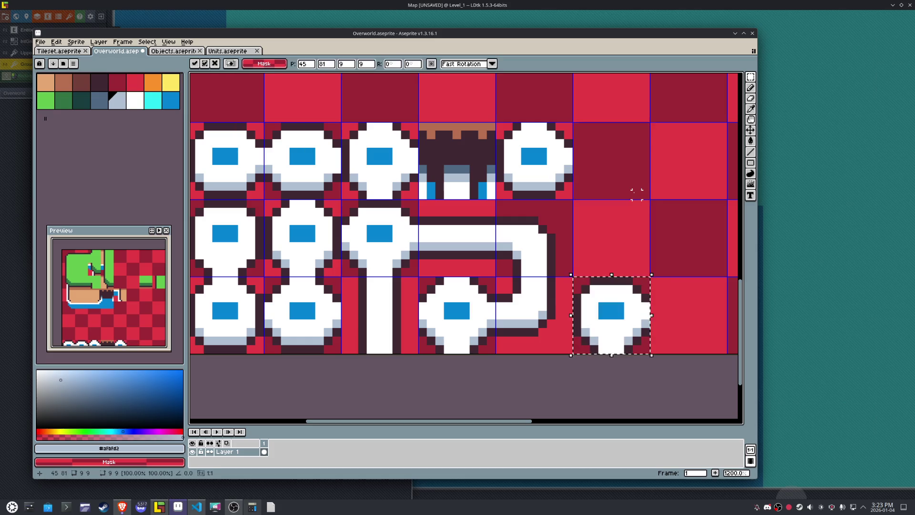
pyautogui.hotkey('ctrl', 'z')
pyautogui.hotkey('shift', 'Right')
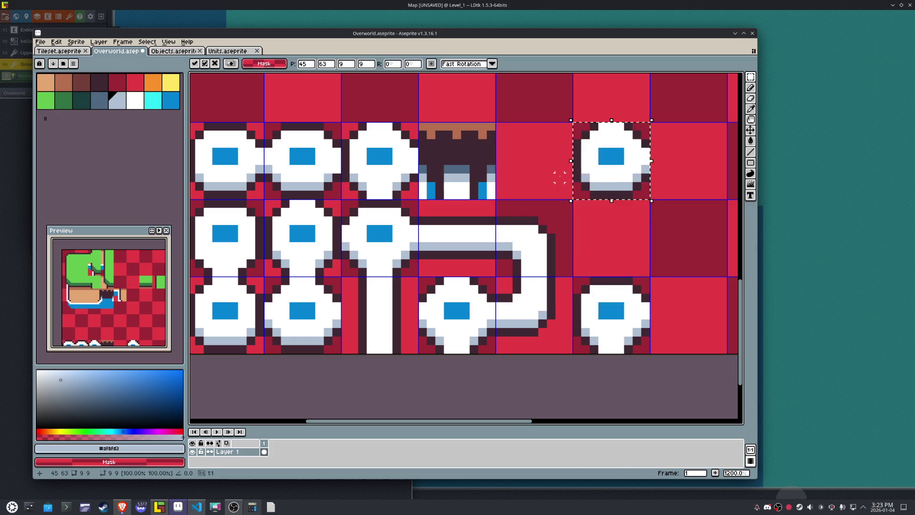
pyautogui.hotkey('shift', 'Down')
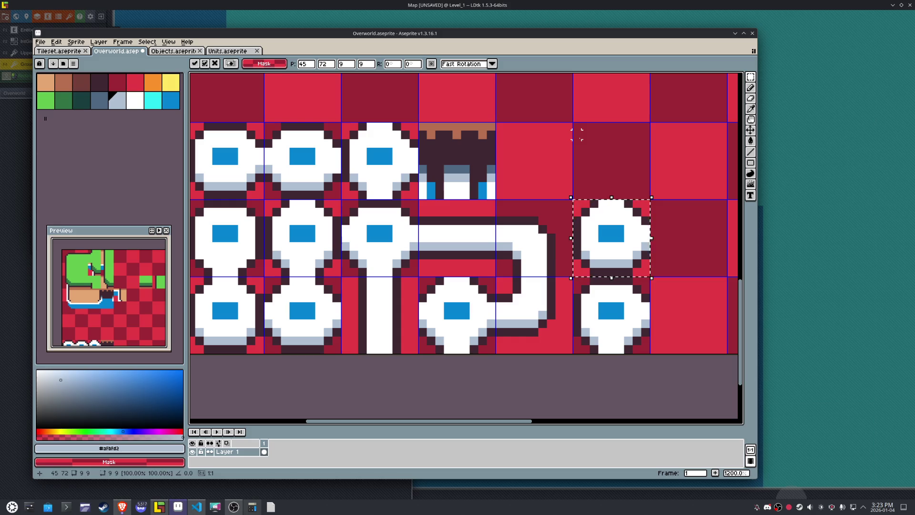
pyautogui.hotkey('ctrl', 'd')
# - Save Overworld.aseprite and export the tileset image with Export As
pyautogui.hotkey('ctrl', 's')
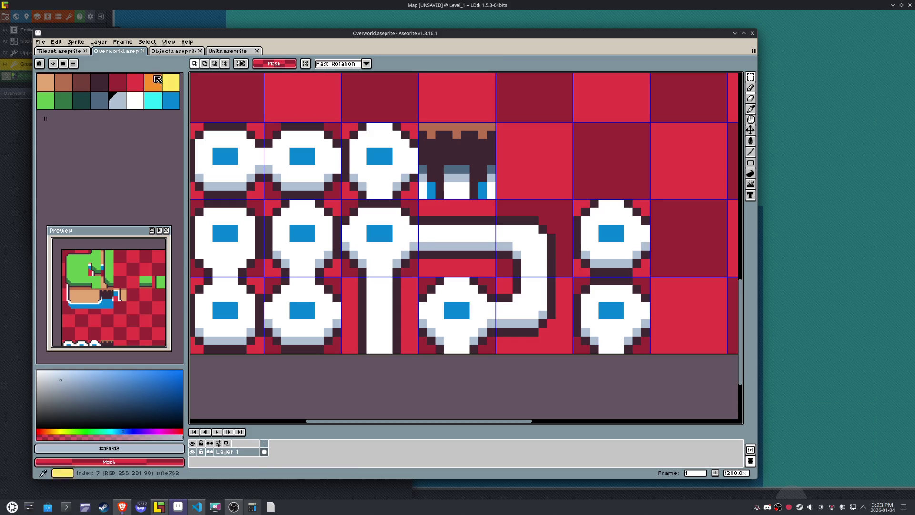
pyautogui.click(40, 42)
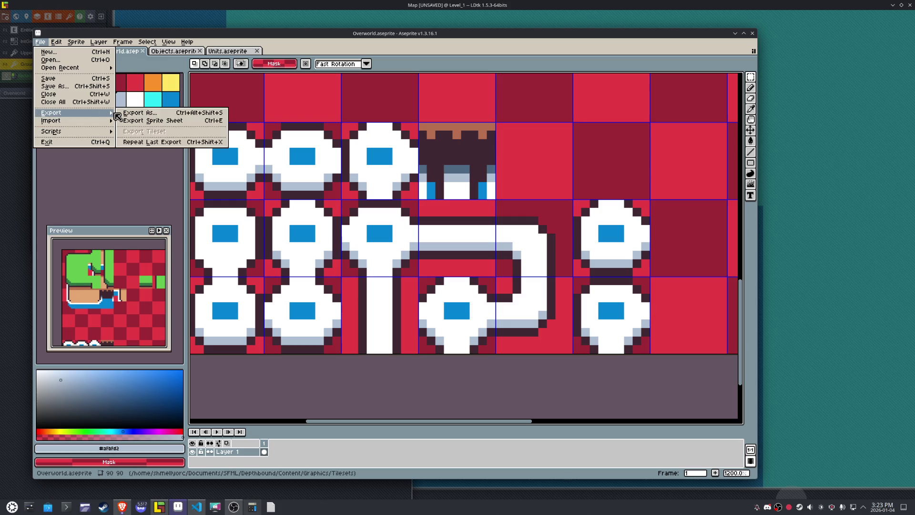
pyautogui.click(140, 112)
pyautogui.click(558, 332)
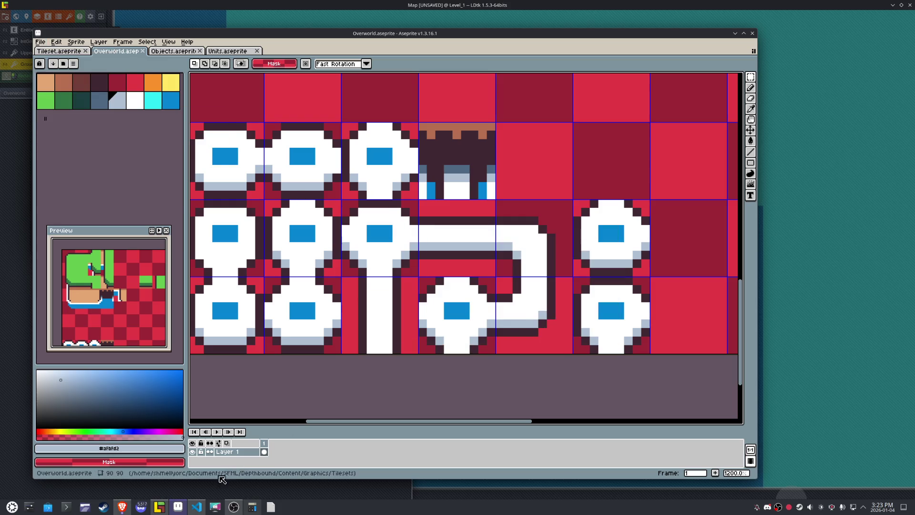
# - Erase the stray water tile in LDtk, restore the window size and save the project
pyautogui.click(176, 507)
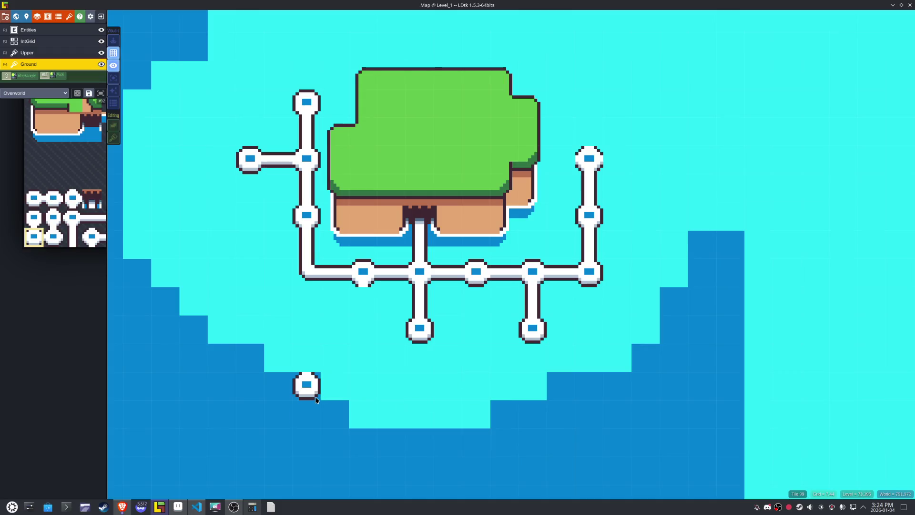
pyautogui.rightClick(307, 386)
pyautogui.moveTo(453, 9)
pyautogui.mouseDown()
pyautogui.moveTo(413, 81)
pyautogui.moveTo(268, 69)
pyautogui.moveTo(184, 44)
pyautogui.mouseUp()
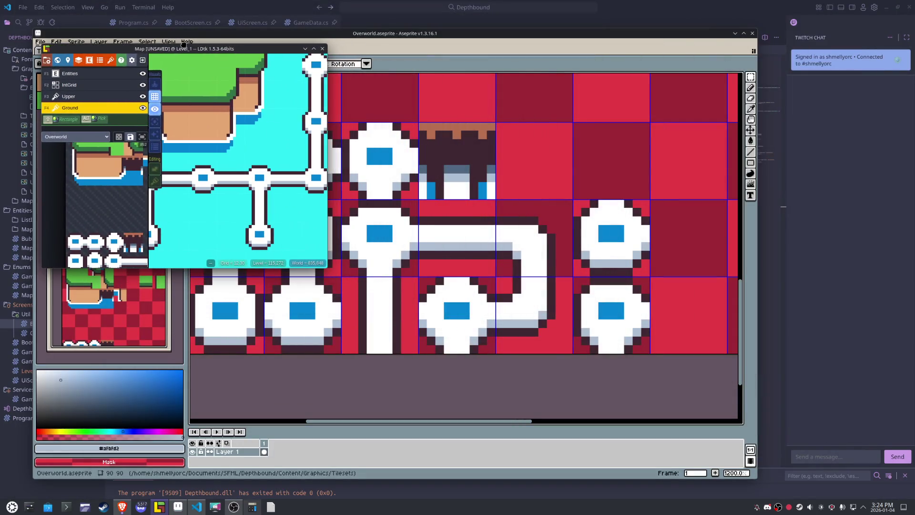
pyautogui.moveTo(327, 270)
pyautogui.mouseDown()
pyautogui.moveTo(650, 398)
pyautogui.moveTo(774, 482)
pyautogui.mouseUp()
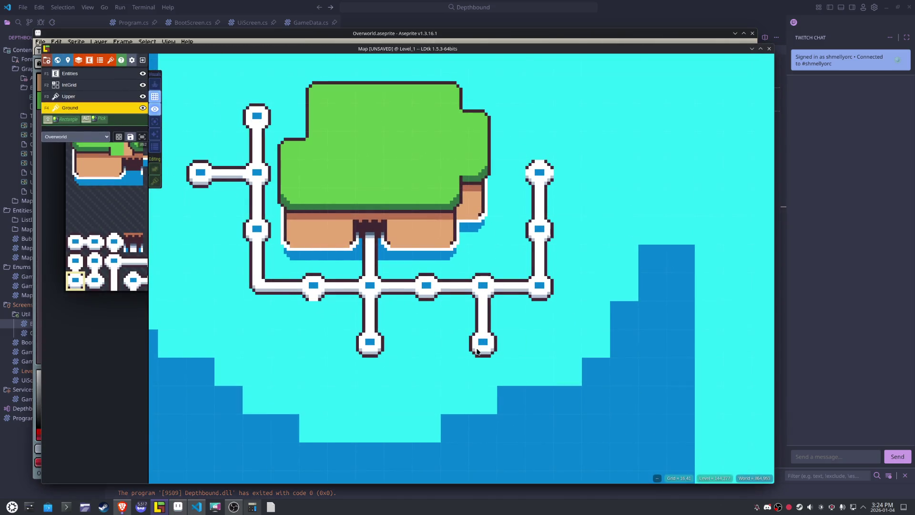
pyautogui.hotkey('ctrl', 'z')
pyautogui.hotkey('ctrl', 's')
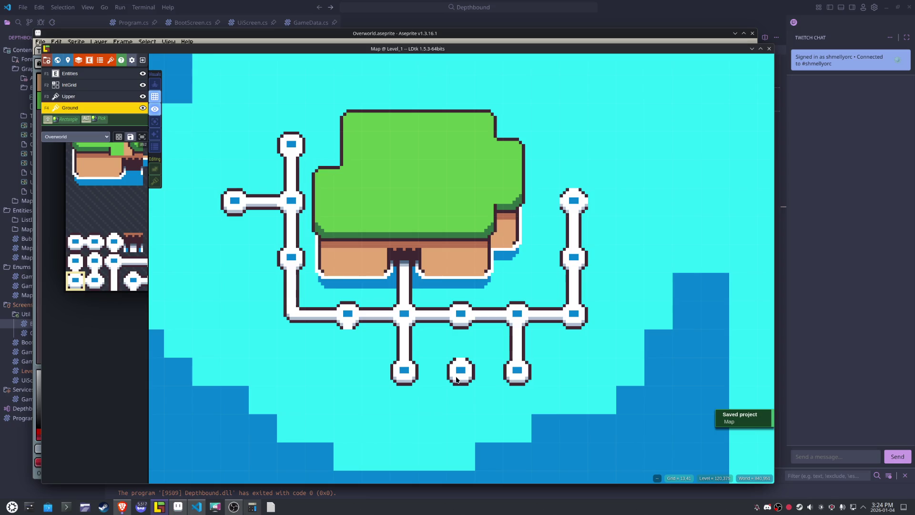
pyautogui.click(178, 506)
# - Pan to the empty tiles and pencil the tree's dark outline base curve
pyautogui.scroll(-2, 519, 167)
pyautogui.moveTo(519, 166); pyautogui.dragTo(461, 238)
pyautogui.scroll(1, 388, 271)
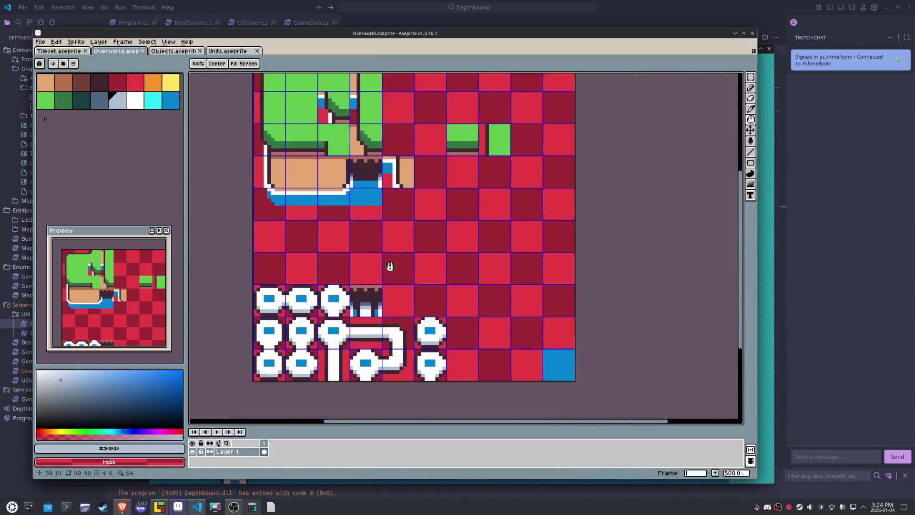
pyautogui.scroll(3, 392, 259)
pyautogui.scroll(-4, 392, 259)
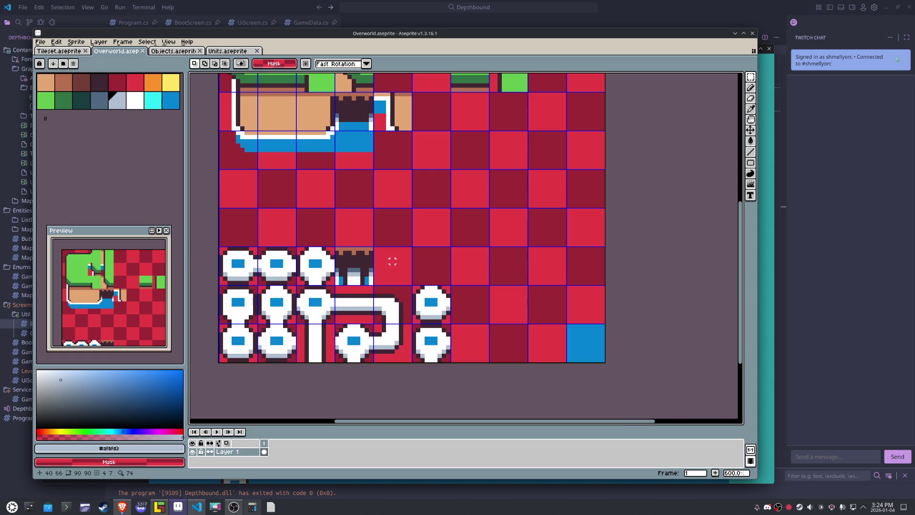
pyautogui.moveTo(257, 218); pyautogui.dragTo(310, 231)
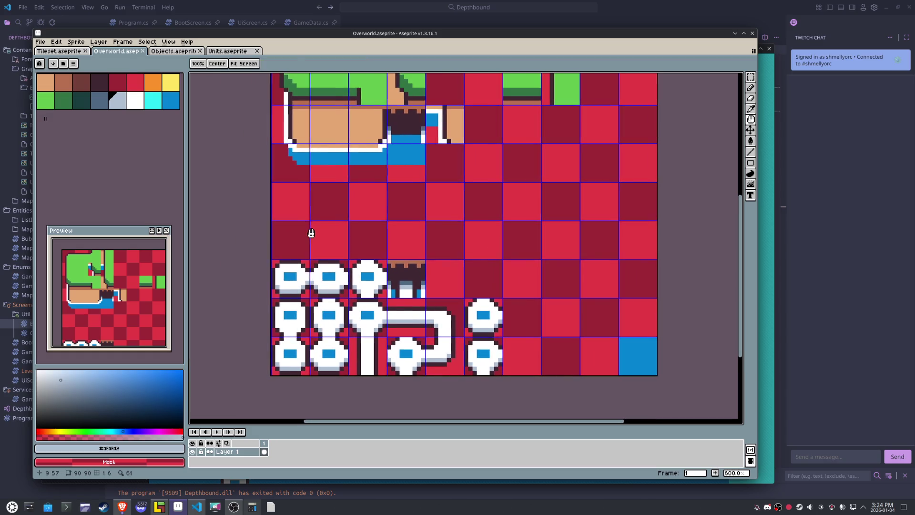
pyautogui.scroll(4, 298, 239)
pyautogui.press('i')
pyautogui.keyDown('alt'); pyautogui.click(284, 294); pyautogui.keyUp('alt')
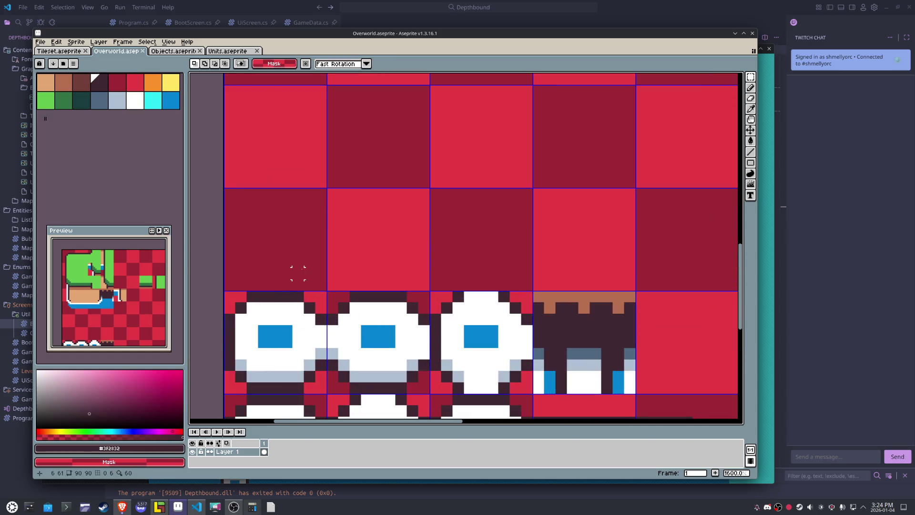
pyautogui.press('b')
pyautogui.moveTo(298, 262); pyautogui.dragTo(255, 271)
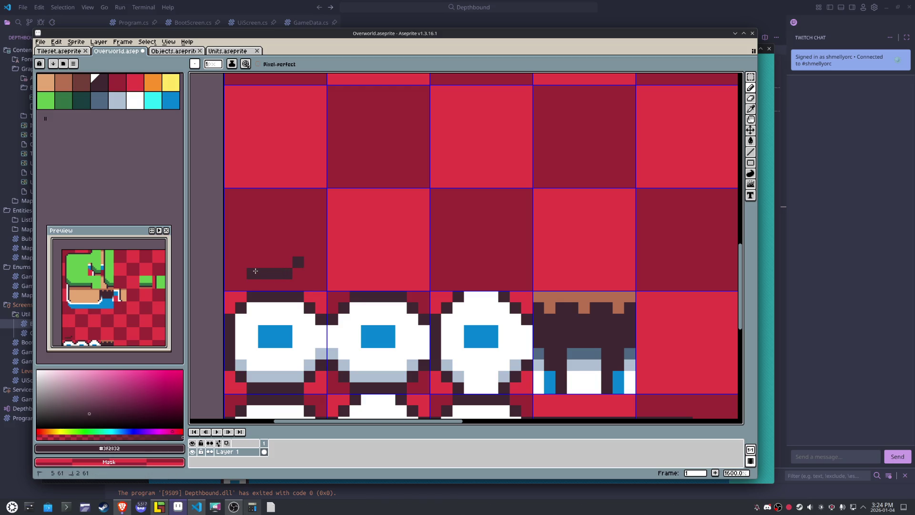
pyautogui.hotkey('ctrl', 'z')
pyautogui.click(250, 259)
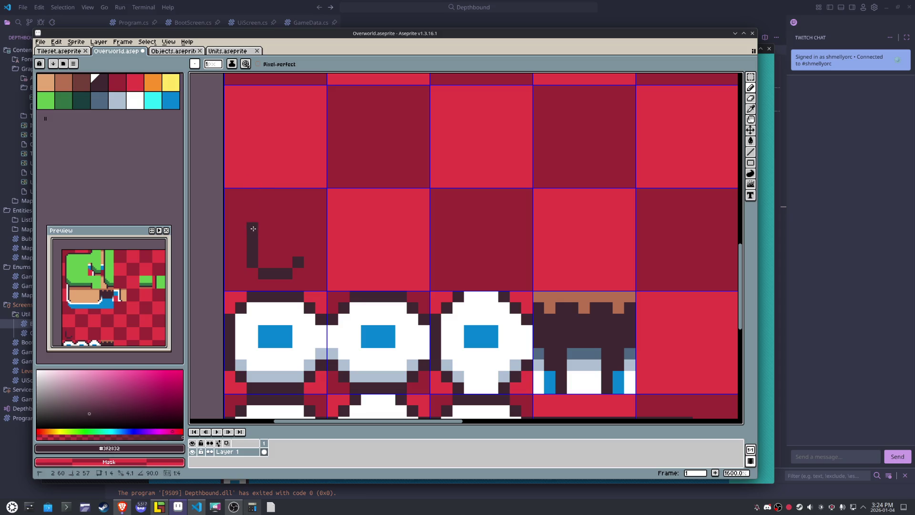
# - Draw the tree outline's left side, top and right side in dark outline colour
pyautogui.keyDown('shift'); pyautogui.click(250, 245); pyautogui.keyUp('shift')
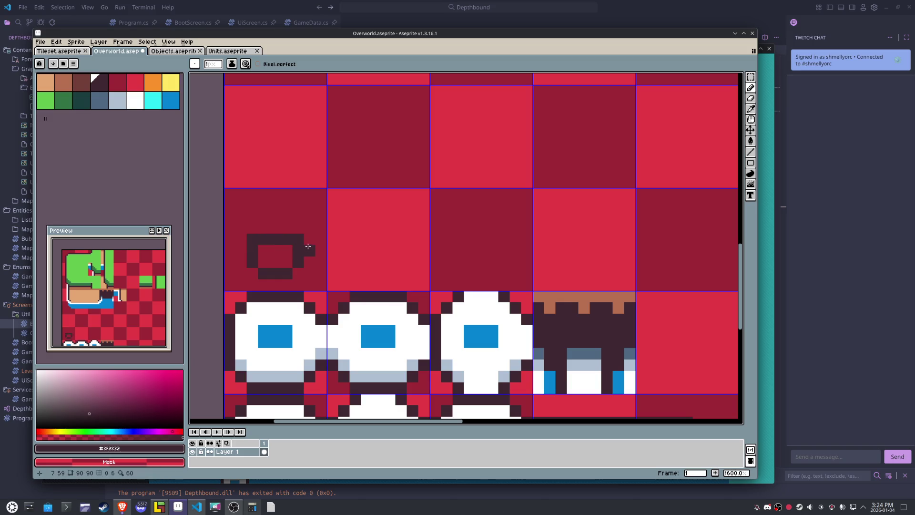
pyautogui.moveTo(318, 229); pyautogui.dragTo(322, 167)
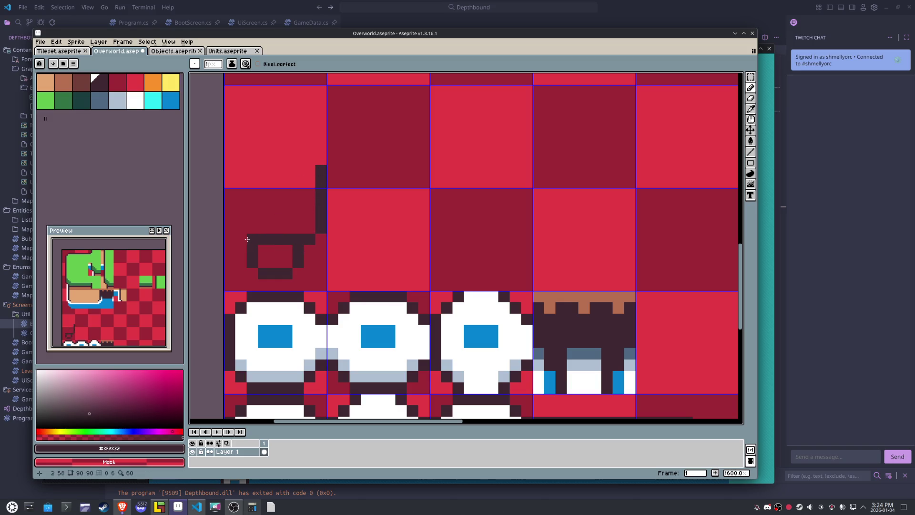
pyautogui.moveTo(230, 229); pyautogui.dragTo(227, 122)
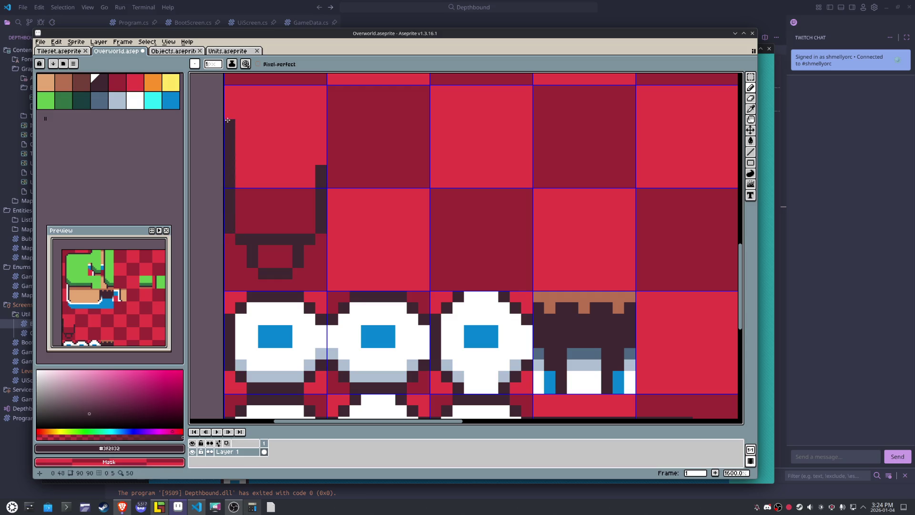
pyautogui.moveTo(255, 90)
pyautogui.mouseDown()
pyautogui.moveTo(299, 90)
pyautogui.moveTo(311, 102)
pyautogui.moveTo(317, 200)
pyautogui.mouseUp()
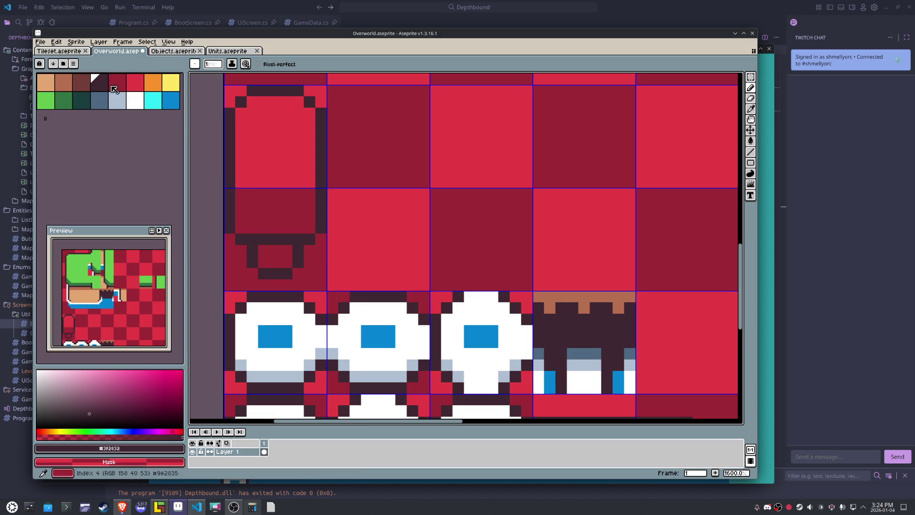
# - Fill the trunk tan and paint its top row brown
pyautogui.click(64, 82)
pyautogui.click(45, 82)
pyautogui.press('g')
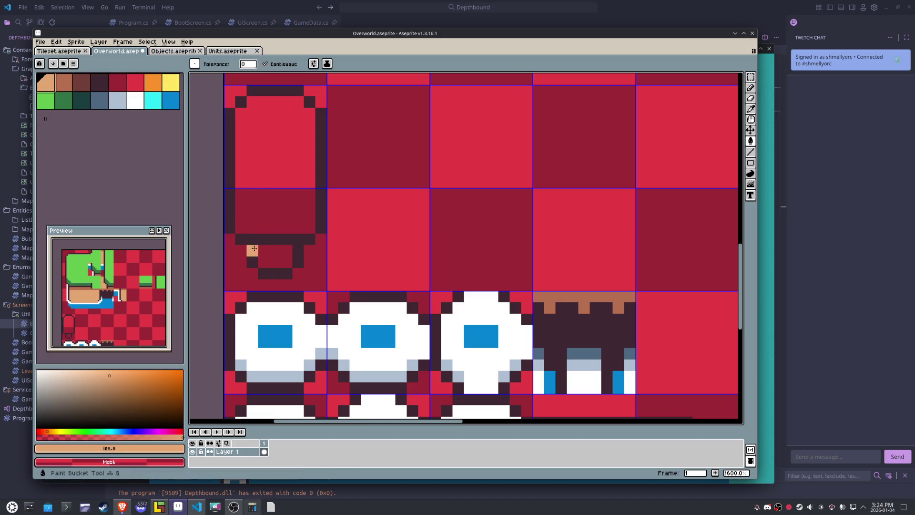
pyautogui.click(271, 256)
pyautogui.click(63, 82)
pyautogui.press('b')
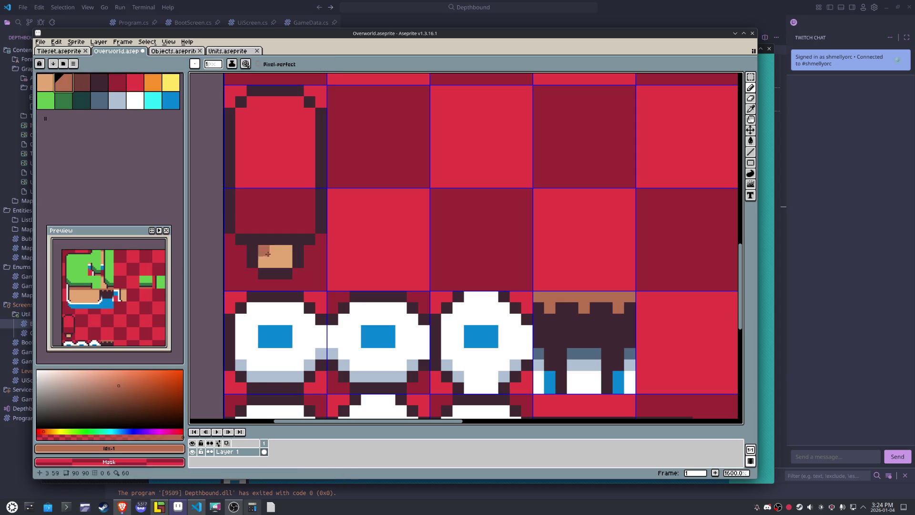
pyautogui.moveTo(286, 250); pyautogui.dragTo(263, 251)
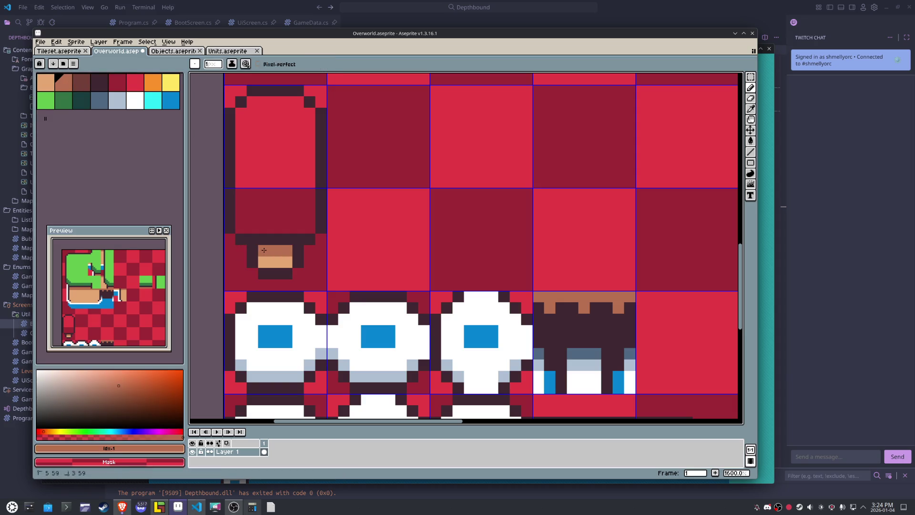
# - Fill the canopy light green and add a dark-green shading line across it
pyautogui.click(45, 101)
pyautogui.press('g')
pyautogui.click(263, 194)
pyautogui.click(64, 100)
pyautogui.press('b')
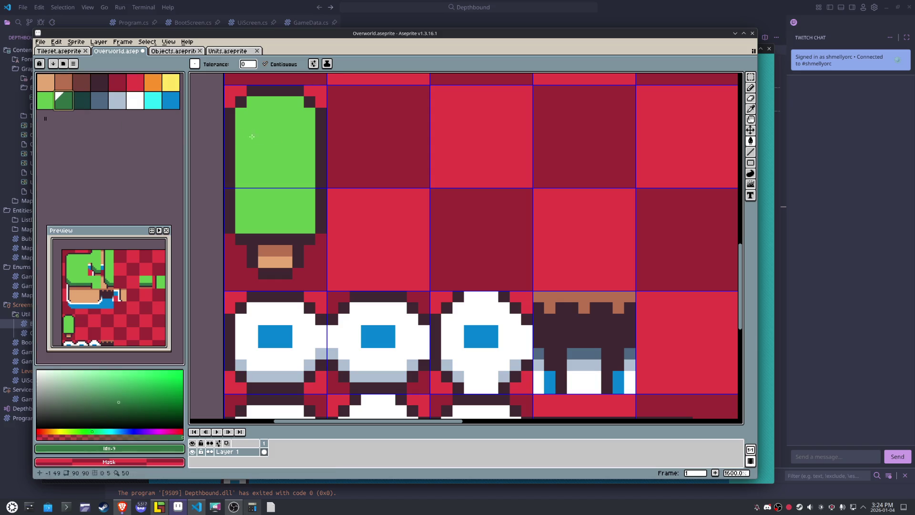
pyautogui.click(244, 116)
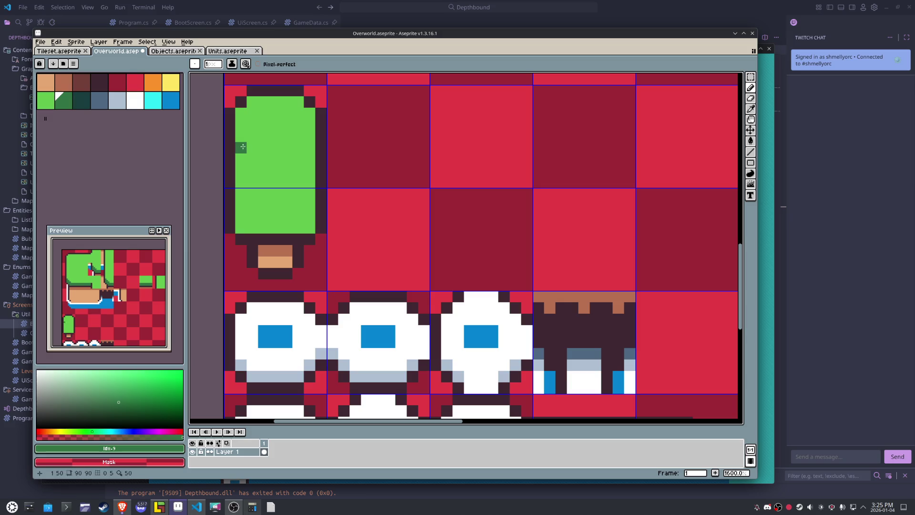
pyautogui.moveTo(255, 159)
pyautogui.mouseDown()
pyautogui.moveTo(283, 170)
pyautogui.moveTo(307, 152)
pyautogui.mouseUp()
# - Fill the lower canopy dark green and darken the trunk's top row with the outline colour
pyautogui.press('g')
pyautogui.click(288, 187)
pyautogui.press('b')
pyautogui.keyDown('alt'); pyautogui.click(314, 229); pyautogui.keyUp('alt')
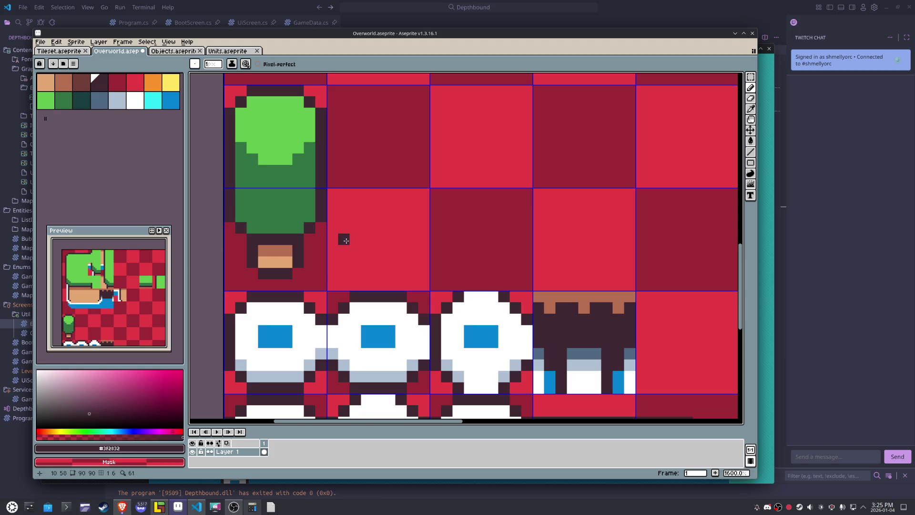
pyautogui.scroll(-3, 345, 240)
pyautogui.scroll(3, 346, 240)
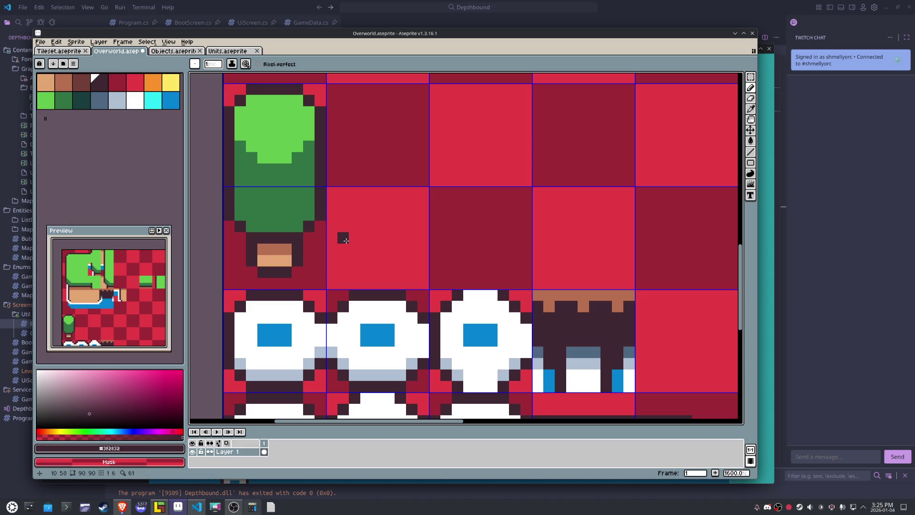
pyautogui.moveTo(288, 249); pyautogui.dragTo(260, 249)
# - Sample the tree's dark green colour from the canvas
pyautogui.keyDown('alt'); pyautogui.click(292, 218); pyautogui.keyUp('alt')
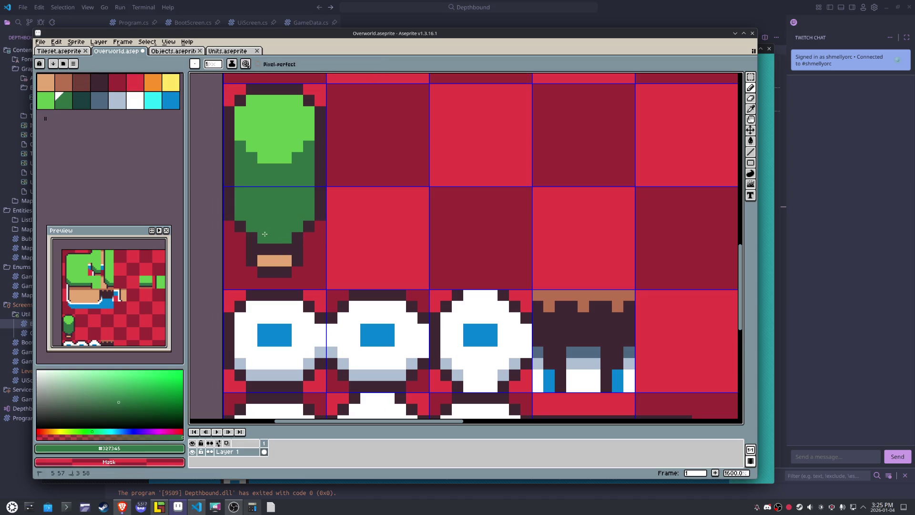
pyautogui.scroll(-3, 378, 210)
pyautogui.scroll(3, 353, 210)
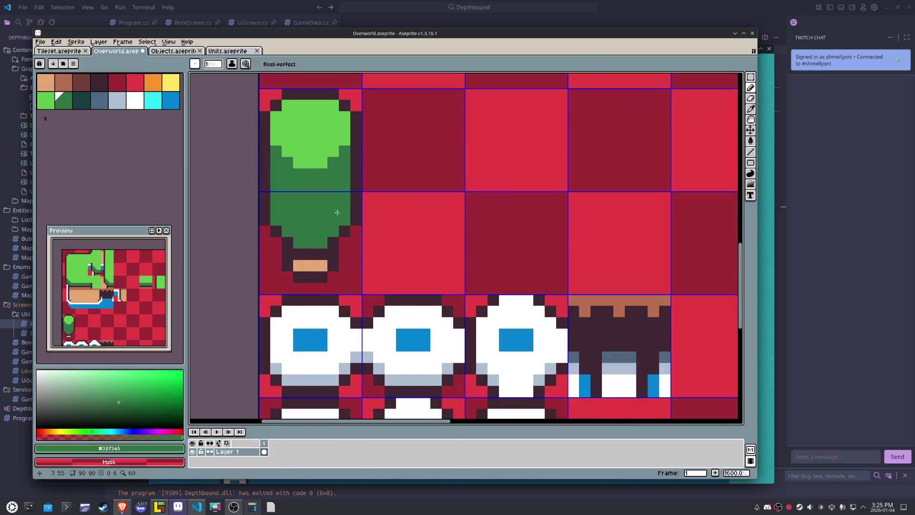
pyautogui.keyDown('alt'); pyautogui.click(345, 244); pyautogui.keyUp('alt')
pyautogui.keyDown('alt'); pyautogui.click(345, 223); pyautogui.keyUp('alt')
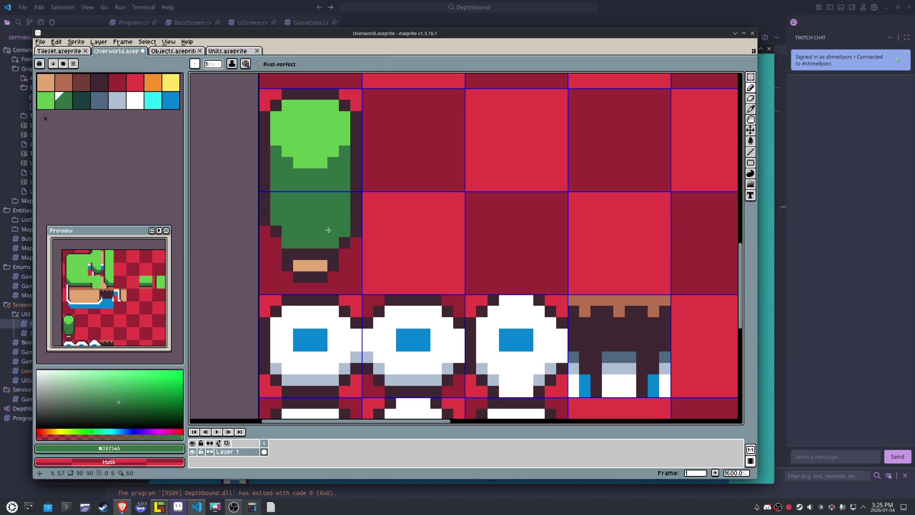
pyautogui.keyDown('alt'); pyautogui.click(264, 232); pyautogui.keyUp('alt')
pyautogui.keyDown('alt'); pyautogui.click(299, 224); pyautogui.keyUp('alt')
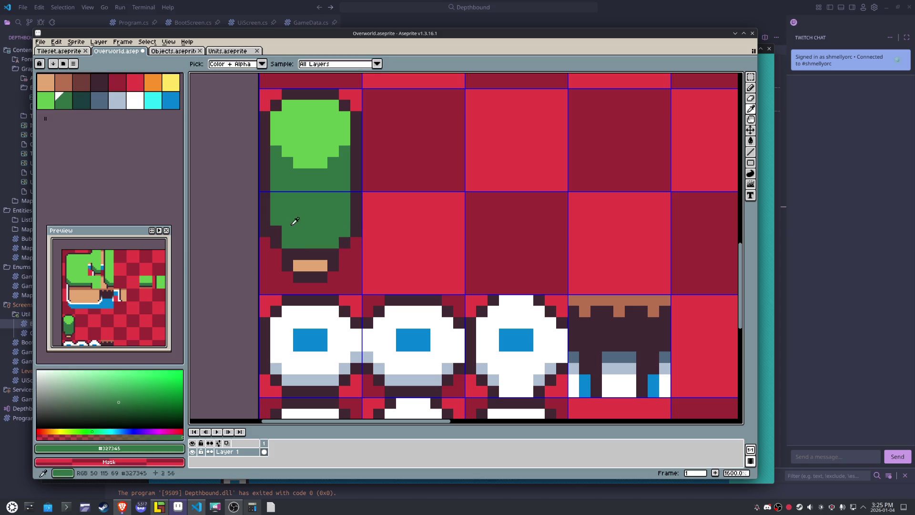
pyautogui.scroll(-3, 320, 222)
pyautogui.scroll(3, 319, 223)
pyautogui.scroll(-3, 319, 223)
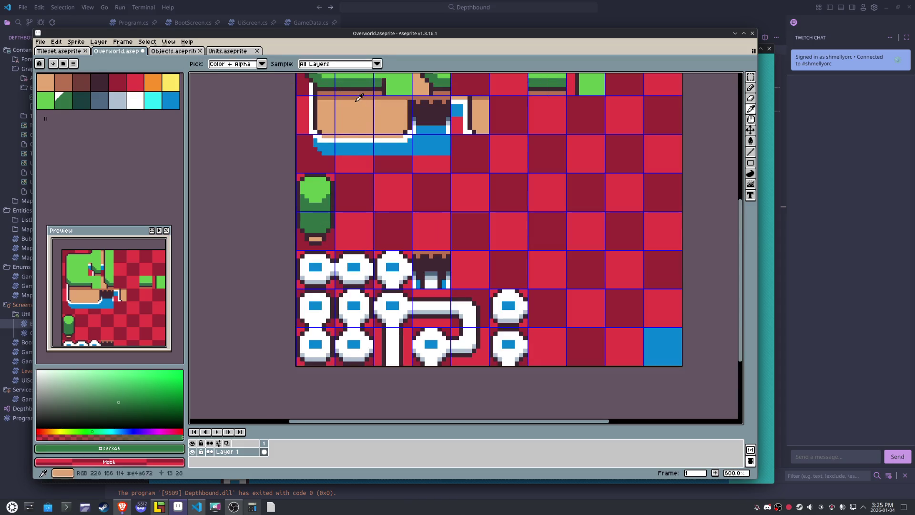
pyautogui.scroll(3, 294, 211)
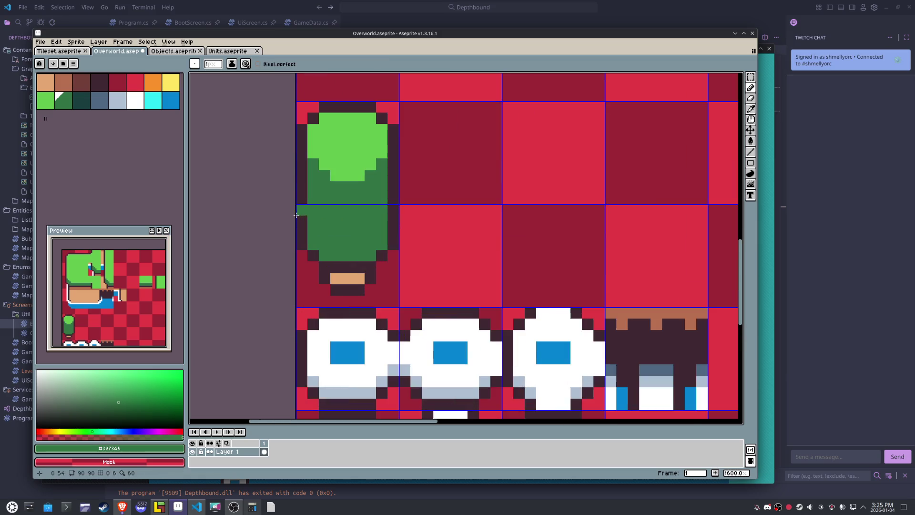
# - Paint dark green pixels around the trunk base, undoing and restoring stray crimson pixels
pyautogui.moveTo(390, 253)
pyautogui.mouseDown()
pyautogui.moveTo(393, 286)
pyautogui.moveTo(379, 301)
pyautogui.moveTo(310, 301)
pyautogui.moveTo(299, 276)
pyautogui.mouseUp()
pyautogui.hotkey('ctrl', 'z')
pyautogui.click(317, 292)
pyautogui.rightClick(310, 302)
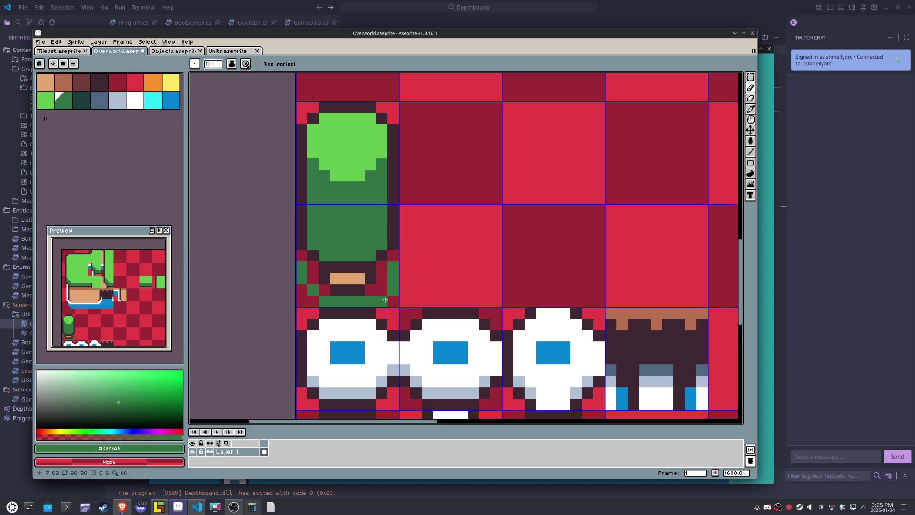
pyautogui.moveTo(391, 296); pyautogui.dragTo(382, 290)
pyautogui.click(382, 266)
pyautogui.click(370, 289)
pyautogui.click(324, 289)
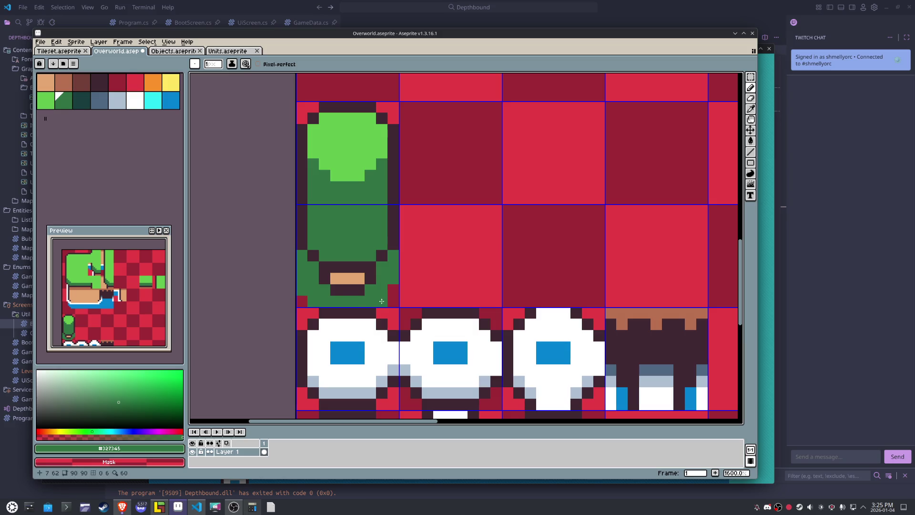
pyautogui.scroll(-3, 390, 290)
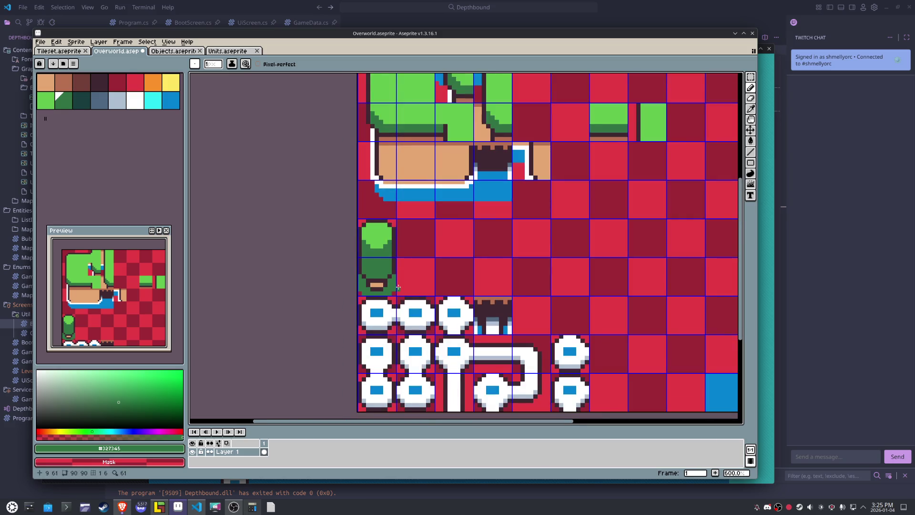
# - Try filling the tall tree's lower area with dark teal, then undo it
pyautogui.scroll(3, 398, 287)
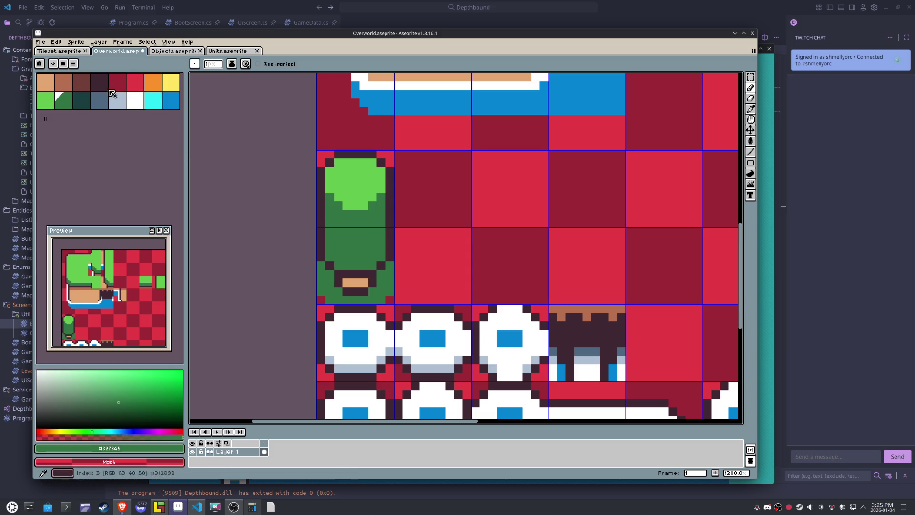
pyautogui.click(82, 100)
pyautogui.press('g')
pyautogui.click(387, 285)
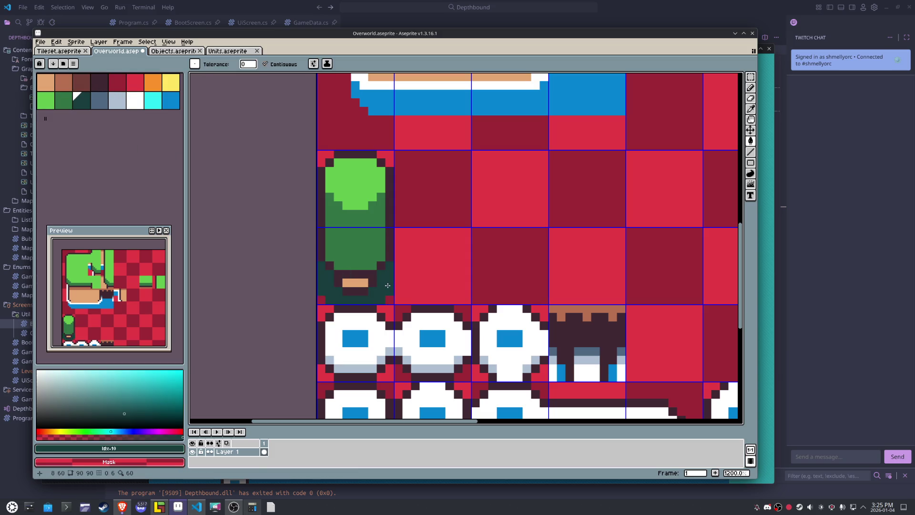
pyautogui.hotkey('ctrl', 'z')
# - Sample the tree's greens and fill its lower area with medium green #419459
pyautogui.press('i')
pyautogui.click(387, 286)
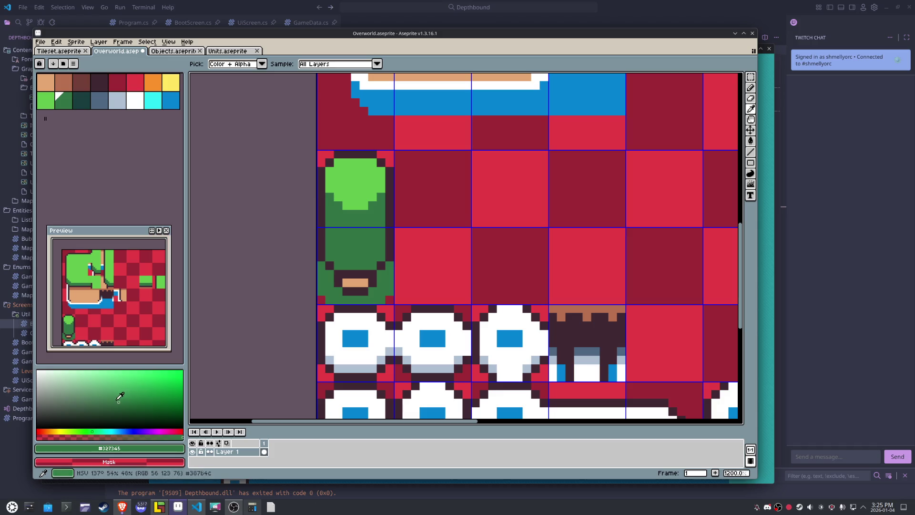
pyautogui.click(120, 390)
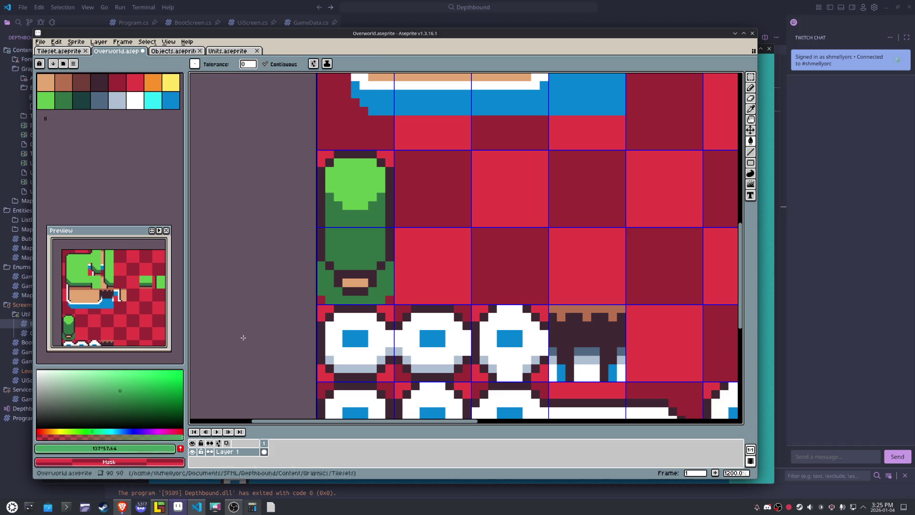
pyautogui.click(365, 187)
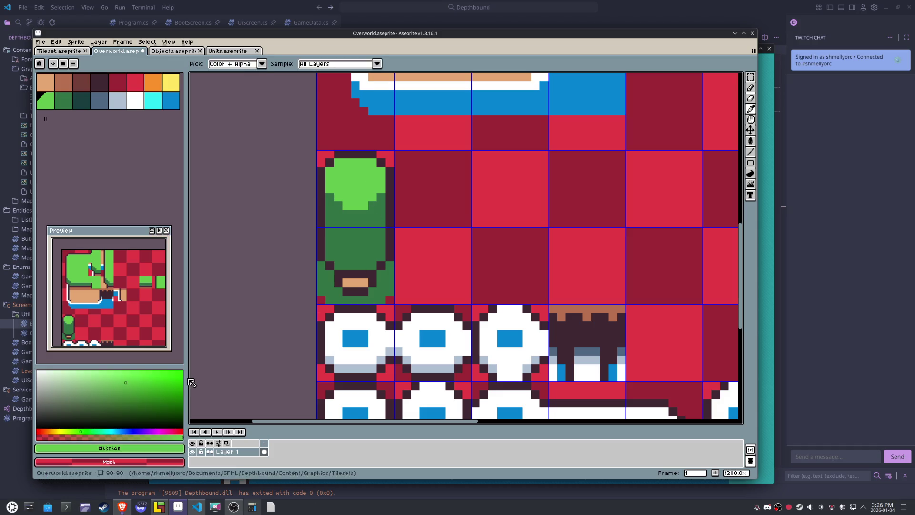
pyautogui.click(357, 248)
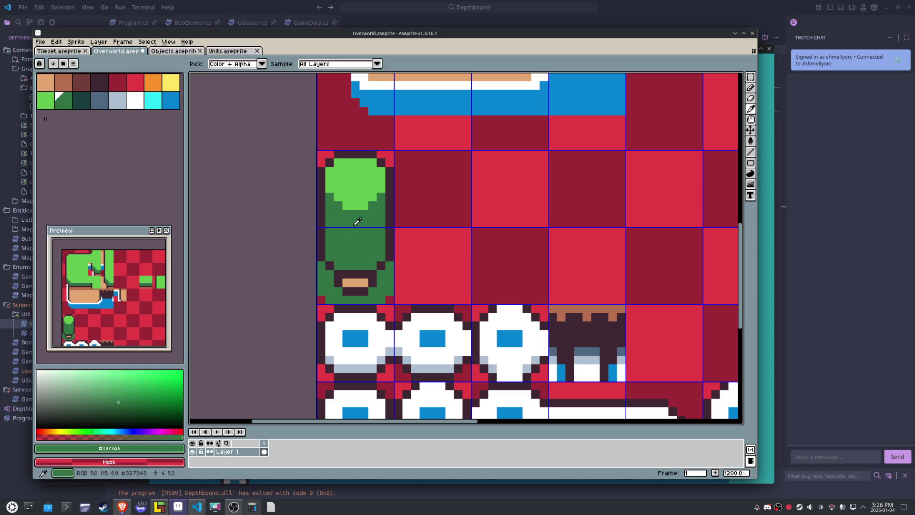
pyautogui.click(119, 393)
pyautogui.press('g')
pyautogui.click(390, 283)
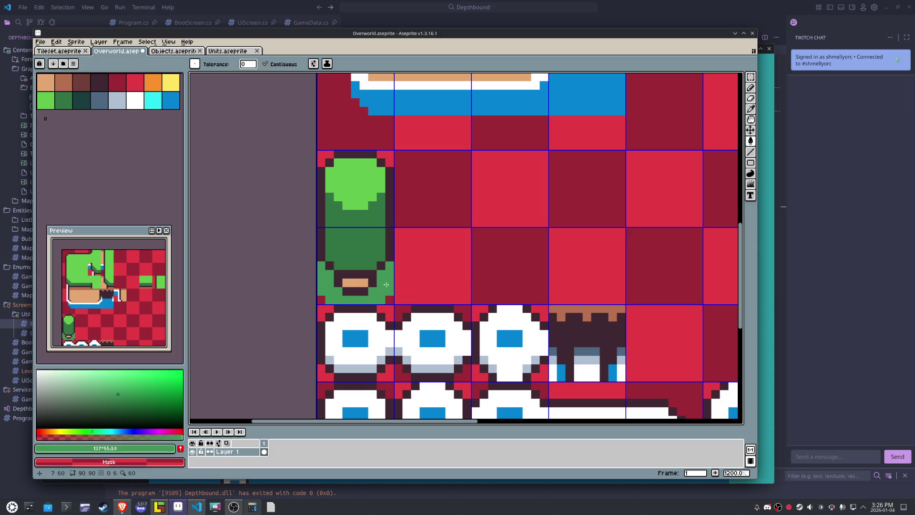
# - Move the tree's lower band and paint brown pixels across the trunk
pyautogui.press('m')
pyautogui.moveTo(396, 280); pyautogui.dragTo(315, 251)
pyautogui.click(359, 266)
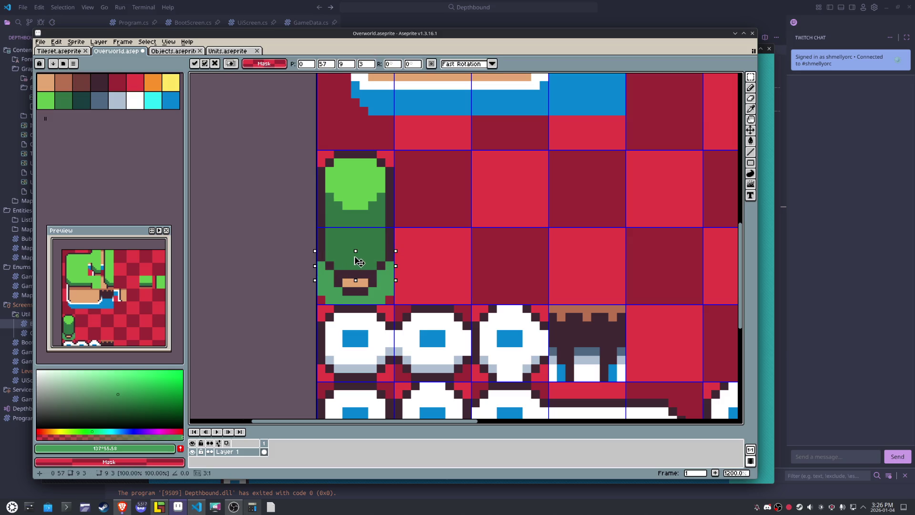
pyautogui.click(432, 283)
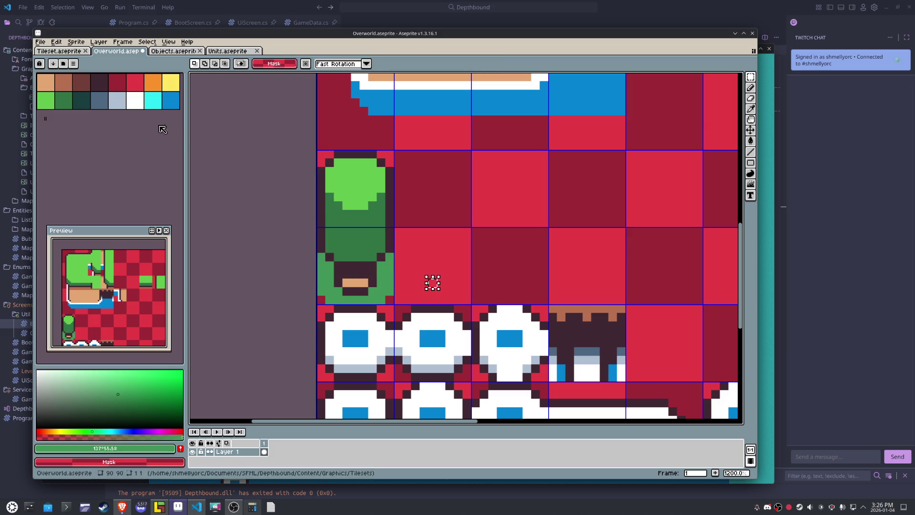
pyautogui.click(64, 82)
pyautogui.press('b')
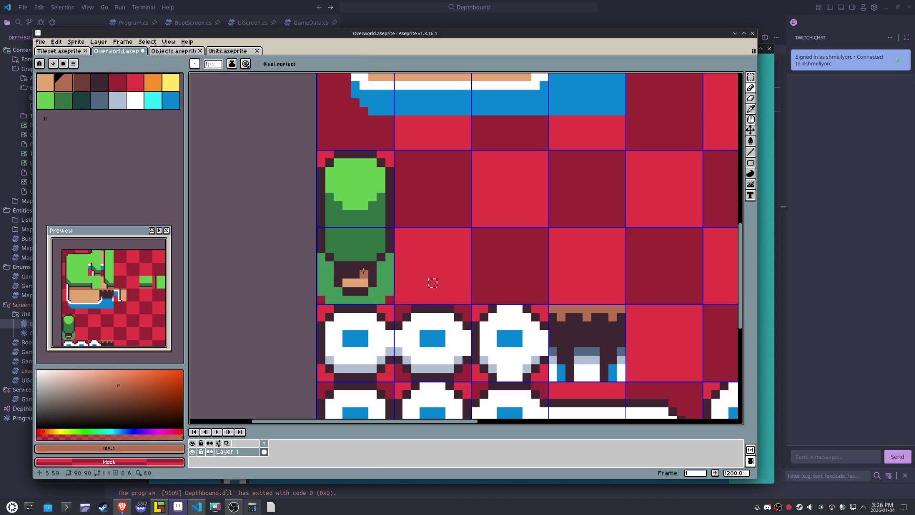
pyautogui.moveTo(363, 273); pyautogui.dragTo(347, 274)
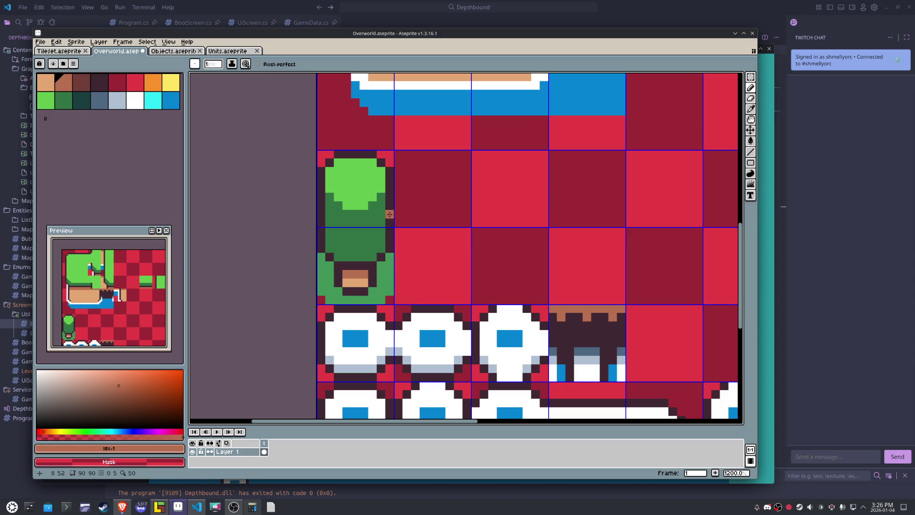
# - Sample the tree's light green and add a light-green pixel to the treetop
pyautogui.press('m')
pyautogui.moveTo(323, 183); pyautogui.dragTo(386, 219)
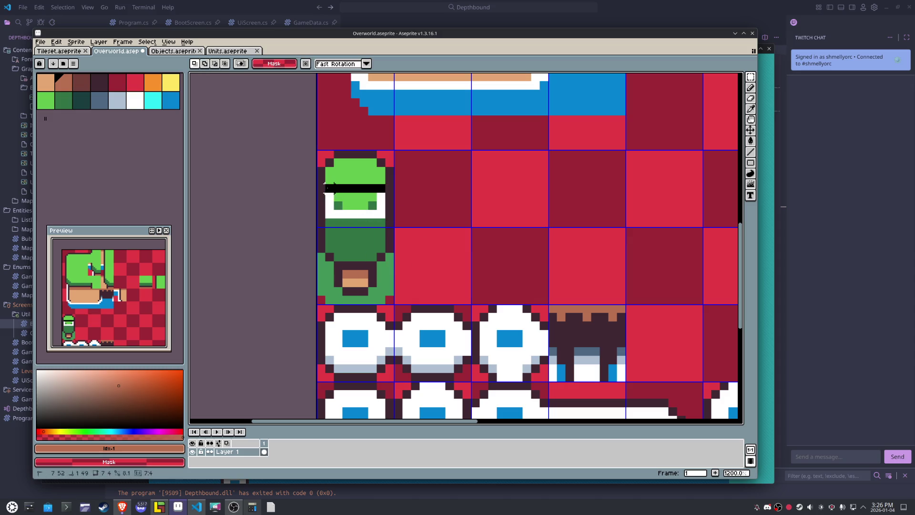
pyautogui.click(449, 214)
pyautogui.keyDown('alt'); pyautogui.click(379, 208); pyautogui.keyUp('alt')
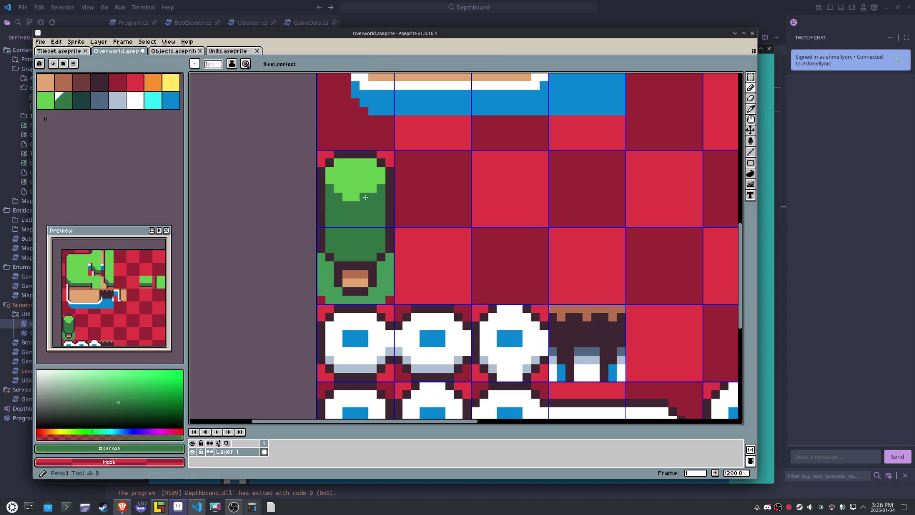
pyautogui.press('alt')
pyautogui.keyDown('alt'); pyautogui.click(385, 179); pyautogui.keyUp('alt')
pyautogui.click(372, 195)
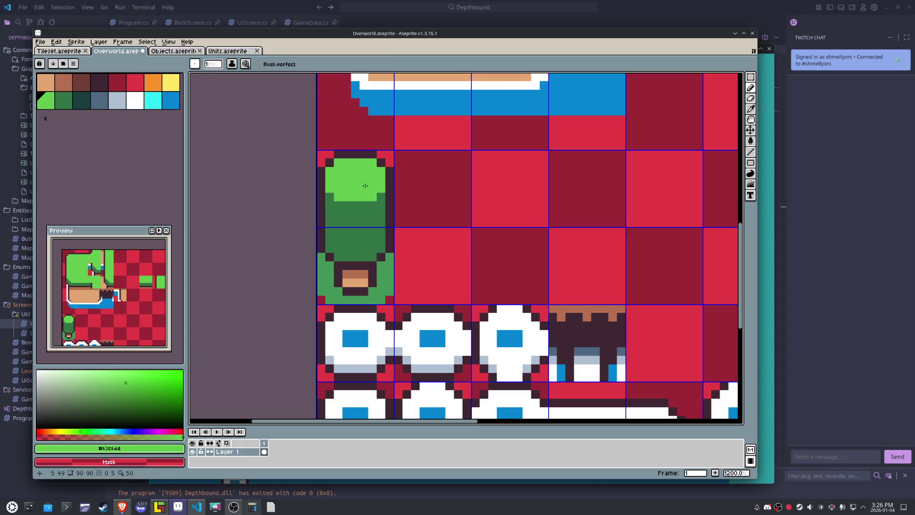
pyautogui.scroll(-3, 365, 185)
# - Save the overworld sprite and re-export it as a sprite sheet for LDtk
pyautogui.hotkey('ctrl', 's')
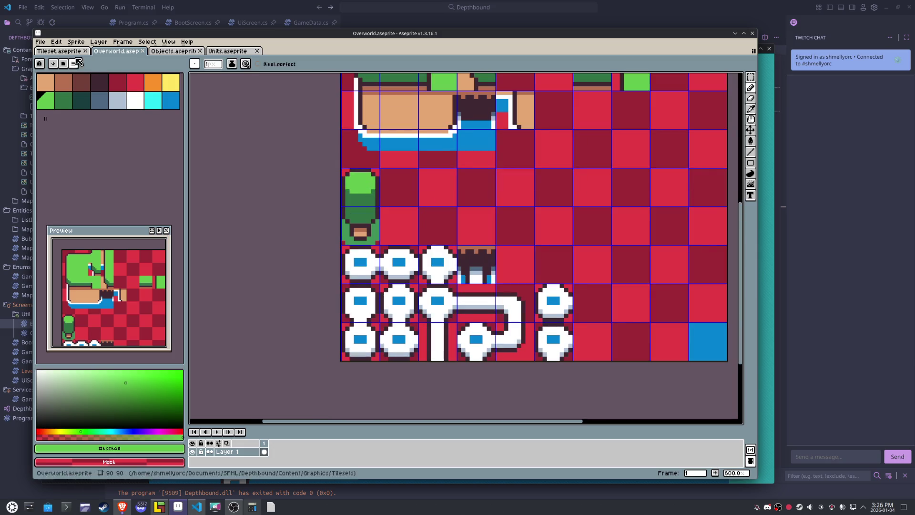
pyautogui.click(40, 42)
pyautogui.moveTo(93, 116)
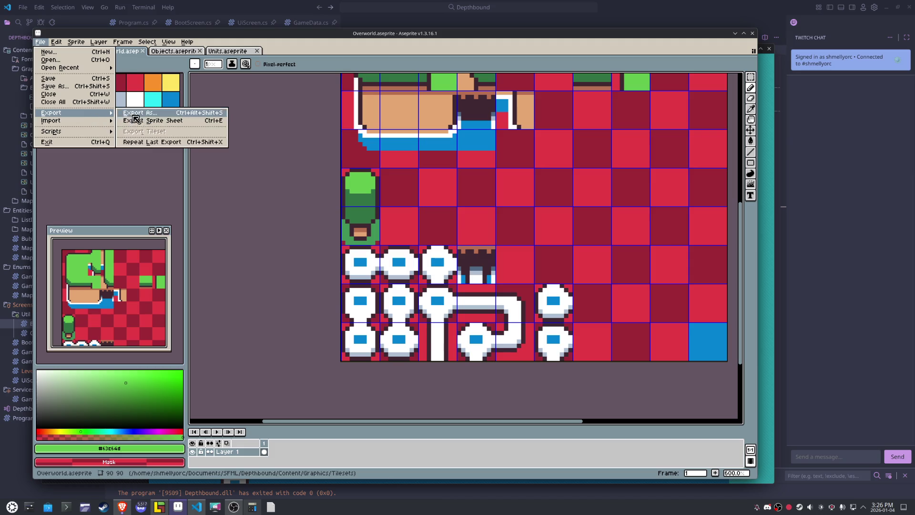
pyautogui.click(153, 120)
pyautogui.click(538, 331)
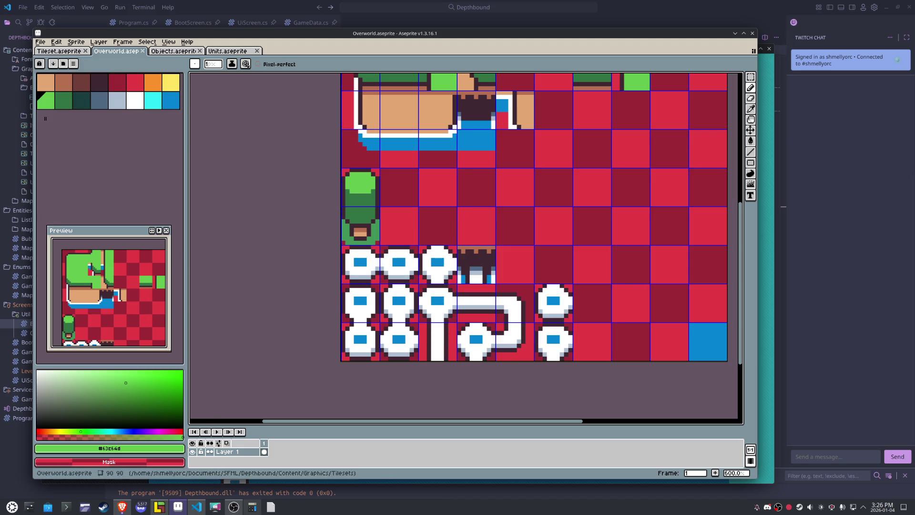
pyautogui.click(159, 506)
# - Test-place the tree tile on the island grass, undo it, and toggle tile stacking
pyautogui.moveTo(128, 175)
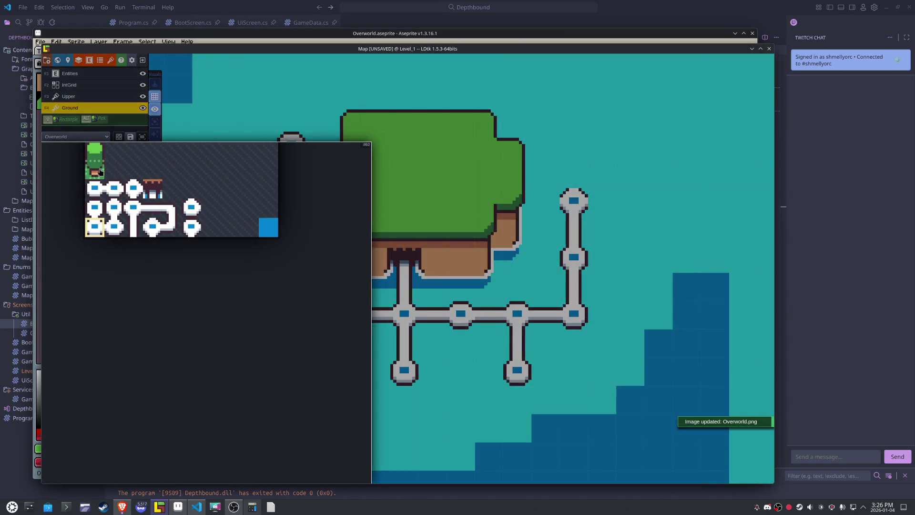
pyautogui.click(97, 172)
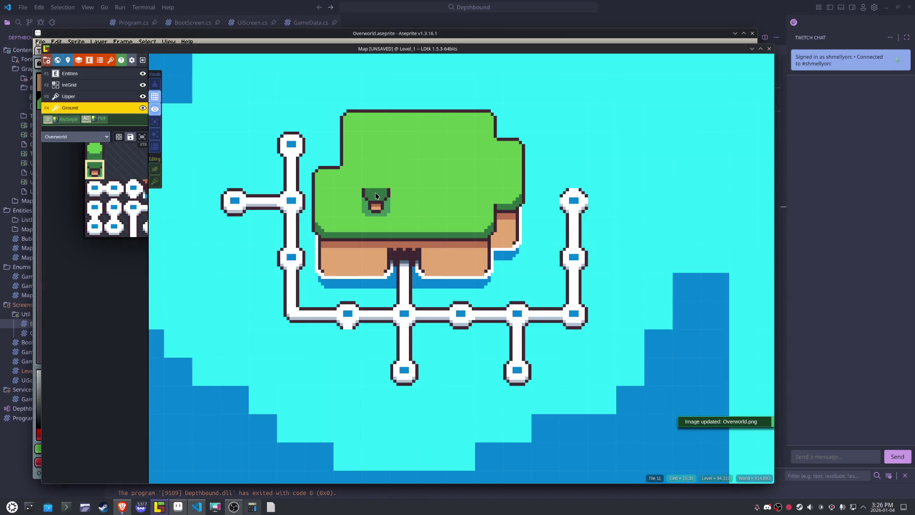
pyautogui.click(376, 173)
pyautogui.hotkey('ctrl', 'z')
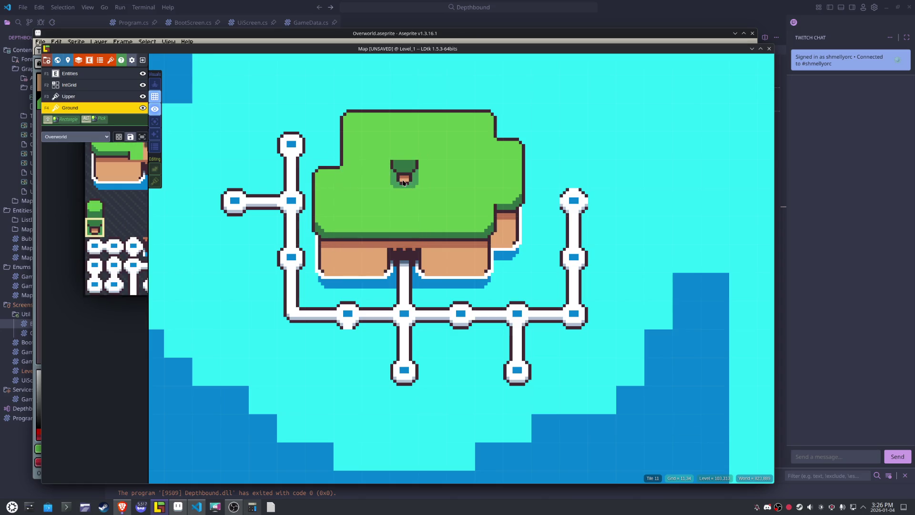
pyautogui.press('t')
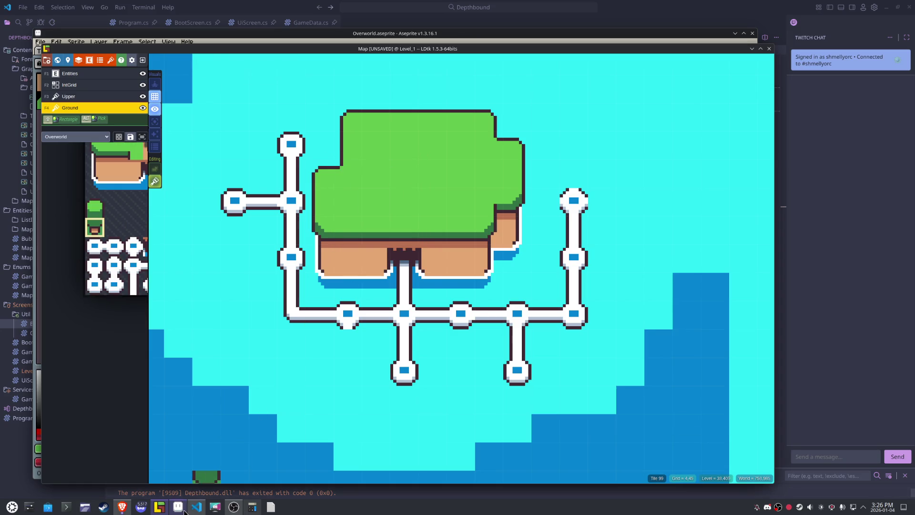
pyautogui.click(177, 506)
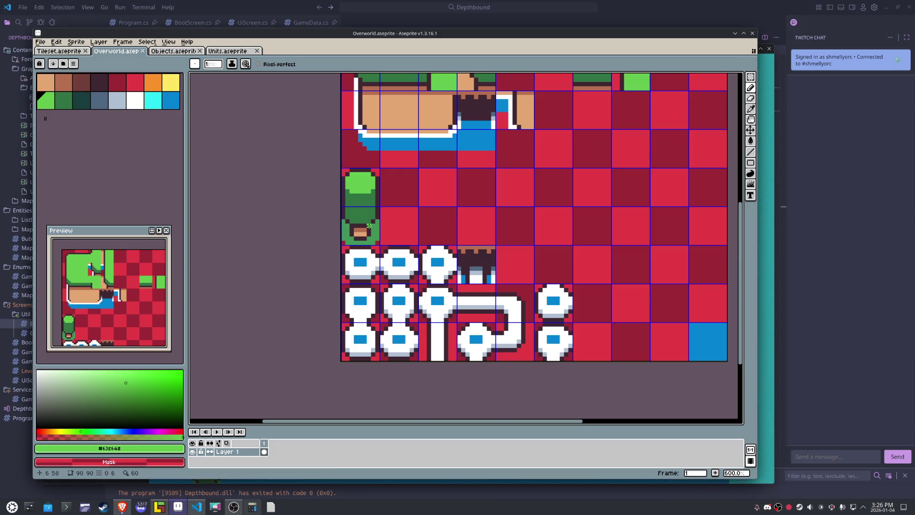
# - Fill both red bottom corners of the tree tile with light green
pyautogui.press('m')
pyautogui.moveTo(342, 207); pyautogui.dragTo(380, 246)
pyautogui.scroll(3, 368, 225)
pyautogui.click(41, 100)
pyautogui.press('g')
pyautogui.click(386, 257)
pyautogui.click(316, 258)
pyautogui.press('m')
pyautogui.click(463, 214)
# - Export the tileset to Overworld.png and return to LDtk
pyautogui.click(40, 41)
pyautogui.moveTo(86, 117)
pyautogui.click(143, 114)
pyautogui.click(548, 332)
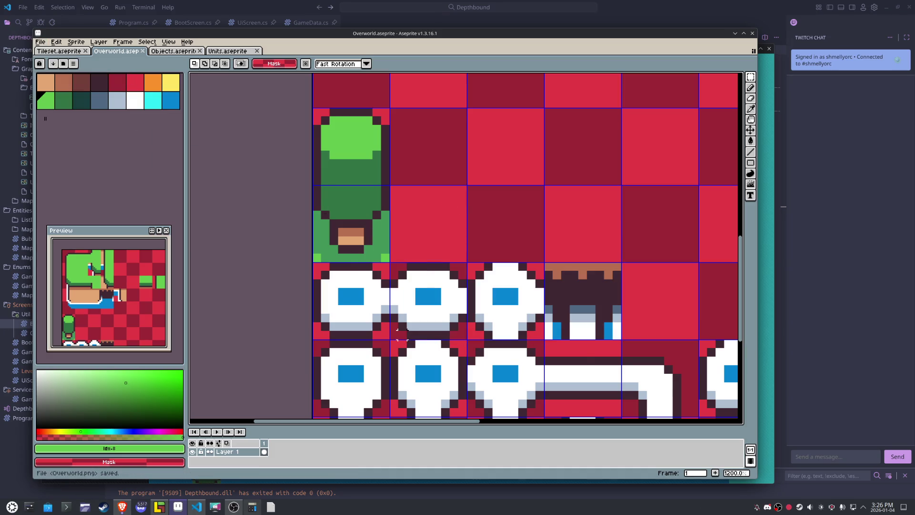
pyautogui.click(162, 511)
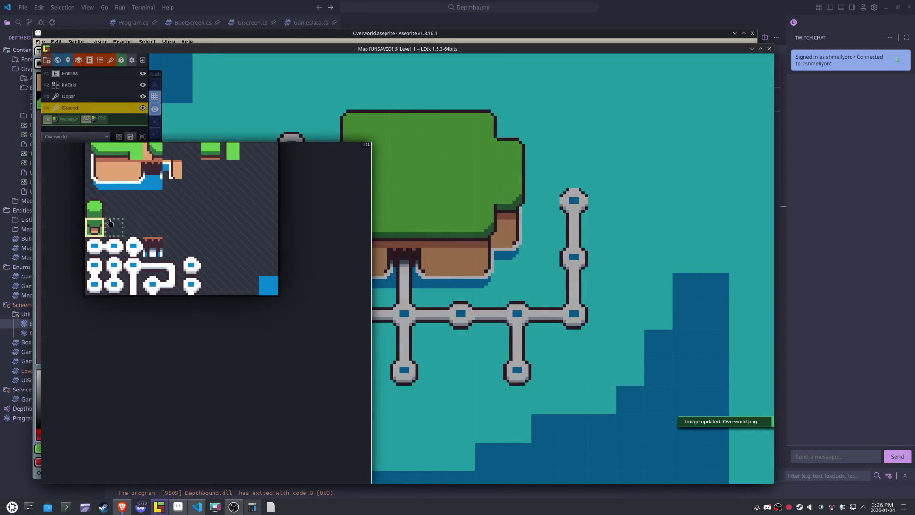
# - Paint small tree tiles in two rows plus one on top across the island's centre
pyautogui.click(97, 228)
pyautogui.press('s')
pyautogui.click(412, 187)
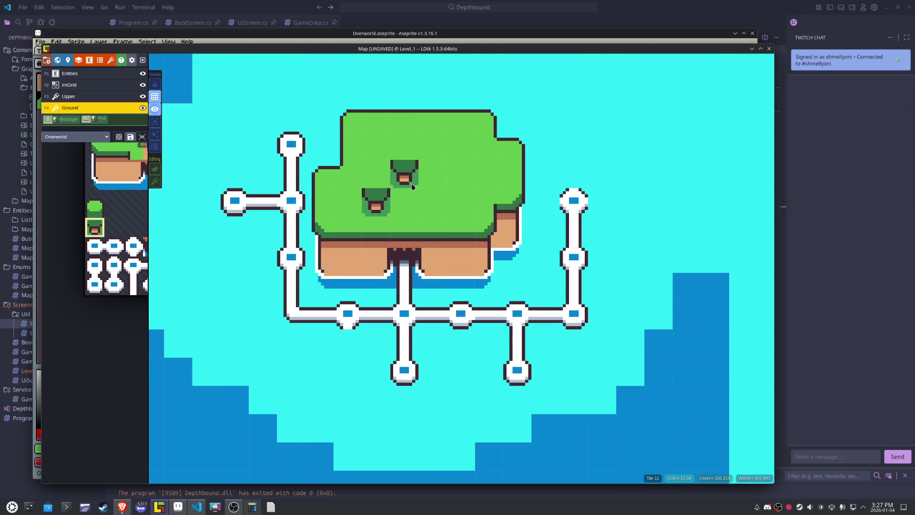
pyautogui.click(429, 201)
pyautogui.click(404, 152)
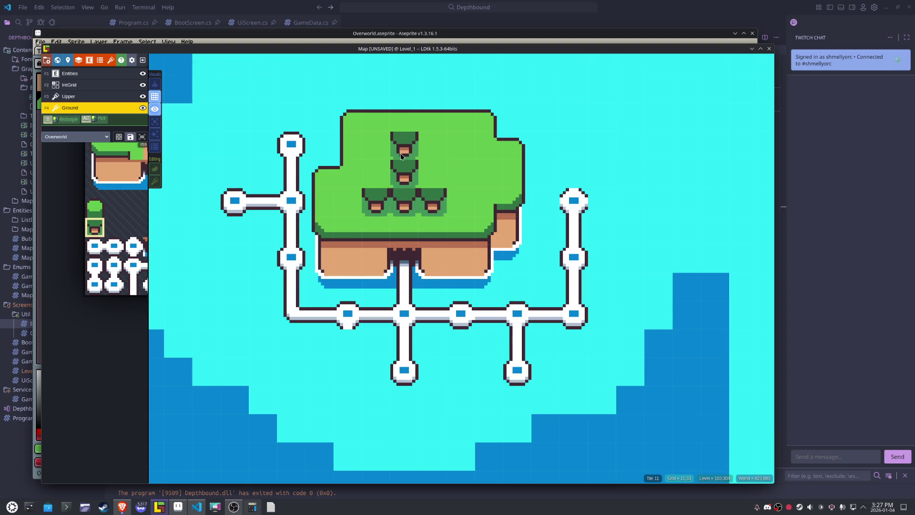
pyautogui.moveTo(384, 168); pyautogui.dragTo(454, 174)
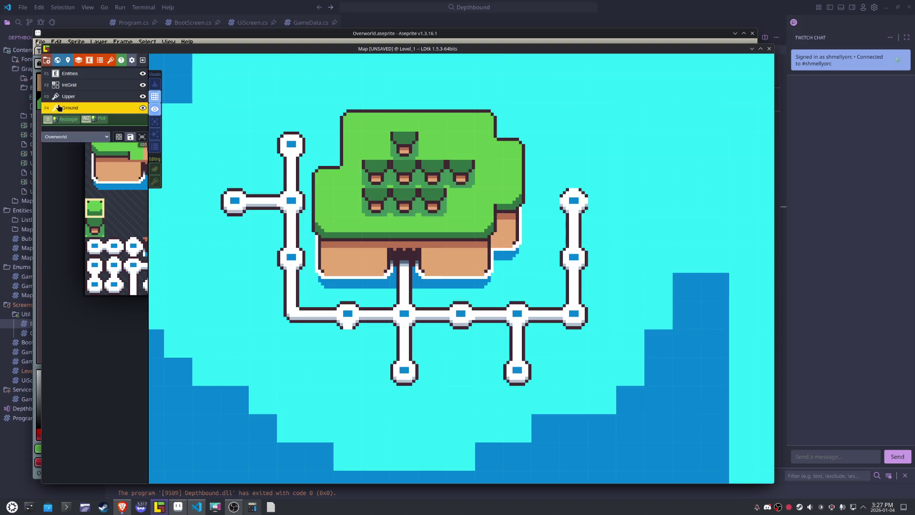
pyautogui.click(147, 99)
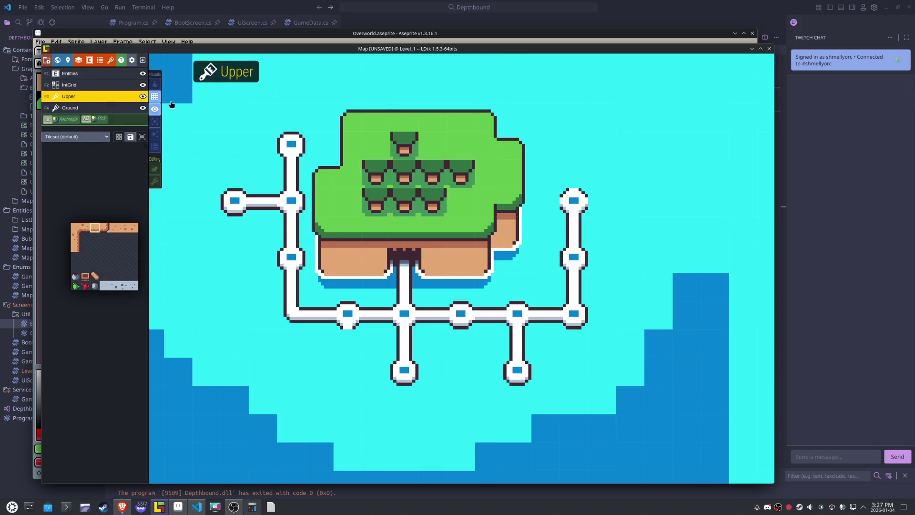
# - Set the Upper layer to the Overworld tileset and paint tree tops above the trees
pyautogui.moveTo(88, 289)
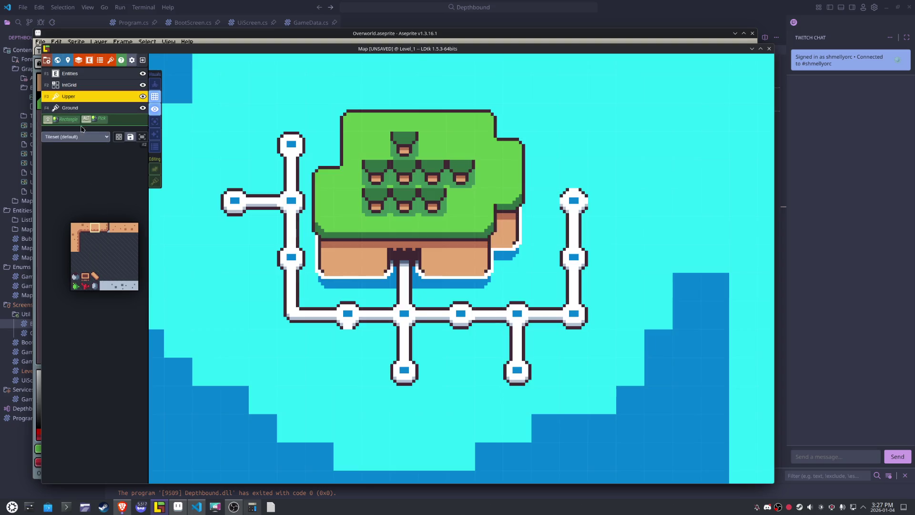
pyautogui.click(74, 137)
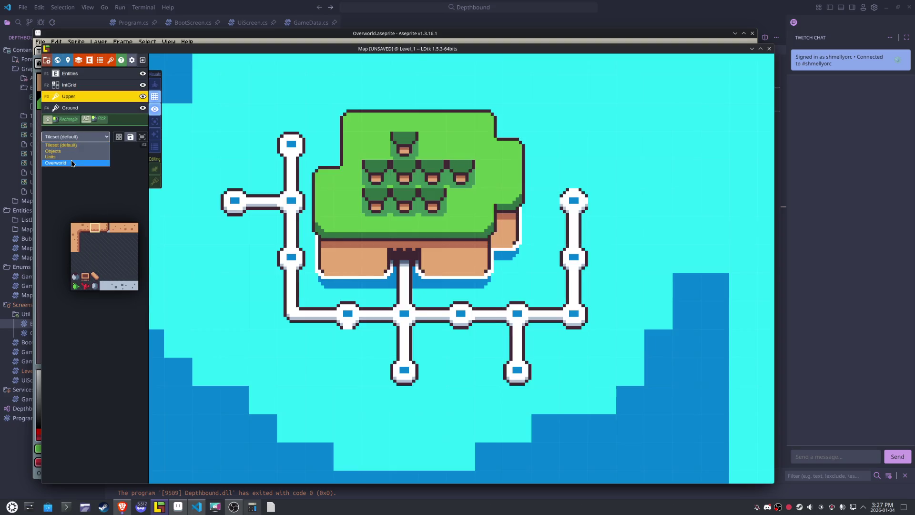
pyautogui.click(72, 163)
pyautogui.moveTo(94, 235)
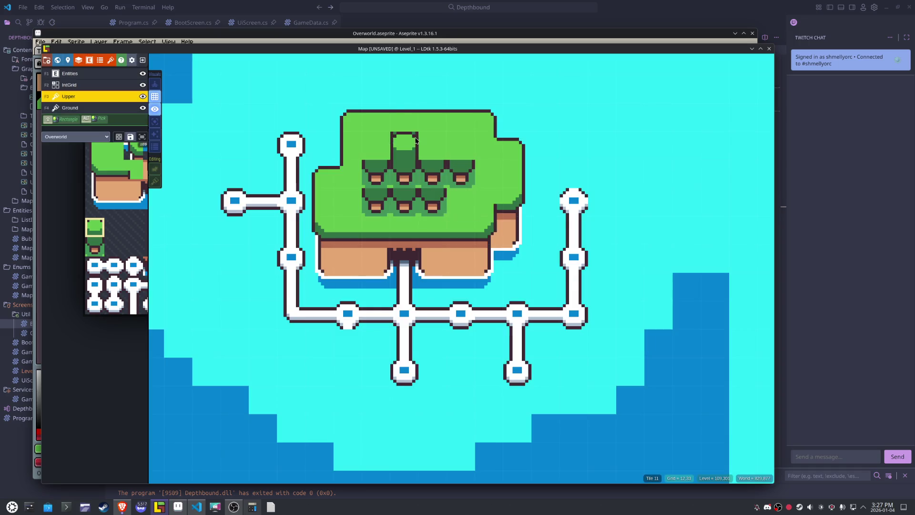
pyautogui.click(404, 117)
pyautogui.click(462, 146)
pyautogui.click(430, 146)
pyautogui.click(404, 146)
pyautogui.click(375, 146)
pyautogui.click(376, 174)
pyautogui.click(404, 174)
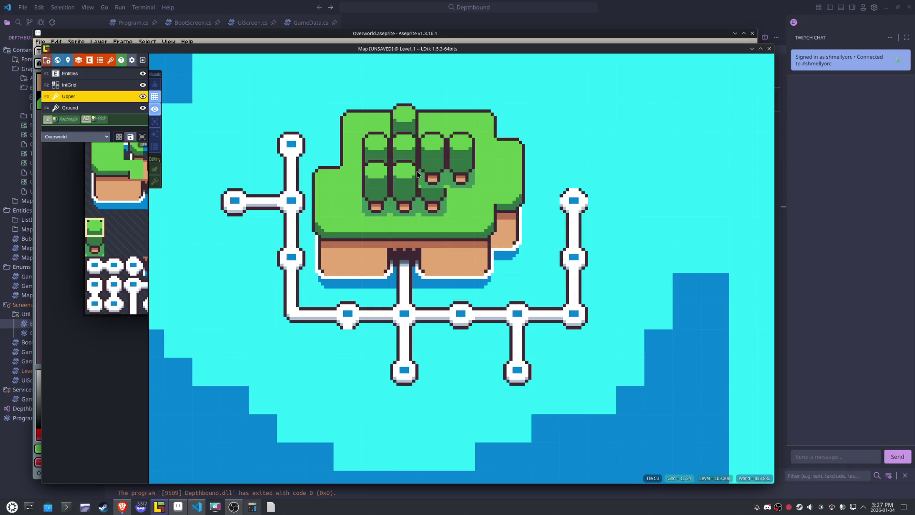
pyautogui.click(432, 174)
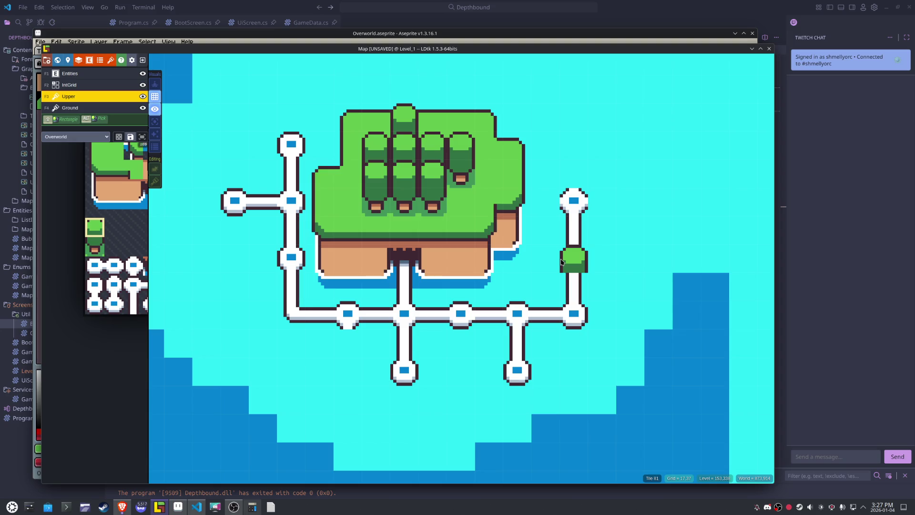
# - Add a small tree at the island's left edge on Ground, topped on Upper
pyautogui.click(72, 108)
pyautogui.click(101, 251)
pyautogui.click(348, 202)
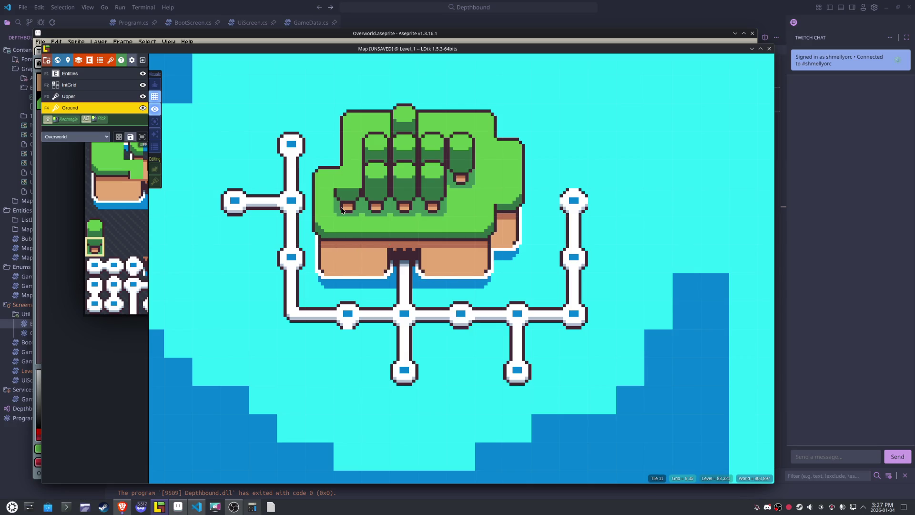
pyautogui.click(59, 97)
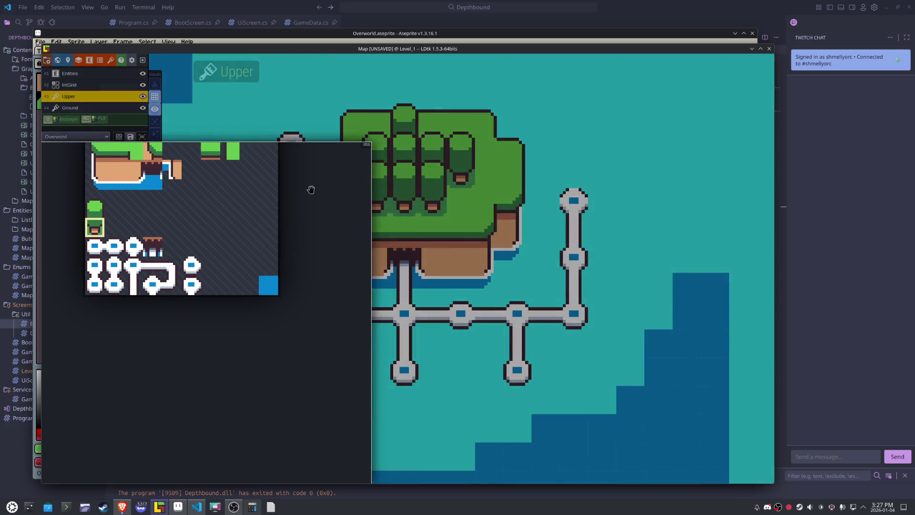
pyautogui.click(348, 183)
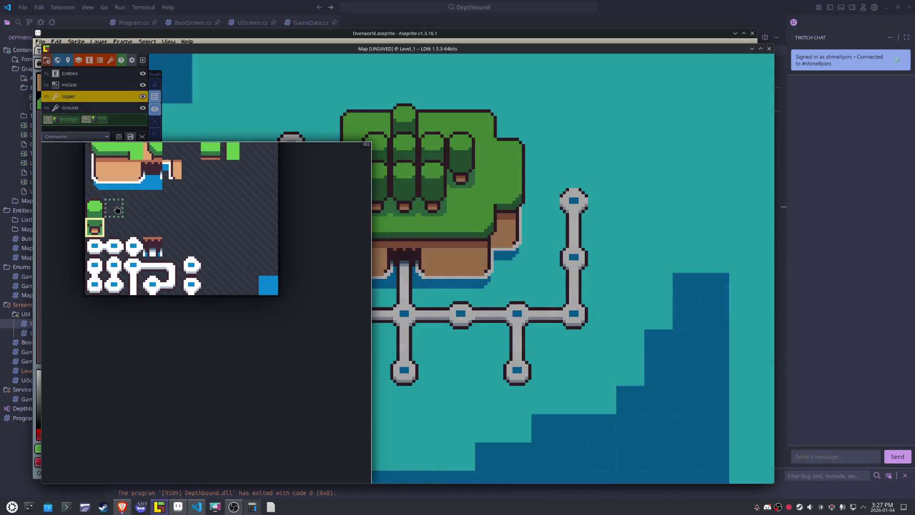
pyautogui.click(94, 208)
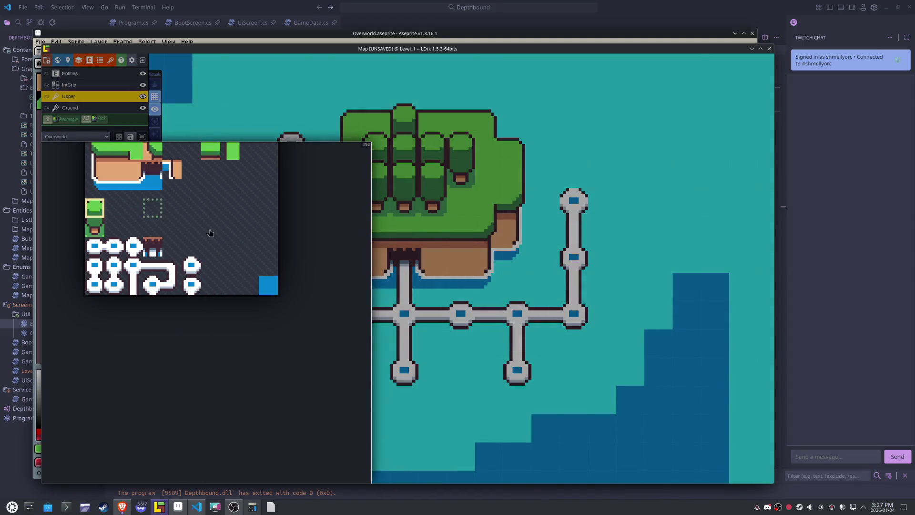
# - Check the Upper layer on its own, then save the map project
pyautogui.click(155, 122)
pyautogui.click(155, 123)
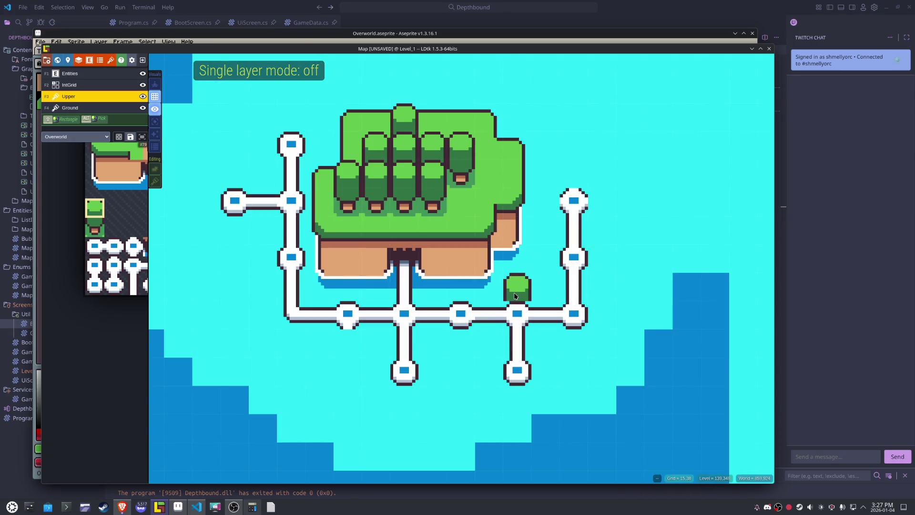
pyautogui.hotkey('ctrl', 's')
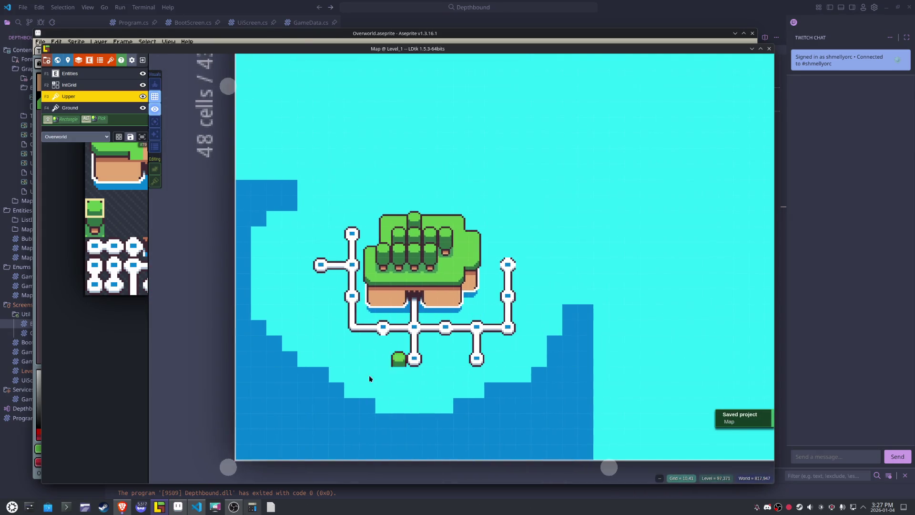
pyautogui.click(175, 510)
# - Recolour the two-tile tall tree's canopy with a slightly darker, hue-shifted green
pyautogui.moveTo(359, 144); pyautogui.dragTo(351, 206)
pyautogui.press('i')
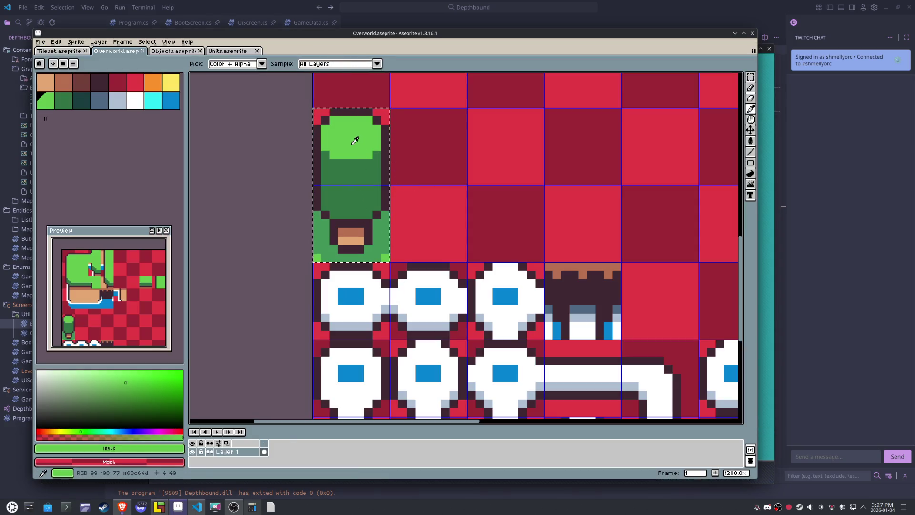
pyautogui.click(112, 377)
pyautogui.press('g')
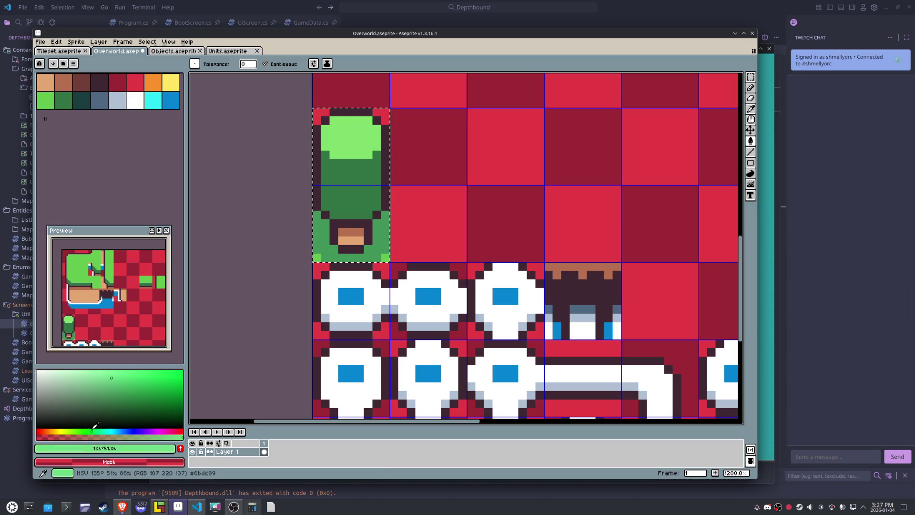
pyautogui.click(94, 429)
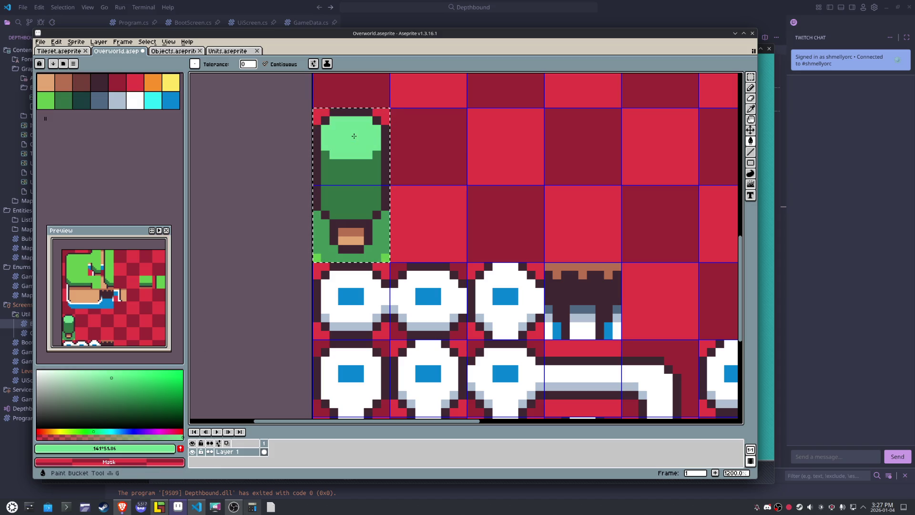
pyautogui.press('i')
pyautogui.click(321, 256)
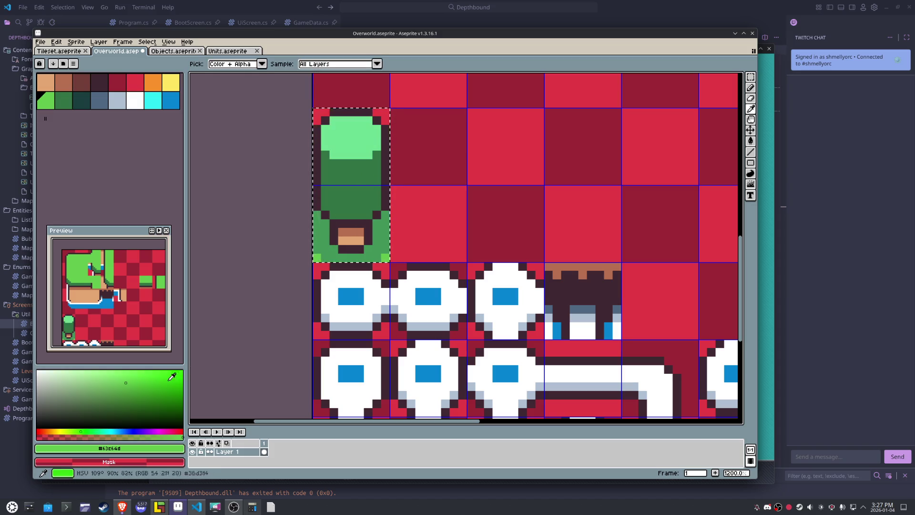
pyautogui.click(89, 429)
pyautogui.press('g')
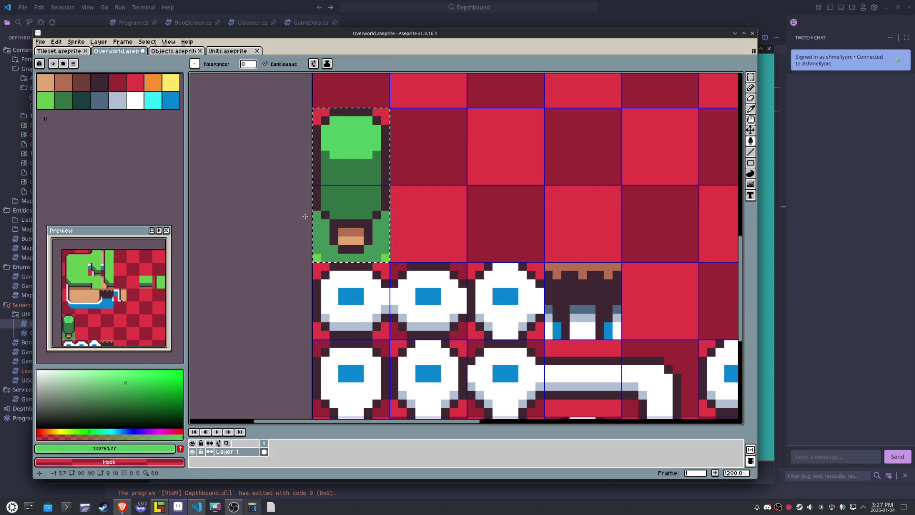
pyautogui.click(124, 394)
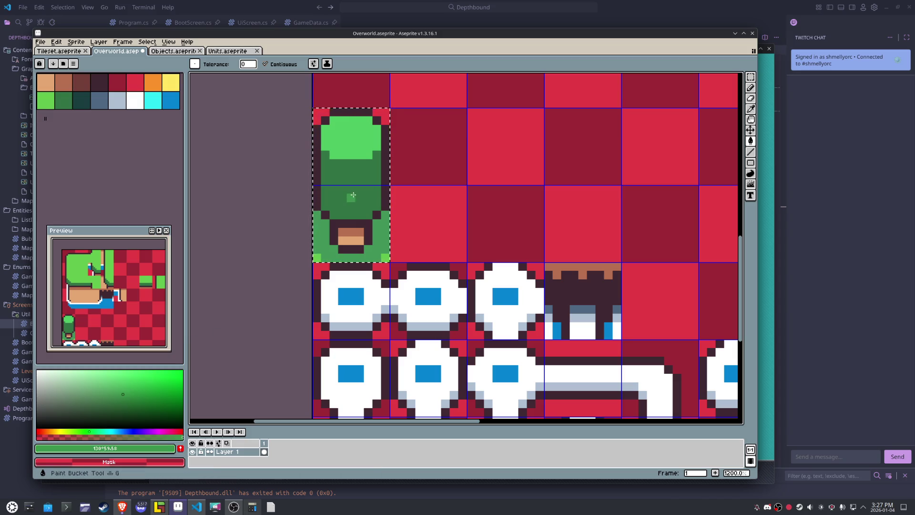
pyautogui.click(121, 399)
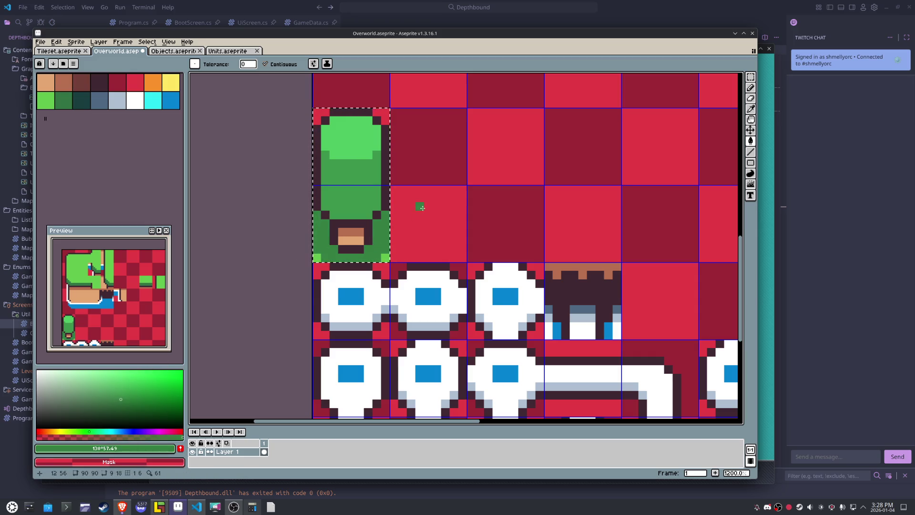
pyautogui.press('m')
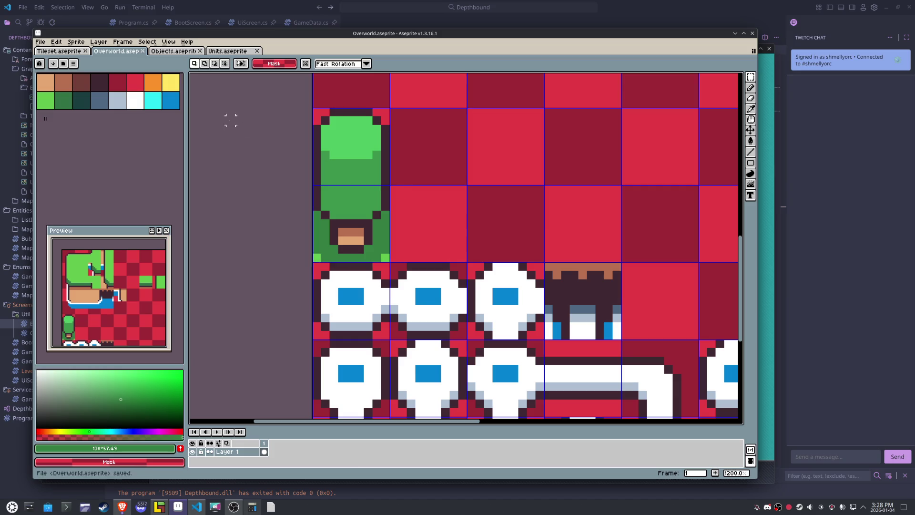
# - Export Overworld.png again and check the updated trees on the LDtk map
pyautogui.click(40, 42)
pyautogui.moveTo(62, 113)
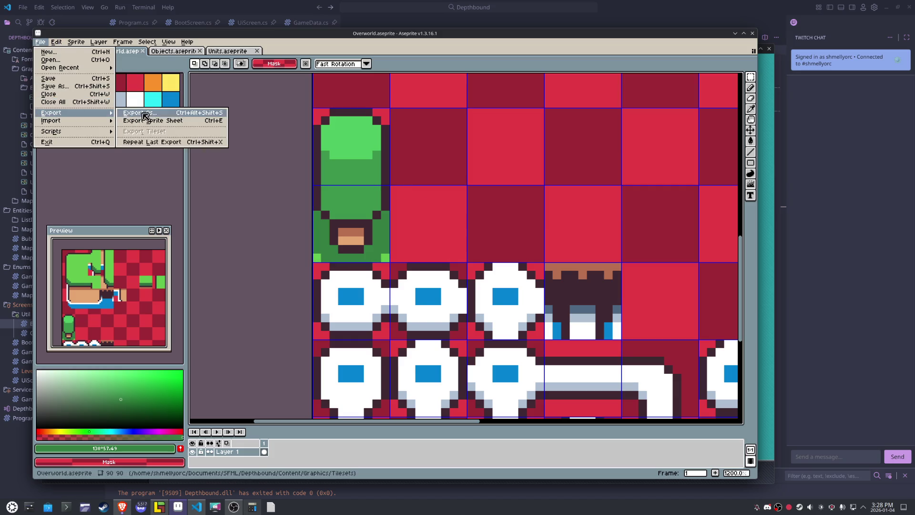
pyautogui.click(145, 117)
pyautogui.click(535, 330)
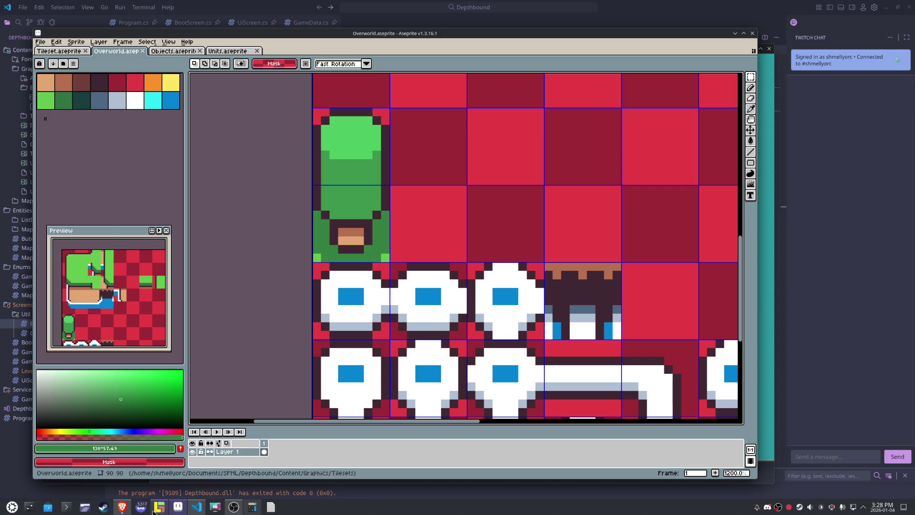
pyautogui.click(153, 509)
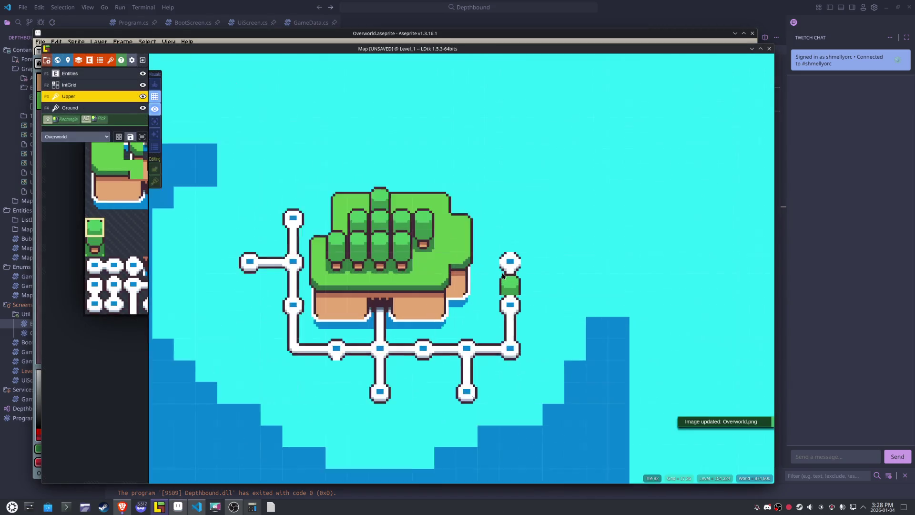
pyautogui.scroll(2, 504, 275)
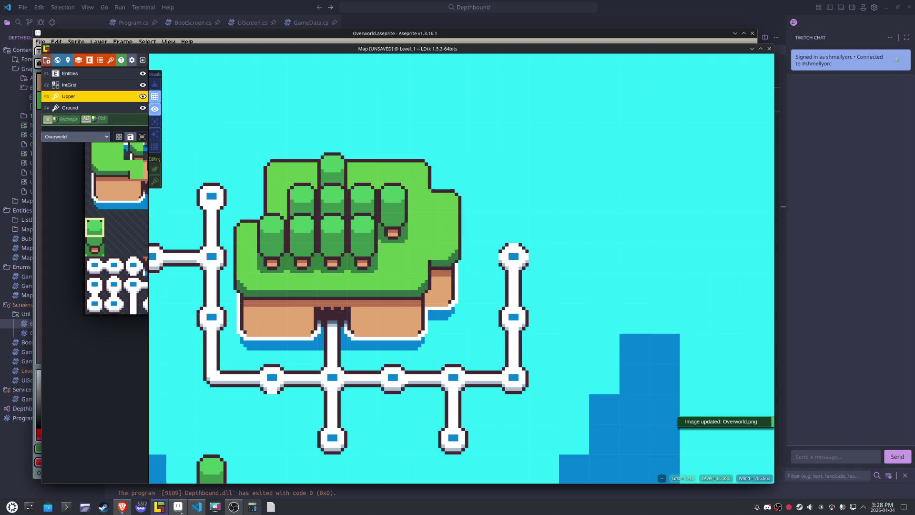
pyautogui.click(176, 506)
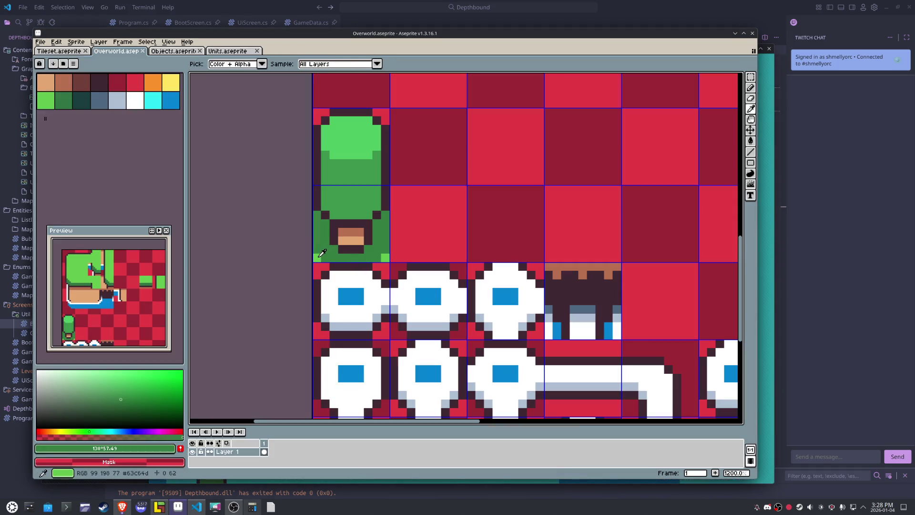
# - Fill the lower tree tile's background with light green
pyautogui.click(121, 378)
pyautogui.press('m')
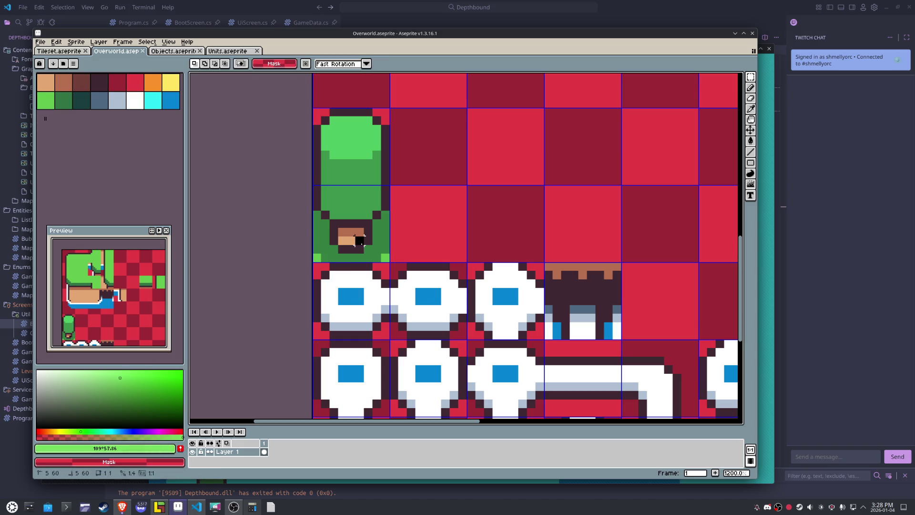
pyautogui.moveTo(359, 240); pyautogui.dragTo(317, 190)
pyautogui.press('g')
pyautogui.click(315, 255)
# - Refill the tree tile's background with a slightly darker green and deselect
pyautogui.scroll(1, 315, 254)
pyautogui.scroll(2, 315, 255)
pyautogui.press('i')
pyautogui.click(306, 283)
pyautogui.click(128, 383)
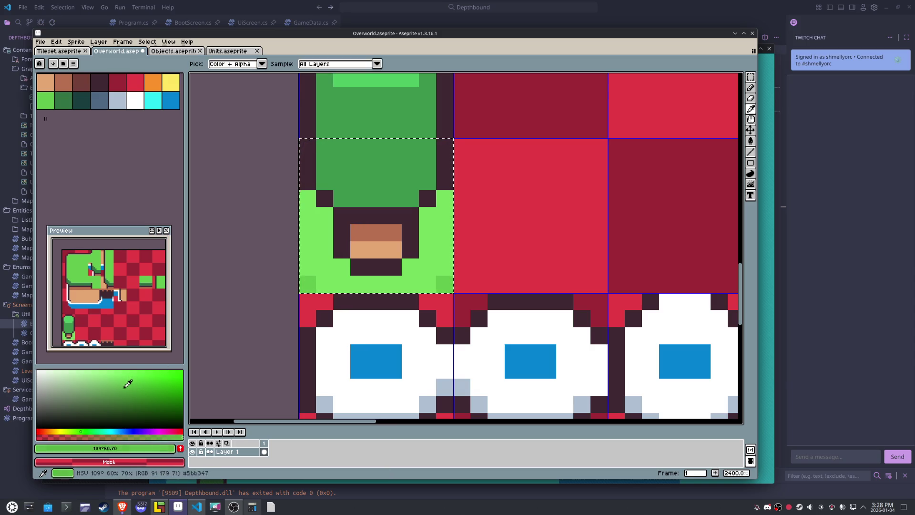
pyautogui.press('g')
pyautogui.click(324, 261)
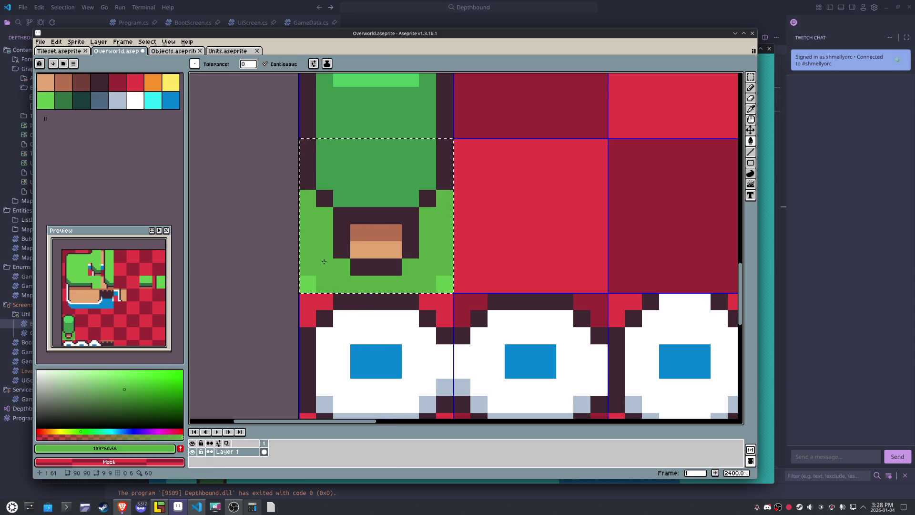
pyautogui.press('m')
pyautogui.click(513, 216)
# - Export the tileset to Overworld.png and view the refreshed LDtk map
pyautogui.click(40, 41)
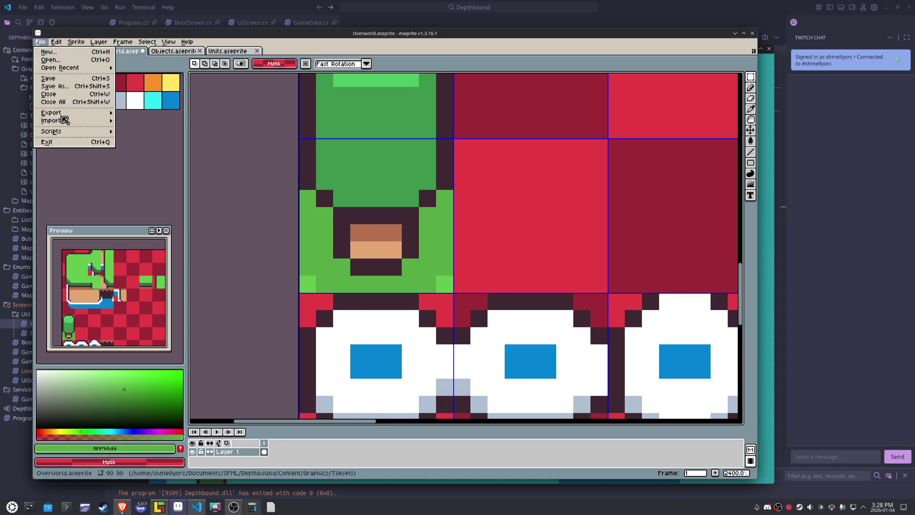
pyautogui.moveTo(55, 113)
pyautogui.click(138, 114)
pyautogui.click(560, 339)
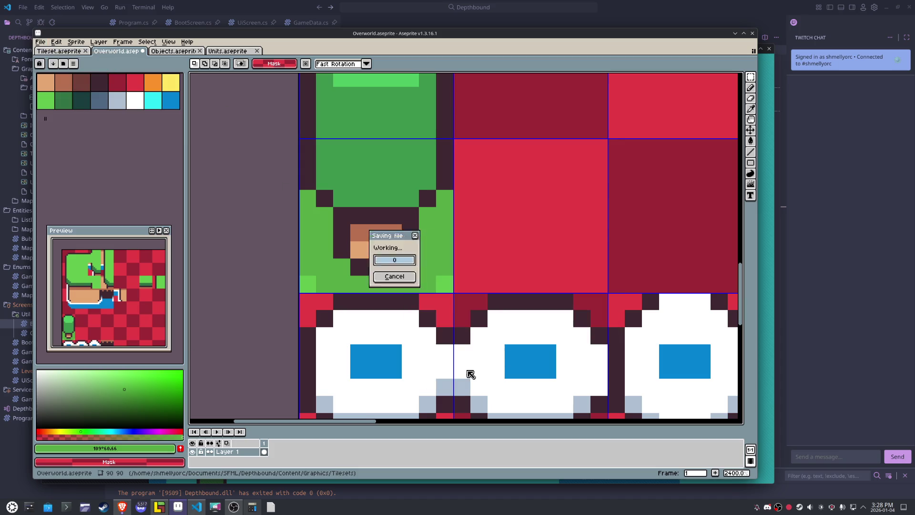
pyautogui.click(159, 506)
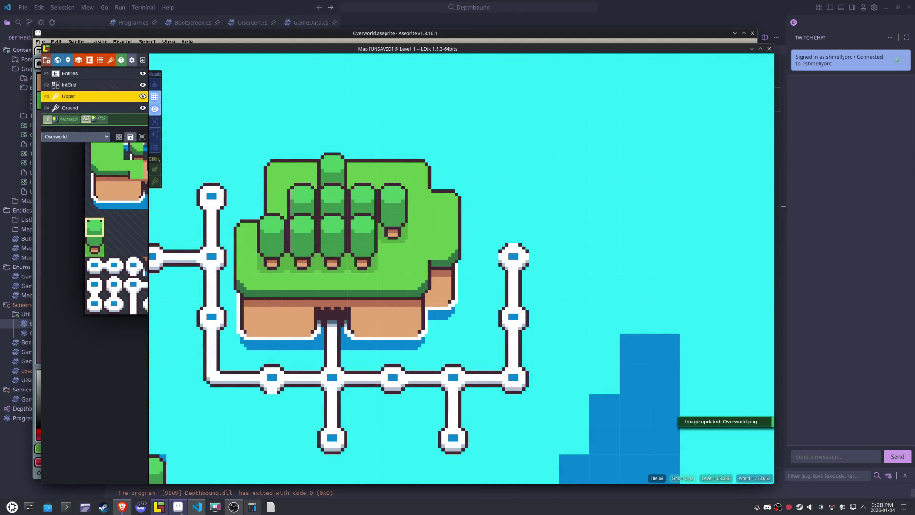
# - Back in Aseprite, select the small tree tile and nudge its crown up one pixel
pyautogui.click(178, 506)
pyautogui.moveTo(444, 284); pyautogui.dragTo(300, 171)
pyautogui.moveTo(368, 229); pyautogui.dragTo(369, 212)
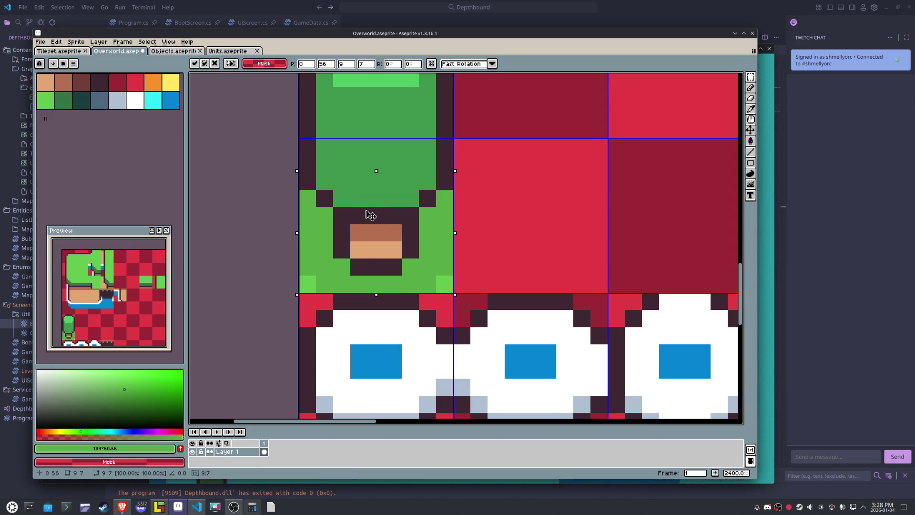
# - Paint light-green edge pixels onto the small tree tile, undoing one stray pixel
pyautogui.hotkey('ctrl', 'd')
pyautogui.press('i')
pyautogui.click(443, 271)
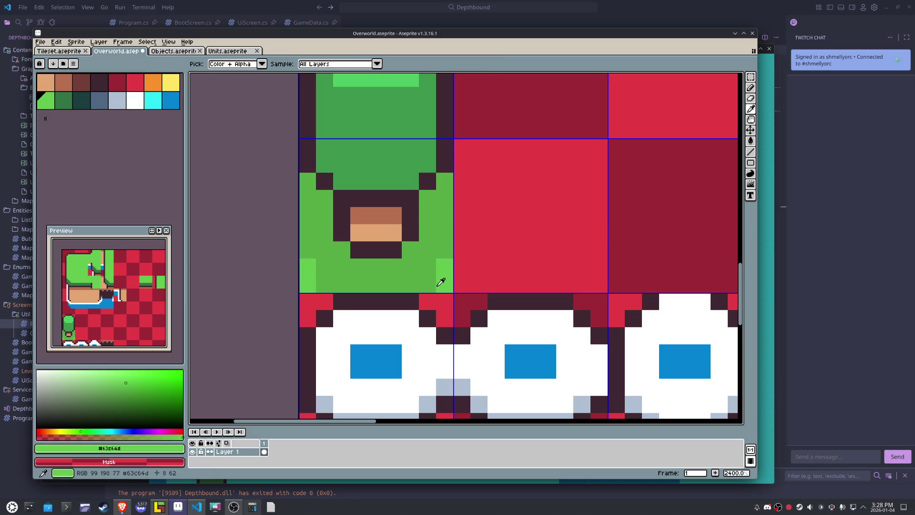
pyautogui.press('b')
pyautogui.click(324, 284)
pyautogui.click(462, 248)
pyautogui.scroll(-3, 471, 241)
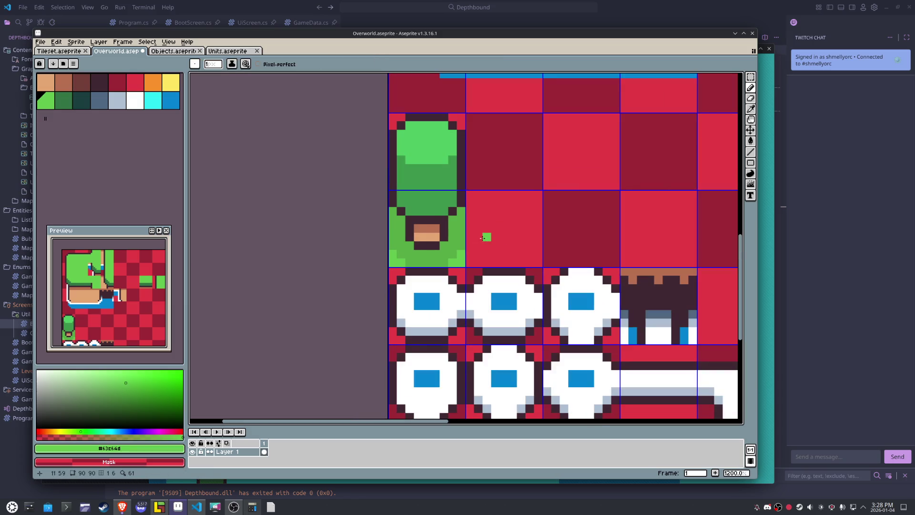
pyautogui.hotkey('ctrl', 'z')
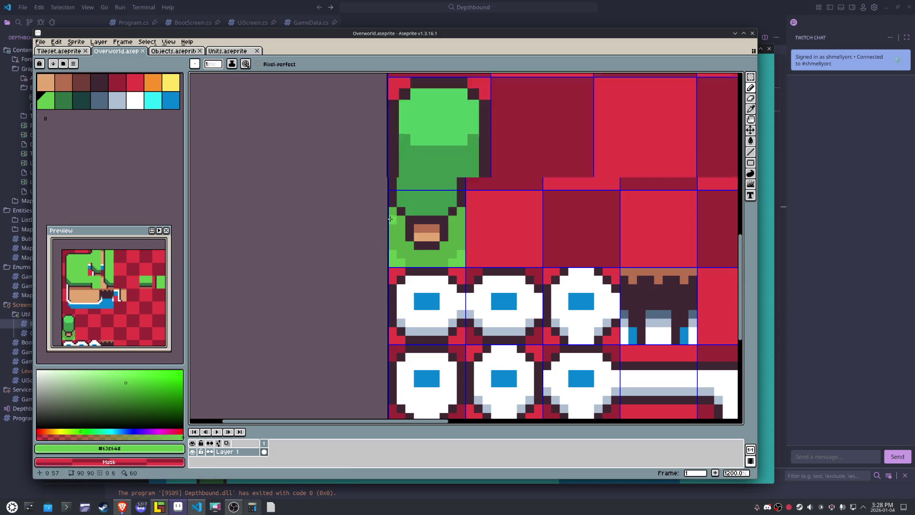
pyautogui.scroll(2, 391, 222)
pyautogui.click(484, 266)
pyautogui.scroll(-3, 484, 266)
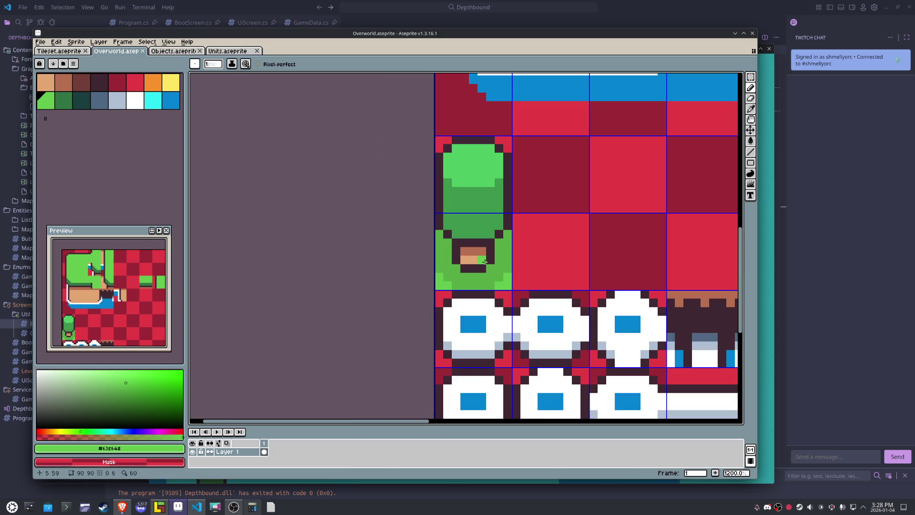
pyautogui.scroll(-2, 485, 262)
pyautogui.moveTo(484, 262); pyautogui.dragTo(356, 270)
# - Marquee the small tree's upper part to check its position, then deselect
pyautogui.press('m')
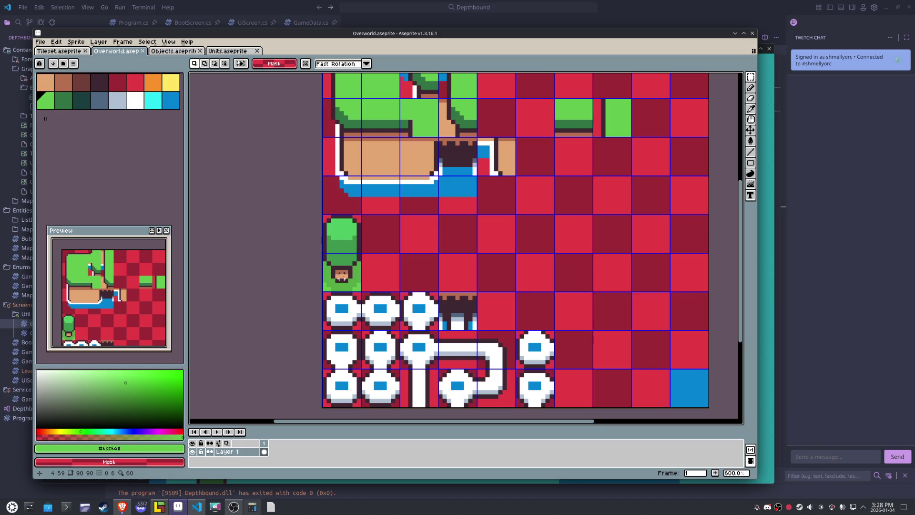
pyautogui.moveTo(358, 247); pyautogui.dragTo(318, 238)
pyautogui.click(341, 245)
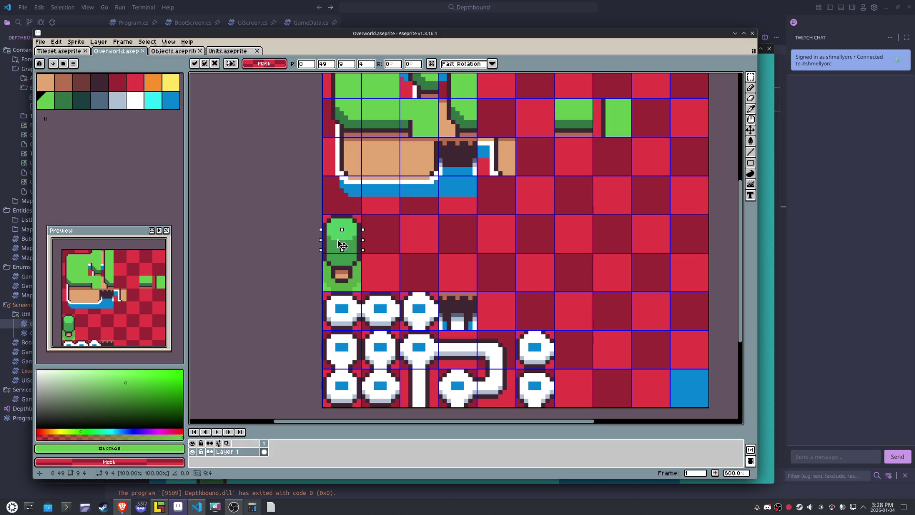
pyautogui.click(409, 234)
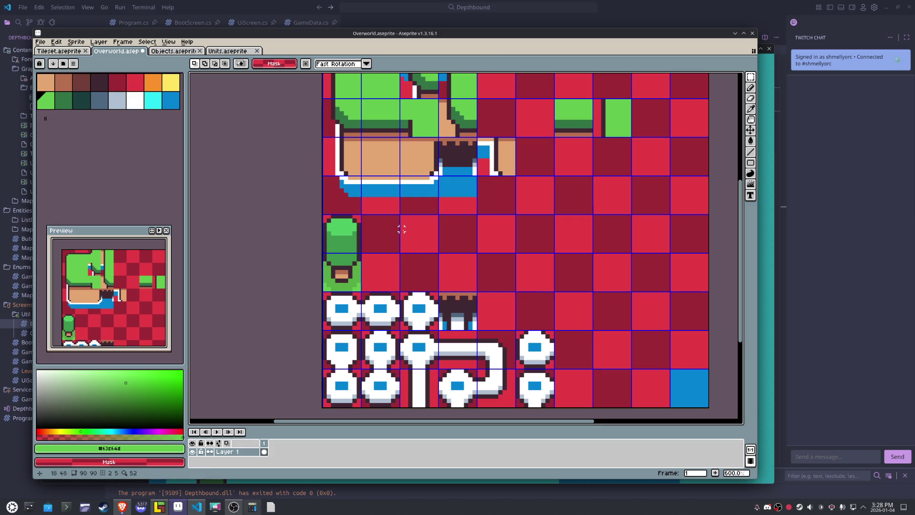
# - Re-export the tileset to Overworld.png and view the revised tree in LDtk
pyautogui.click(40, 42)
pyautogui.moveTo(95, 120)
pyautogui.click(143, 116)
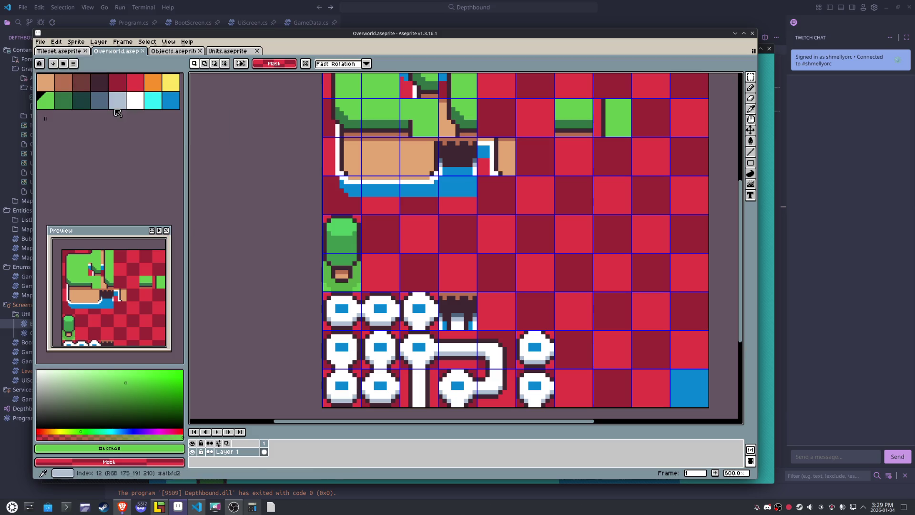
pyautogui.click(40, 42)
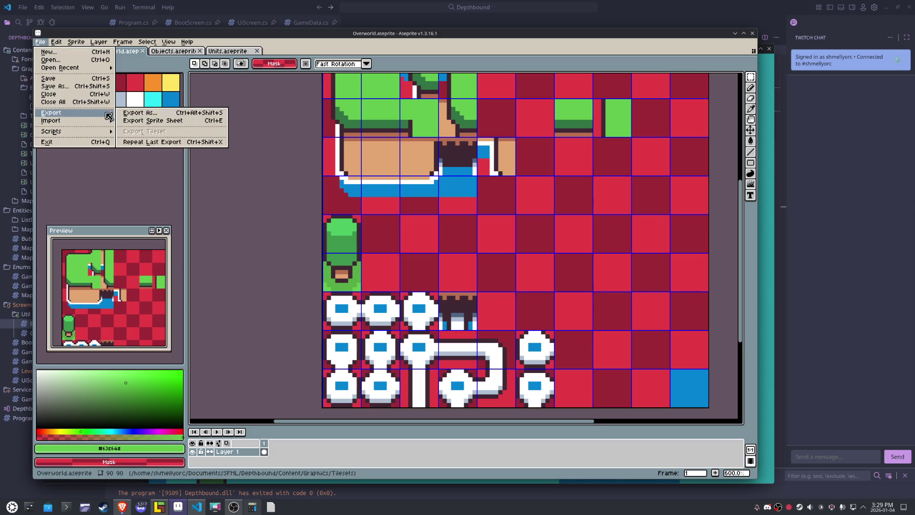
pyautogui.click(138, 116)
pyautogui.click(539, 333)
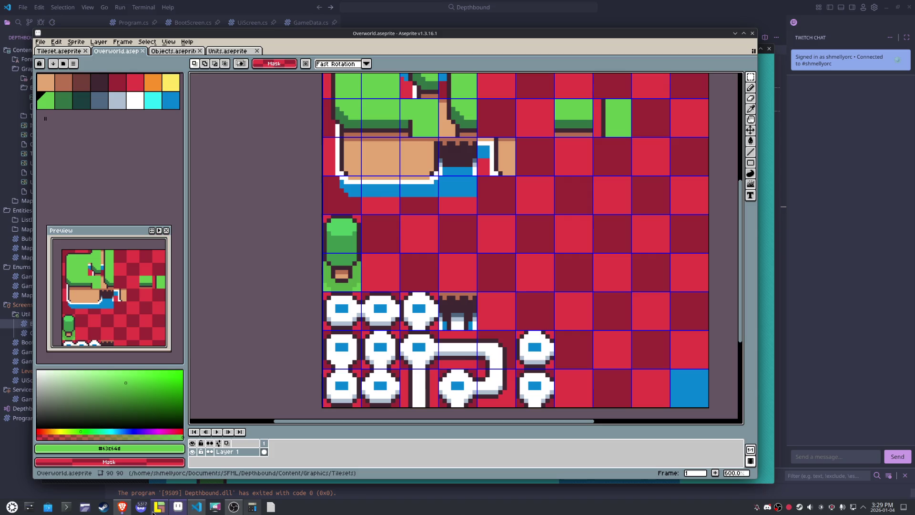
pyautogui.click(159, 506)
pyautogui.scroll(1, 327, 332)
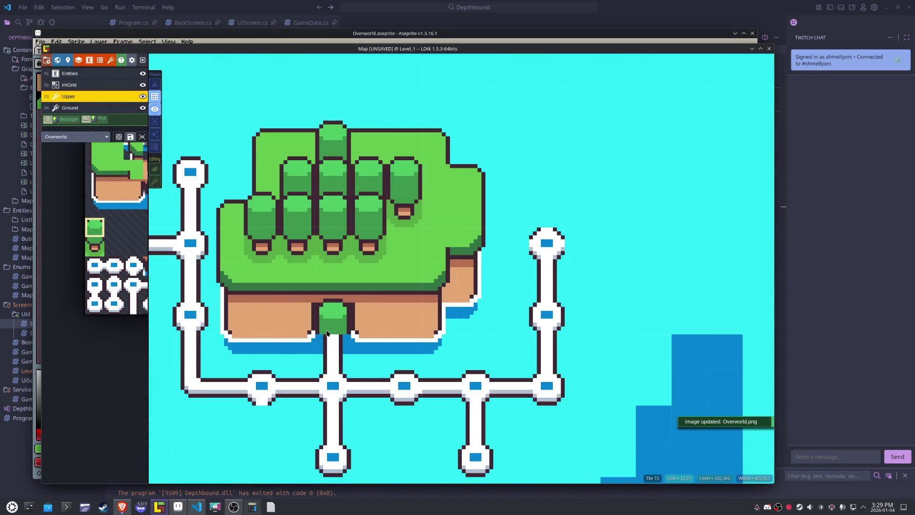
# - Pan the map and save the Map project
pyautogui.scroll(-1, 333, 329)
pyautogui.scroll(1, 419, 310)
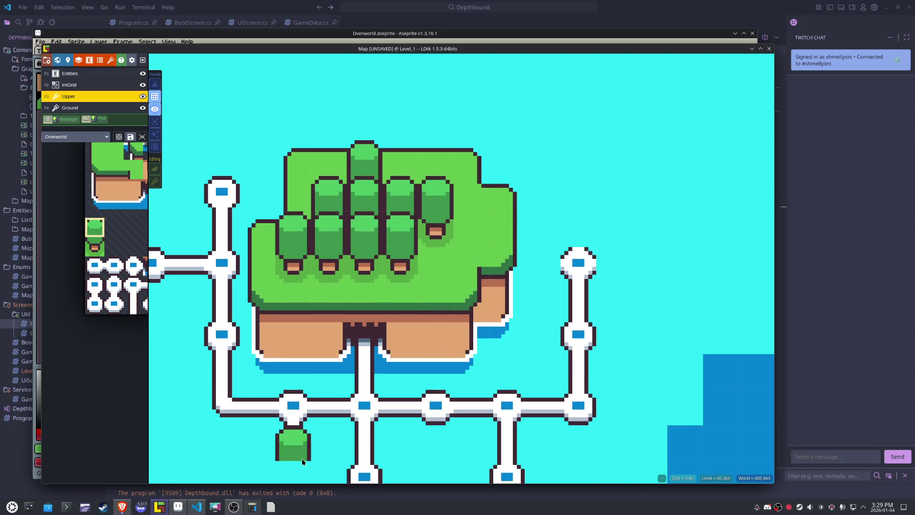
pyautogui.scroll(-2, 302, 459)
pyautogui.moveTo(313, 409); pyautogui.dragTo(323, 386)
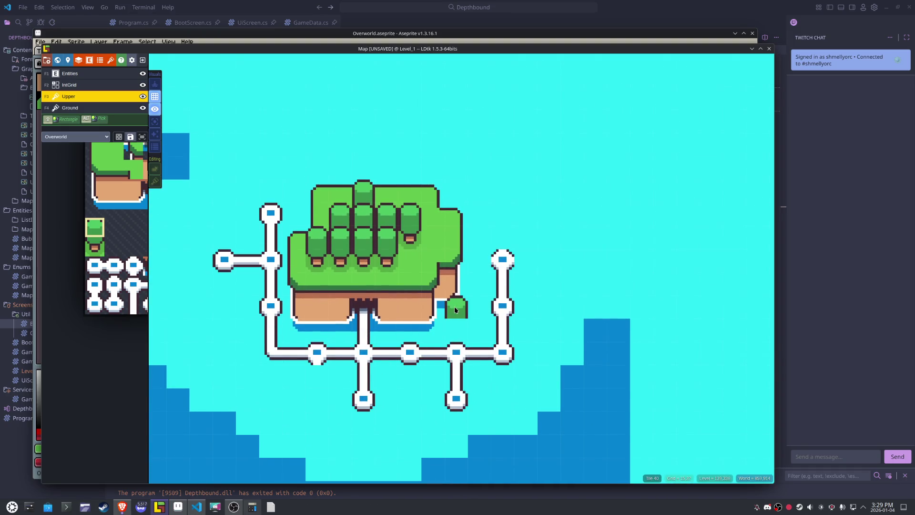
pyautogui.hotkey('ctrl', 's')
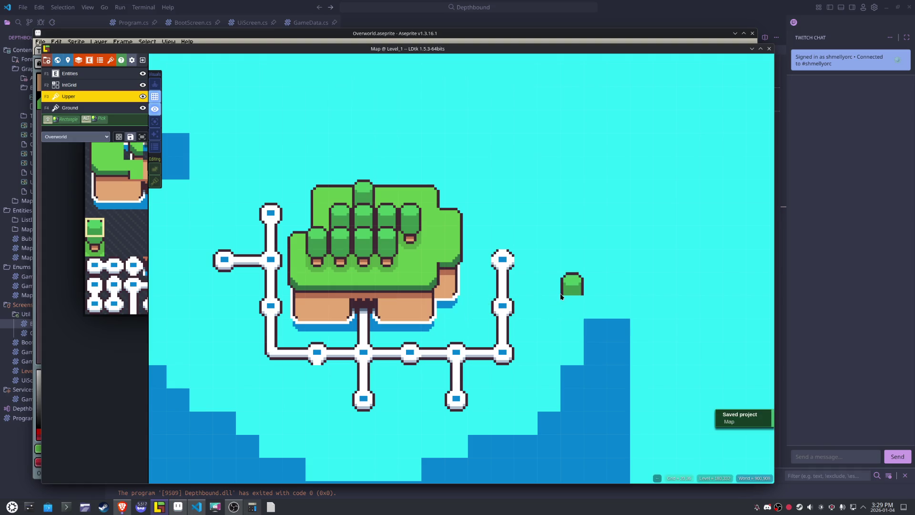
# - Select the path-node tile and switch to the Ground layer
pyautogui.moveTo(131, 290)
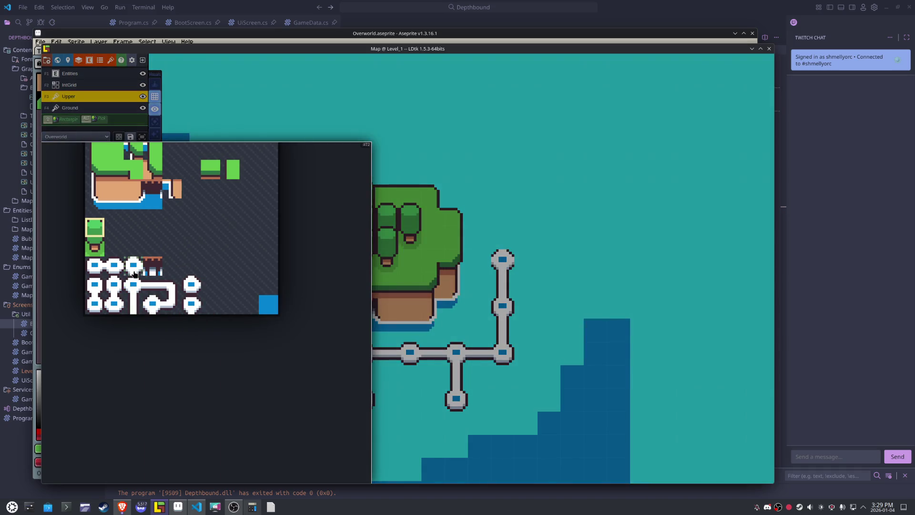
pyautogui.click(193, 295)
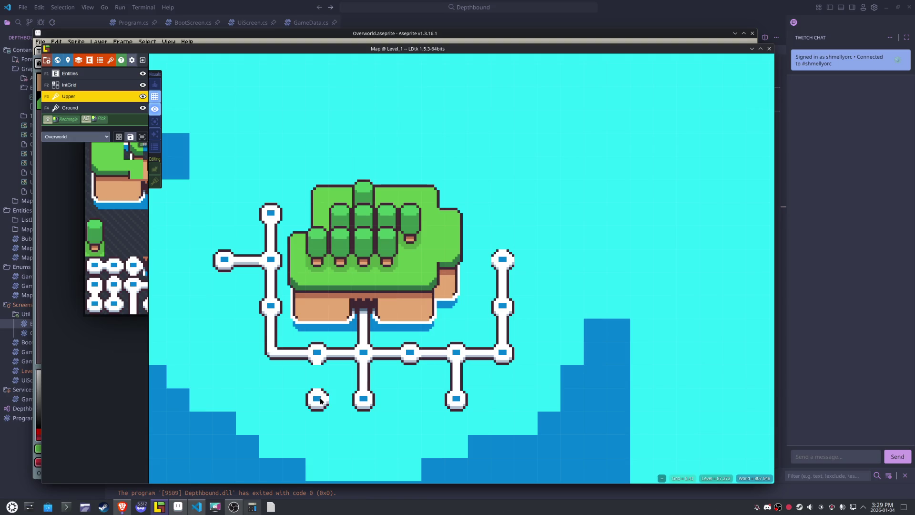
pyautogui.press('F4')
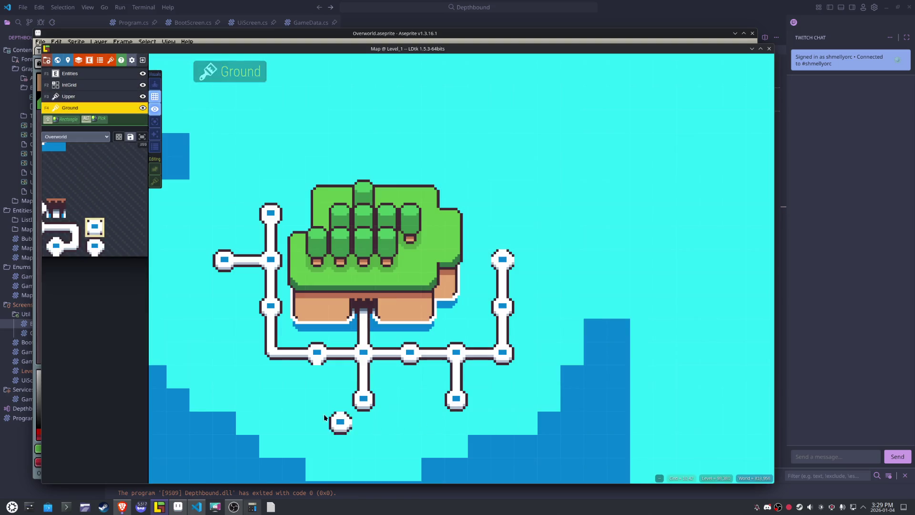
# - Enable X-flip and paint a vertical path piece below the island
pyautogui.press('x')
pyautogui.moveTo(75, 282)
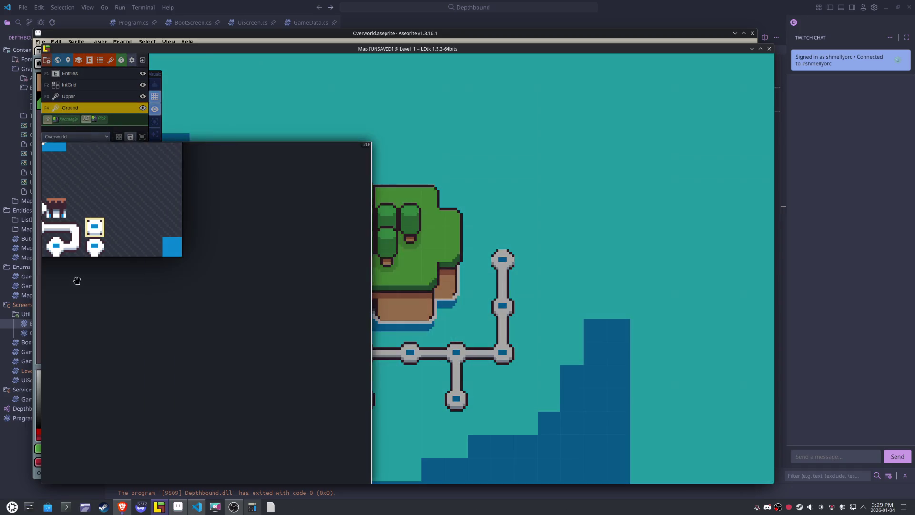
pyautogui.click(126, 214)
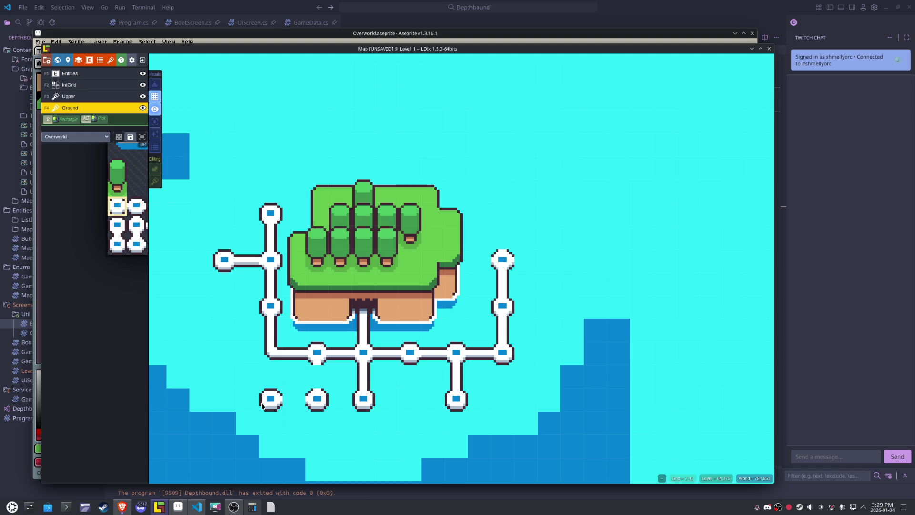
pyautogui.scroll(2, 262, 406)
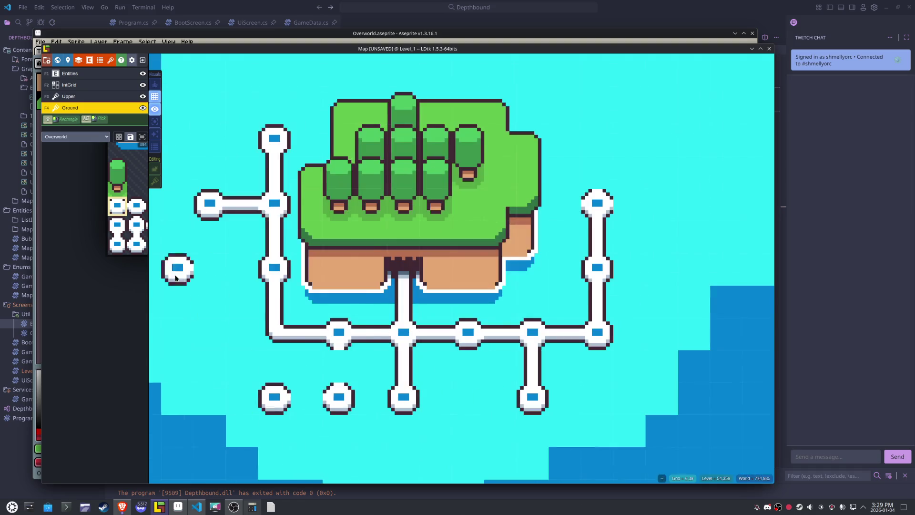
pyautogui.moveTo(162, 226)
pyautogui.click(159, 247)
pyautogui.click(339, 365)
# - Paint a horizontal path piece joining the lower nodes, save, and return to Aseprite
pyautogui.moveTo(117, 231)
pyautogui.click(171, 229)
pyautogui.click(310, 406)
pyautogui.scroll(-5, 286, 390)
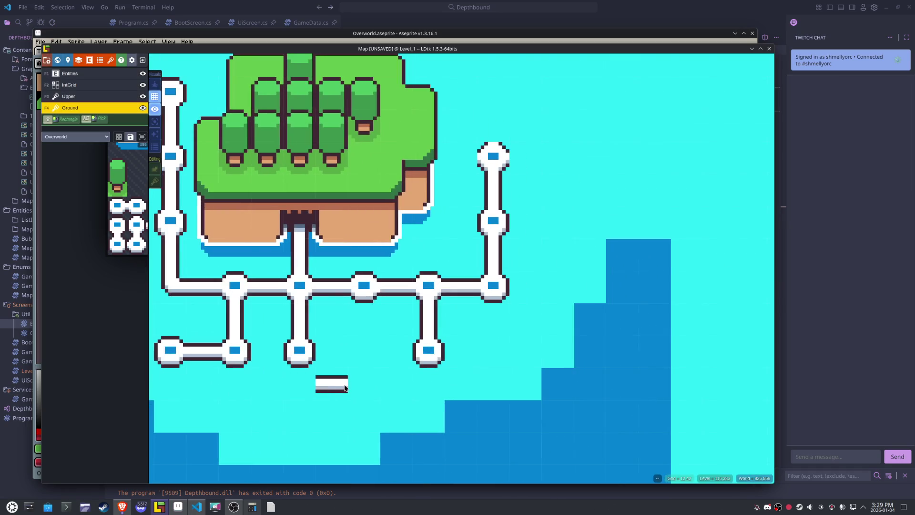
pyautogui.hotkey('ctrl', 's')
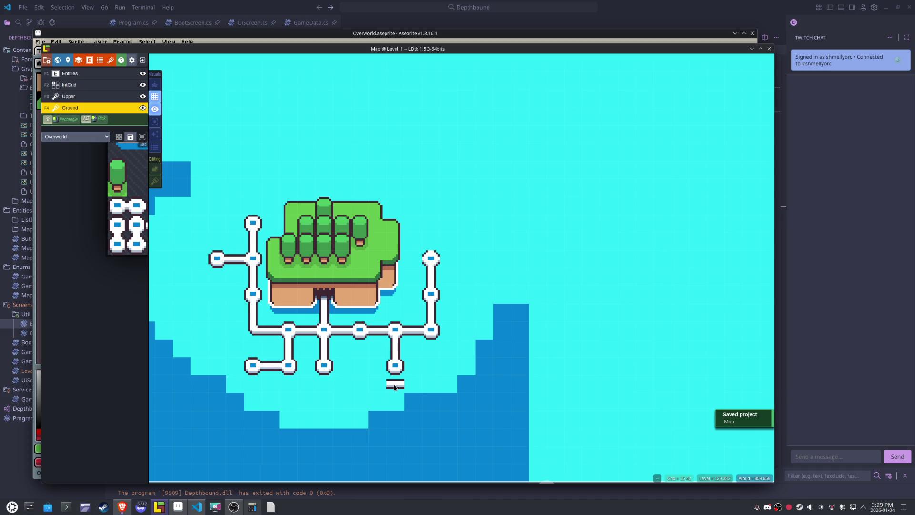
pyautogui.click(180, 507)
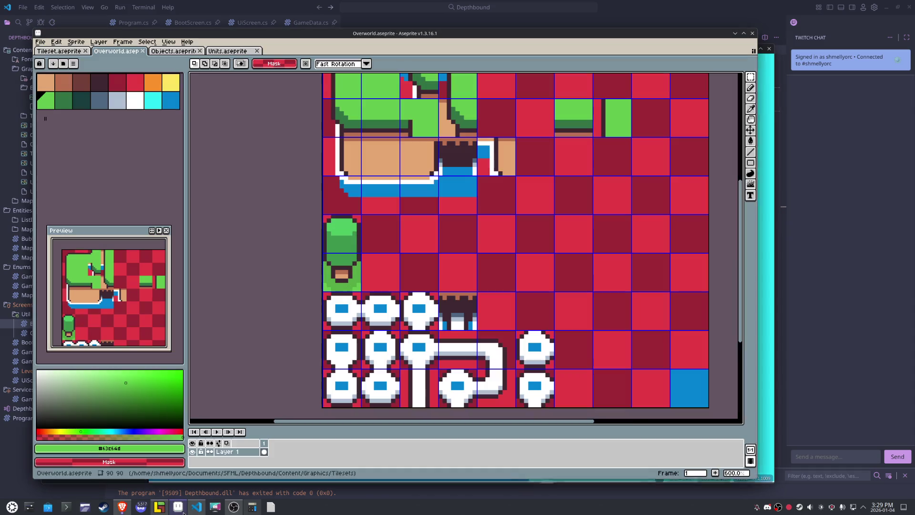
# - Copy the tree crown into the next cell and delete the leftover strip below it
pyautogui.scroll(3, 384, 237)
pyautogui.moveTo(370, 243); pyautogui.dragTo(295, 205)
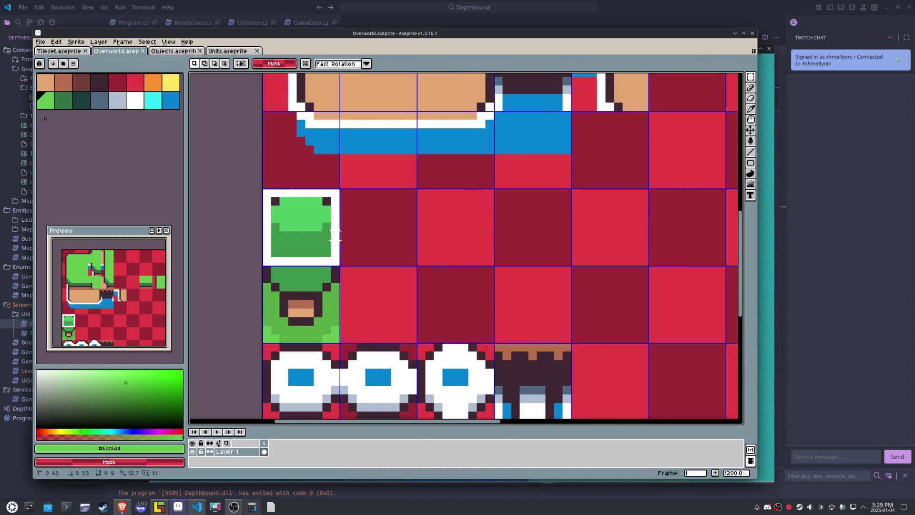
pyautogui.hotkey('ctrl', 'Right')
pyautogui.moveTo(433, 273)
pyautogui.mouseDown()
pyautogui.moveTo(351, 252)
pyautogui.moveTo(434, 261)
pyautogui.mouseUp()
pyautogui.press('Delete')
pyautogui.moveTo(373, 245); pyautogui.dragTo(434, 253)
pyautogui.click(361, 279)
# - Draw a dark outline along the tile's bottom row and green pixels under the copied crown
pyautogui.scroll(1, 360, 279)
pyautogui.press('b')
pyautogui.keyDown('alt'); pyautogui.click(427, 235); pyautogui.keyUp('alt')
pyautogui.click(418, 256)
pyautogui.moveTo(361, 256)
pyautogui.mouseDown()
pyautogui.moveTo(354, 258)
pyautogui.moveTo(407, 256)
pyautogui.mouseUp()
pyautogui.keyDown('alt'); pyautogui.click(357, 235); pyautogui.keyUp('alt')
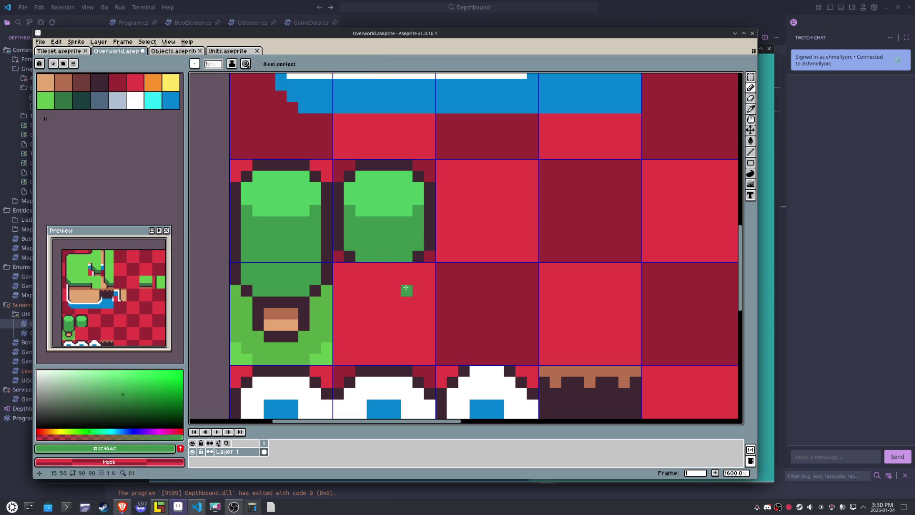
# - Test-shift the new crown and the small tree, undo both shifts, and save
pyautogui.press('m')
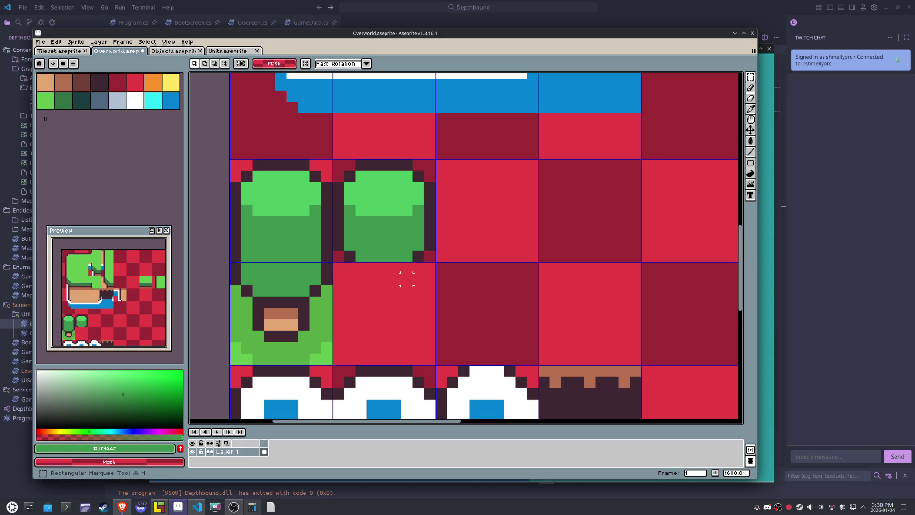
pyautogui.moveTo(407, 269)
pyautogui.mouseDown()
pyautogui.moveTo(441, 188)
pyautogui.moveTo(441, 163)
pyautogui.mouseUp()
pyautogui.moveTo(470, 274)
pyautogui.mouseDown()
pyautogui.moveTo(392, 190)
pyautogui.moveTo(399, 157)
pyautogui.mouseUp()
pyautogui.moveTo(417, 207); pyautogui.dragTo(362, 258)
pyautogui.hotkey('ctrl', 'z')
pyautogui.moveTo(342, 159); pyautogui.dragTo(381, 263)
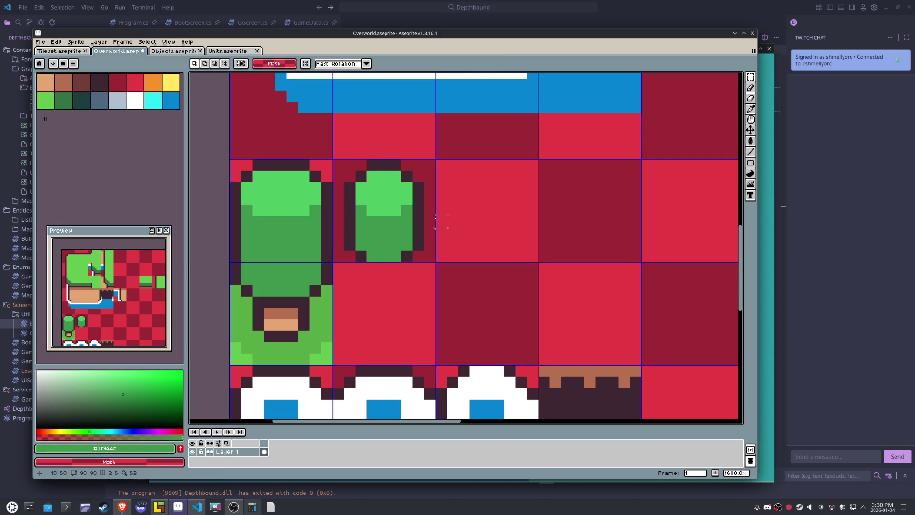
pyautogui.moveTo(439, 221); pyautogui.dragTo(343, 169)
pyautogui.hotkey('ctrl', 'z')
pyautogui.hotkey('ctrl', 'z')
pyautogui.hotkey('ctrl', 'z')
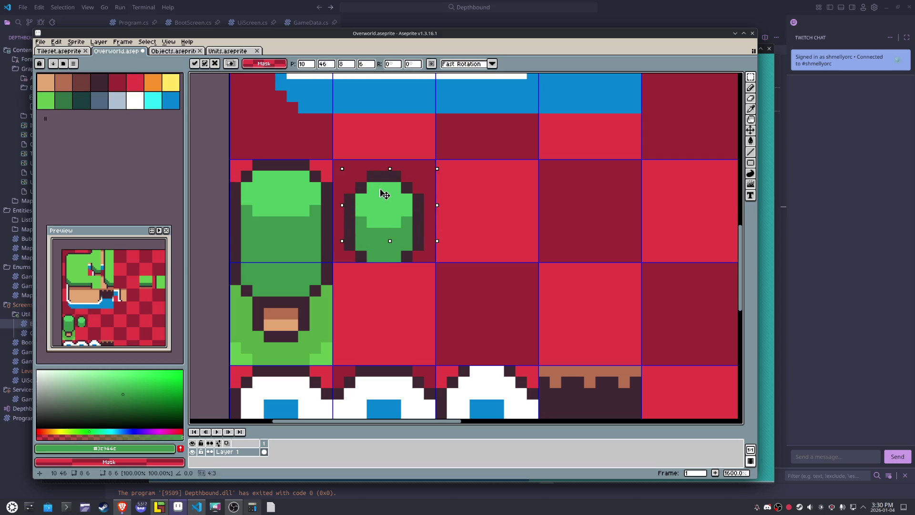
pyautogui.hotkey('ctrl', 's')
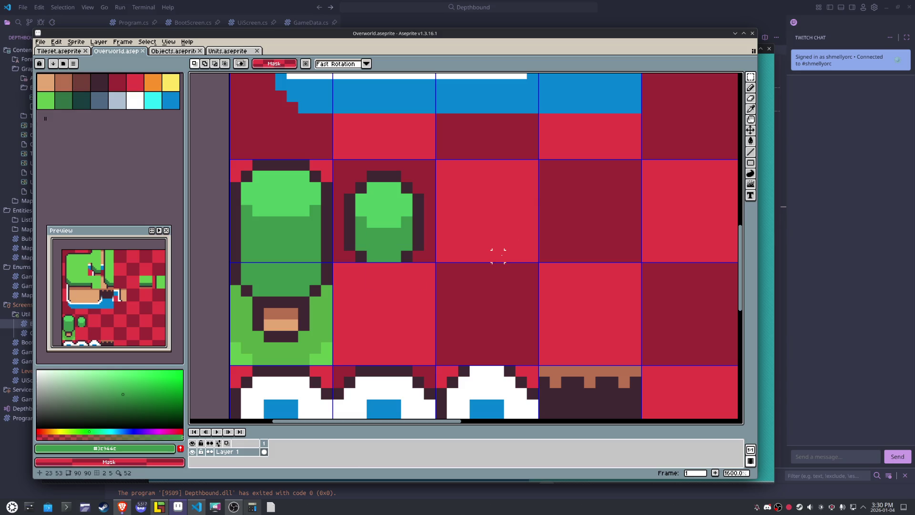
# - Draw a light-green grass strip beneath and beside the small tree's base
pyautogui.press('b')
pyautogui.keyDown('alt'); pyautogui.click(334, 303); pyautogui.keyUp('alt')
pyautogui.click(426, 257)
pyautogui.hotkey('ctrl', 'z')
pyautogui.moveTo(418, 256)
pyautogui.mouseDown()
pyautogui.moveTo(405, 267)
pyautogui.moveTo(364, 269)
pyautogui.mouseUp()
pyautogui.click(349, 257)
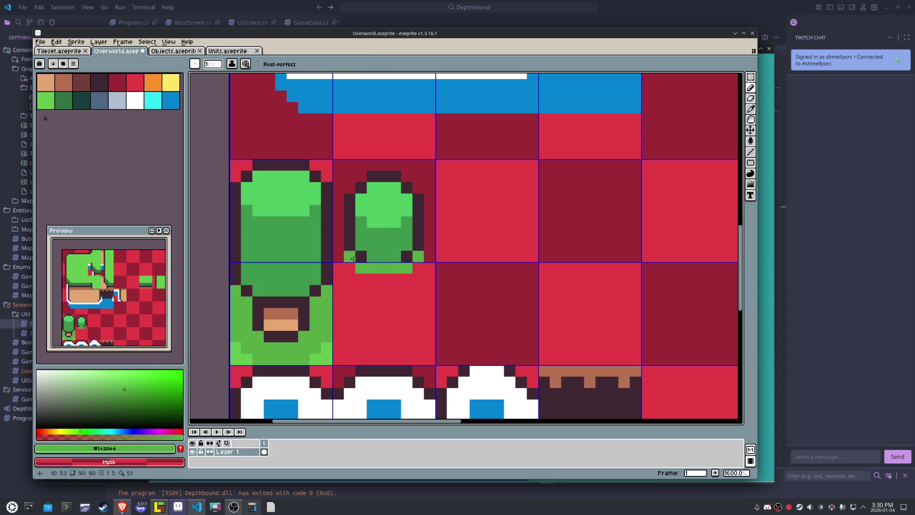
pyautogui.click(361, 257)
pyautogui.click(349, 267)
pyautogui.click(360, 278)
pyautogui.moveTo(361, 278); pyautogui.dragTo(407, 279)
pyautogui.click(418, 268)
pyautogui.click(459, 263)
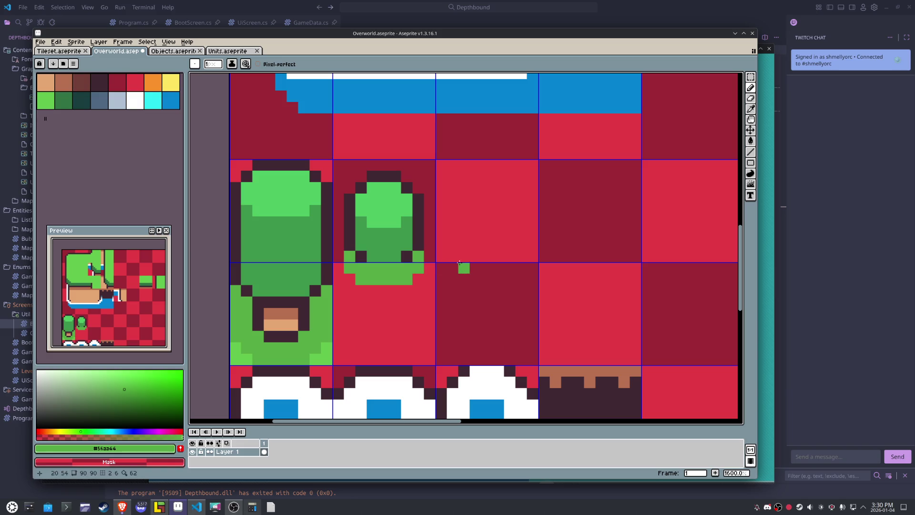
# - Save Overworld and re-export it to Overworld.png for LDtk
pyautogui.press('m')
pyautogui.hotkey('ctrl', 's')
pyautogui.moveTo(458, 296)
pyautogui.mouseDown()
pyautogui.moveTo(338, 183)
pyautogui.moveTo(337, 164)
pyautogui.moveTo(542, 255)
pyautogui.mouseUp()
pyautogui.click(542, 255)
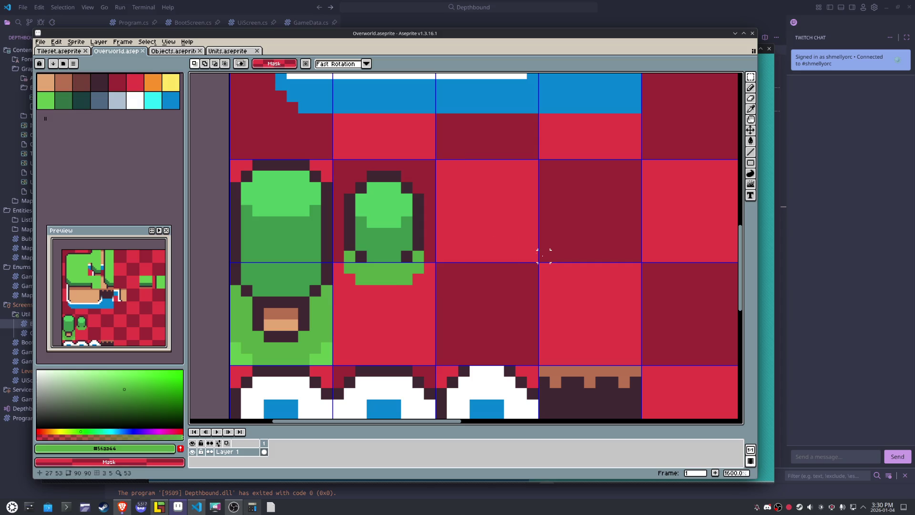
pyautogui.click(40, 42)
pyautogui.moveTo(96, 117)
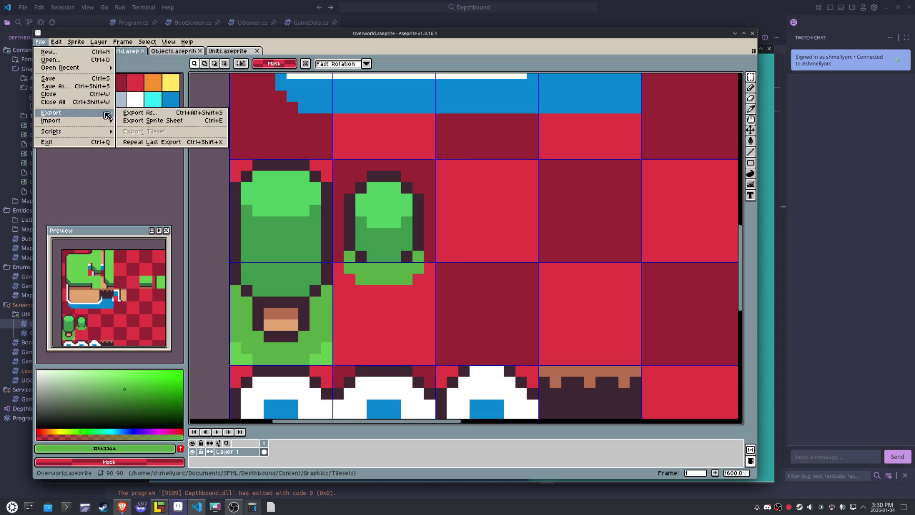
pyautogui.click(149, 119)
pyautogui.click(569, 333)
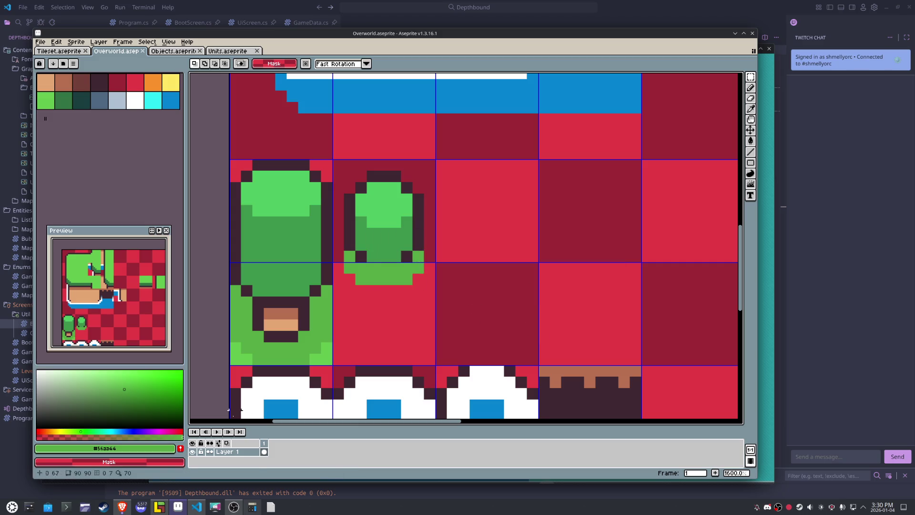
pyautogui.click(160, 508)
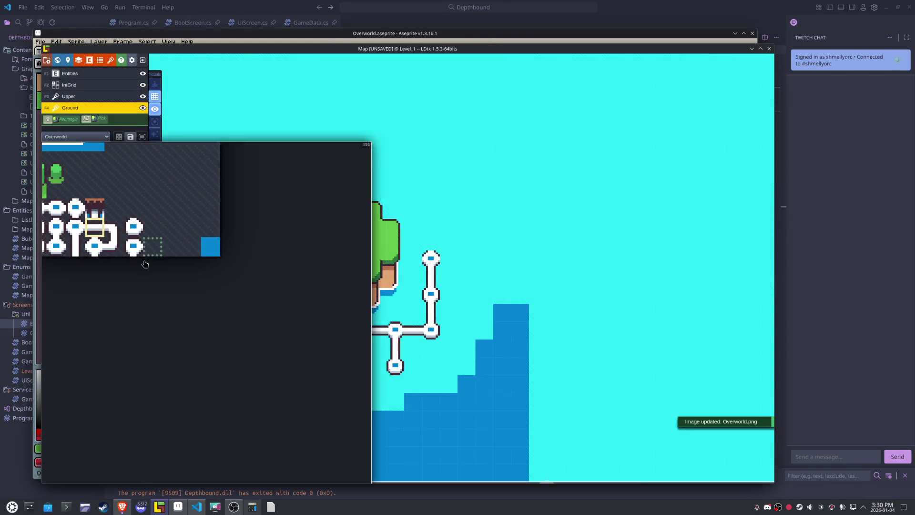
# - Replace the old small tree with the updated tile using tile stacking, and save
pyautogui.moveTo(91, 187)
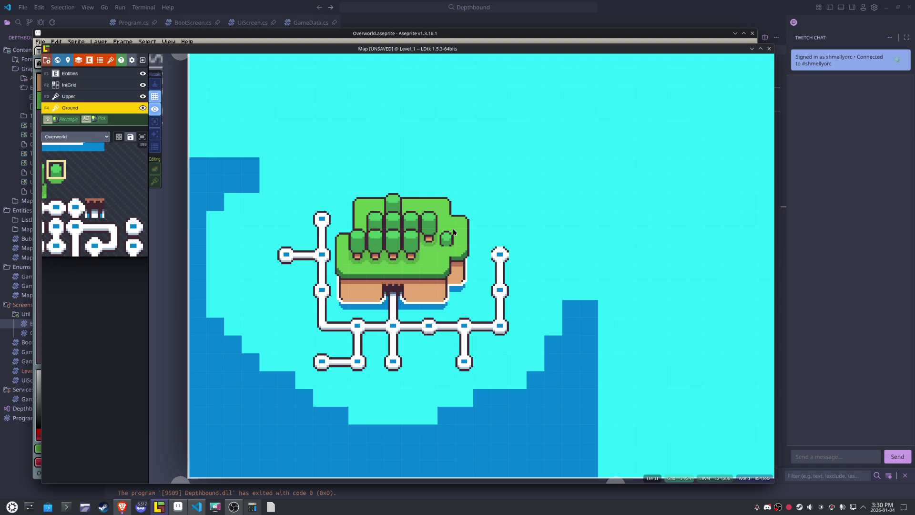
pyautogui.hotkey('ctrl', 'z')
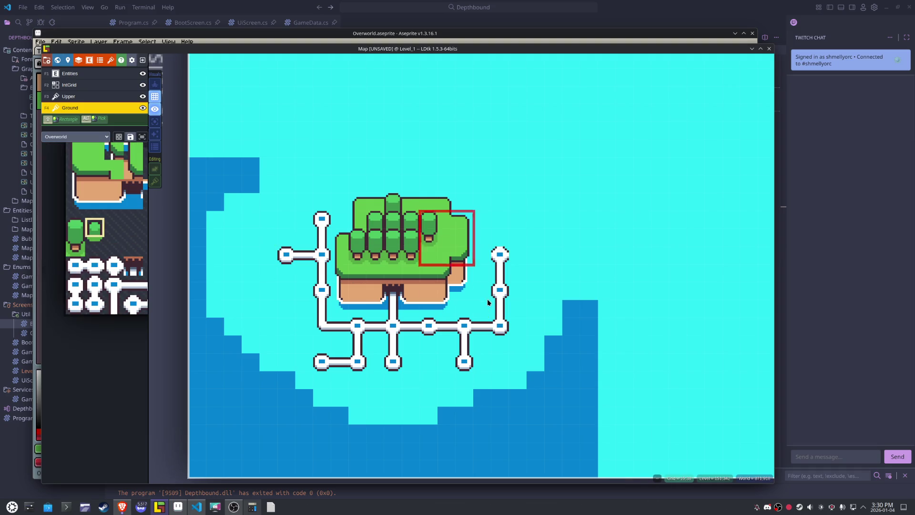
pyautogui.press('s')
pyautogui.click(446, 238)
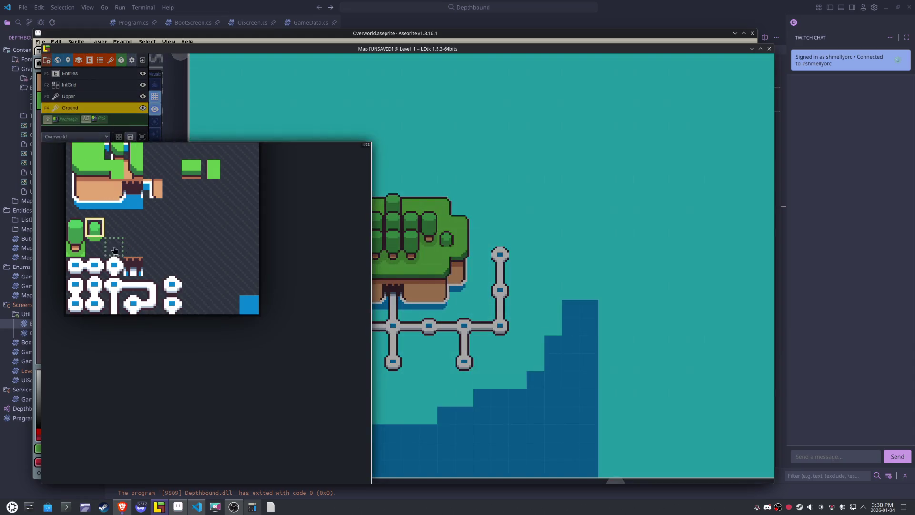
pyautogui.click(94, 245)
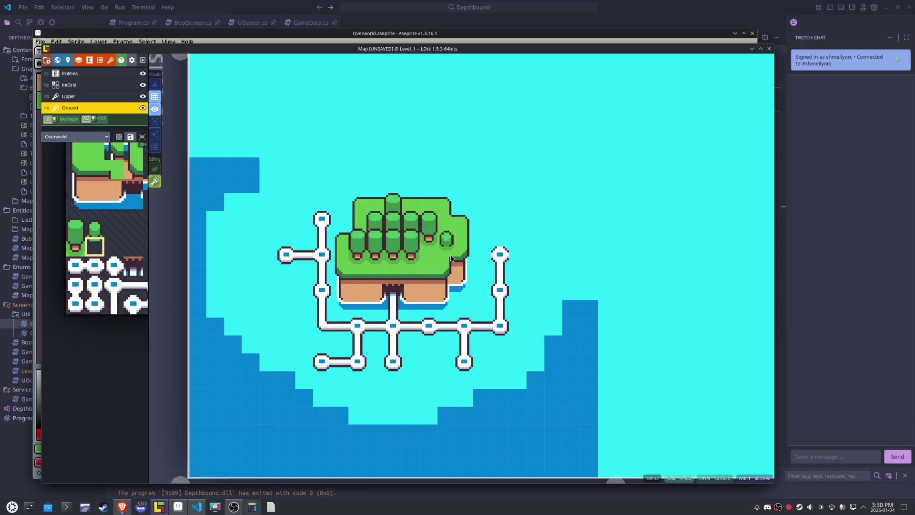
pyautogui.hotkey('ctrl', 's')
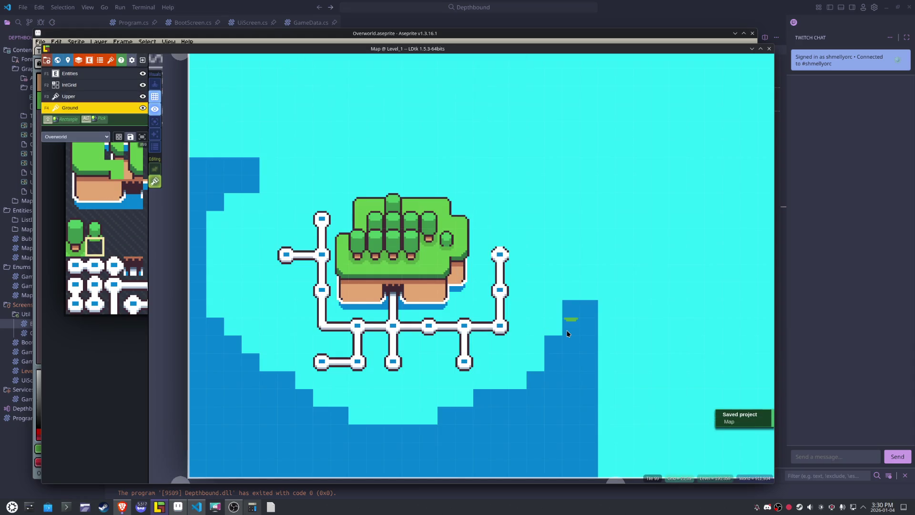
# - Centre the island on the map, then bring Aseprite's path tiles into view
pyautogui.hscroll(3, 567, 333)
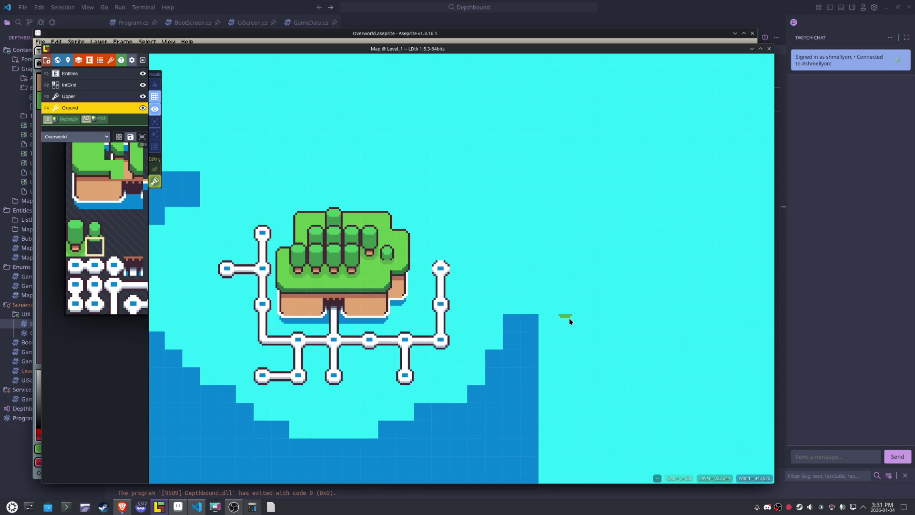
pyautogui.scroll(2, 347, 361)
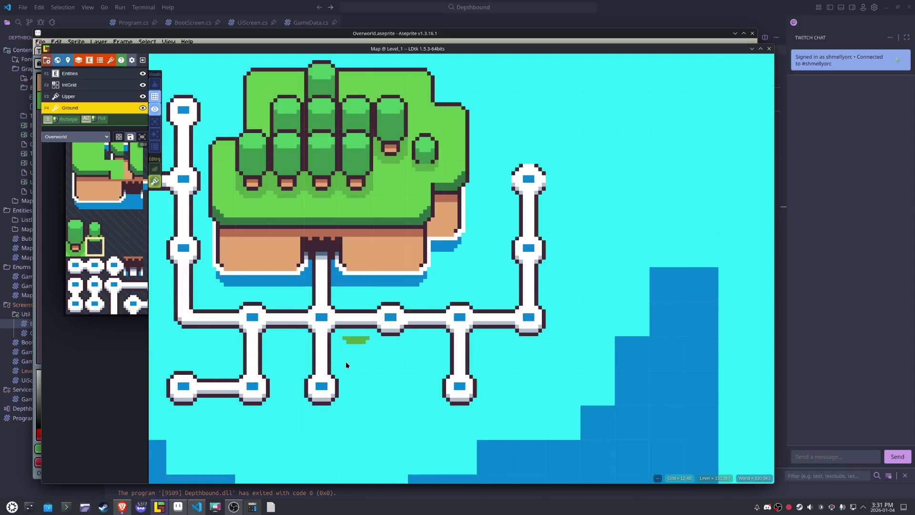
pyautogui.moveTo(389, 295); pyautogui.dragTo(443, 348)
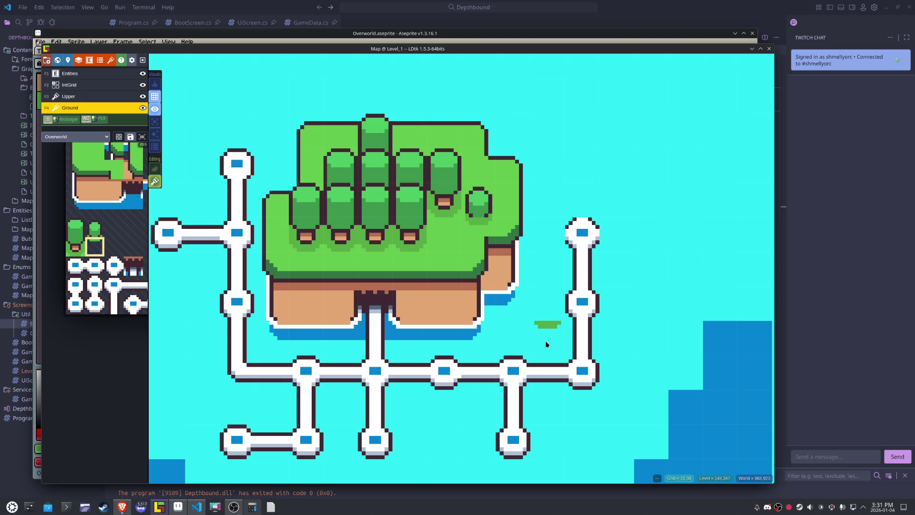
pyautogui.click(178, 506)
pyautogui.scroll(-2, 371, 279)
pyautogui.moveTo(374, 282); pyautogui.dragTo(345, 153)
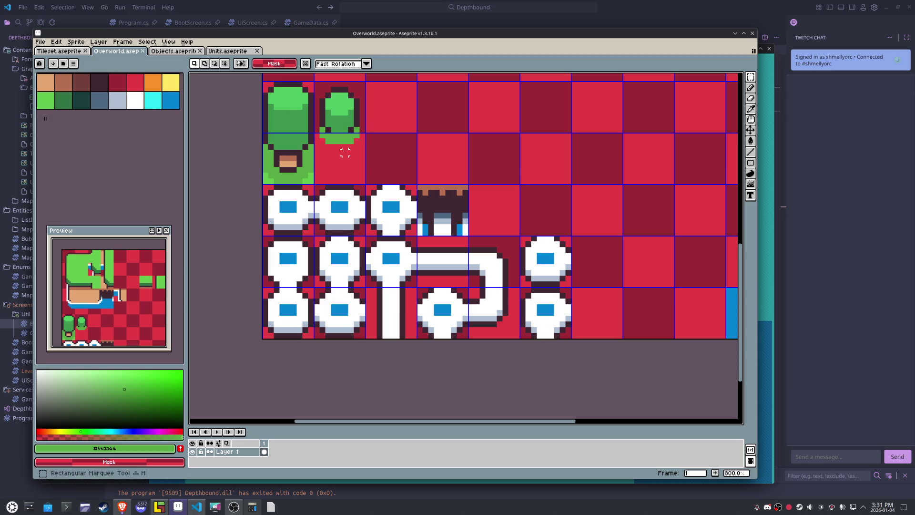
# - Fill the blue centres of all selected path node tiles with white
pyautogui.moveTo(291, 206)
pyautogui.mouseDown()
pyautogui.moveTo(391, 262)
pyautogui.moveTo(391, 312)
pyautogui.moveTo(467, 334)
pyautogui.mouseUp()
pyautogui.moveTo(529, 313); pyautogui.dragTo(546, 248)
pyautogui.press('i')
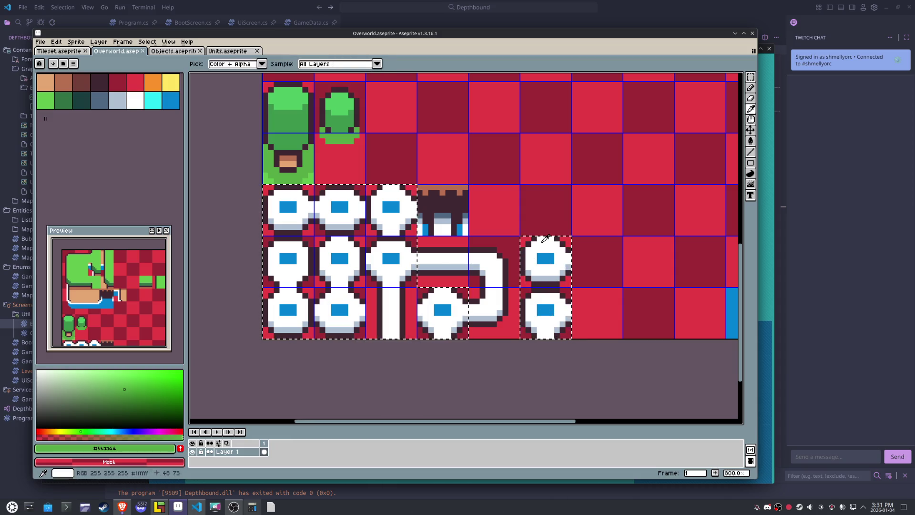
pyautogui.click(545, 239)
pyautogui.press('g')
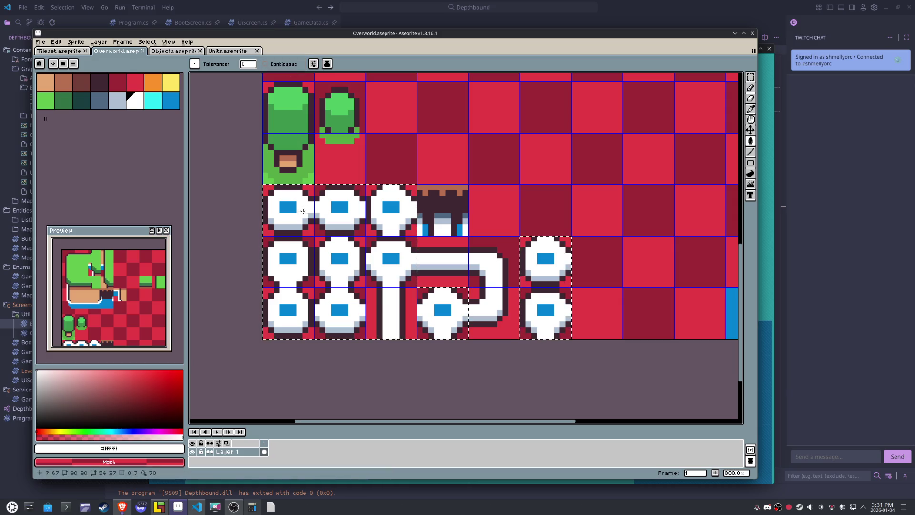
pyautogui.click(305, 211)
pyautogui.press('m')
pyautogui.hotkey('ctrl', 'd')
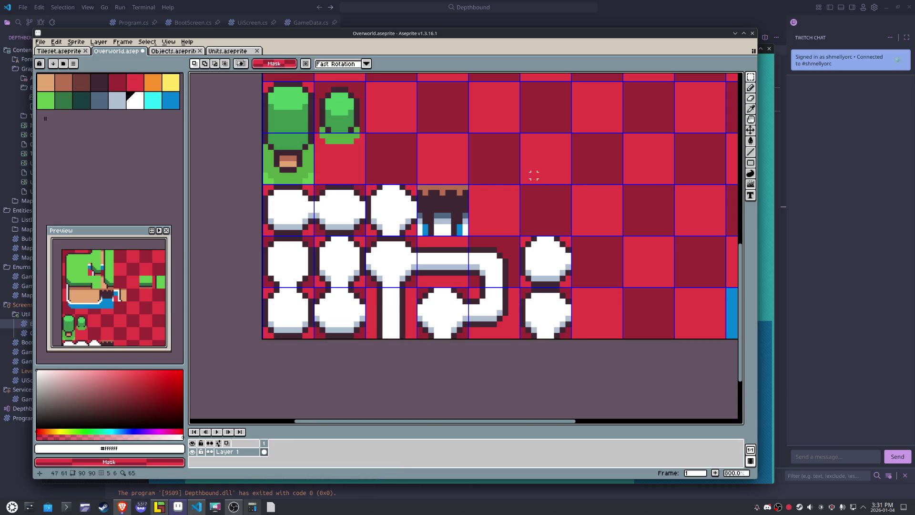
# - Re-export Overworld.png and return to LDtk
pyautogui.click(40, 42)
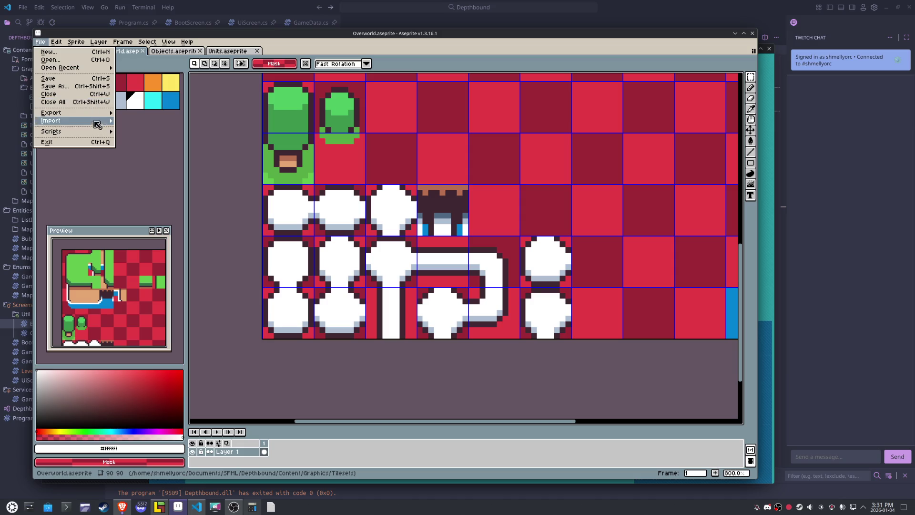
pyautogui.moveTo(96, 113)
pyautogui.click(143, 116)
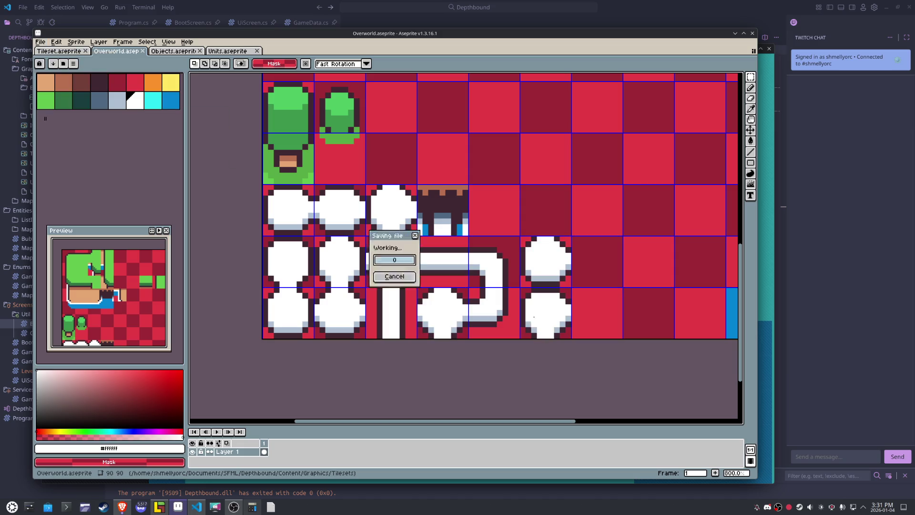
pyautogui.click(159, 507)
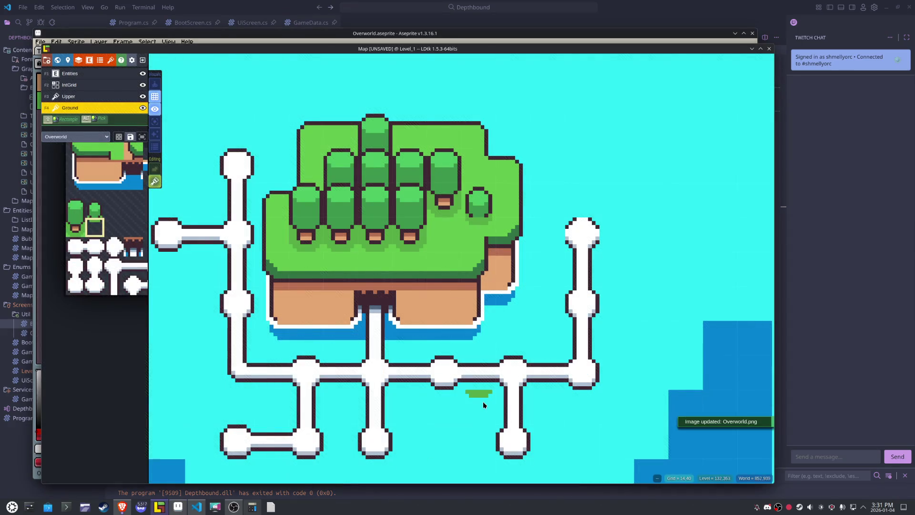
# - Erase the stray dark-water tiles along the left and lower shoreline
pyautogui.scroll(-2, 482, 401)
pyautogui.scroll(1, 472, 323)
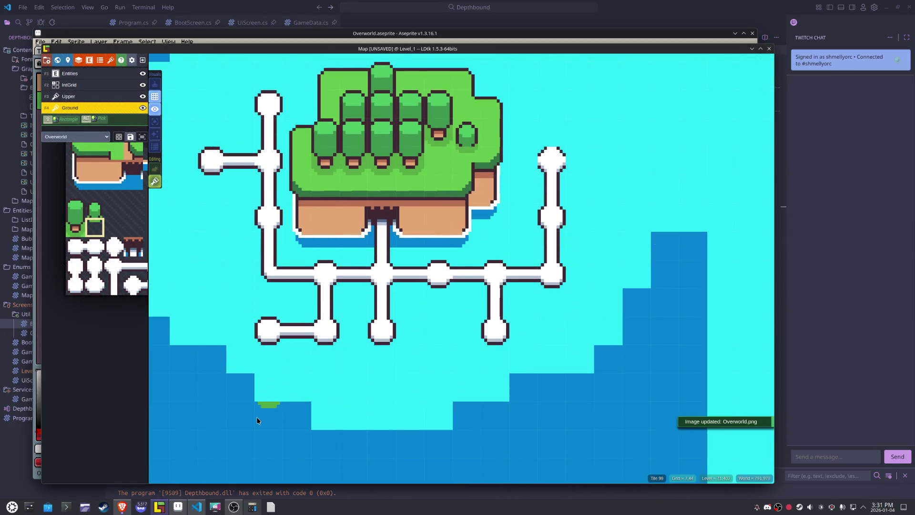
pyautogui.rightClick(242, 386)
pyautogui.rightClick(212, 359)
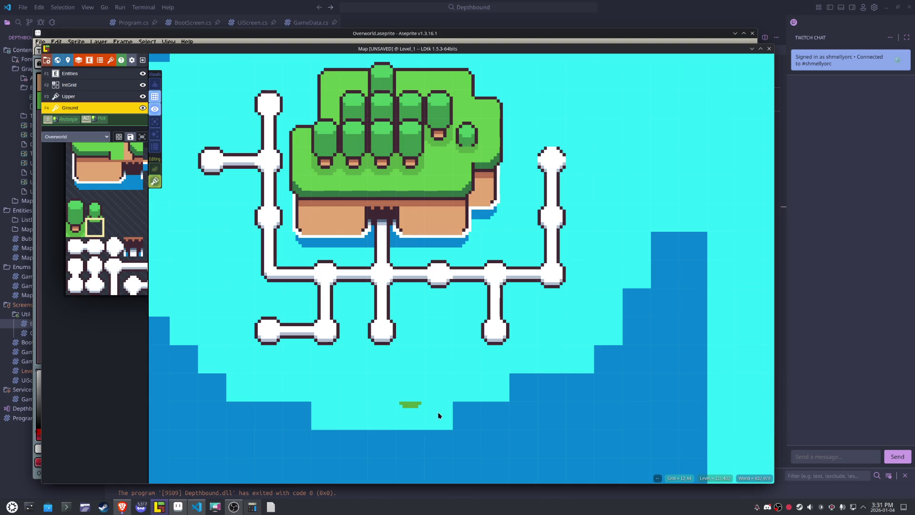
pyautogui.rightClick(519, 390)
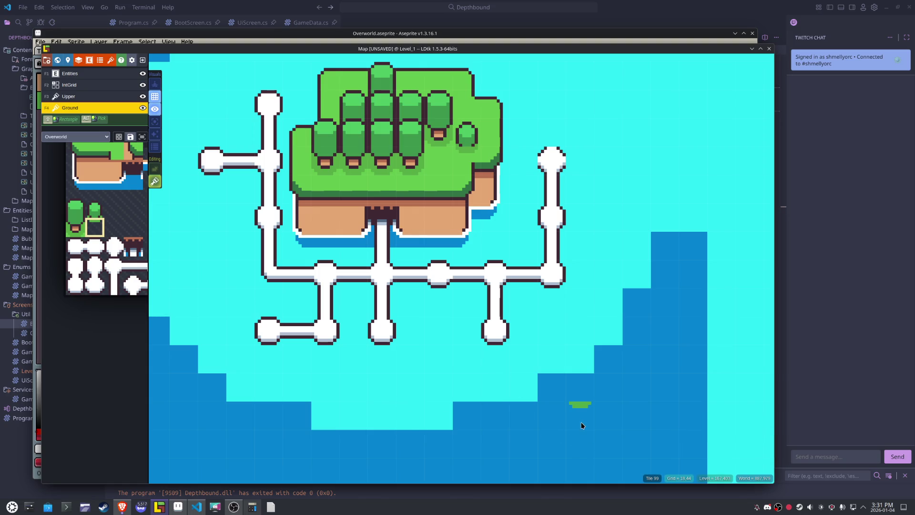
pyautogui.scroll(-1, 453, 424)
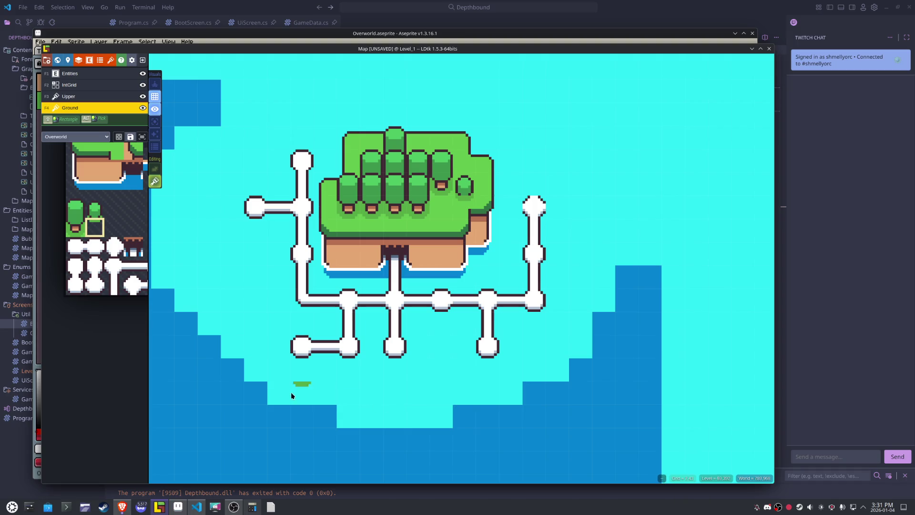
pyautogui.rightClick(252, 386)
pyautogui.rightClick(231, 365)
pyautogui.rightClick(213, 343)
# - Paint a row of dark water at the upper left and save the project
pyautogui.moveTo(232, 318)
pyautogui.mouseDown()
pyautogui.moveTo(292, 359)
pyautogui.moveTo(296, 382)
pyautogui.mouseUp()
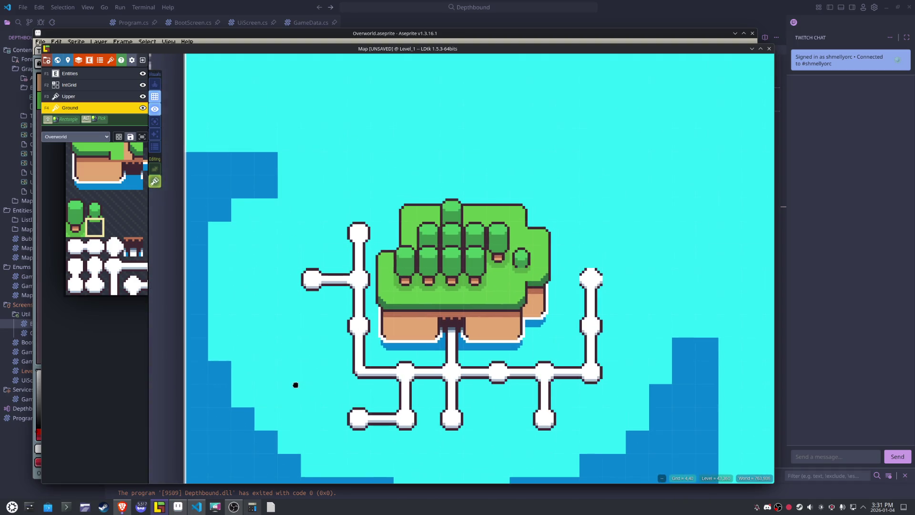
pyautogui.keyDown('alt'); pyautogui.click(243, 157); pyautogui.keyUp('alt')
pyautogui.moveTo(220, 141)
pyautogui.mouseDown()
pyautogui.moveTo(288, 141)
pyautogui.moveTo(202, 141)
pyautogui.moveTo(279, 178)
pyautogui.moveTo(262, 204)
pyautogui.mouseUp()
pyautogui.scroll(-2, 279, 178)
pyautogui.hotkey('ctrl', 's')
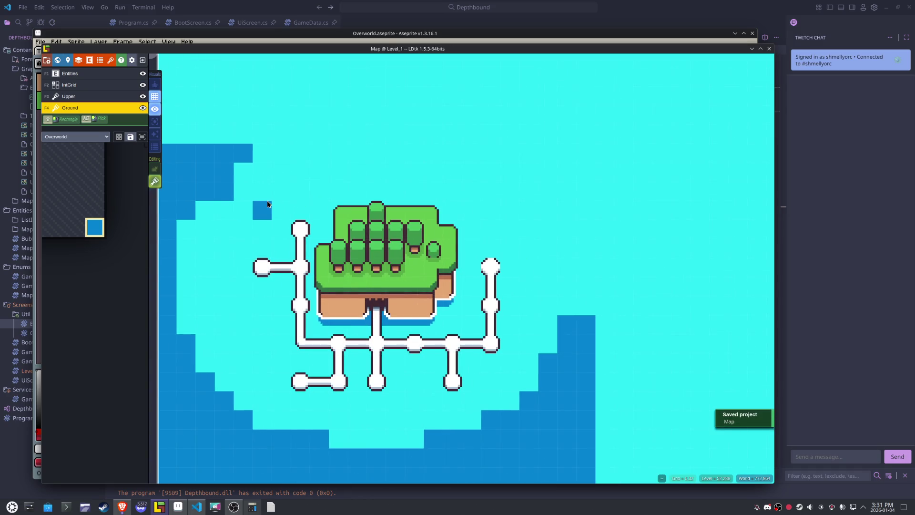
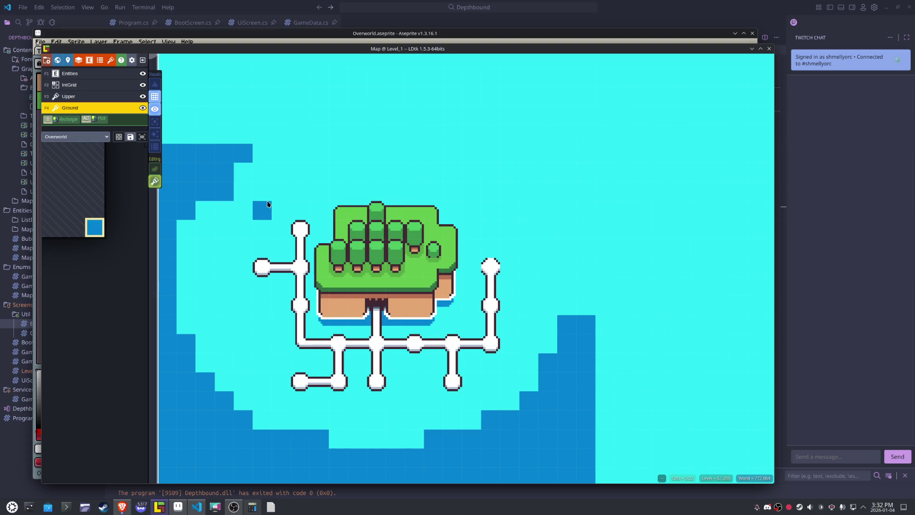
# - Move Level_1 to a new world position, place Level_0 right beside it, and save the project
pyautogui.scroll(-5, 405, 169)
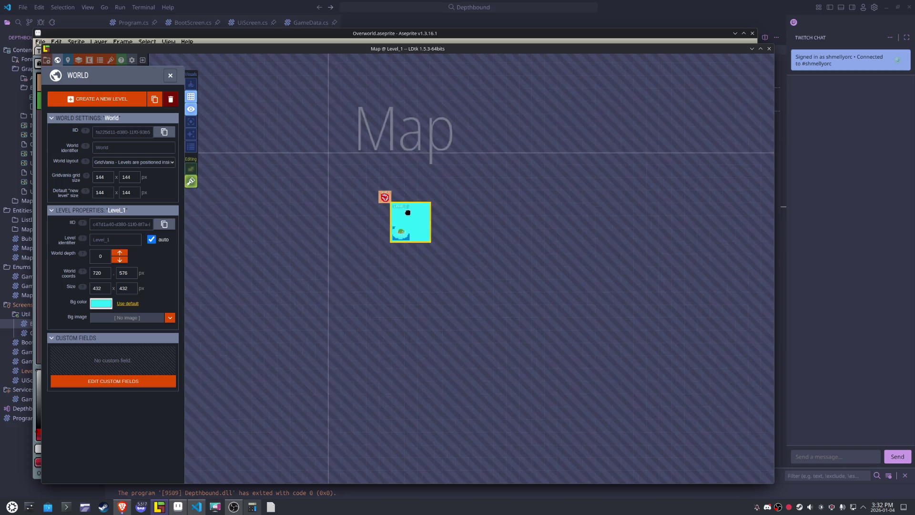
pyautogui.moveTo(407, 210)
pyautogui.mouseDown()
pyautogui.moveTo(443, 264)
pyautogui.moveTo(487, 286)
pyautogui.mouseUp()
pyautogui.moveTo(385, 196)
pyautogui.mouseDown()
pyautogui.moveTo(451, 278)
pyautogui.moveTo(452, 304)
pyautogui.mouseUp()
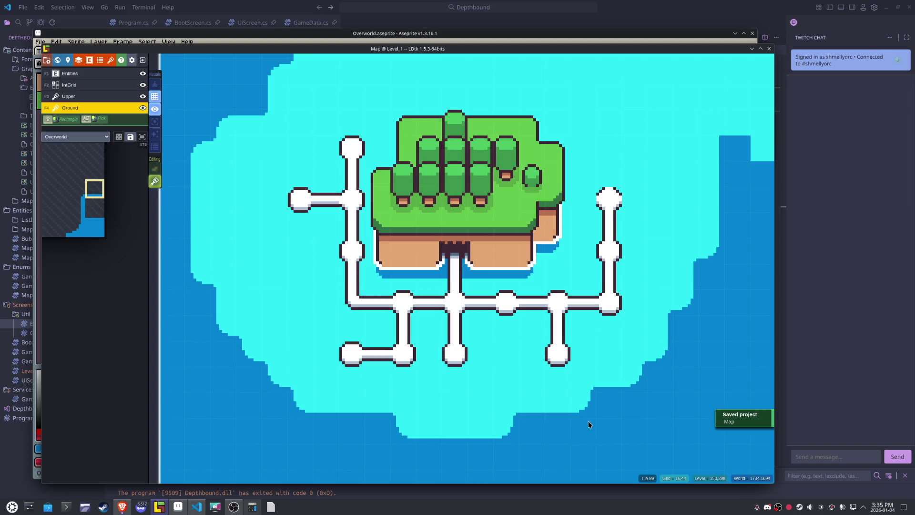
pyautogui.moveTo(587, 418)
pyautogui.mouseDown()
pyautogui.moveTo(560, 427)
pyautogui.moveTo(580, 422)
pyautogui.moveTo(582, 410)
pyautogui.mouseUp()
pyautogui.scroll(-2, 583, 409)
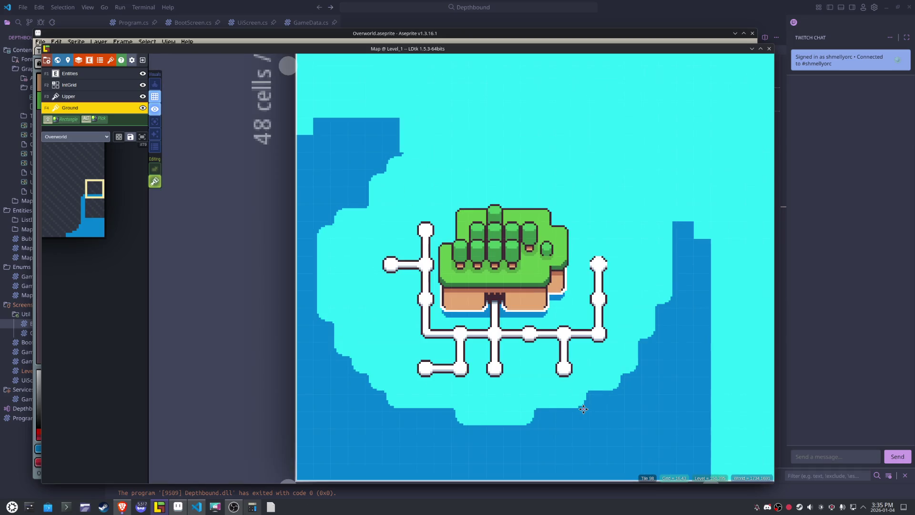
pyautogui.hotkey('ctrl', 's')
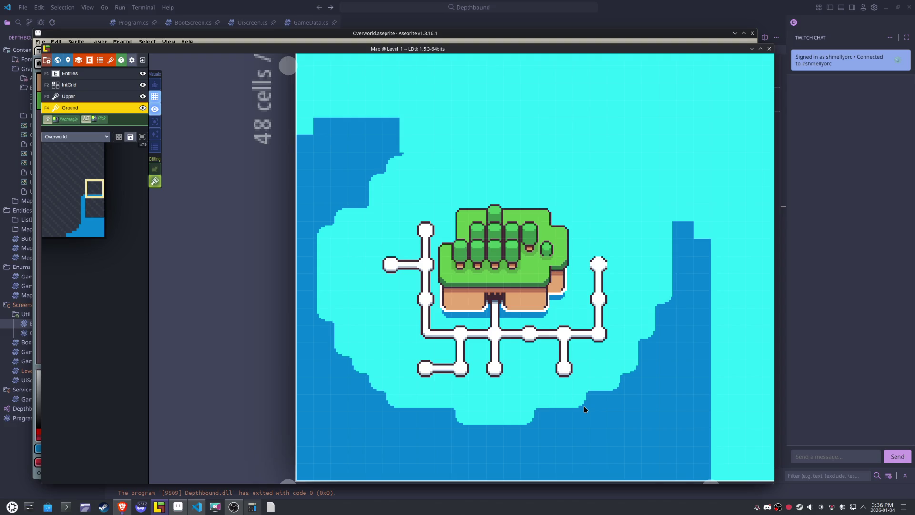
# - Add a new project entity with the identifier Path, then bring up Aseprite
pyautogui.click(89, 59)
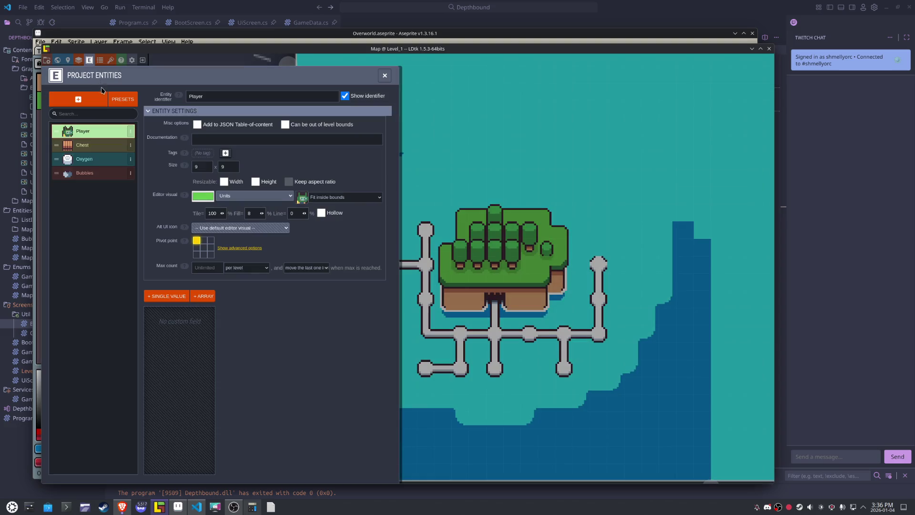
pyautogui.click(79, 100)
pyautogui.write('Path')
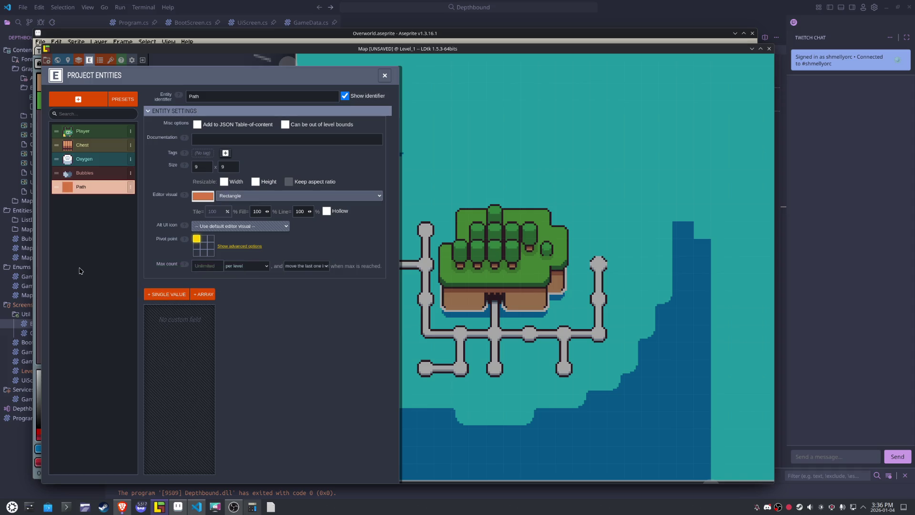
pyautogui.click(178, 506)
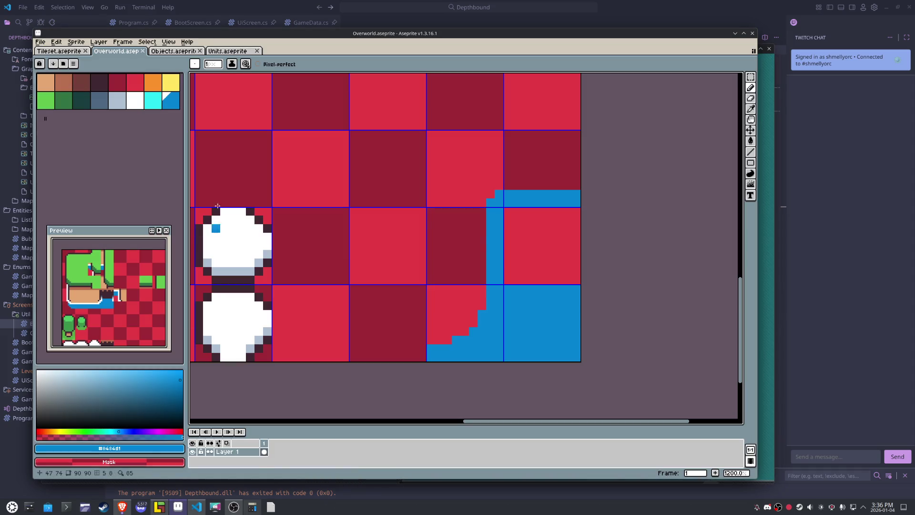
# - In Objects.aseprite, select the empty bottom-right cell and pick the dark maroon colour
pyautogui.click(173, 51)
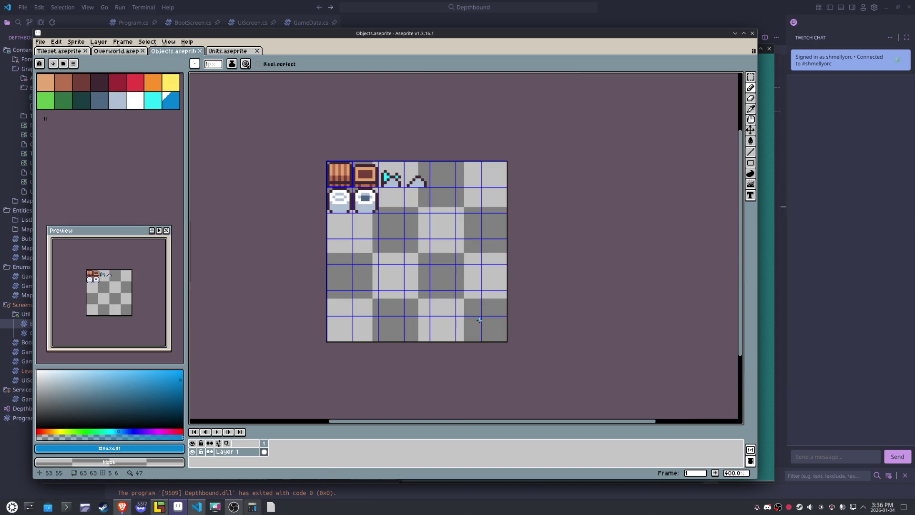
pyautogui.press('m')
pyautogui.scroll(2, 481, 323)
pyautogui.moveTo(476, 319); pyautogui.dragTo(479, 322)
pyautogui.scroll(3, 479, 323)
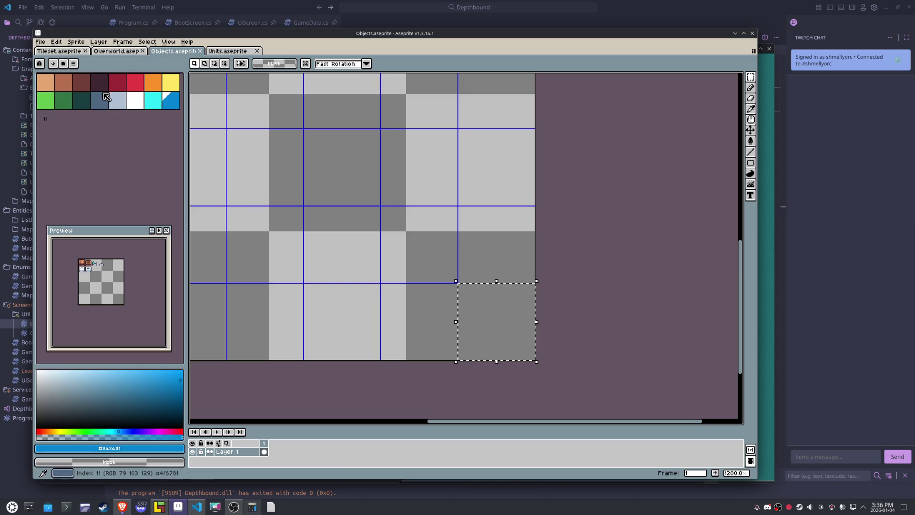
pyautogui.keyDown('alt'); pyautogui.click(470, 276); pyautogui.keyUp('alt')
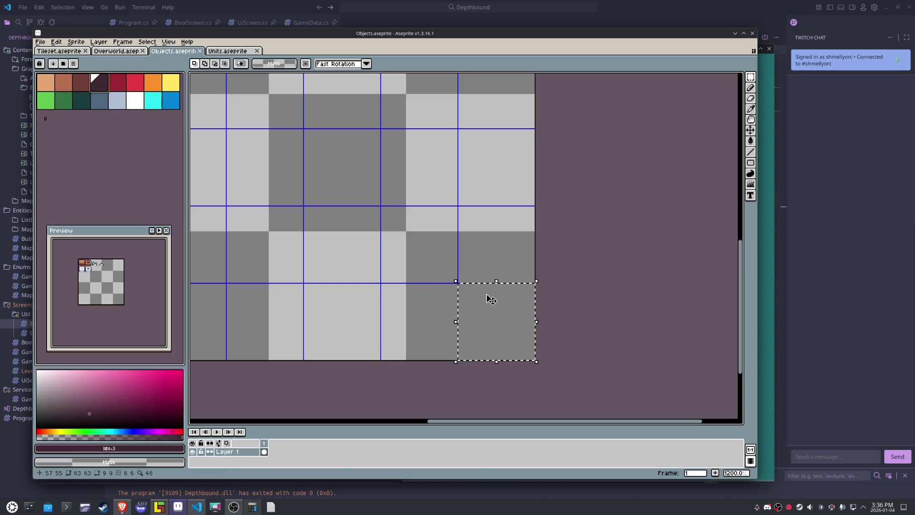
# - Draw the dark upward-arrow outline in the selected cell with the Pencil
pyautogui.press('b')
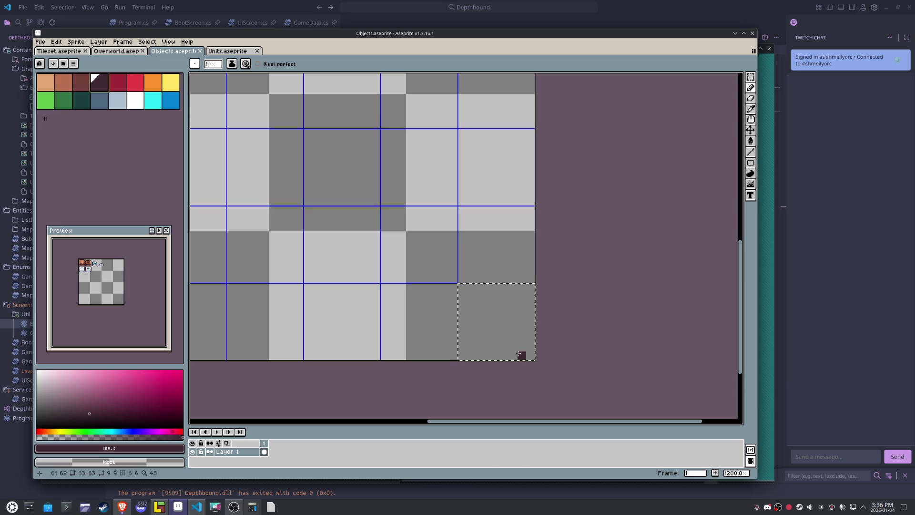
pyautogui.moveTo(513, 355)
pyautogui.mouseDown()
pyautogui.moveTo(513, 338)
pyautogui.moveTo(522, 339)
pyautogui.moveTo(514, 348)
pyautogui.moveTo(531, 331)
pyautogui.mouseUp()
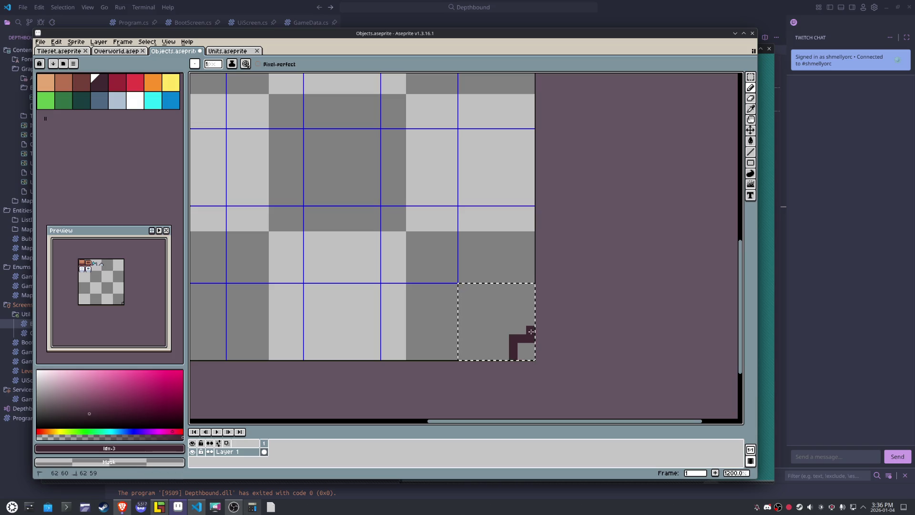
pyautogui.keyDown('shift'); pyautogui.click(504, 294); pyautogui.keyUp('shift')
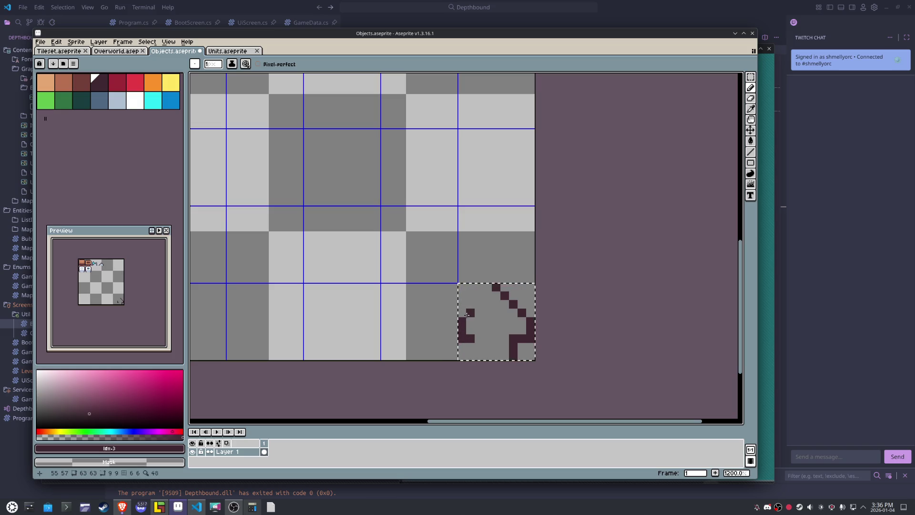
pyautogui.click(480, 340)
pyautogui.click(496, 347)
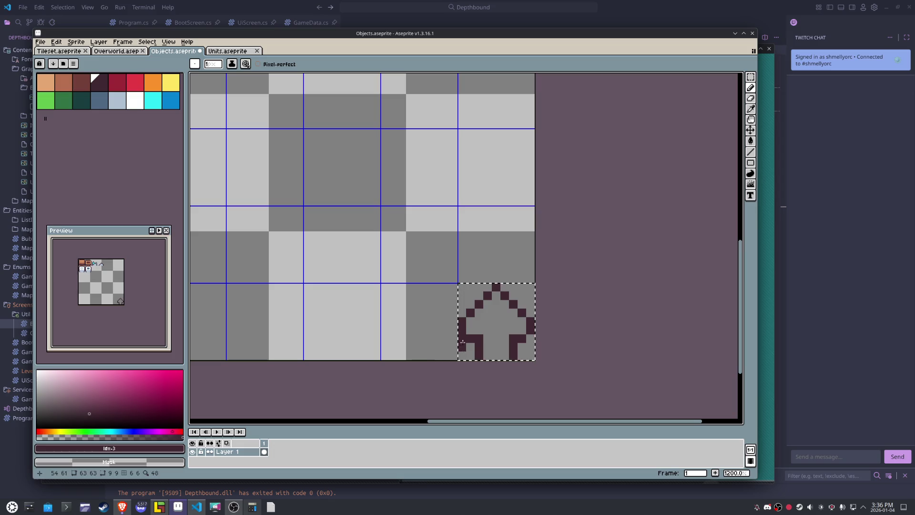
pyautogui.click(135, 82)
# - Fill only the arrow's interior red, then shade two lower arrow pixels darker red
pyautogui.press('g')
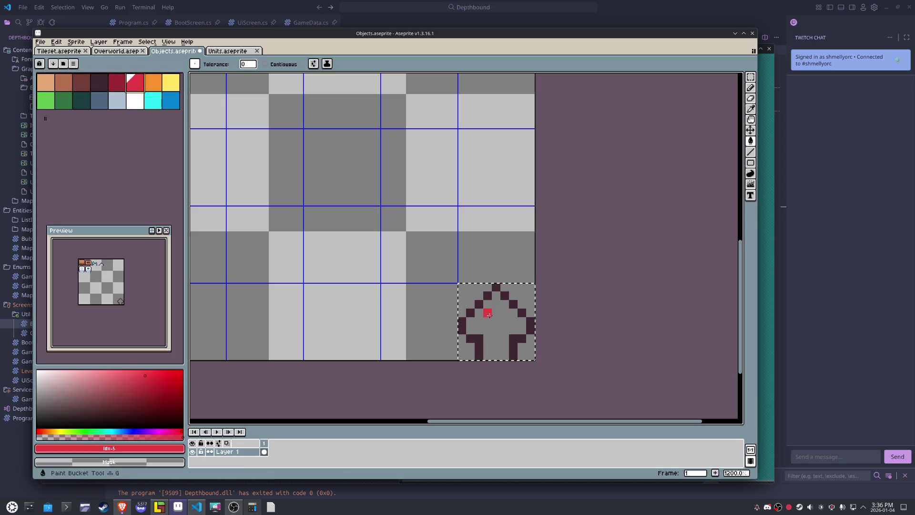
pyautogui.click(489, 315)
pyautogui.hotkey('ctrl', 'z')
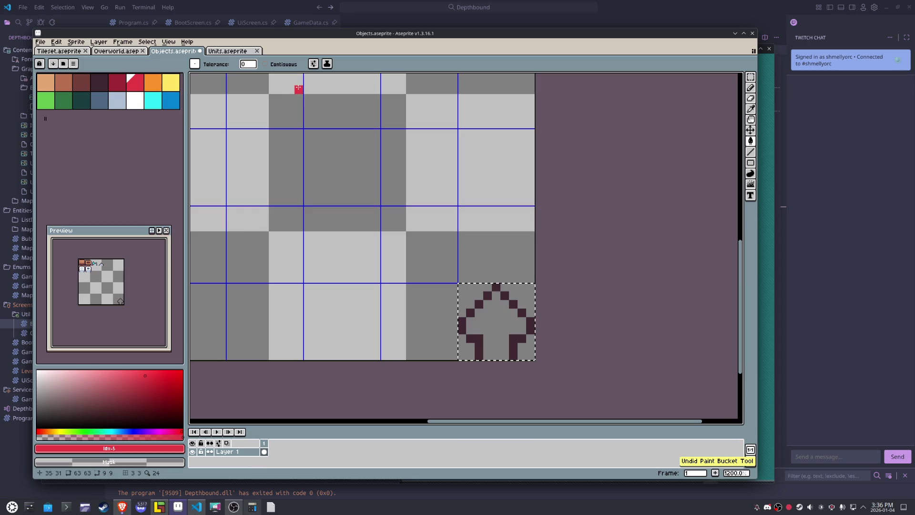
pyautogui.click(266, 64)
pyautogui.click(492, 309)
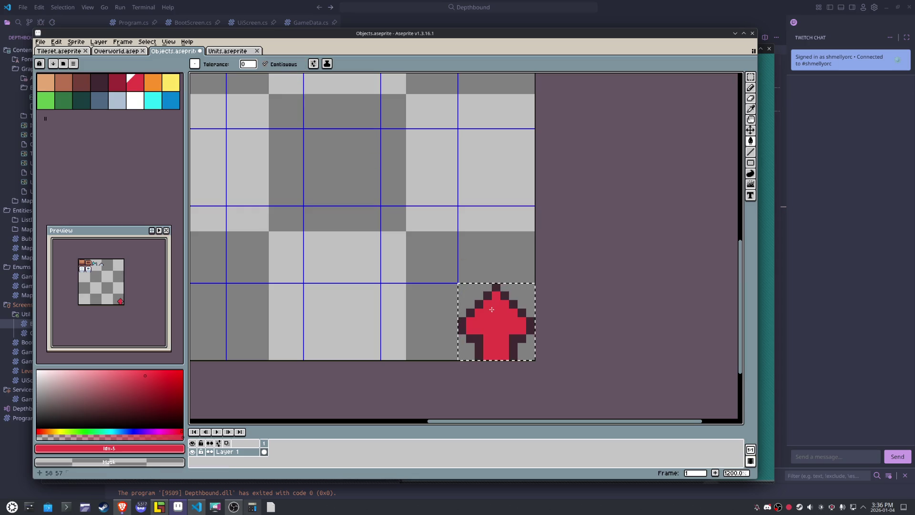
pyautogui.click(116, 82)
pyautogui.press('b')
pyautogui.click(515, 338)
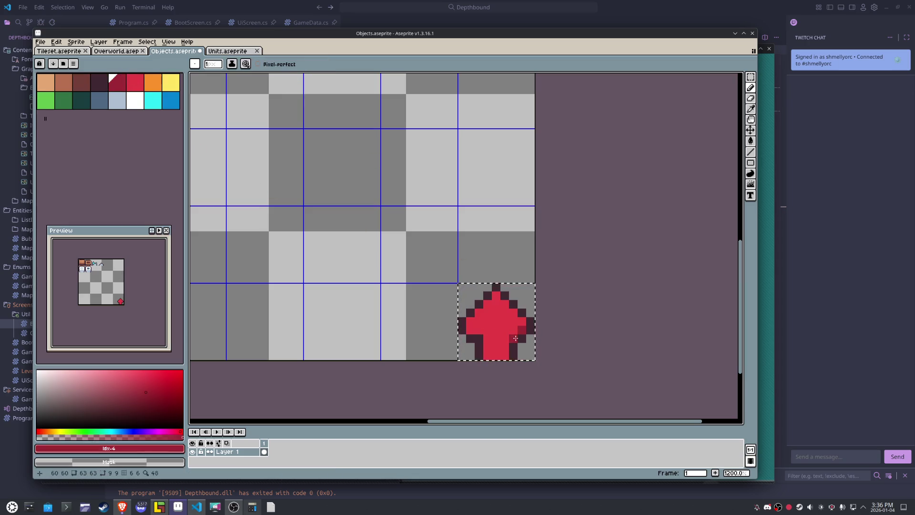
pyautogui.click(470, 336)
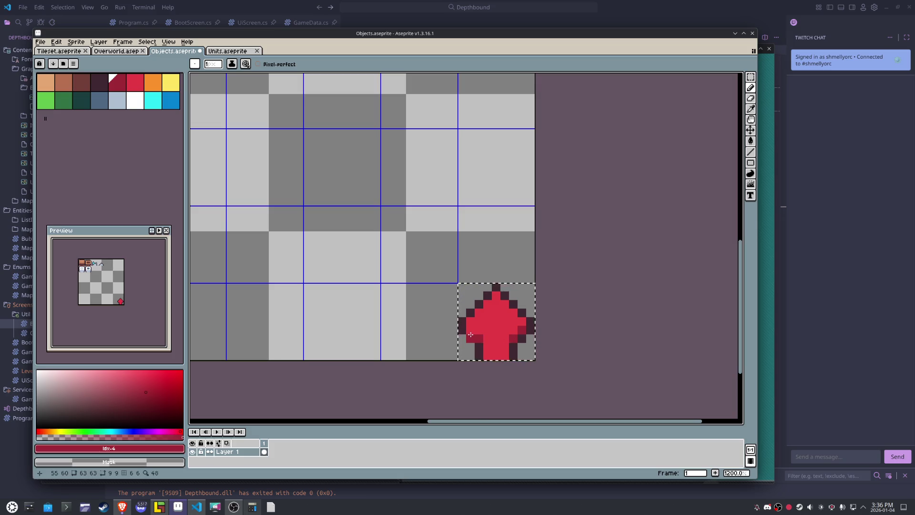
# - Touch up the arrow with #9E2835 and #e53b44, extend its #3F2832 upper edges, and save
pyautogui.scroll(3, 479, 332)
pyautogui.keyDown('alt'); pyautogui.click(454, 351); pyautogui.keyUp('alt')
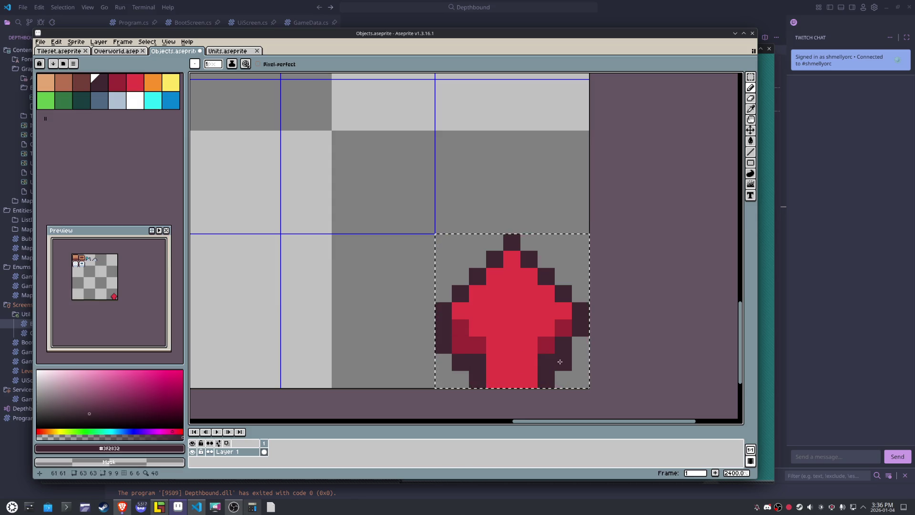
pyautogui.keyDown('alt'); pyautogui.click(563, 329); pyautogui.keyUp('alt')
pyautogui.click(563, 345)
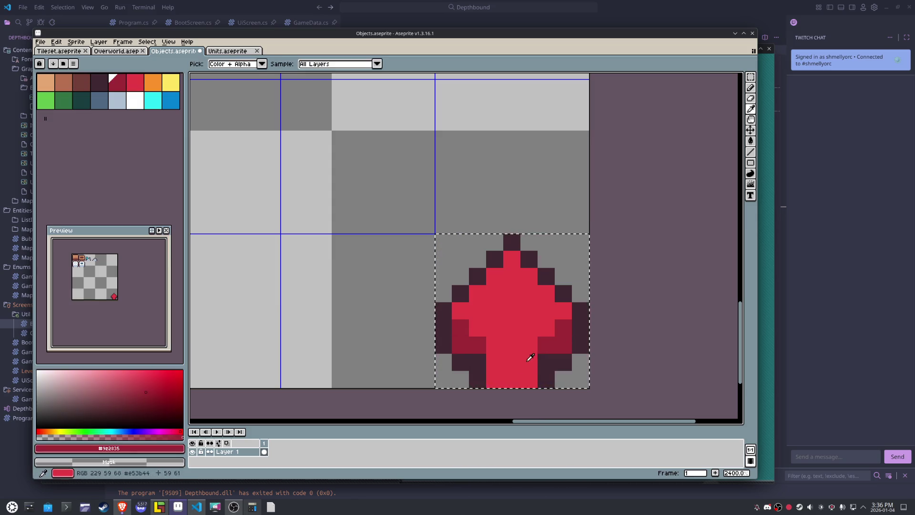
pyautogui.keyDown('alt'); pyautogui.click(527, 328); pyautogui.keyUp('alt')
pyautogui.click(460, 328)
pyautogui.click(563, 328)
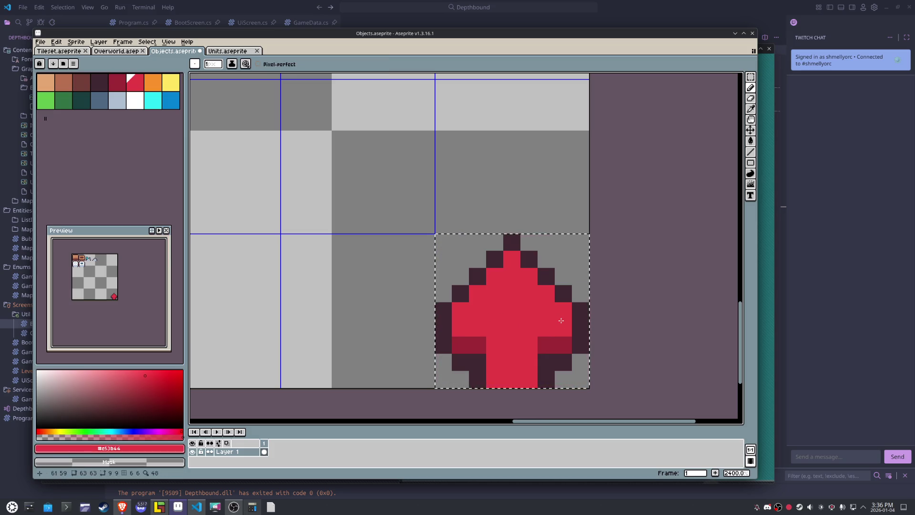
pyautogui.keyDown('alt'); pyautogui.click(581, 305); pyautogui.keyUp('alt')
pyautogui.moveTo(580, 300)
pyautogui.mouseDown()
pyautogui.moveTo(529, 244)
pyautogui.moveTo(512, 244)
pyautogui.moveTo(443, 294)
pyautogui.moveTo(496, 256)
pyautogui.mouseUp()
pyautogui.keyDown('alt'); pyautogui.click(476, 292); pyautogui.keyUp('alt')
pyautogui.hotkey('ctrl', 's')
# - Export the Objects sheet to Objects.png with Export As, exporting it a second time
pyautogui.click(40, 42)
pyautogui.moveTo(52, 116)
pyautogui.click(138, 116)
pyautogui.click(529, 332)
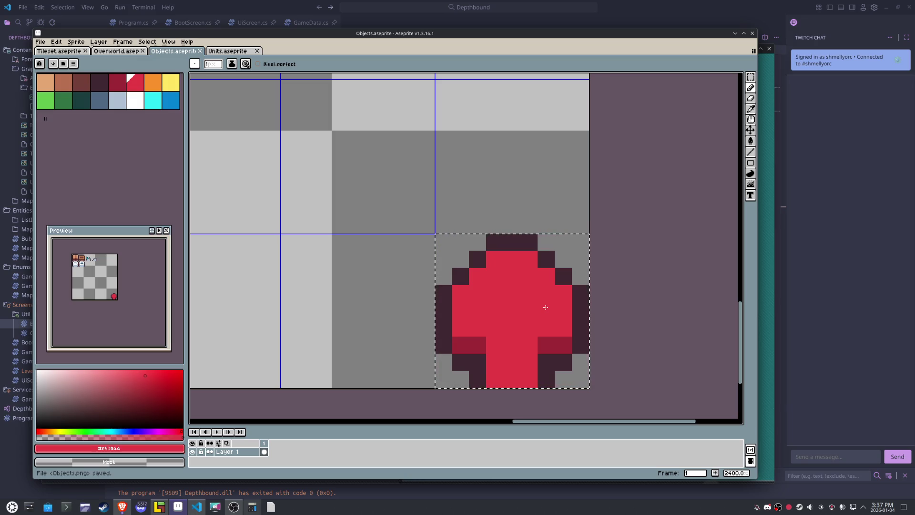
pyautogui.moveTo(186, 511)
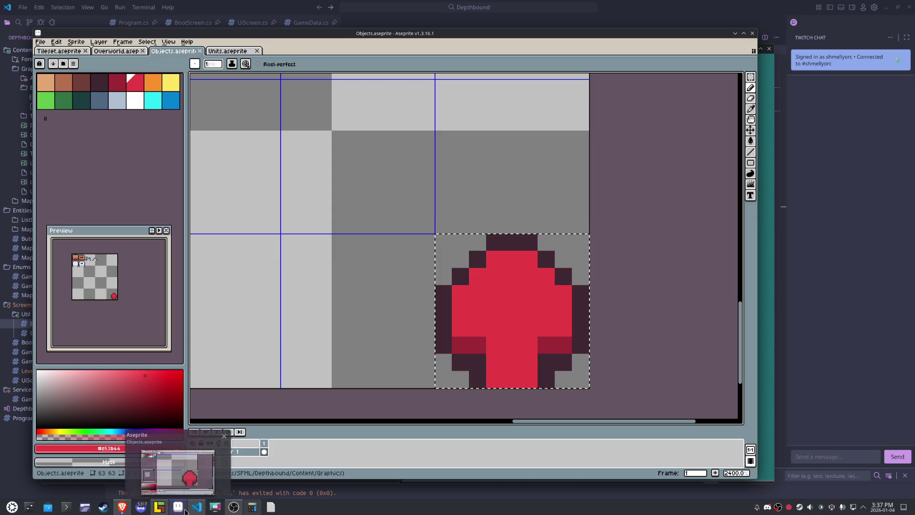
pyautogui.click(40, 42)
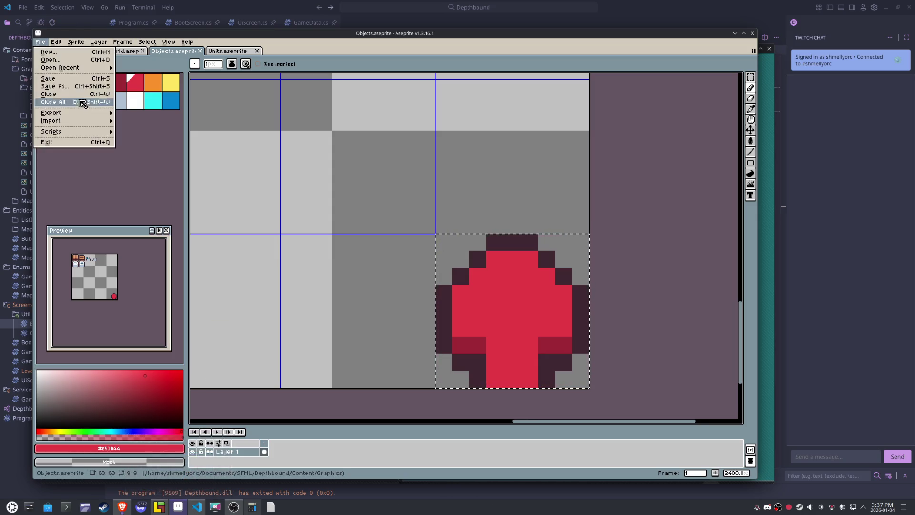
pyautogui.moveTo(77, 113)
pyautogui.click(123, 115)
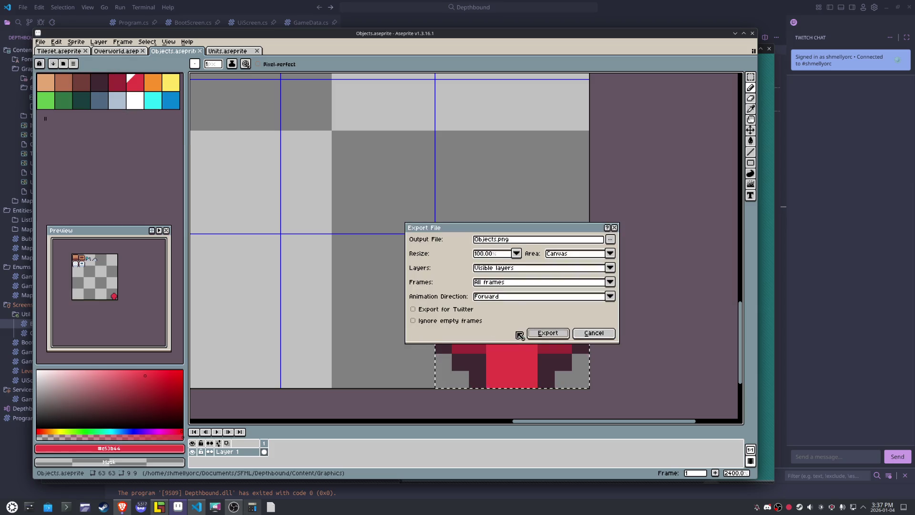
pyautogui.click(547, 333)
pyautogui.click(159, 506)
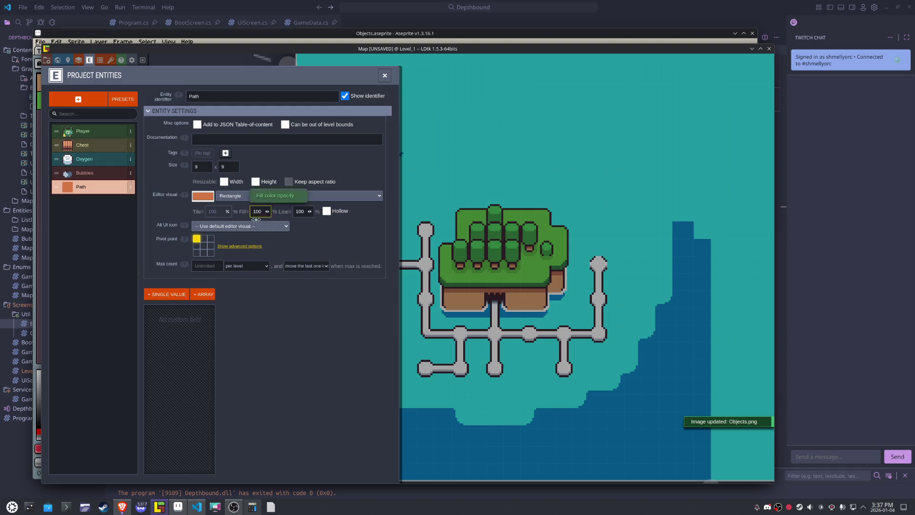
# - Set Path's editor visual to the red tile from the Objects tileset and save the project
pyautogui.click(266, 196)
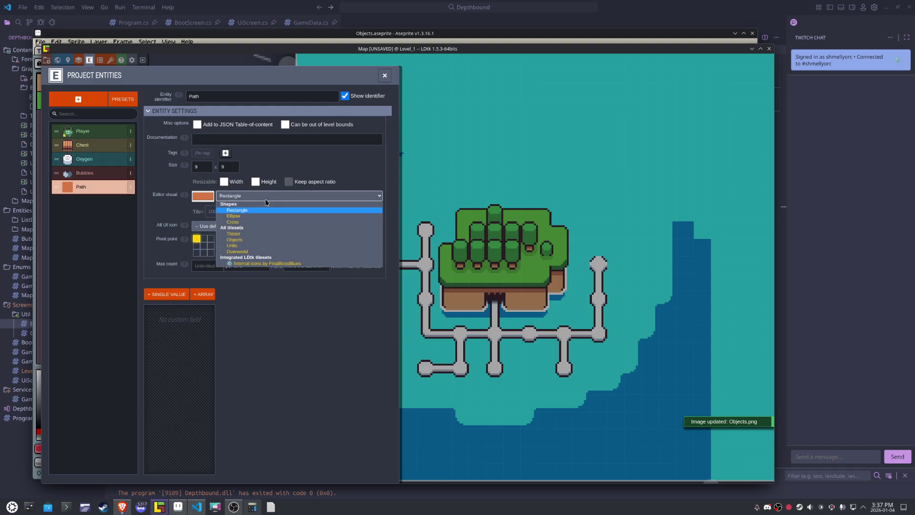
pyautogui.click(267, 239)
pyautogui.click(298, 200)
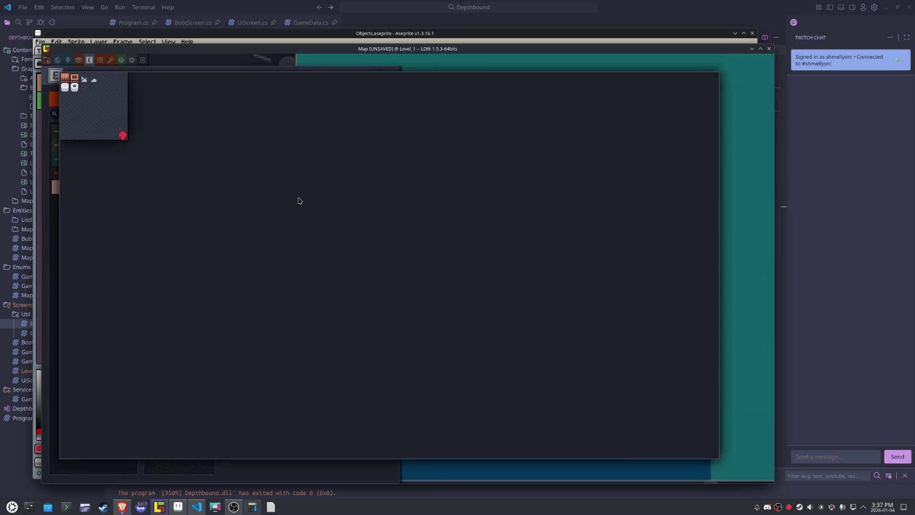
pyautogui.click(123, 136)
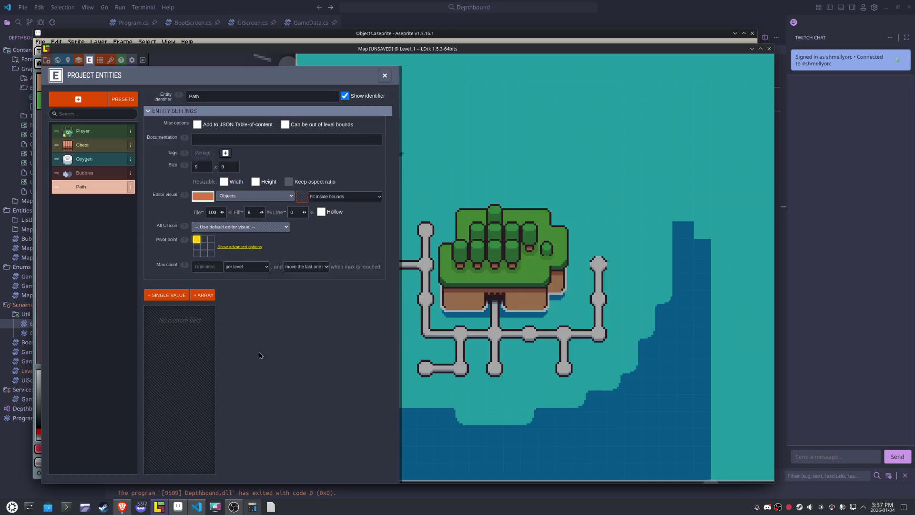
pyautogui.hotkey('ctrl', 's')
pyautogui.click(301, 197)
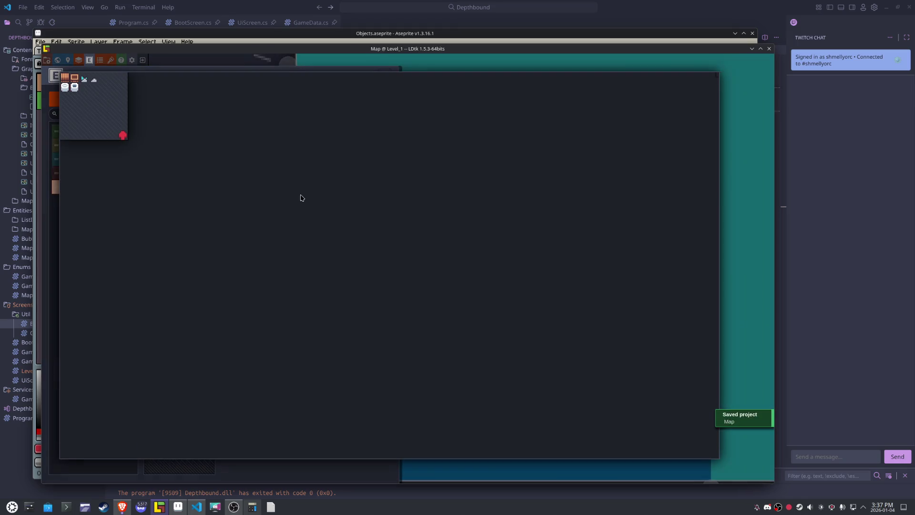
pyautogui.click(123, 136)
pyautogui.hotkey('ctrl', 's')
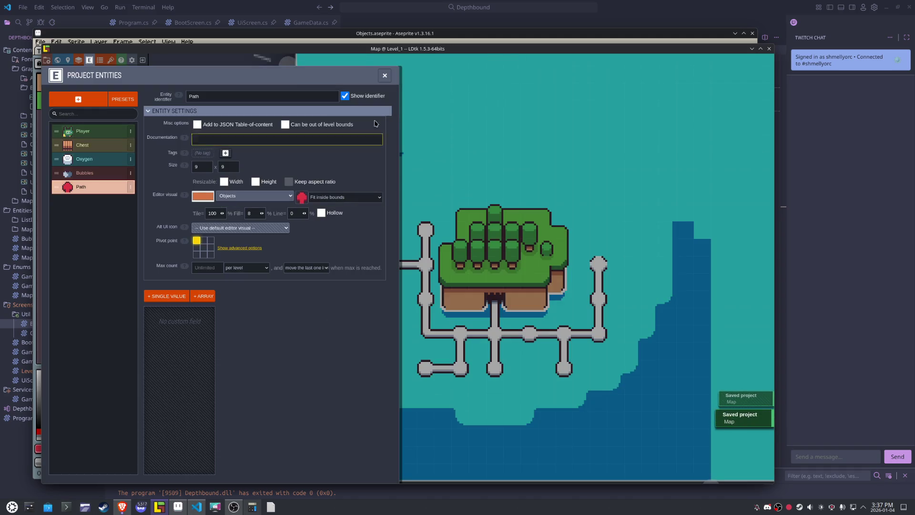
pyautogui.click(384, 75)
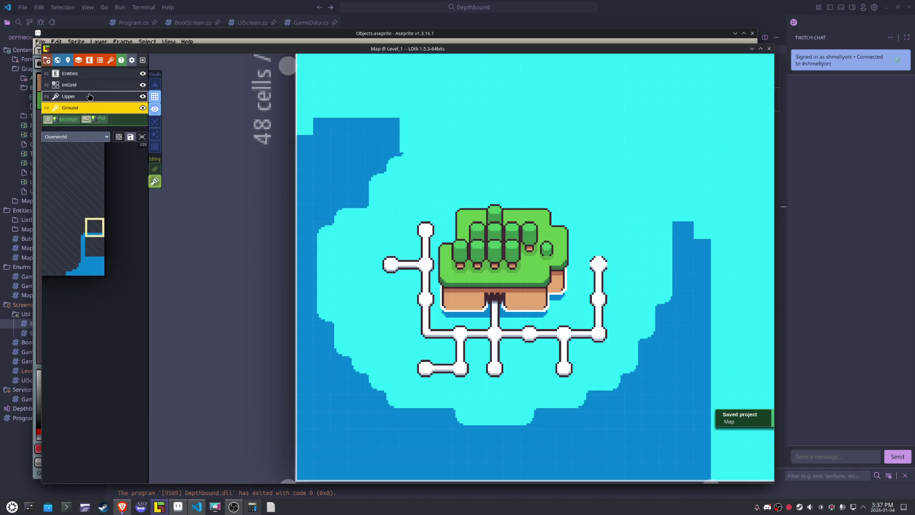
# - On the Entities layer, place Path entities on the lower path junctions and path ends
pyautogui.click(72, 74)
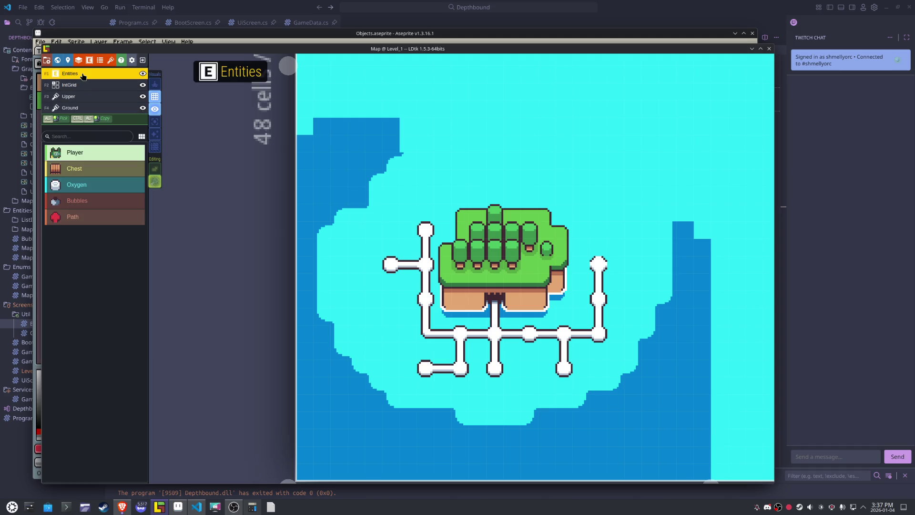
pyautogui.click(77, 222)
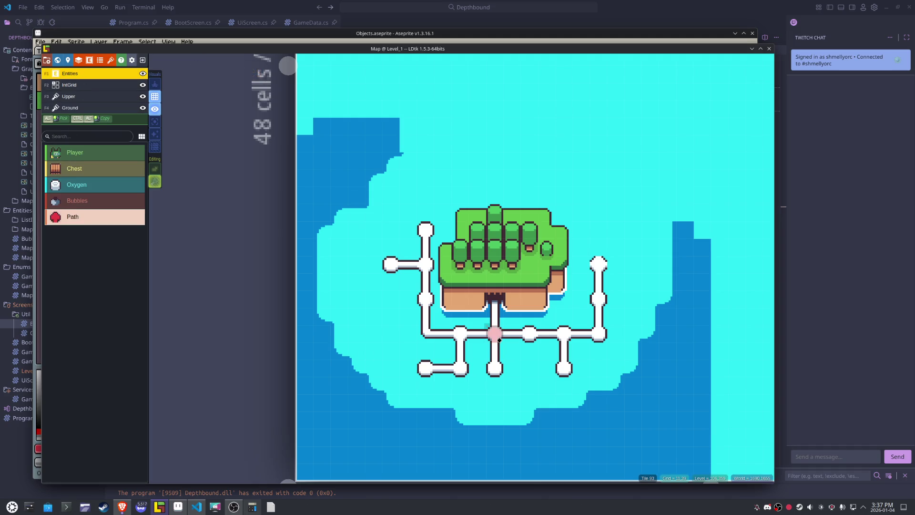
pyautogui.click(495, 335)
pyautogui.click(460, 334)
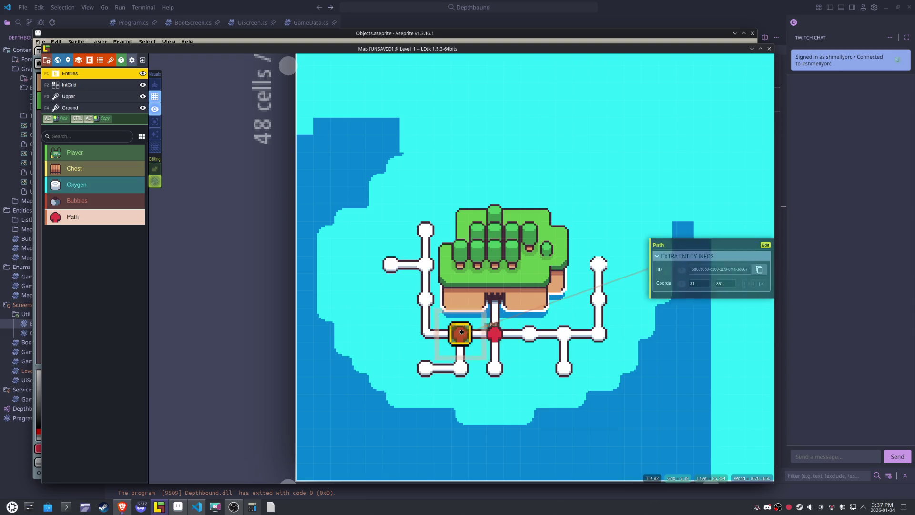
pyautogui.click(462, 366)
pyautogui.click(425, 368)
pyautogui.click(494, 368)
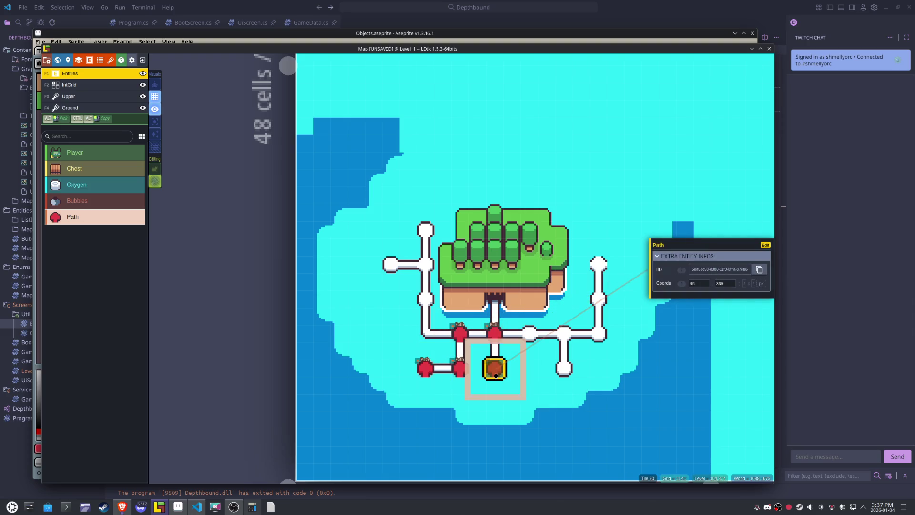
pyautogui.click(529, 334)
pyautogui.click(564, 333)
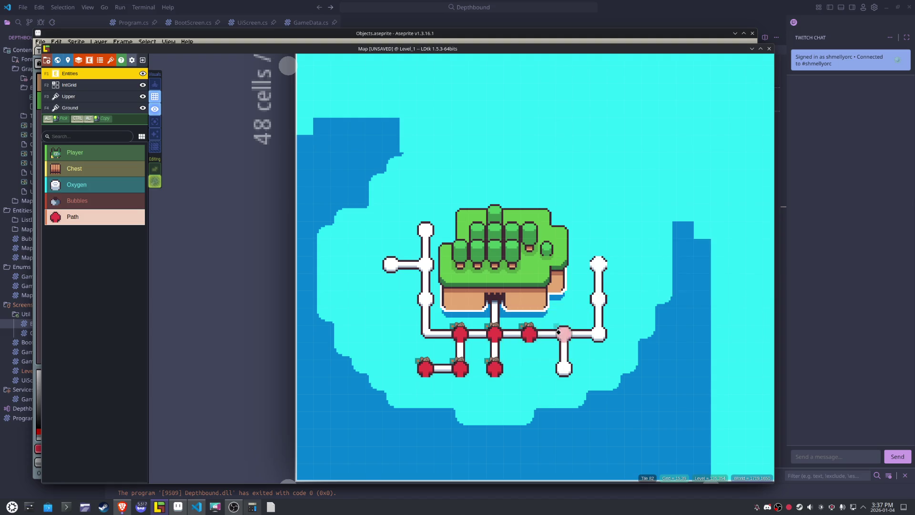
pyautogui.click(565, 366)
# - Place Path entities along the right and left vertical paths, the left end, and the top end
pyautogui.click(598, 333)
pyautogui.click(598, 297)
pyautogui.click(598, 263)
pyautogui.click(425, 299)
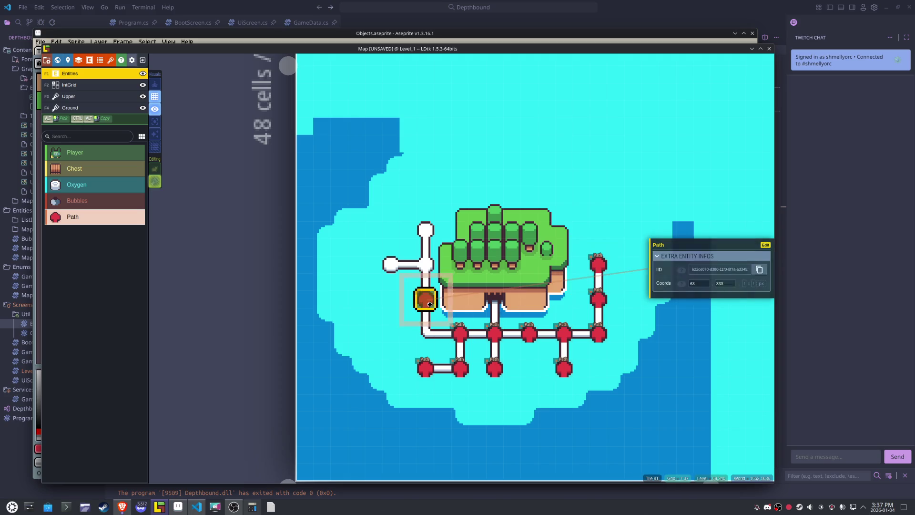
pyautogui.click(421, 262)
pyautogui.click(391, 263)
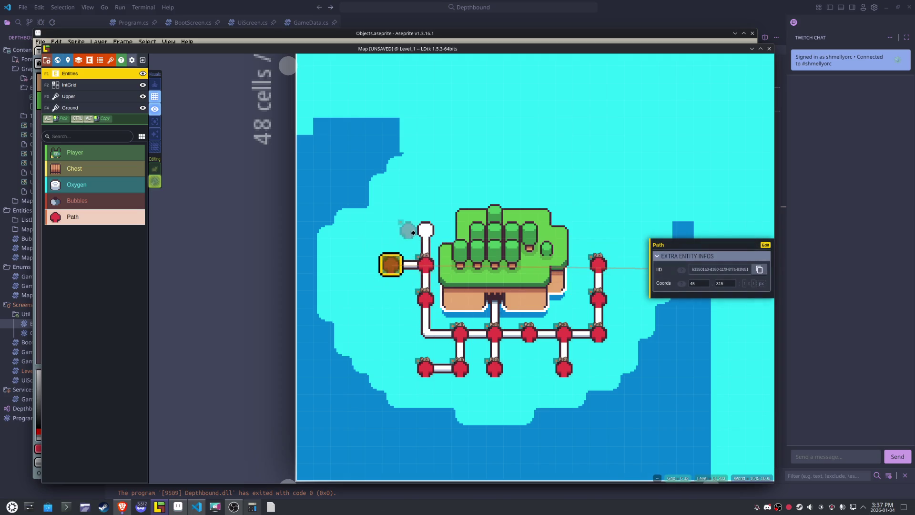
pyautogui.click(420, 230)
pyautogui.scroll(1, 354, 336)
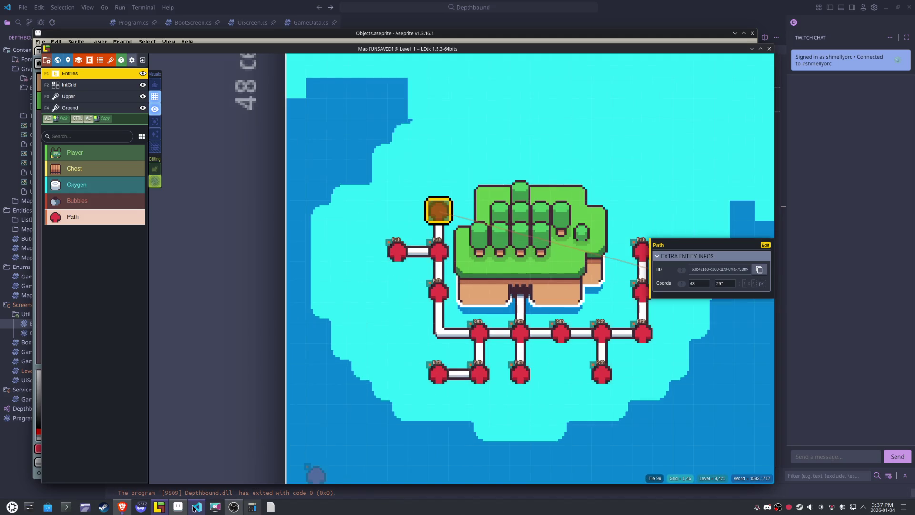
pyautogui.click(178, 507)
pyautogui.press('m')
pyautogui.scroll(-3, 477, 347)
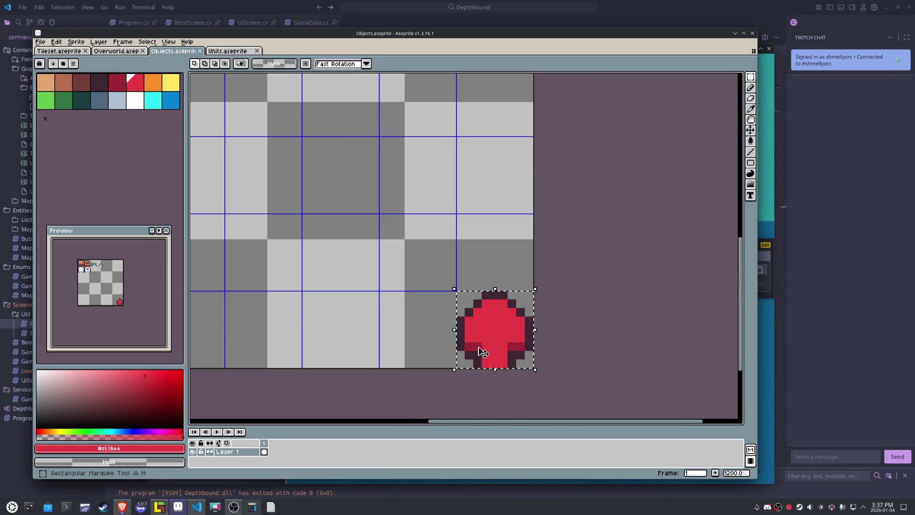
# - Draw a white square frame with a dark outline beside the red sprite
pyautogui.click(134, 100)
pyautogui.hotkey('ctrl', 'd')
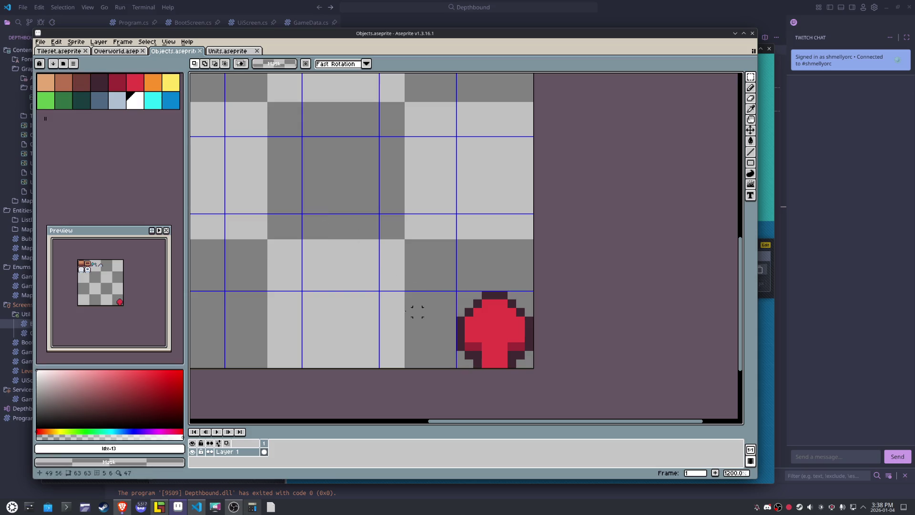
pyautogui.press('b')
pyautogui.moveTo(312, 303)
pyautogui.mouseDown()
pyautogui.moveTo(366, 304)
pyautogui.moveTo(366, 355)
pyautogui.moveTo(312, 355)
pyautogui.moveTo(313, 303)
pyautogui.mouseUp()
pyautogui.click(99, 82)
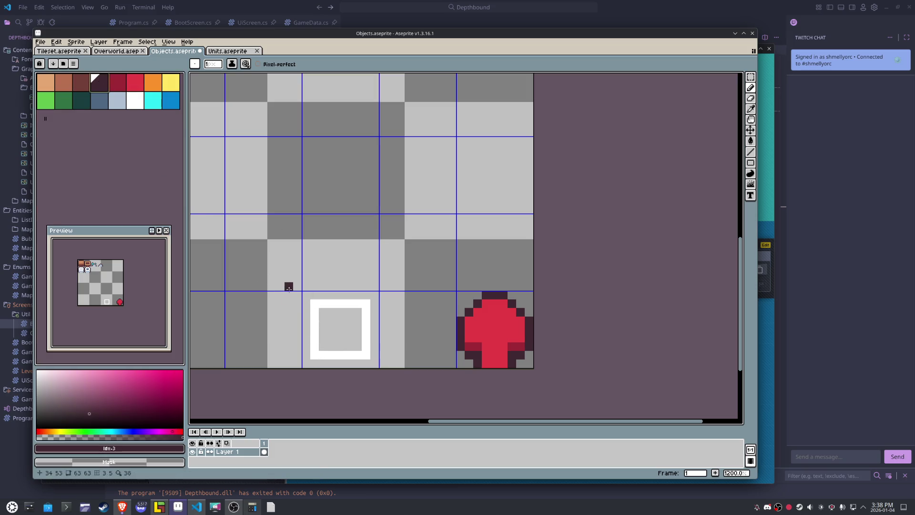
pyautogui.click(306, 304)
pyautogui.moveTo(306, 307)
pyautogui.mouseDown()
pyautogui.moveTo(303, 359)
pyautogui.moveTo(366, 362)
pyautogui.moveTo(373, 301)
pyautogui.moveTo(314, 295)
pyautogui.mouseUp()
pyautogui.click(341, 337)
pyautogui.hotkey('ctrl', 'z')
# - Draw a red cross inside the white frame
pyautogui.keyDown('alt'); pyautogui.click(507, 326); pyautogui.keyUp('alt')
pyautogui.click(339, 346)
pyautogui.scroll(1, 337, 347)
pyautogui.moveTo(340, 345)
pyautogui.mouseDown()
pyautogui.moveTo(335, 332)
pyautogui.moveTo(365, 333)
pyautogui.moveTo(317, 334)
pyautogui.moveTo(329, 325)
pyautogui.mouseUp()
pyautogui.click(341, 311)
pyautogui.click(352, 323)
pyautogui.click(341, 322)
# - Paint the inner square's bottom and top rows and the upper cross in the dark outline colour
pyautogui.press('alt')
pyautogui.keyDown('alt'); pyautogui.click(394, 341); pyautogui.keyUp('alt')
pyautogui.moveTo(363, 345)
pyautogui.mouseDown()
pyautogui.moveTo(318, 345)
pyautogui.moveTo(318, 305)
pyautogui.moveTo(347, 299)
pyautogui.moveTo(364, 313)
pyautogui.moveTo(364, 336)
pyautogui.mouseUp()
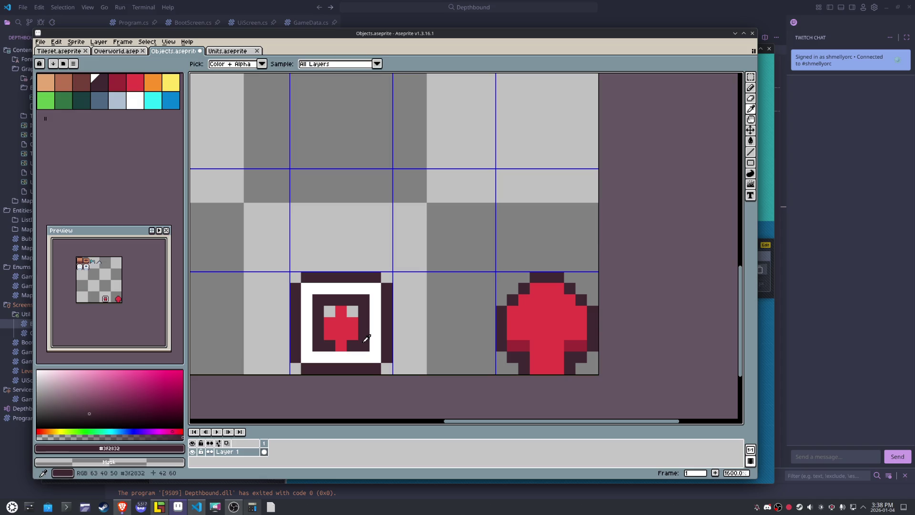
pyautogui.keyDown('alt'); pyautogui.click(365, 318); pyautogui.keyUp('alt')
pyautogui.click(341, 310)
pyautogui.moveTo(329, 322)
pyautogui.mouseDown()
pyautogui.moveTo(330, 310)
pyautogui.moveTo(353, 311)
pyautogui.mouseUp()
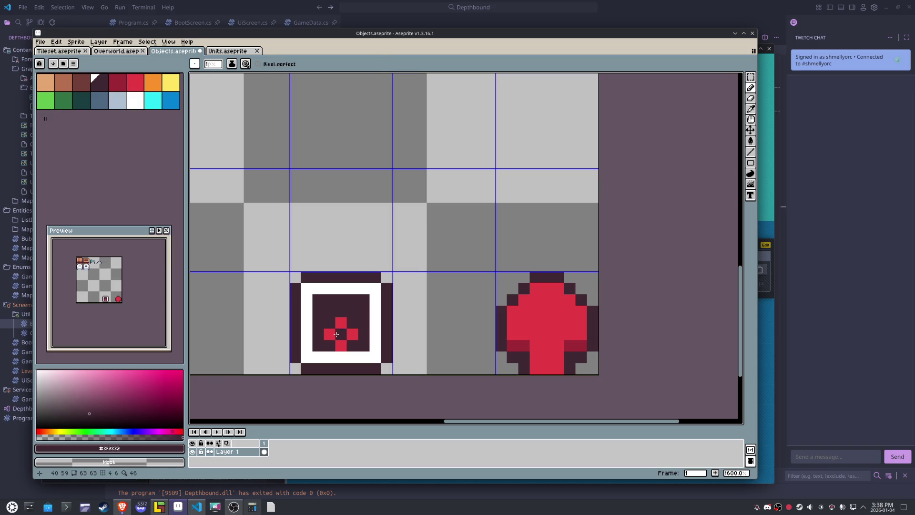
# - Extend the red cross with a middle bar, then darken its stray pixels and ends
pyautogui.press('alt')
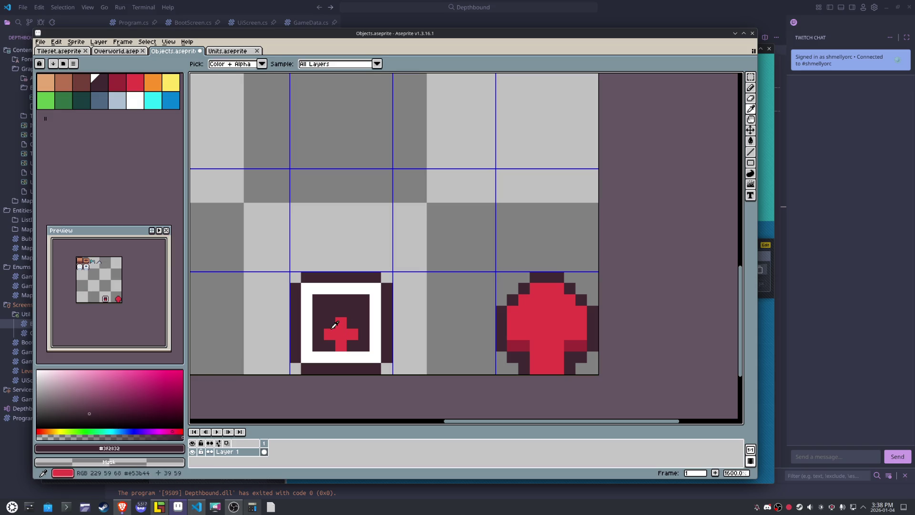
pyautogui.keyDown('alt'); pyautogui.click(351, 329); pyautogui.keyUp('alt')
pyautogui.moveTo(341, 300)
pyautogui.mouseDown()
pyautogui.moveTo(364, 322)
pyautogui.moveTo(317, 323)
pyautogui.mouseUp()
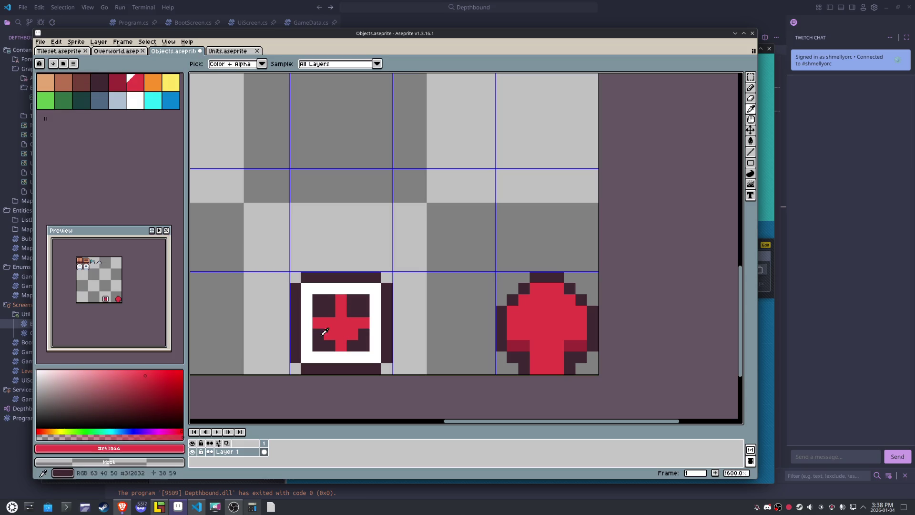
pyautogui.keyDown('alt'); pyautogui.click(333, 332); pyautogui.keyUp('alt')
pyautogui.click(352, 335)
pyautogui.click(364, 323)
pyautogui.click(341, 346)
pyautogui.click(317, 323)
pyautogui.click(341, 300)
pyautogui.scroll(-3, 388, 298)
pyautogui.scroll(1, 387, 298)
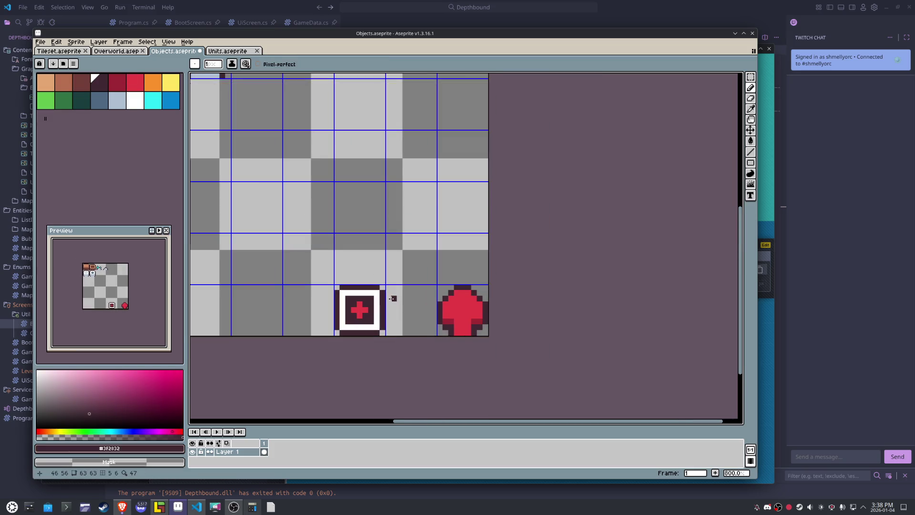
# - Move the framed cross icon two cells right over the red blob and save the sheet
pyautogui.press('m')
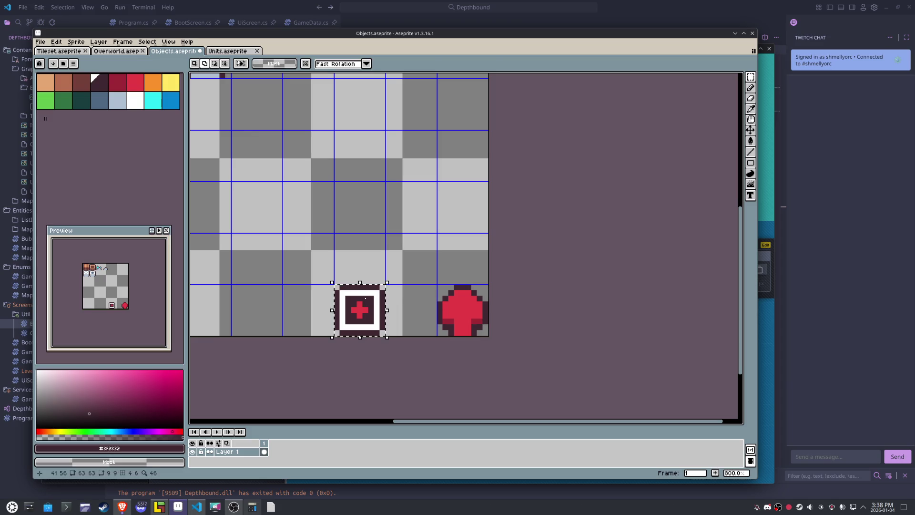
pyautogui.click(365, 298)
pyautogui.press('Right')
pyautogui.press('Right')
pyautogui.hotkey('ctrl', 'd')
pyautogui.hotkey('ctrl', 's')
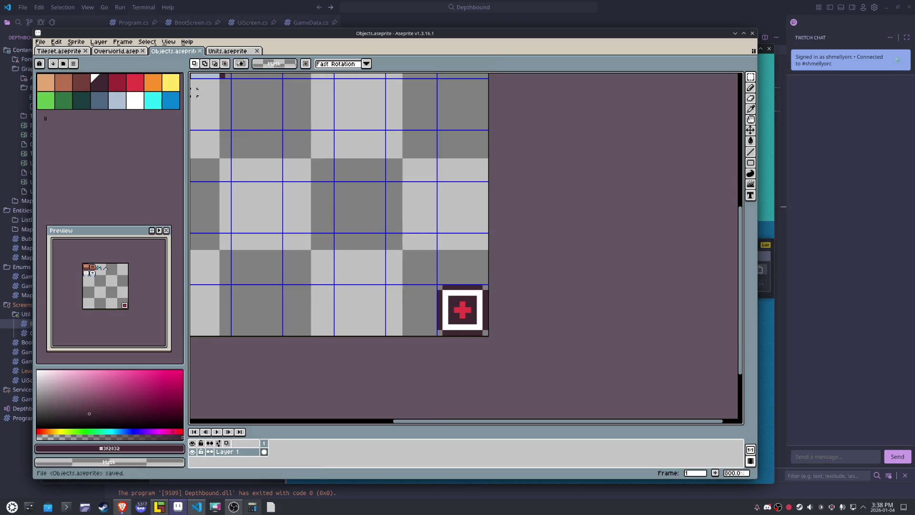
# - Export the sheet again as Objects.png and return to LDtk
pyautogui.click(41, 42)
pyautogui.moveTo(71, 113)
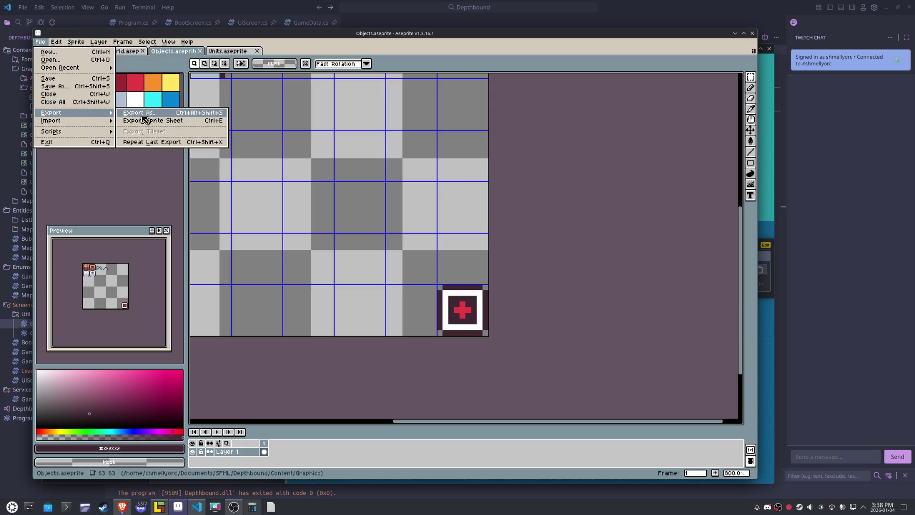
pyautogui.click(143, 114)
pyautogui.click(539, 337)
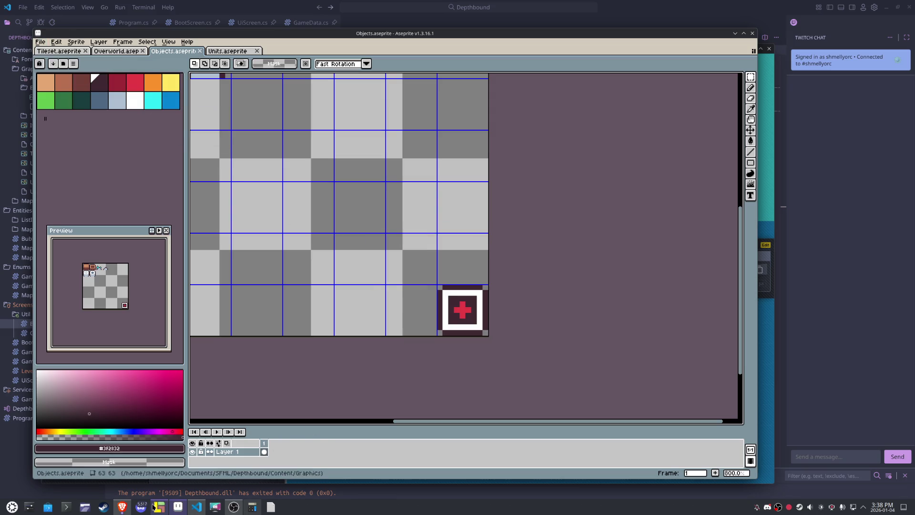
pyautogui.click(160, 508)
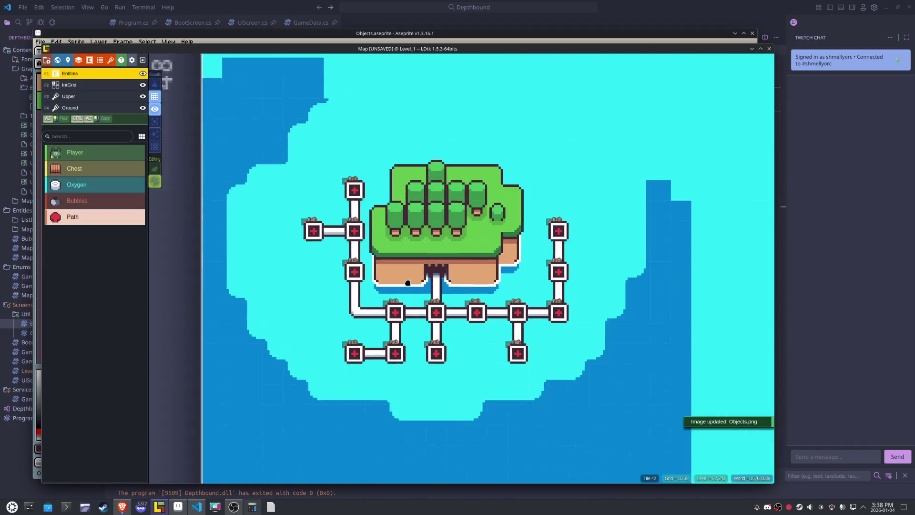
# - Add an array-of-points field named North to the Path entity's definition
pyautogui.click(393, 298)
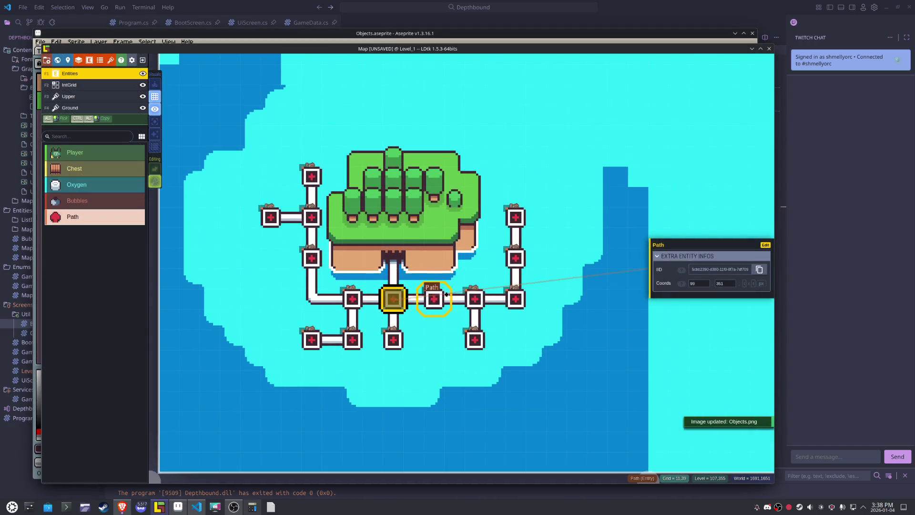
pyautogui.click(765, 245)
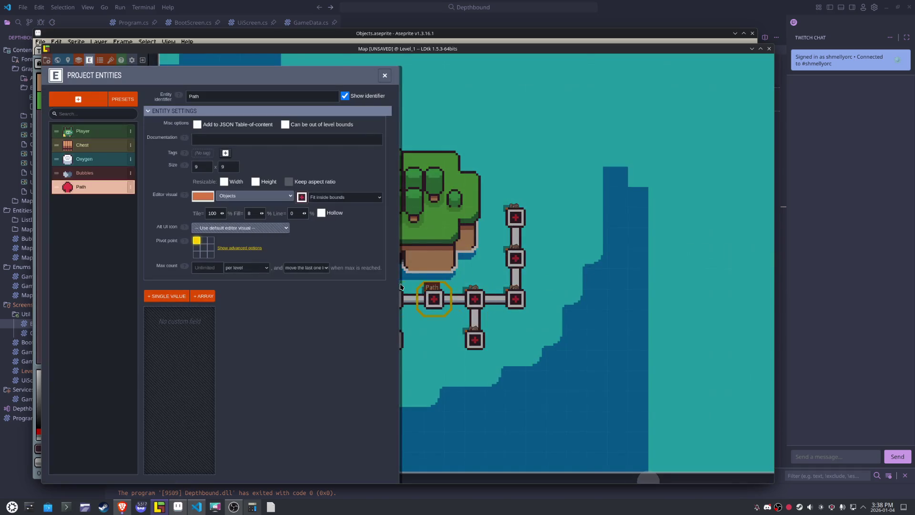
pyautogui.click(204, 297)
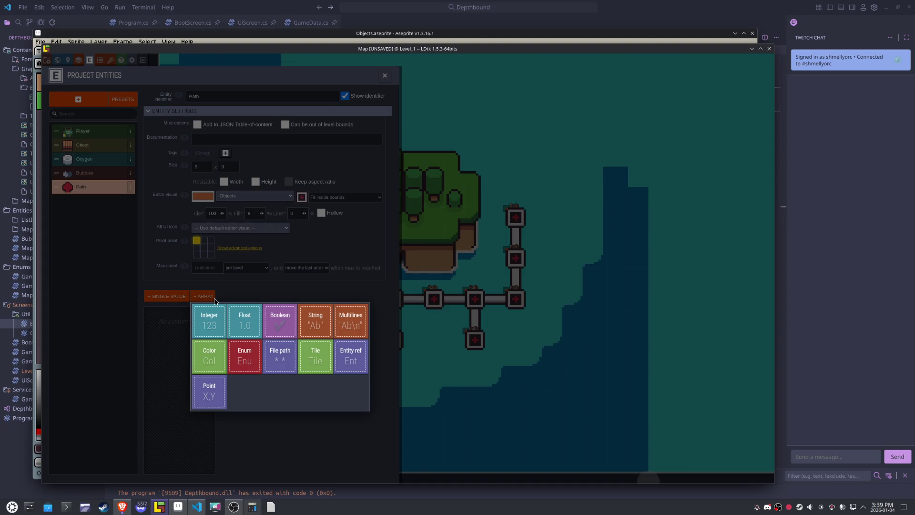
pyautogui.click(215, 387)
pyautogui.write('North')
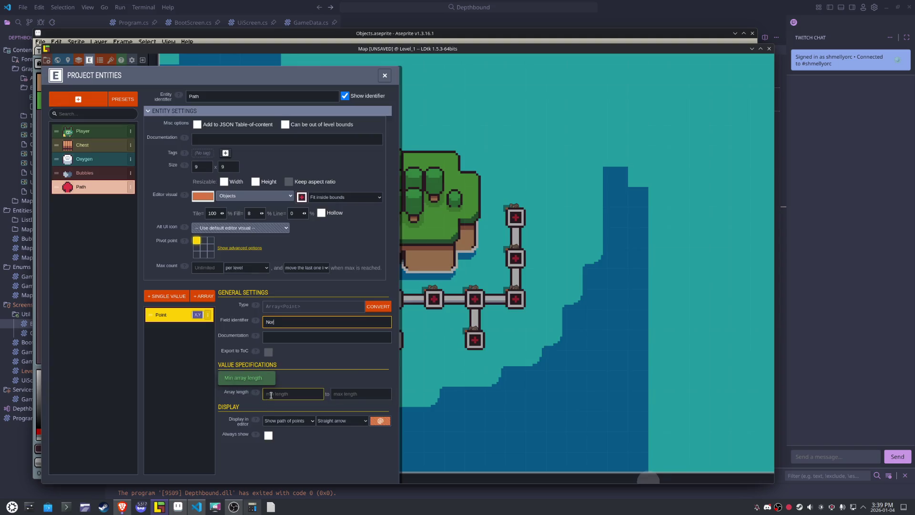
pyautogui.press('Return')
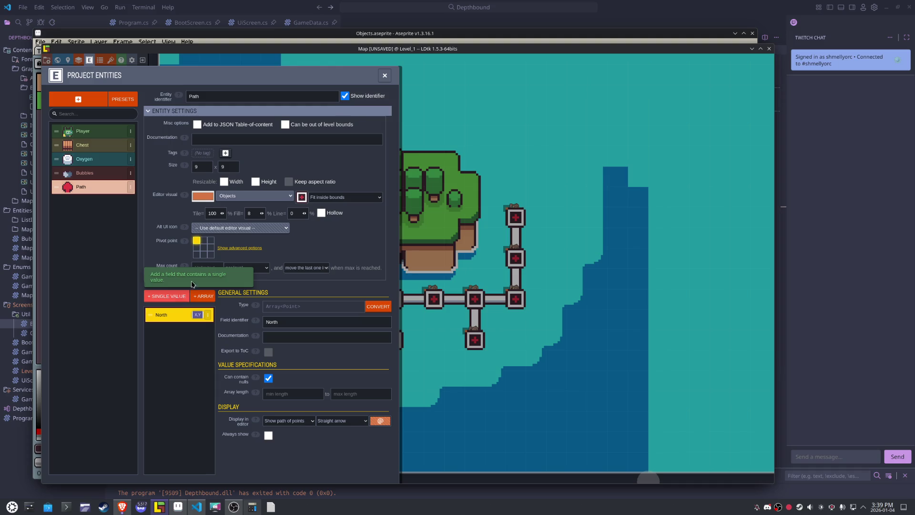
pyautogui.click(385, 76)
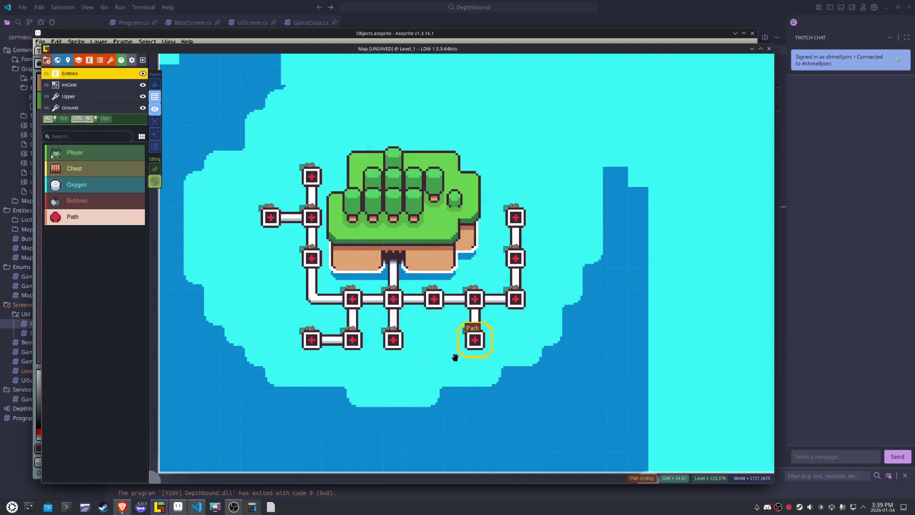
# - Delete the right-end Path node and repaint the Ground path corner tile unflipped
pyautogui.scroll(1, 410, 353)
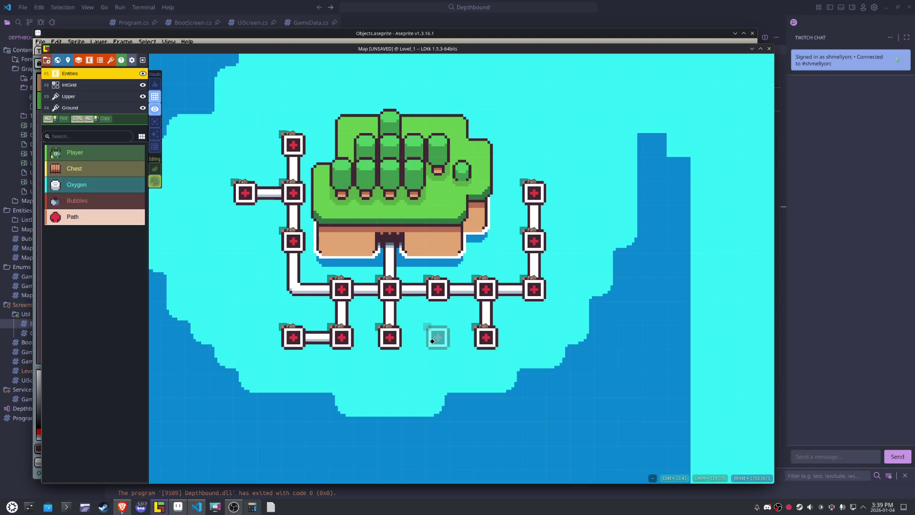
pyautogui.click(533, 290)
pyautogui.press('Delete')
pyautogui.press('F4')
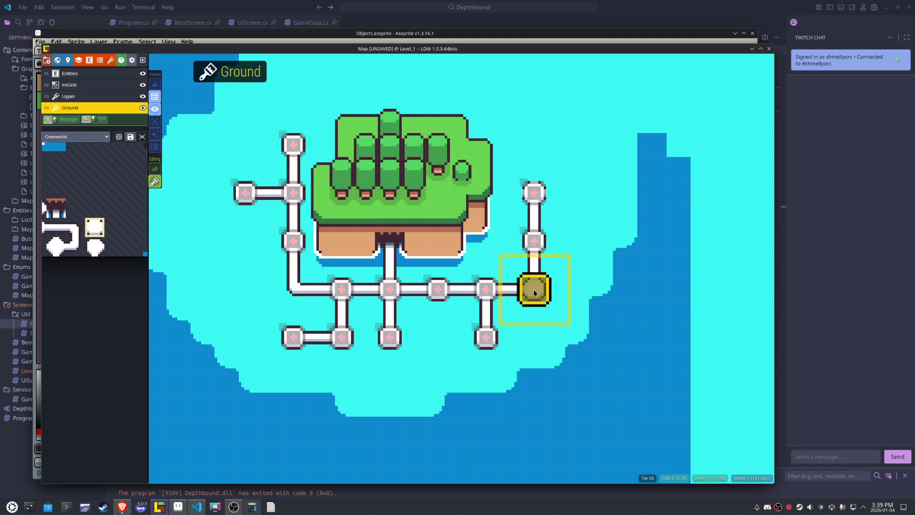
pyautogui.click(293, 289)
pyautogui.press('x')
# - Place Path nodes at both ends of the long horizontal path
pyautogui.press('F1')
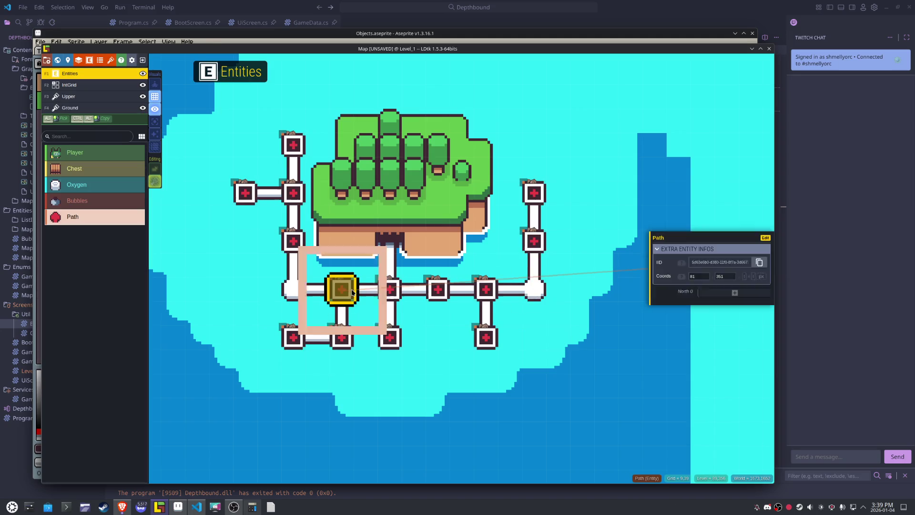
pyautogui.moveTo(341, 289); pyautogui.dragTo(293, 289)
pyautogui.click(527, 292)
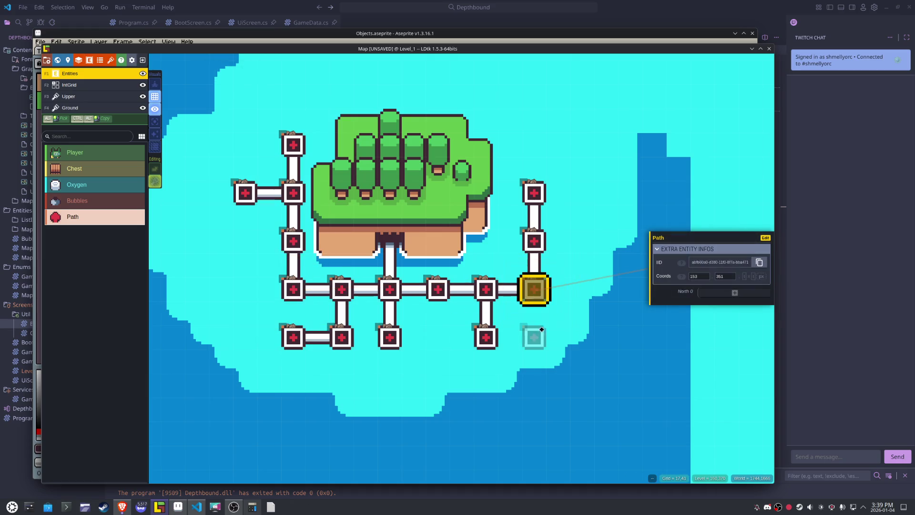
pyautogui.press('Escape')
# - Save the project and bring up the entity definitions
pyautogui.hotkey('ctrl', 's')
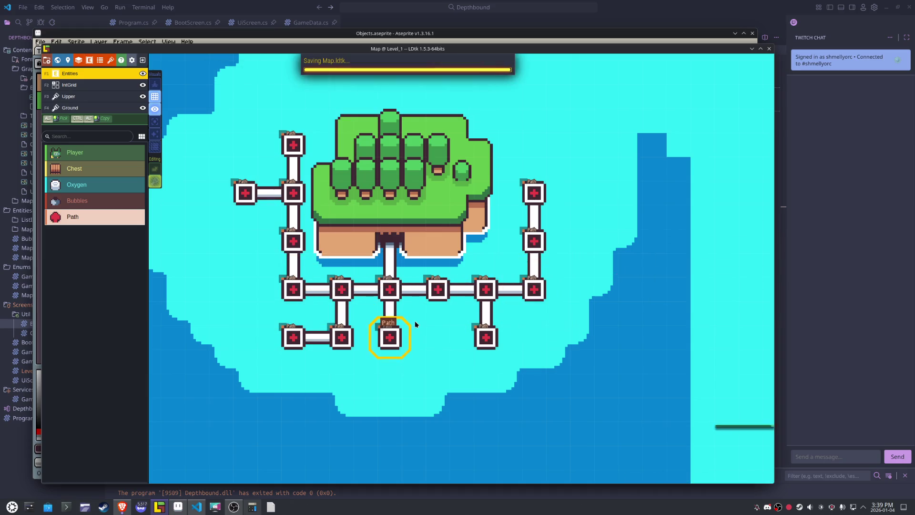
pyautogui.scroll(2, 413, 320)
pyautogui.moveTo(400, 312); pyautogui.dragTo(413, 330)
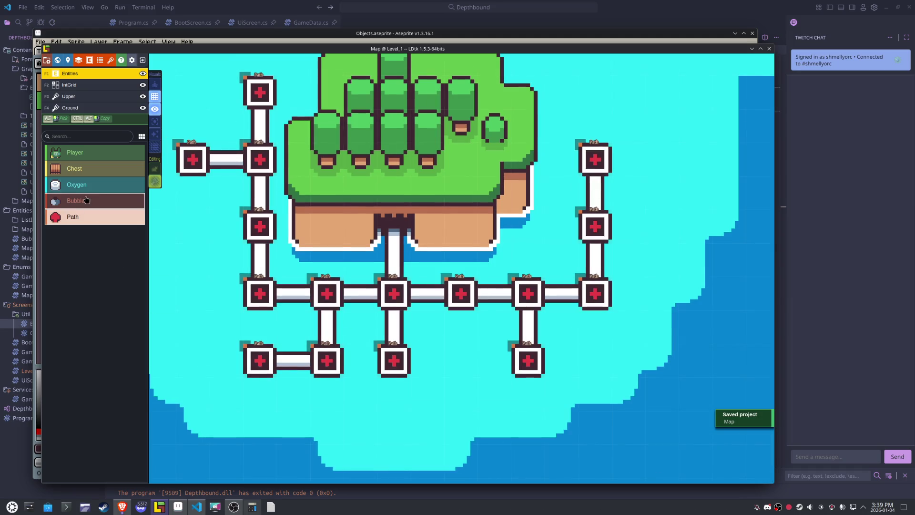
pyautogui.click(90, 61)
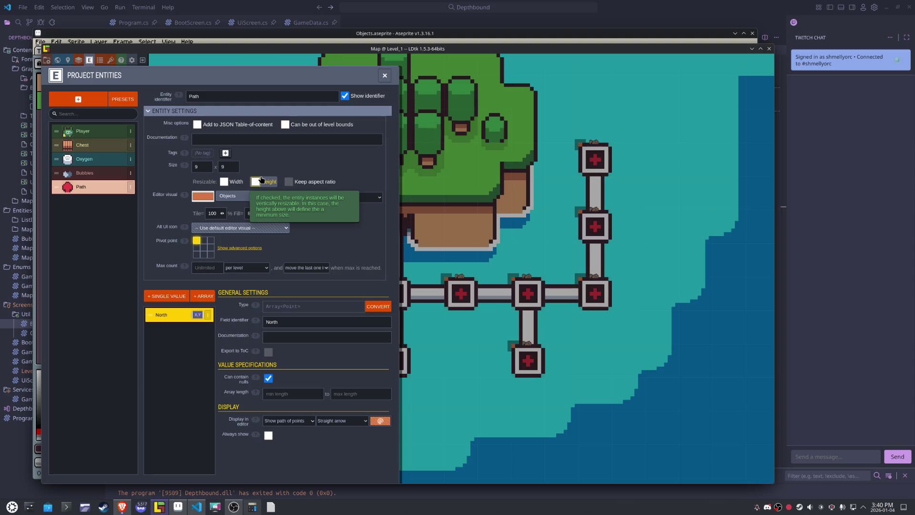
# - Tag the Path entity LVL, then bring up the action menu for its North field
pyautogui.click(209, 155)
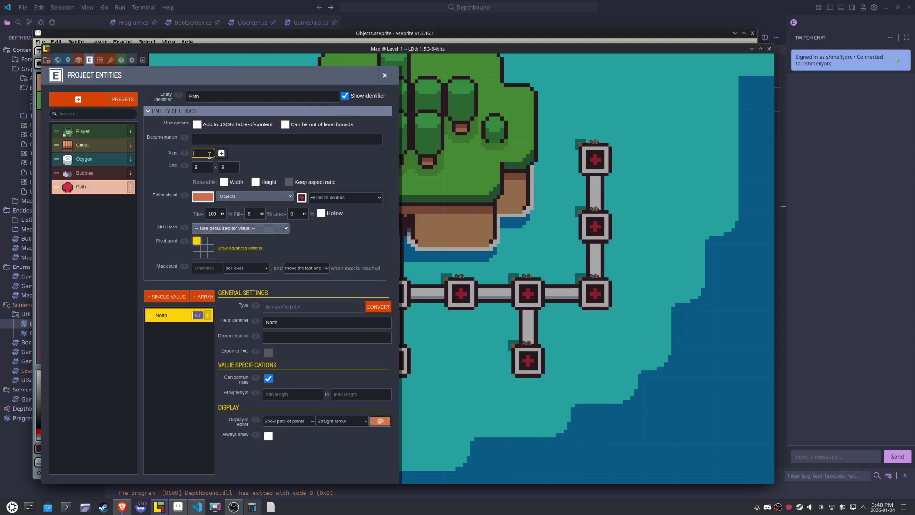
pyautogui.write('LVL')
pyautogui.press('Return')
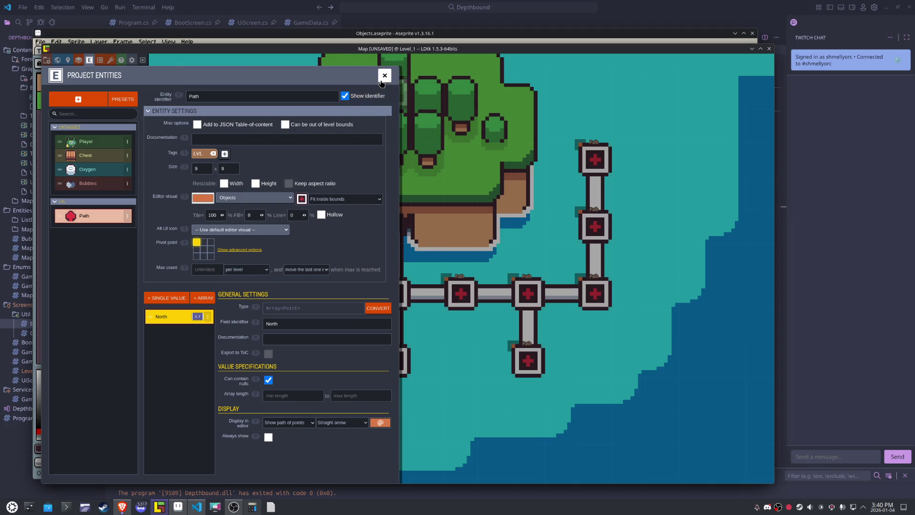
pyautogui.click(385, 76)
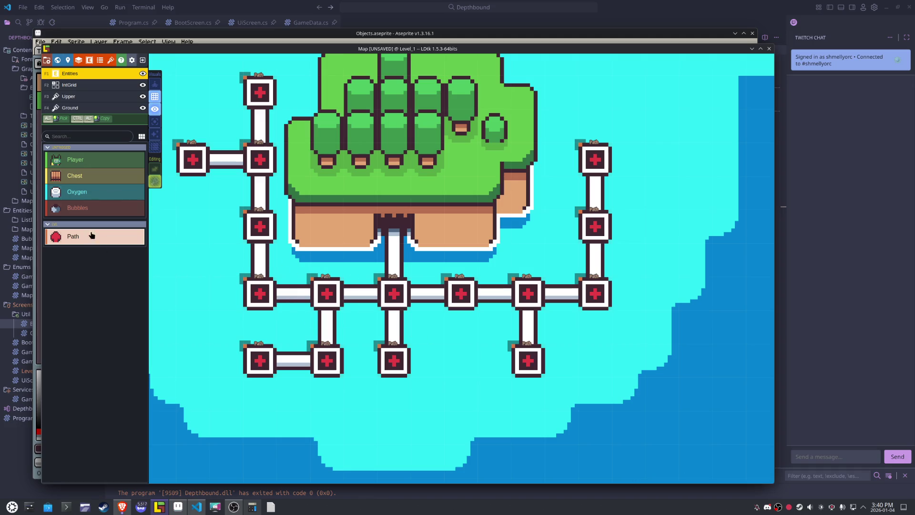
pyautogui.click(90, 61)
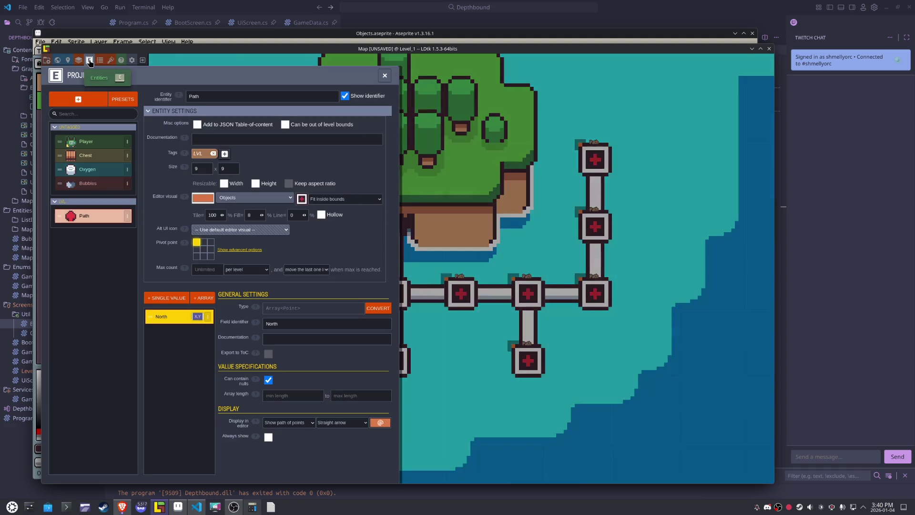
pyautogui.click(209, 317)
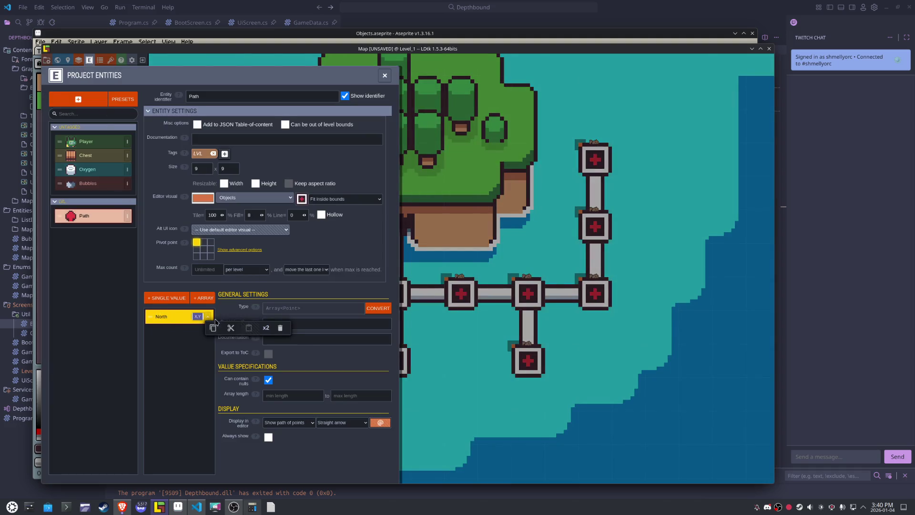